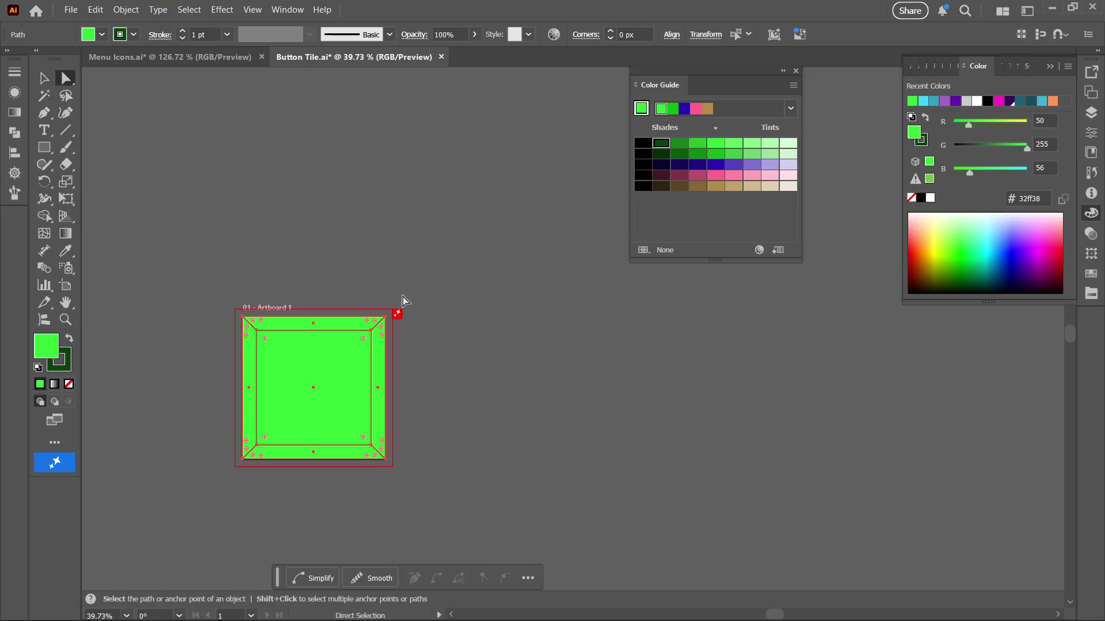
# Fill the tile's right and bottom bevels with darker Color Guide greens
pyautogui.click(437, 337)
pyautogui.click(379, 373)
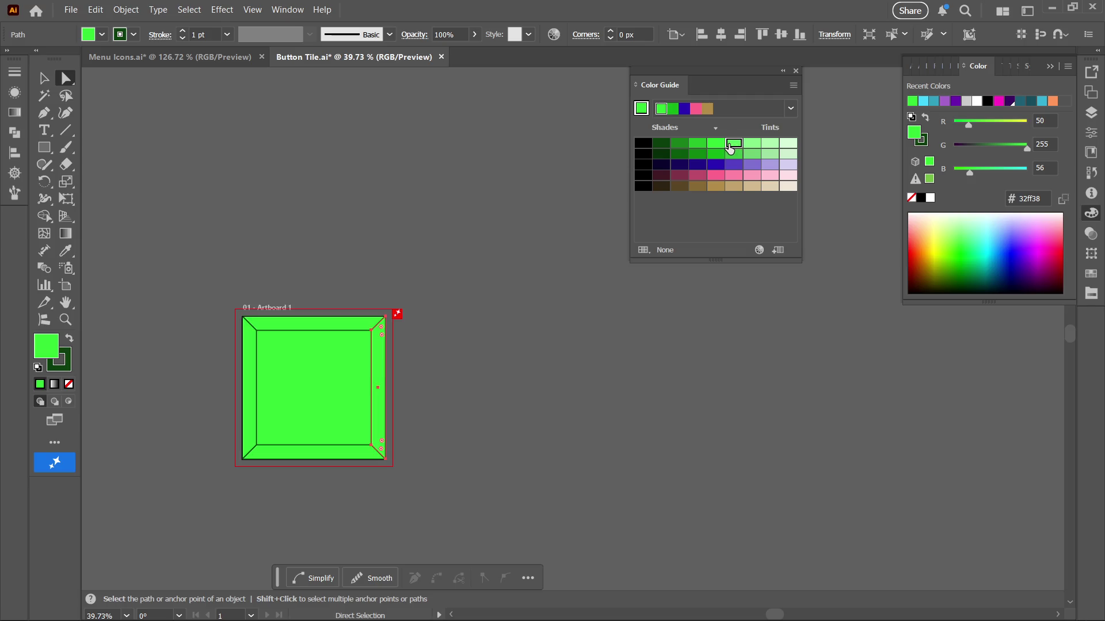
pyautogui.click(679, 144)
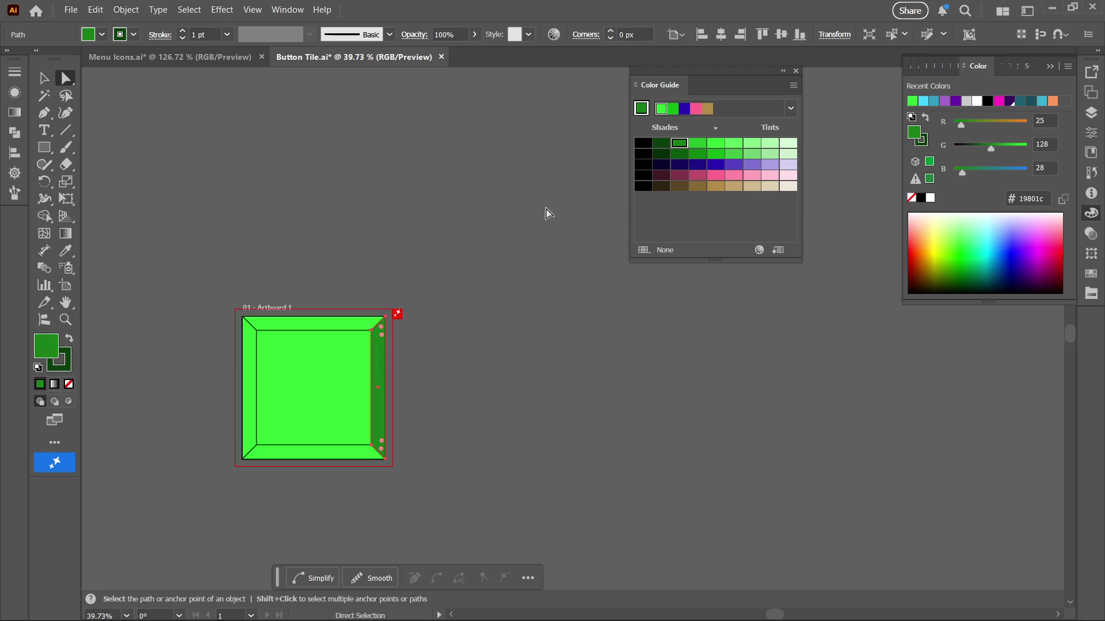
pyautogui.click(322, 453)
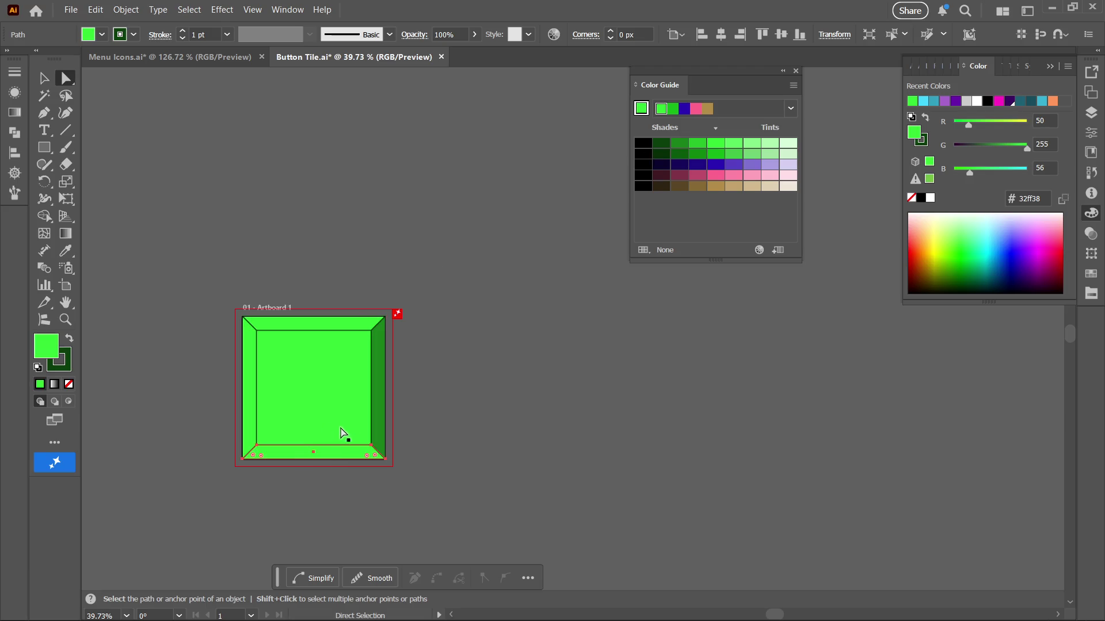
pyautogui.click(656, 145)
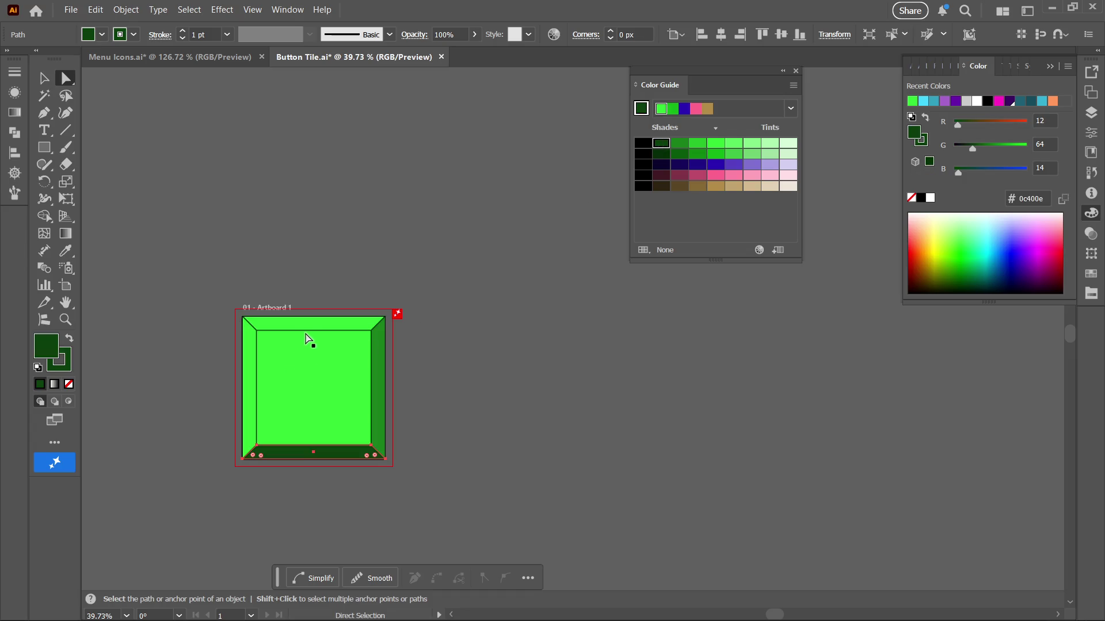
# Give the tile's top and left bevels lighter, paler green tints
pyautogui.click(330, 326)
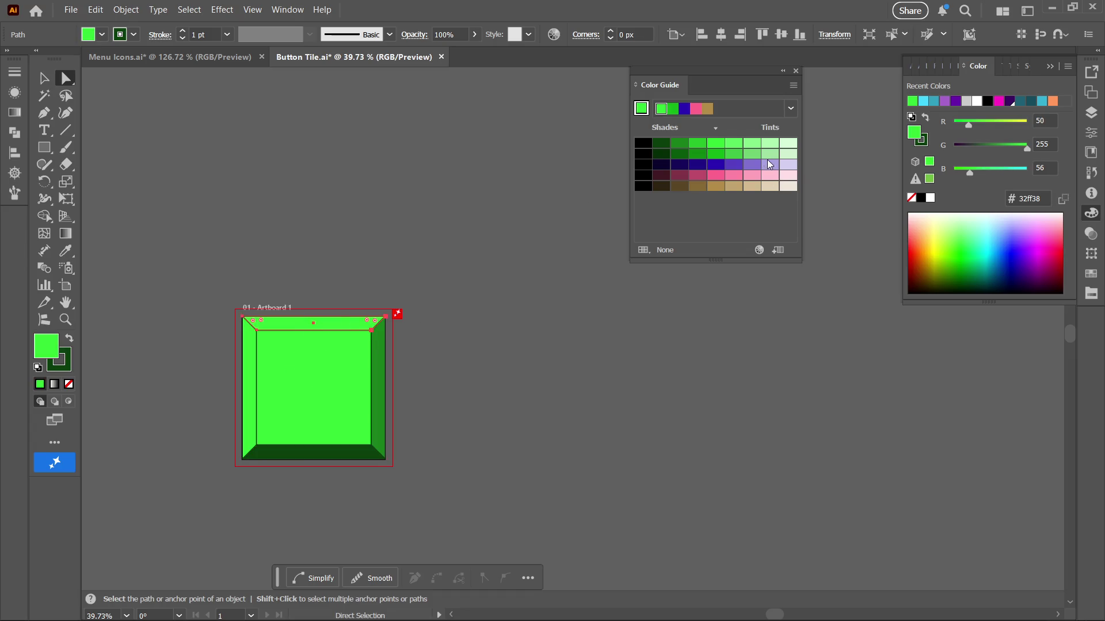
pyautogui.click(752, 151)
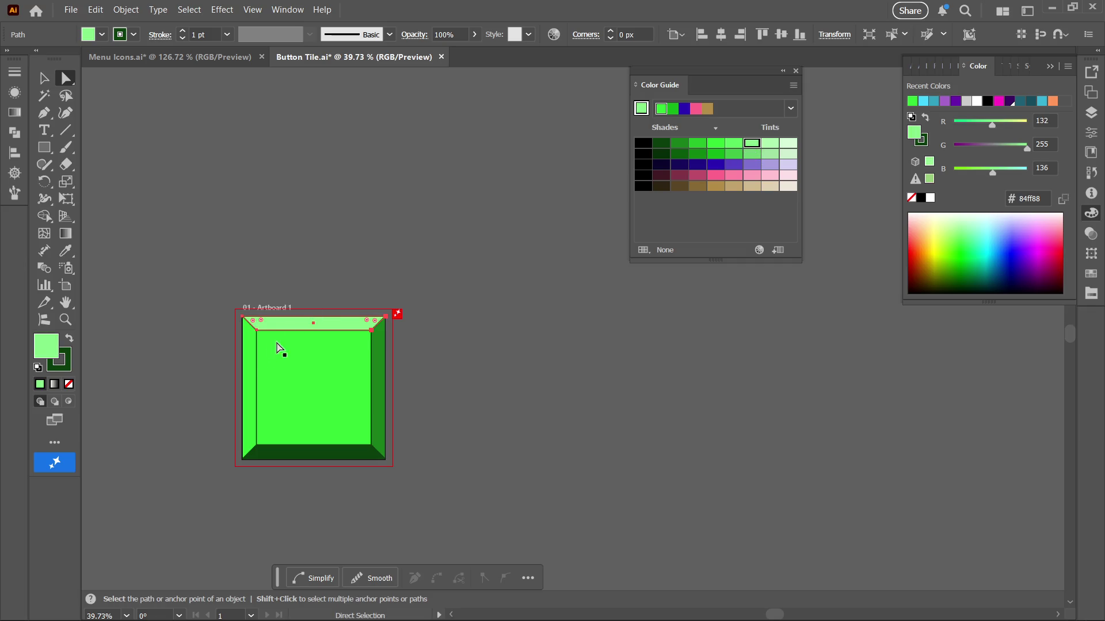
pyautogui.click(248, 360)
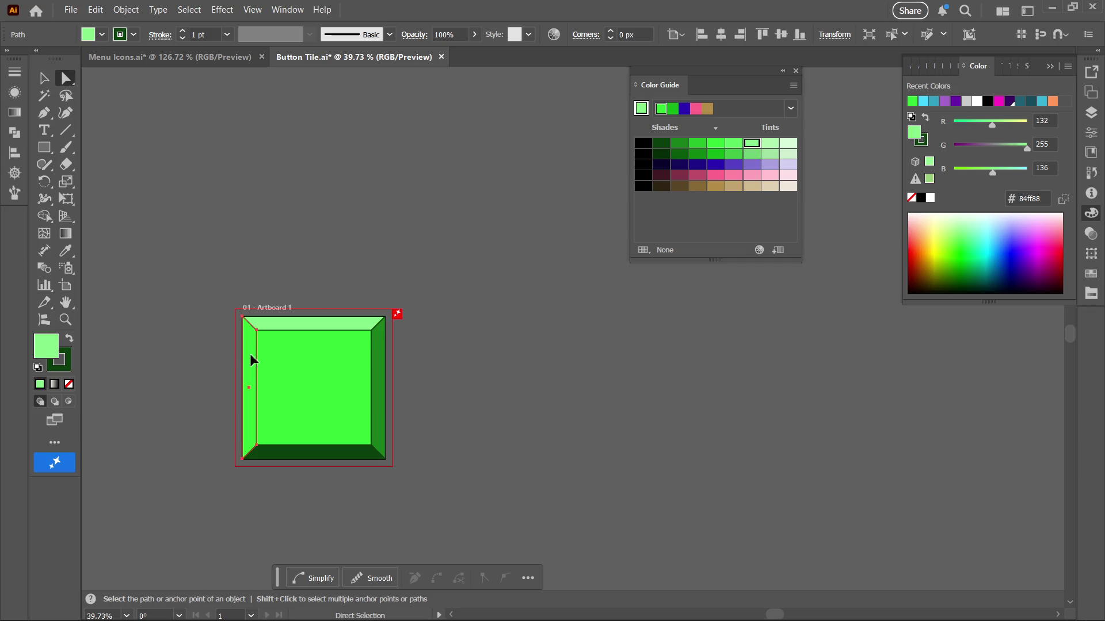
pyautogui.click(732, 147)
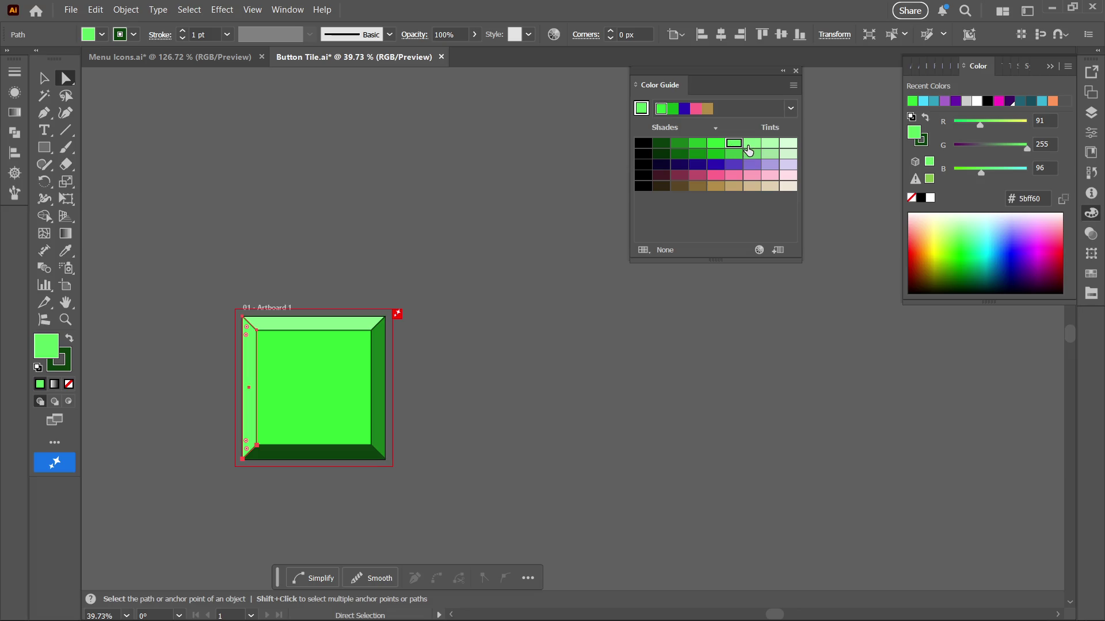
pyautogui.click(751, 146)
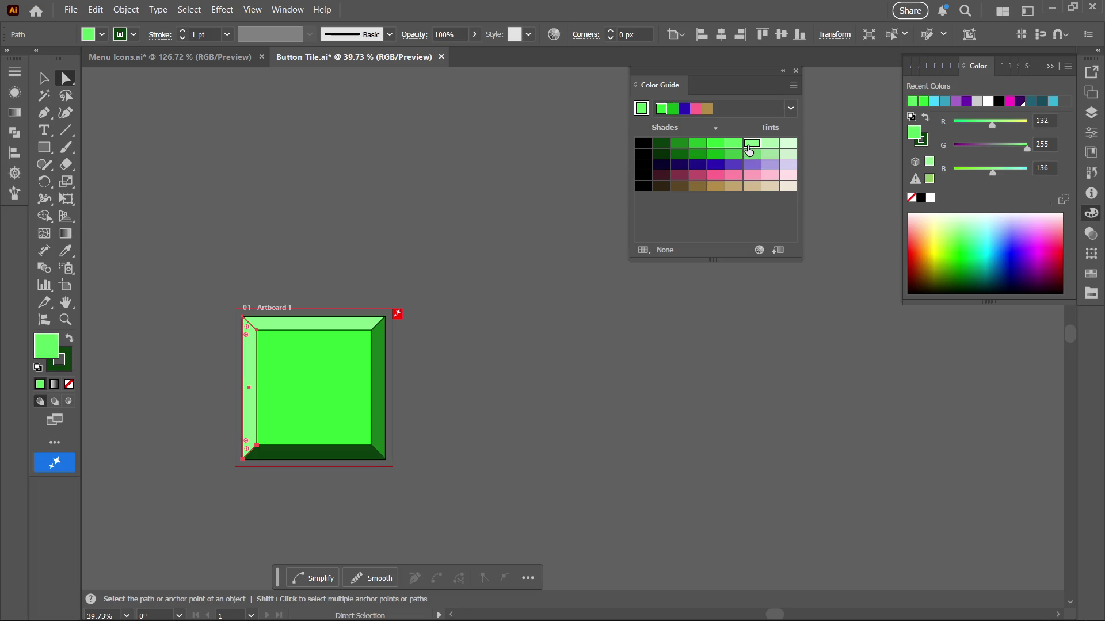
pyautogui.click(359, 324)
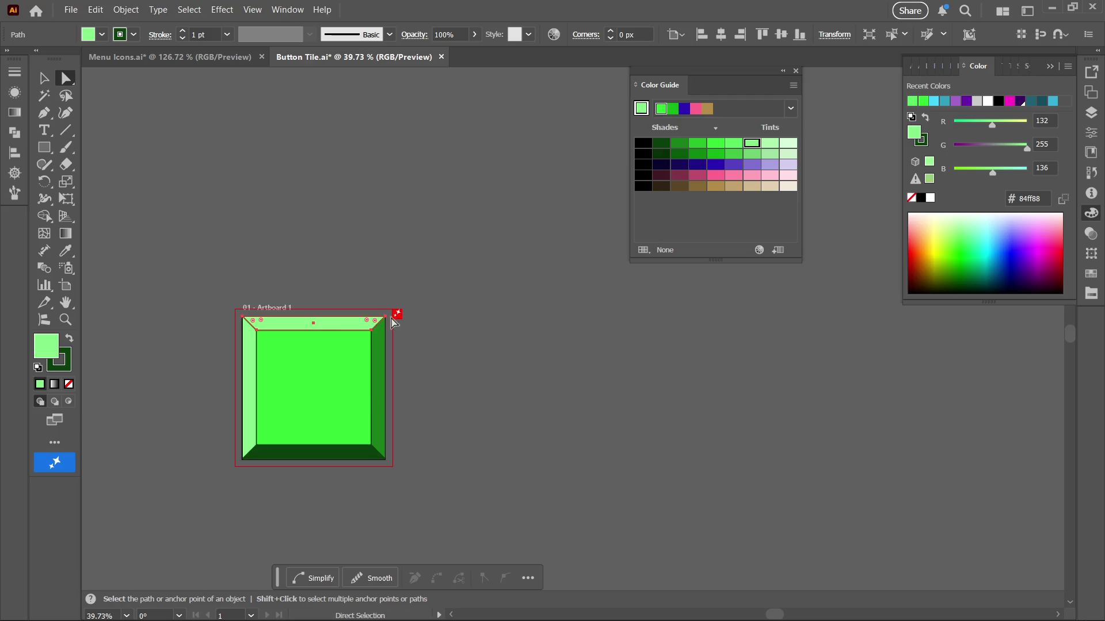
pyautogui.click(770, 144)
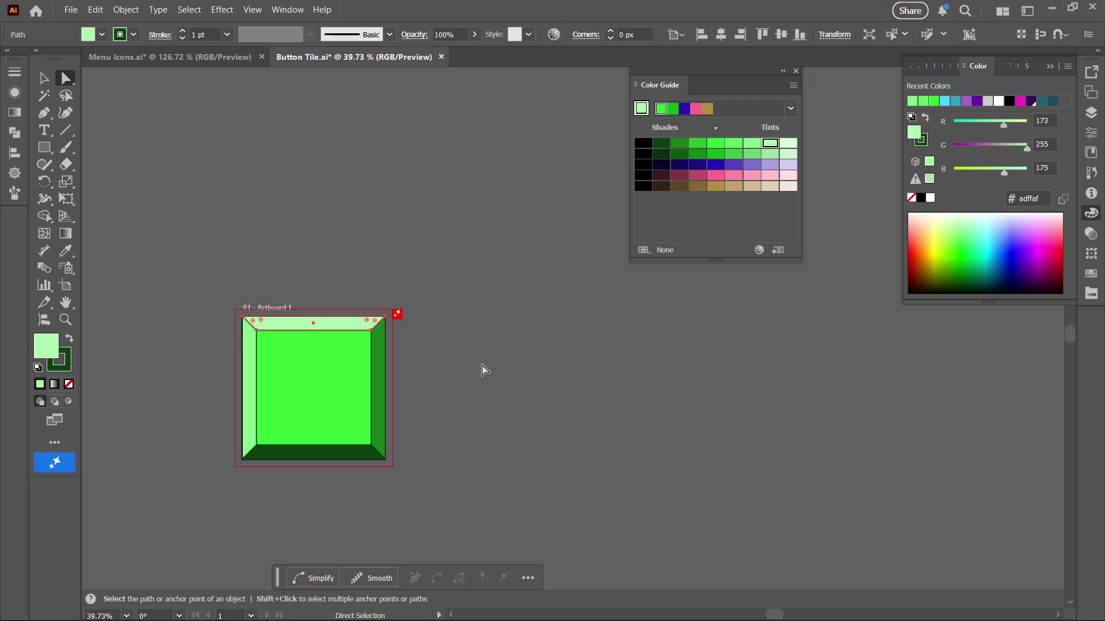
# Try darker and brighter green shades on the tile's inner square
pyautogui.click(321, 380)
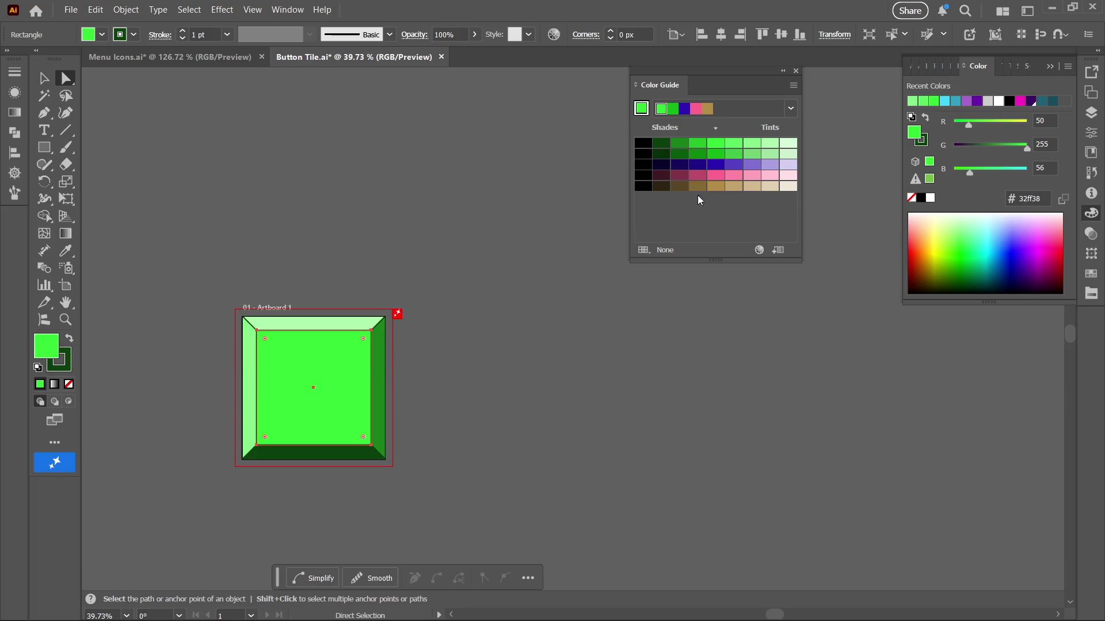
pyautogui.click(719, 145)
pyautogui.click(698, 147)
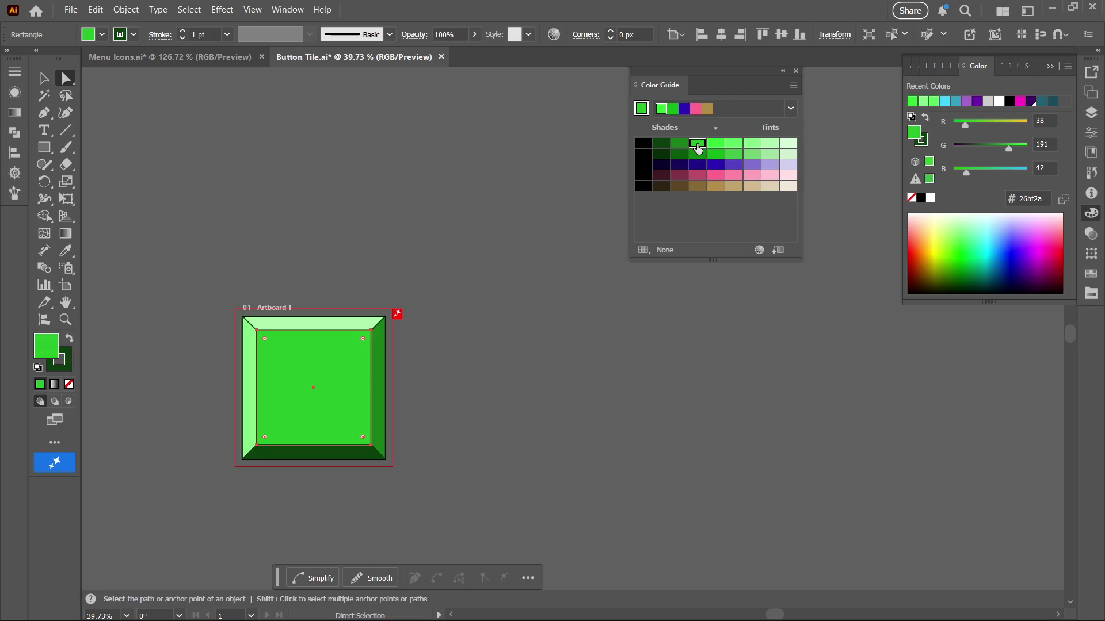
pyautogui.click(716, 144)
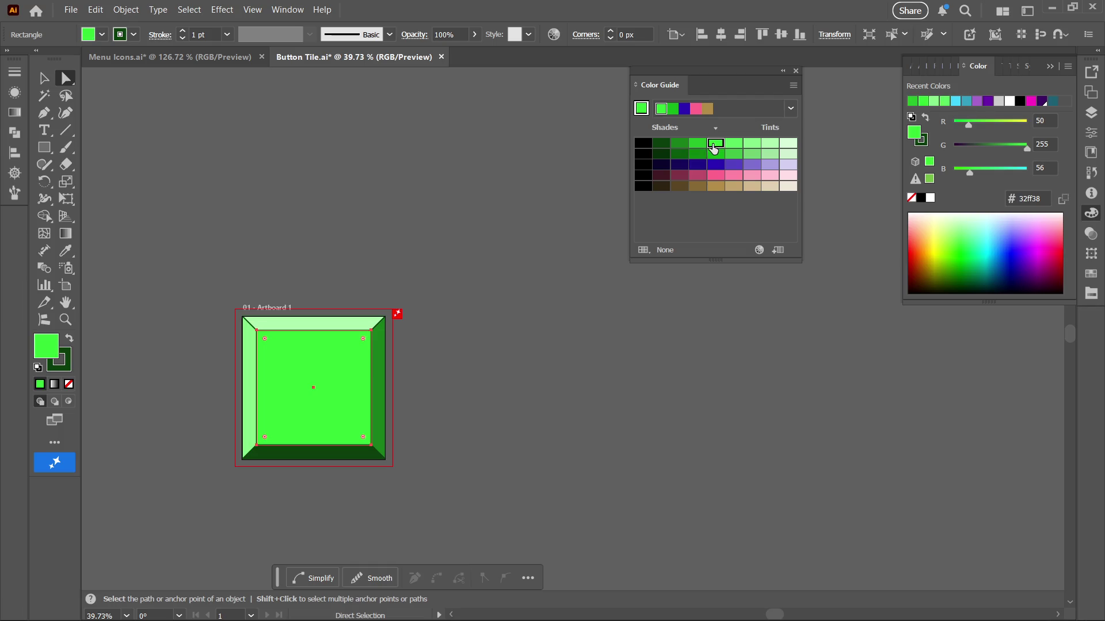
# Fill the inner square with the medium green 11b216 and deselect to check
pyautogui.press('z')
pyautogui.hotkey('ctrl', 'shift', 'a')
pyautogui.keyDown('alt'); pyautogui.click(471, 325); pyautogui.keyUp('alt')
pyautogui.moveTo(471, 325)
pyautogui.mouseDown()
pyautogui.moveTo(439, 328)
pyautogui.moveTo(436, 343)
pyautogui.moveTo(383, 302)
pyautogui.moveTo(358, 327)
pyautogui.mouseUp()
pyautogui.hotkey('ctrl', 'a')
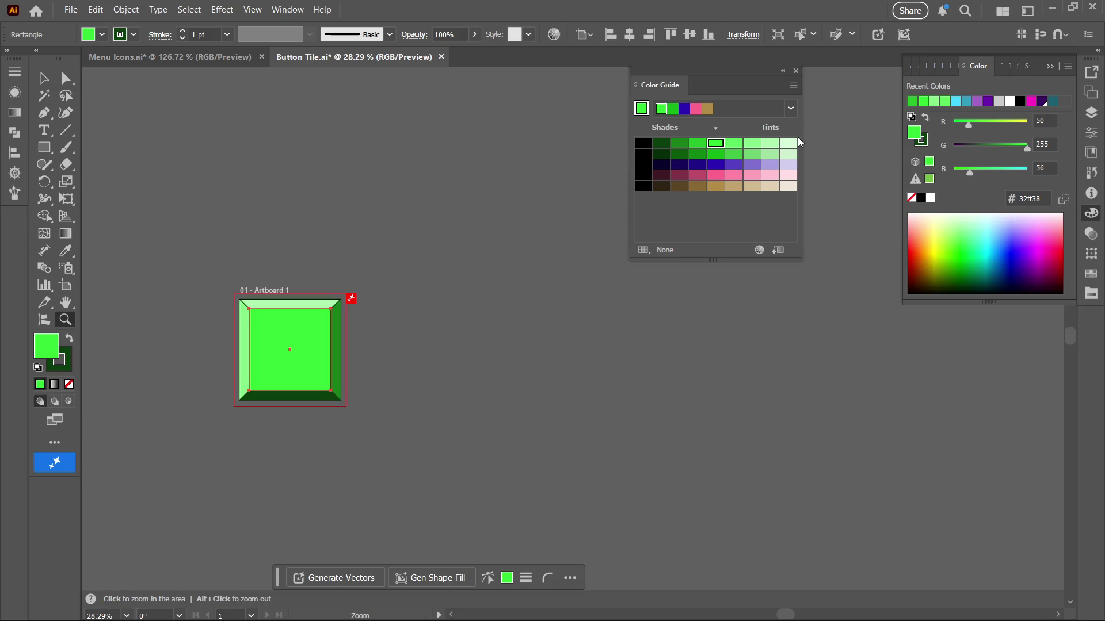
pyautogui.click(716, 155)
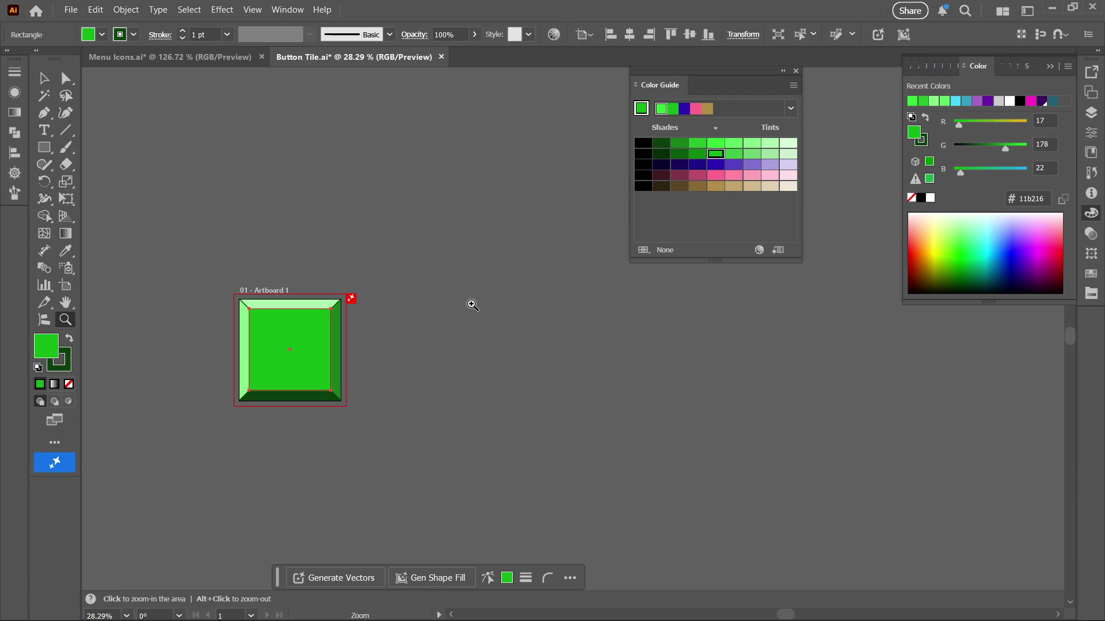
pyautogui.press('ctrl')
pyautogui.keyDown('ctrl'); pyautogui.click(474, 332); pyautogui.keyUp('ctrl')
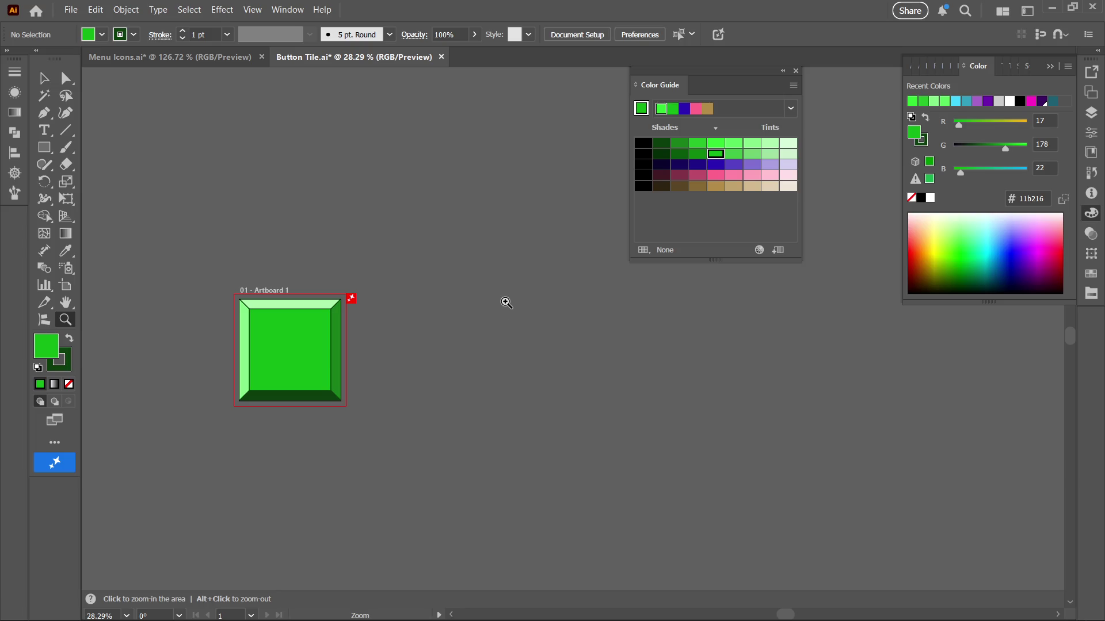
# Zoom out to view the whole tile and save Button Tile.ai
pyautogui.hscroll(-1, 493, 304)
pyautogui.scroll(-1, 486, 306)
pyautogui.moveTo(409, 395); pyautogui.dragTo(538, 319)
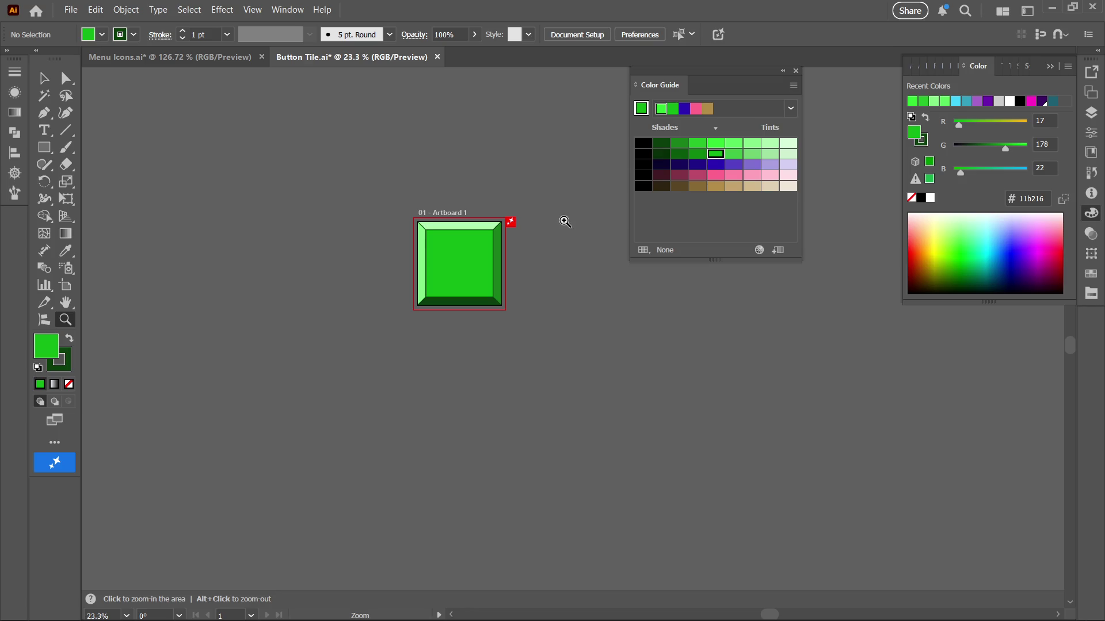
pyautogui.hotkey('ctrl', 's')
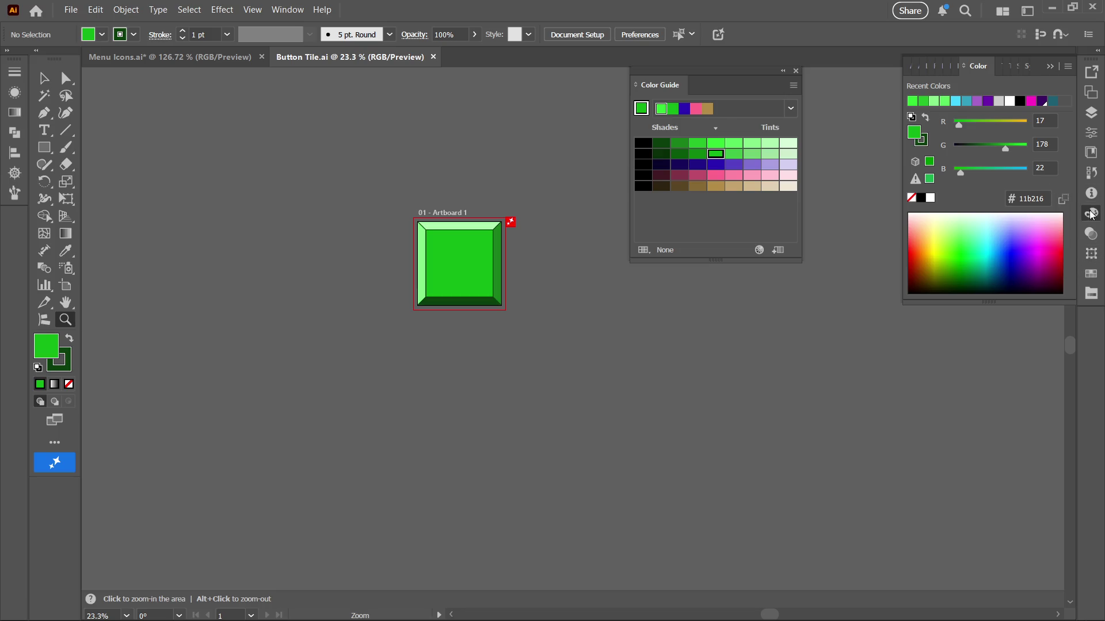
pyautogui.click(1090, 118)
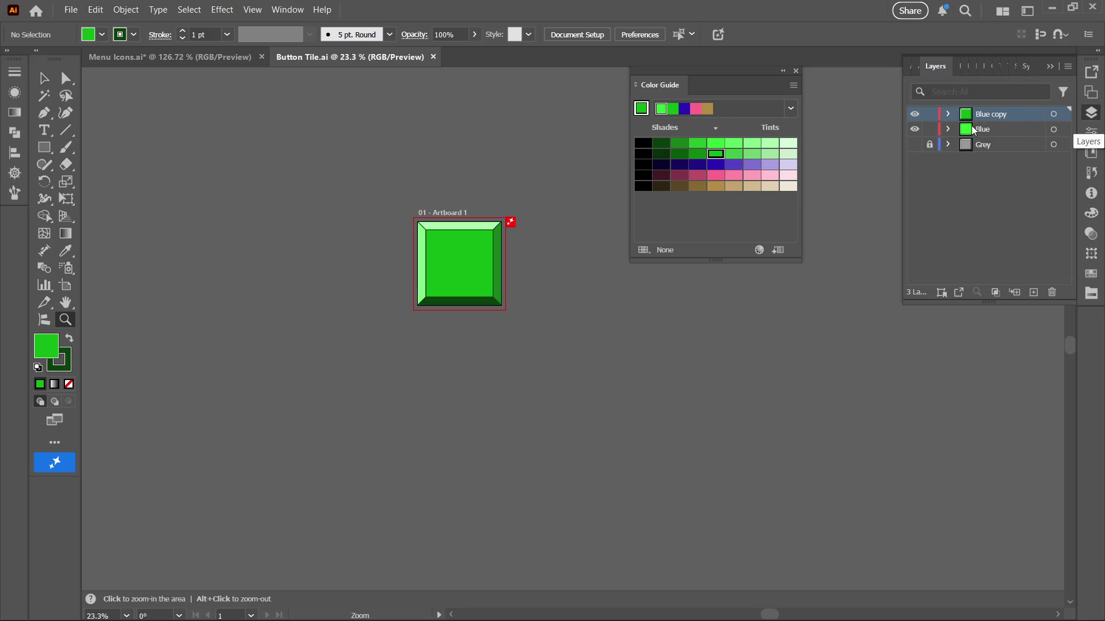
# Rename the 'Blue copy' layer to 'Green'
pyautogui.doubleClick(994, 115)
pyautogui.doubleClick(997, 115)
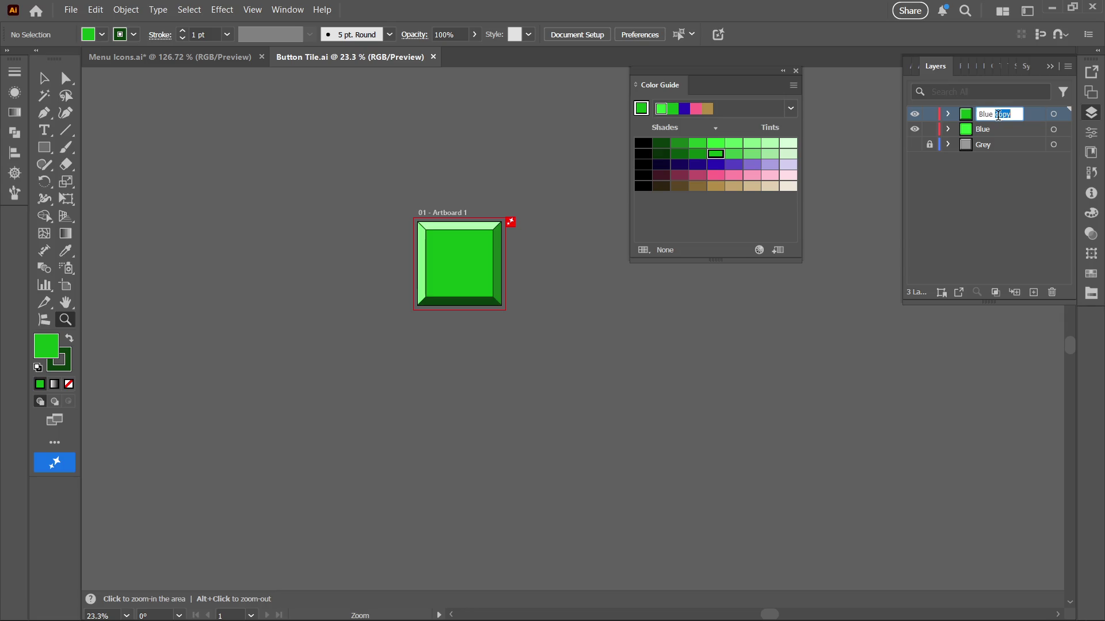
pyautogui.hotkey('ctrl', 'a')
pyautogui.press('BackSpace')
pyautogui.write('Gree')
pyautogui.press('BackSpace')
pyautogui.press('Return')
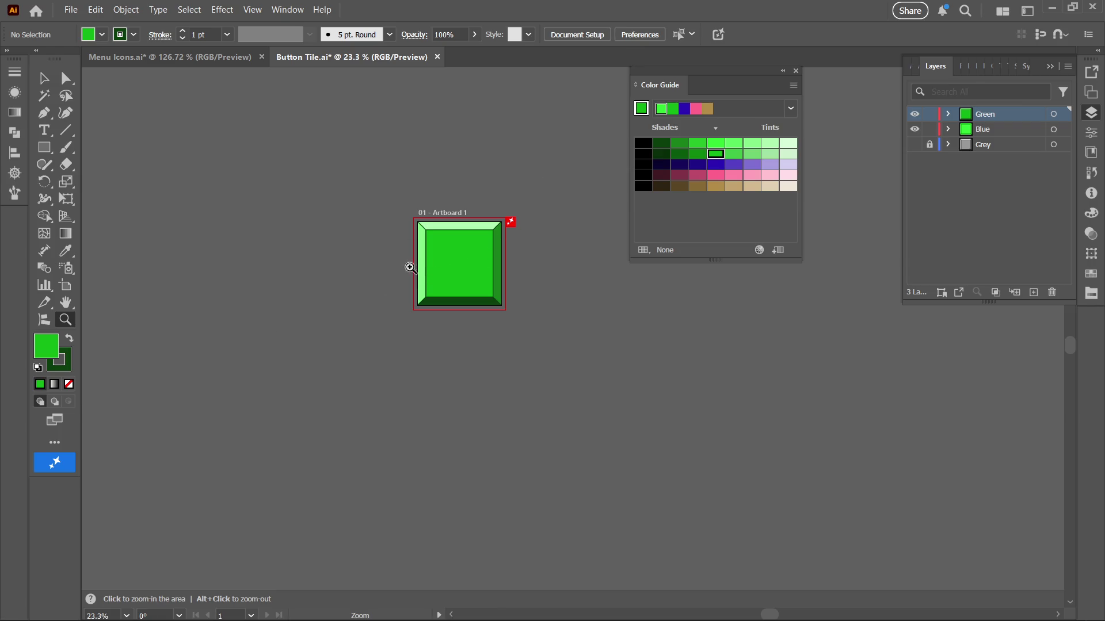
pyautogui.press('a')
pyautogui.click(454, 274)
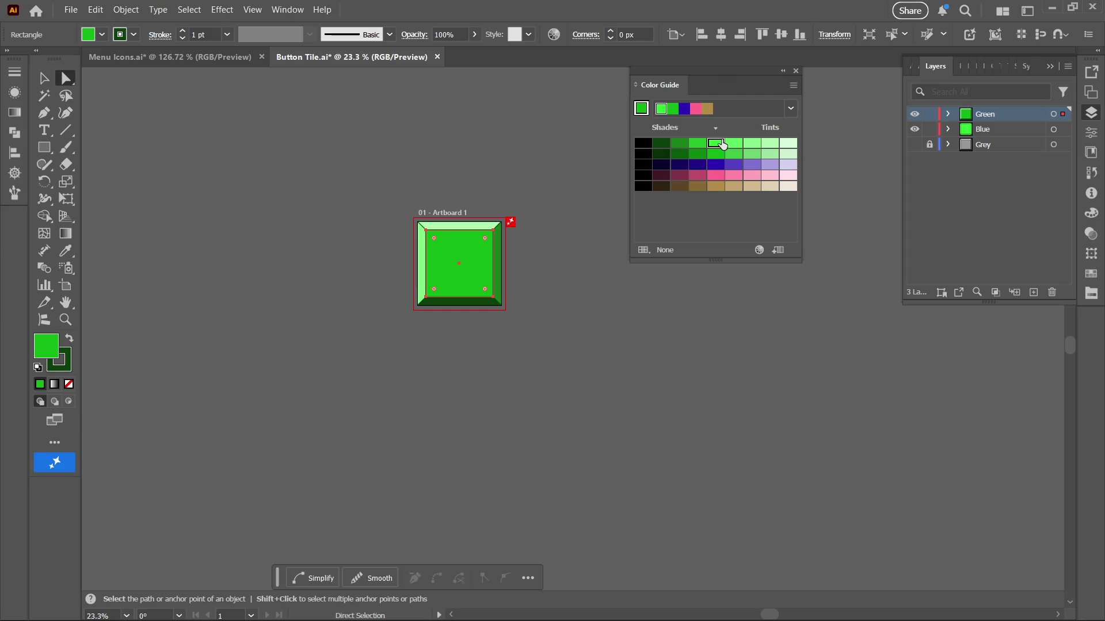
# Fill the inner square with bright green and zoom to check it
pyautogui.click(721, 144)
pyautogui.click(646, 303)
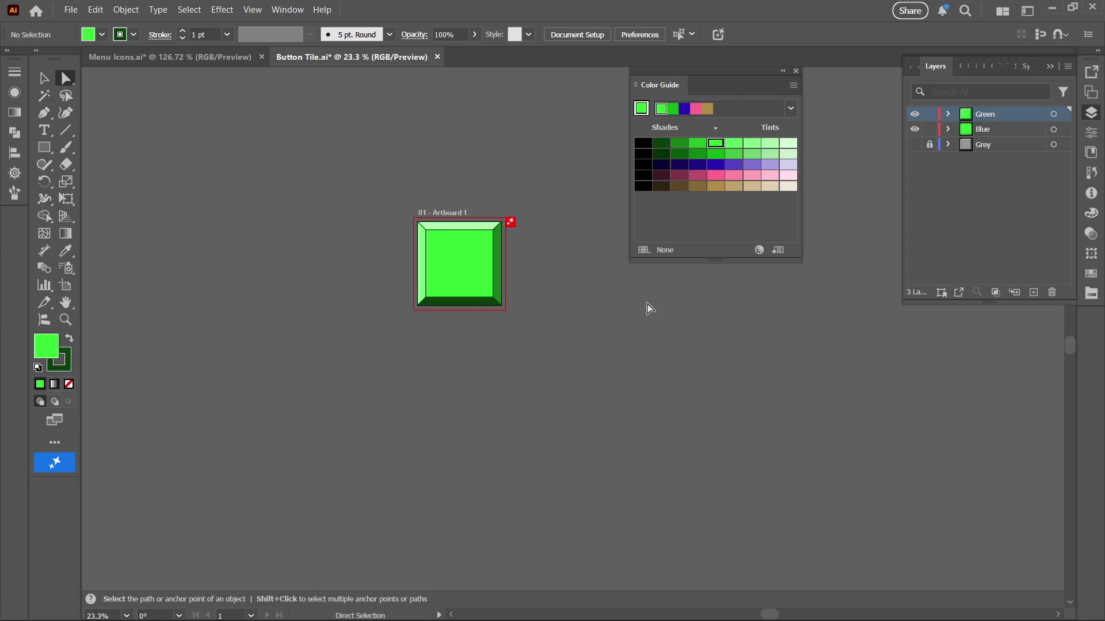
pyautogui.press('z')
pyautogui.moveTo(619, 332); pyautogui.dragTo(452, 374)
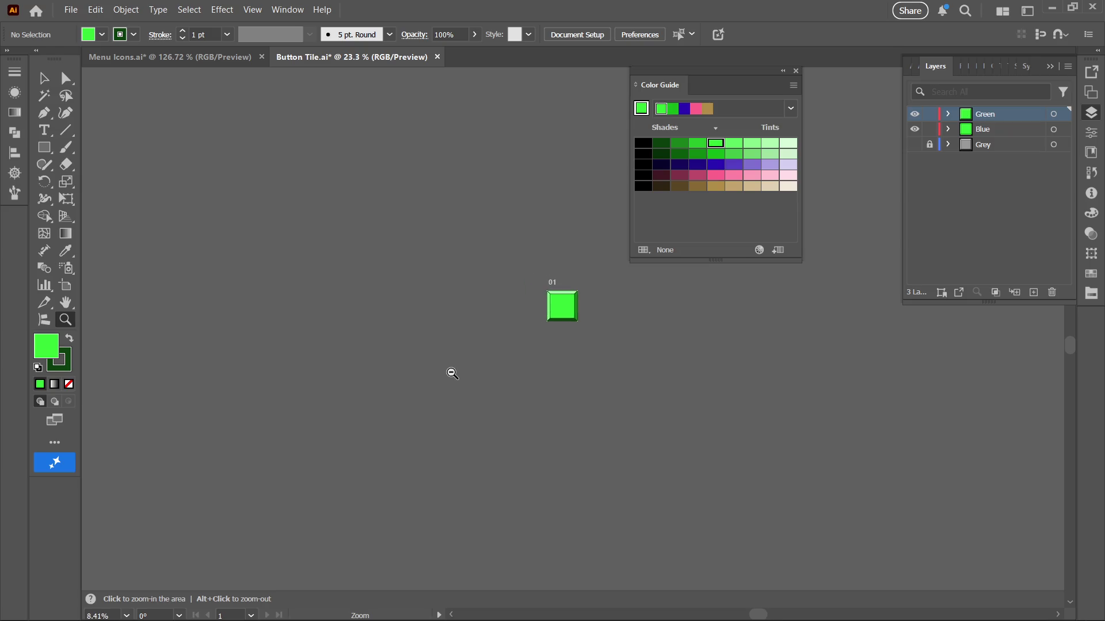
pyautogui.moveTo(602, 288)
pyautogui.mouseDown()
pyautogui.moveTo(424, 236)
pyautogui.moveTo(432, 209)
pyautogui.moveTo(581, 115)
pyautogui.mouseUp()
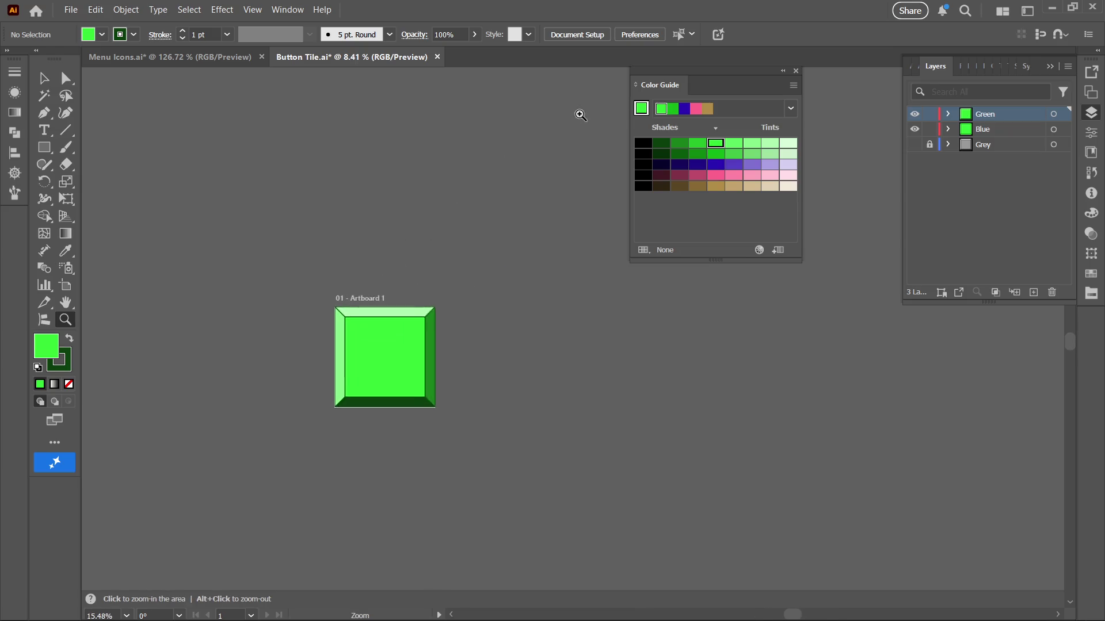
# Refill the inner square with the darker second-row green and recentre the view
pyautogui.click(714, 157)
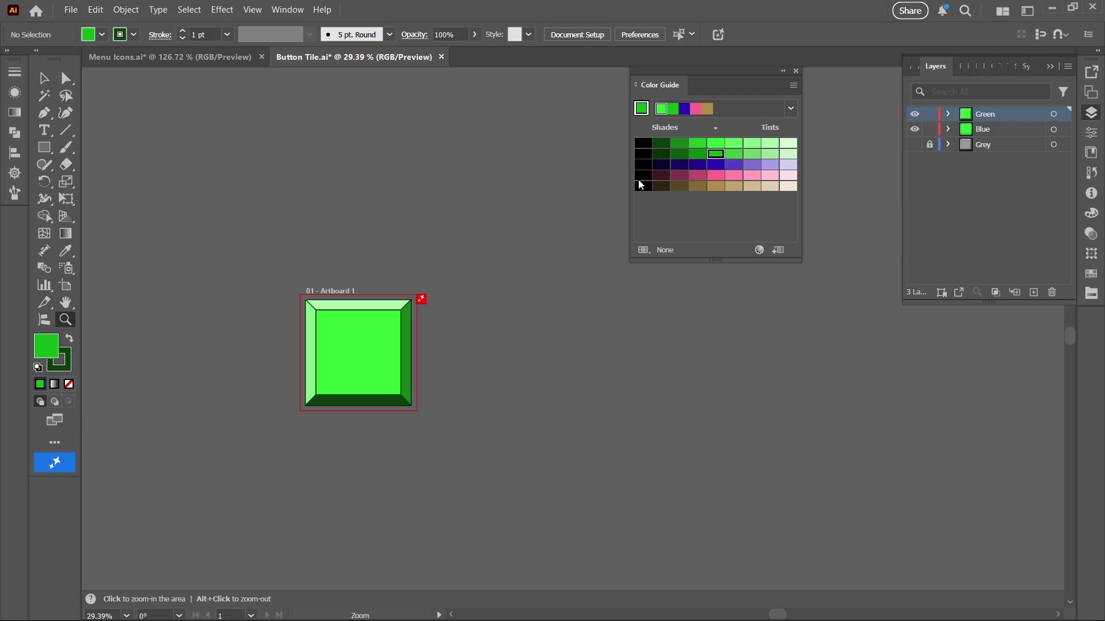
pyautogui.press('a')
pyautogui.click(371, 377)
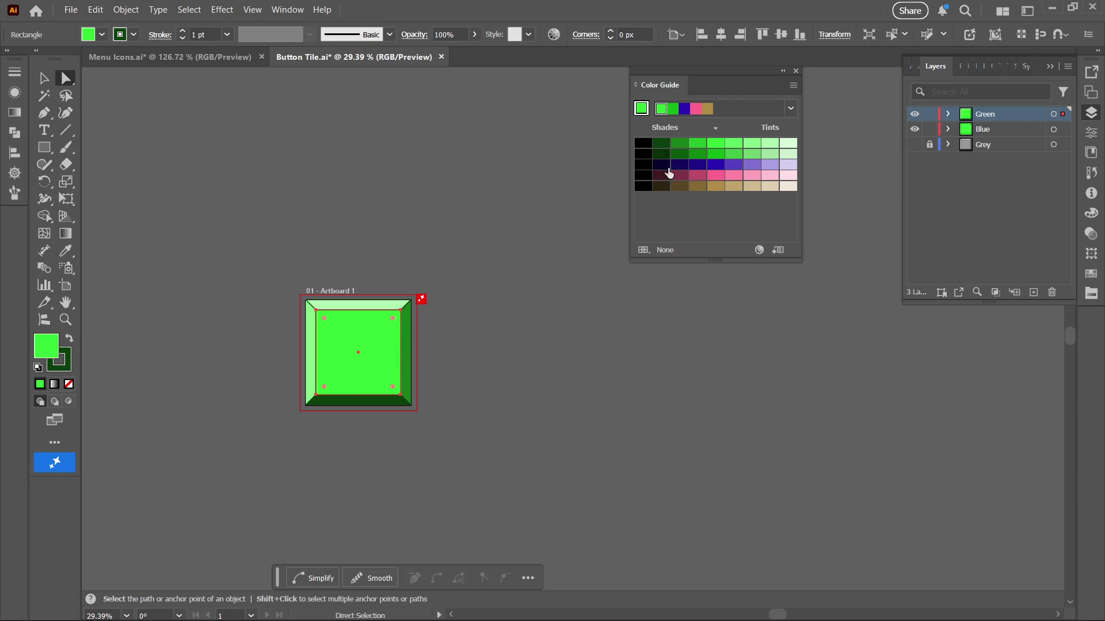
pyautogui.click(715, 154)
pyautogui.click(560, 270)
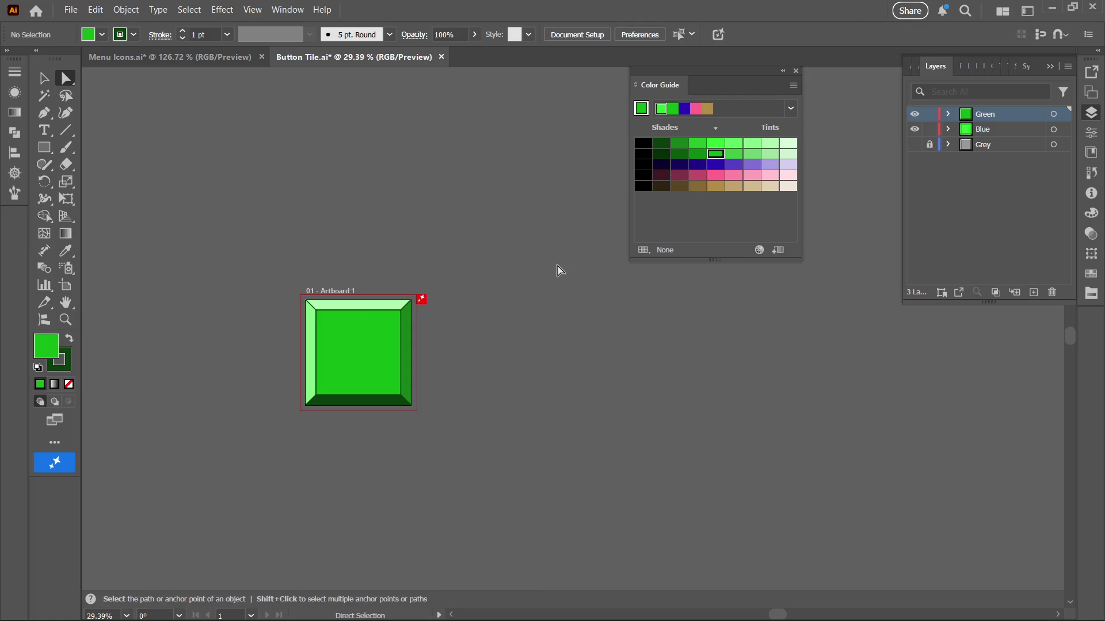
pyautogui.press('z')
pyautogui.moveTo(560, 271); pyautogui.dragTo(507, 276)
pyautogui.moveTo(423, 322)
pyautogui.mouseDown()
pyautogui.moveTo(437, 333)
pyautogui.moveTo(406, 356)
pyautogui.mouseUp()
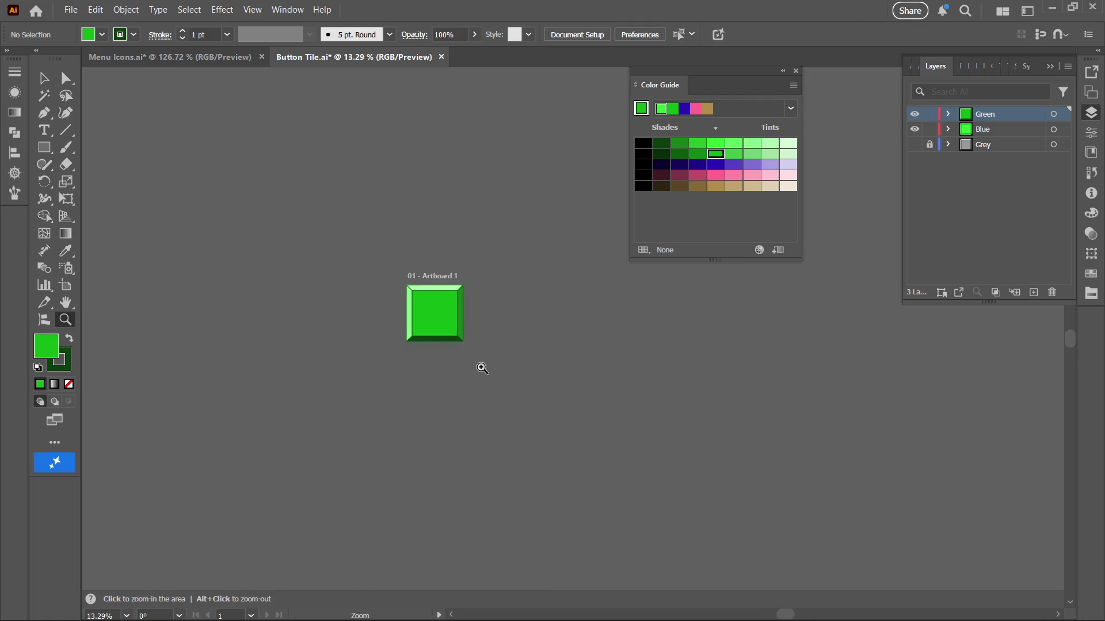
pyautogui.moveTo(483, 368)
pyautogui.mouseDown()
pyautogui.moveTo(502, 323)
pyautogui.moveTo(424, 394)
pyautogui.mouseUp()
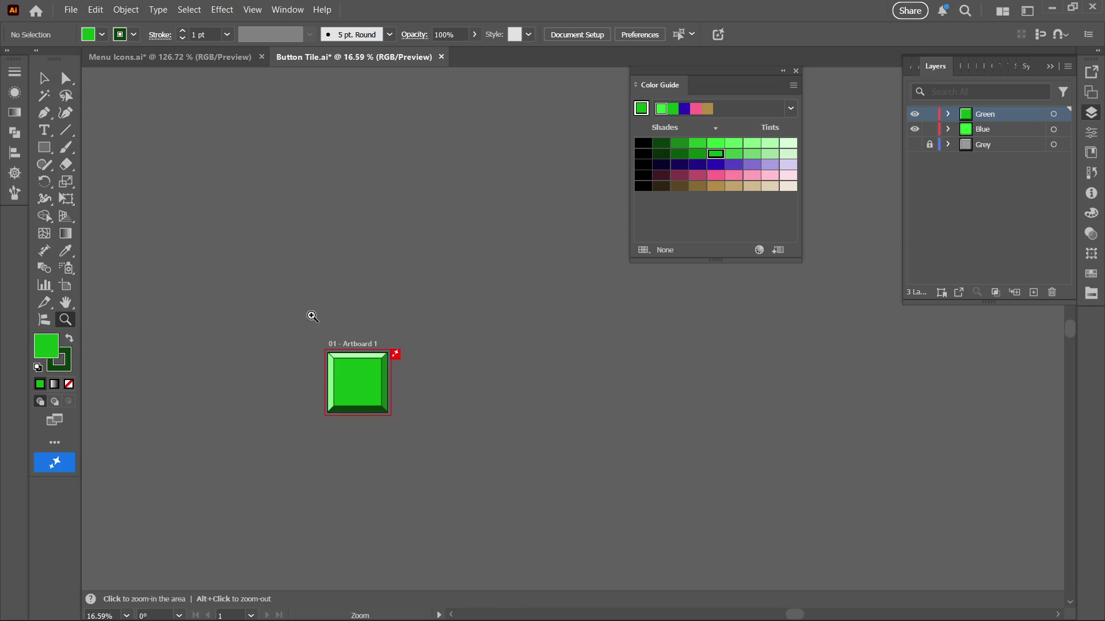
pyautogui.press('a')
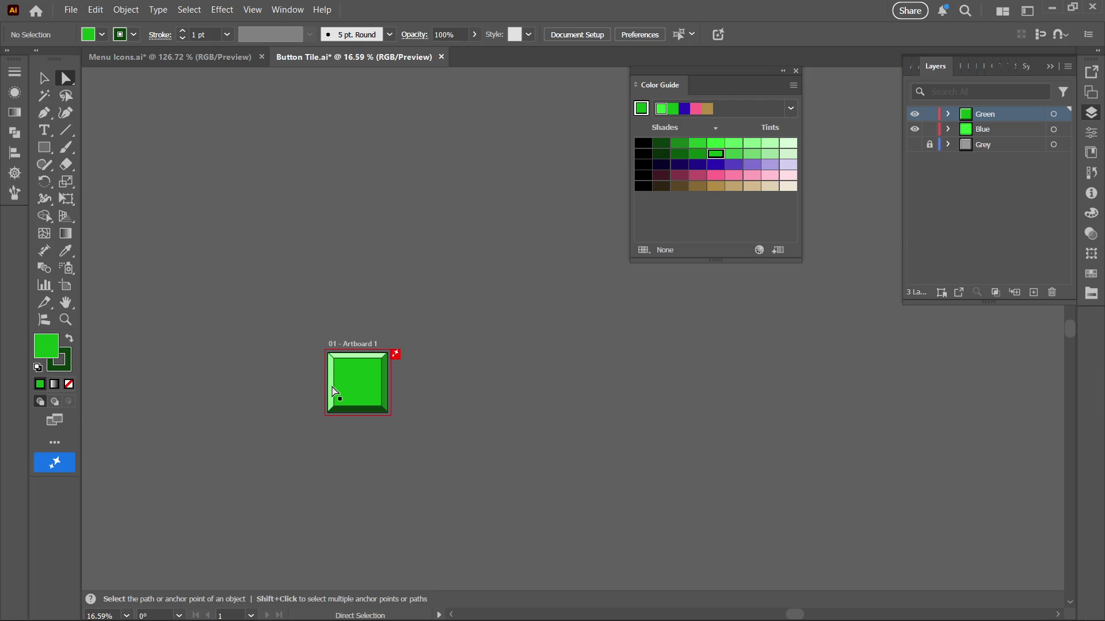
pyautogui.click(331, 392)
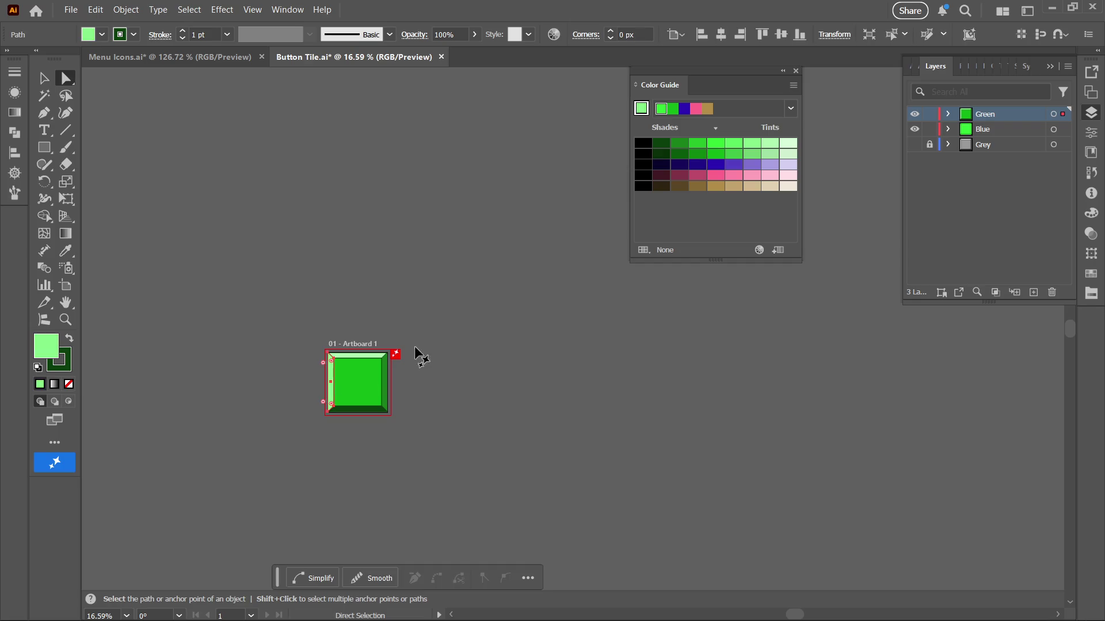
pyautogui.click(715, 143)
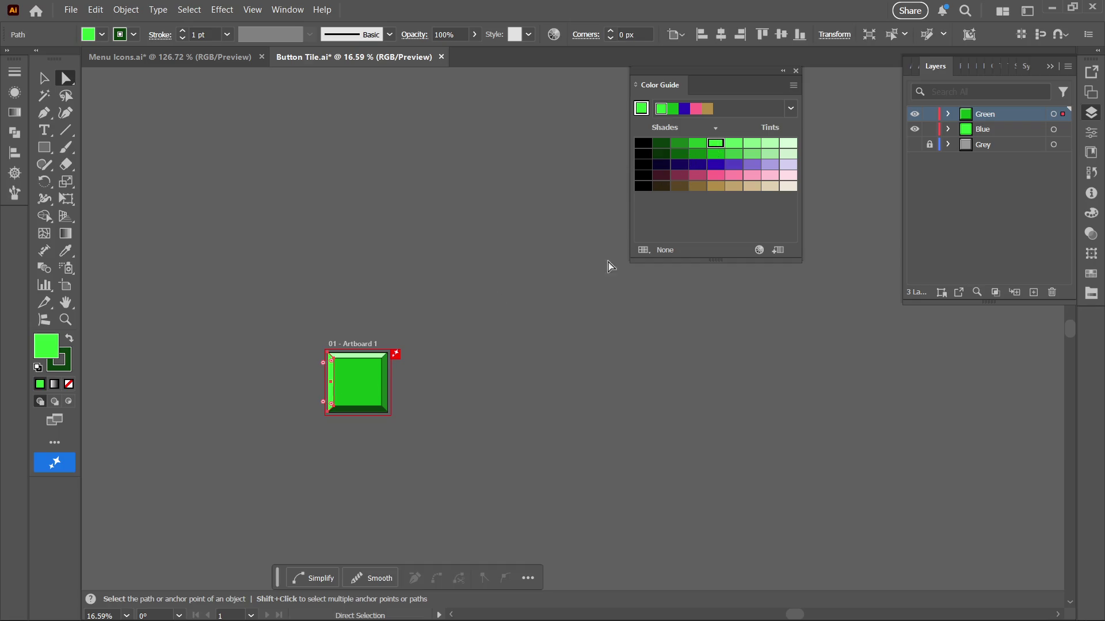
pyautogui.click(507, 421)
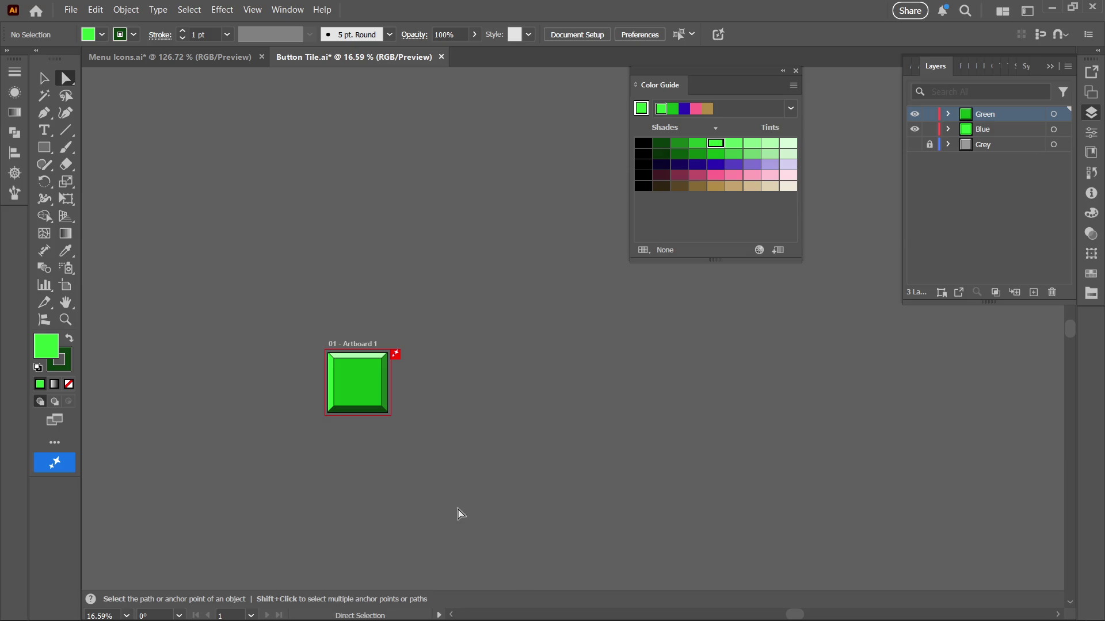
pyautogui.press('z')
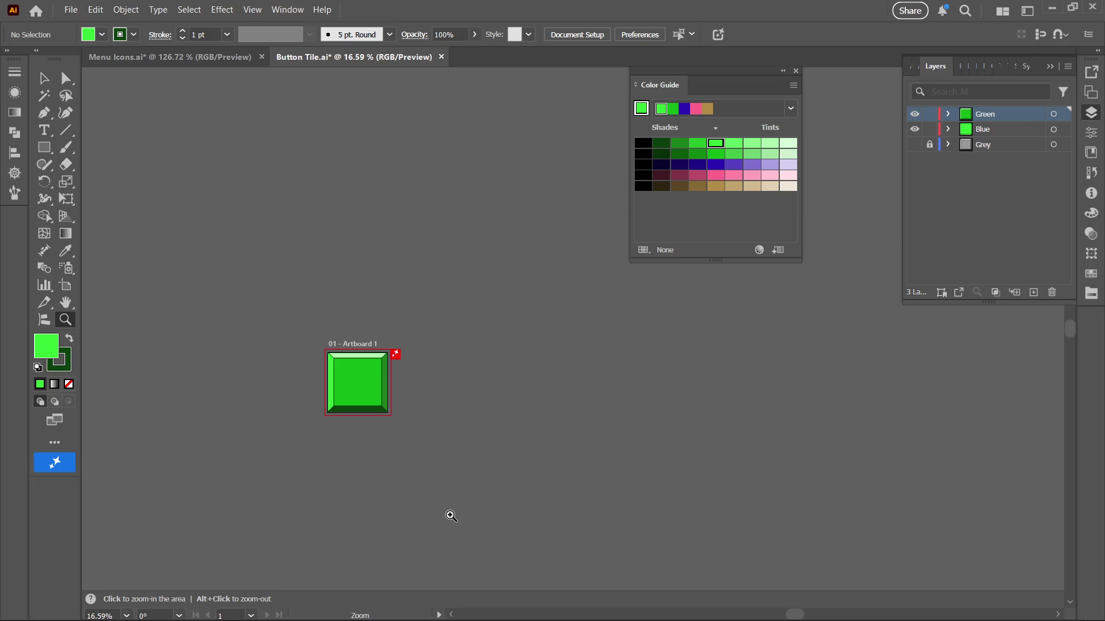
pyautogui.press('ctrl')
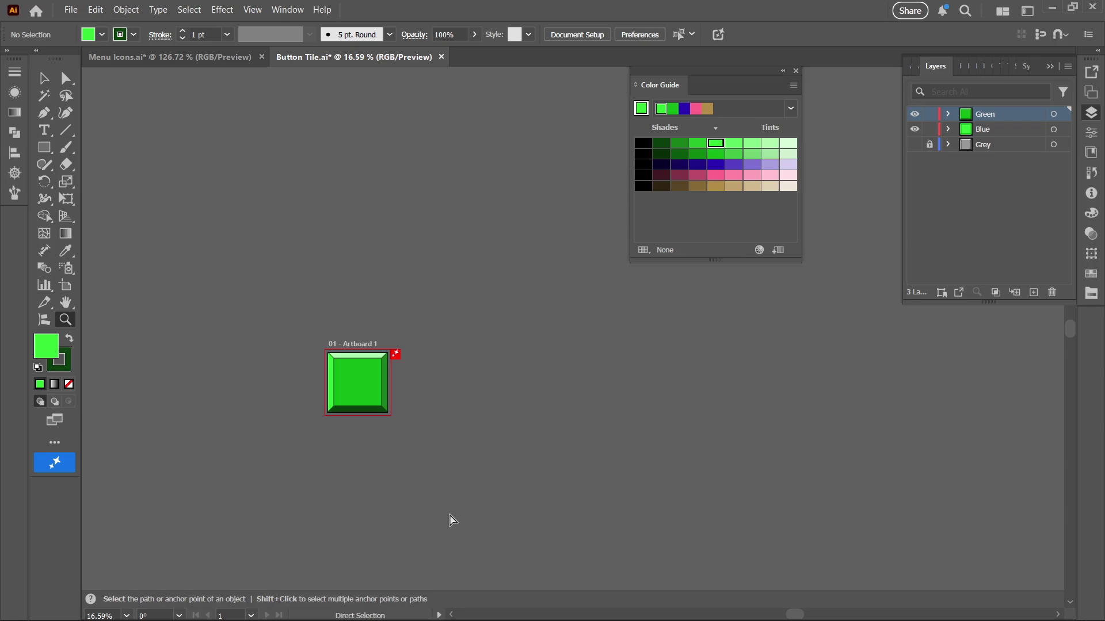
pyautogui.hotkey('ctrl', 'alt', ']')
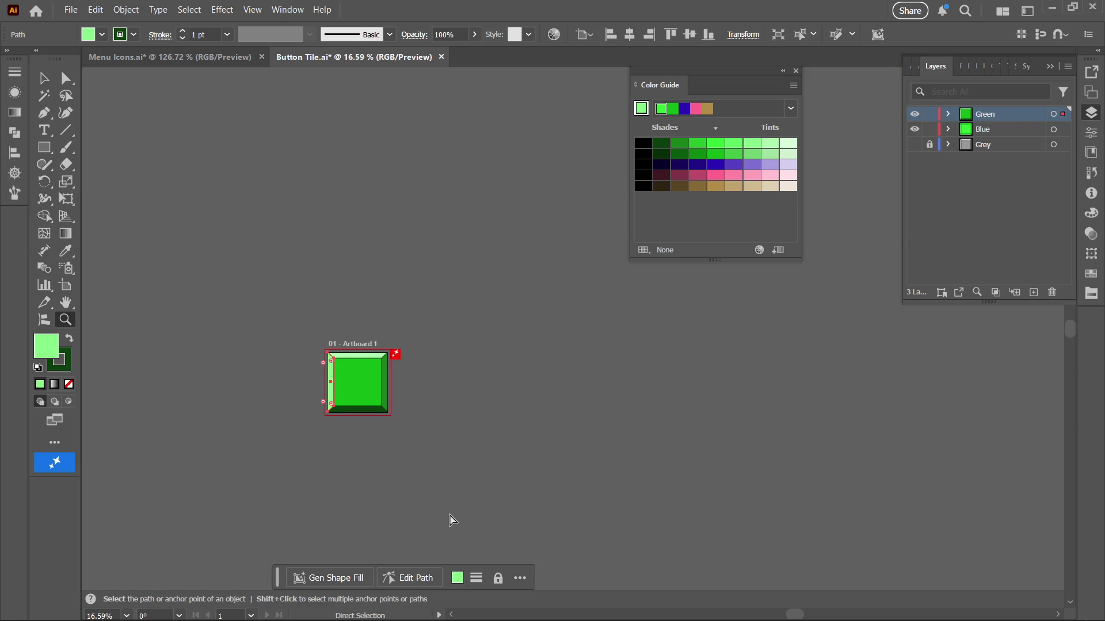
pyautogui.keyDown('ctrl'); pyautogui.click(451, 517); pyautogui.keyUp('ctrl')
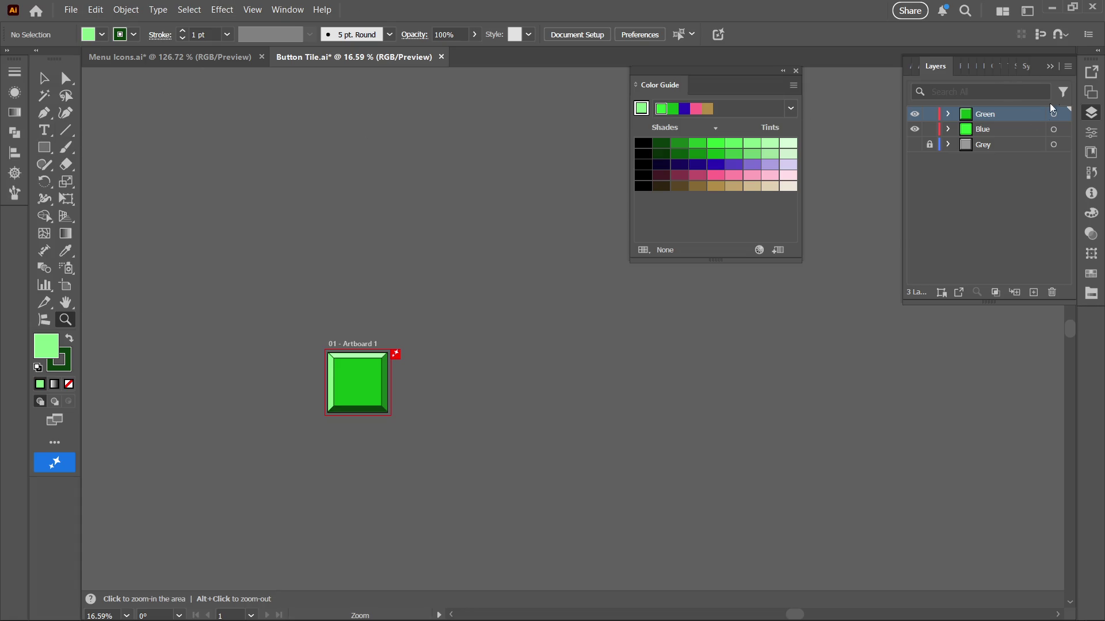
# Lock the Blue layer and compare layer visibility in Outline view
pyautogui.click(930, 130)
pyautogui.click(915, 129)
pyautogui.click(915, 114)
pyautogui.hotkey('ctrl', 'y')
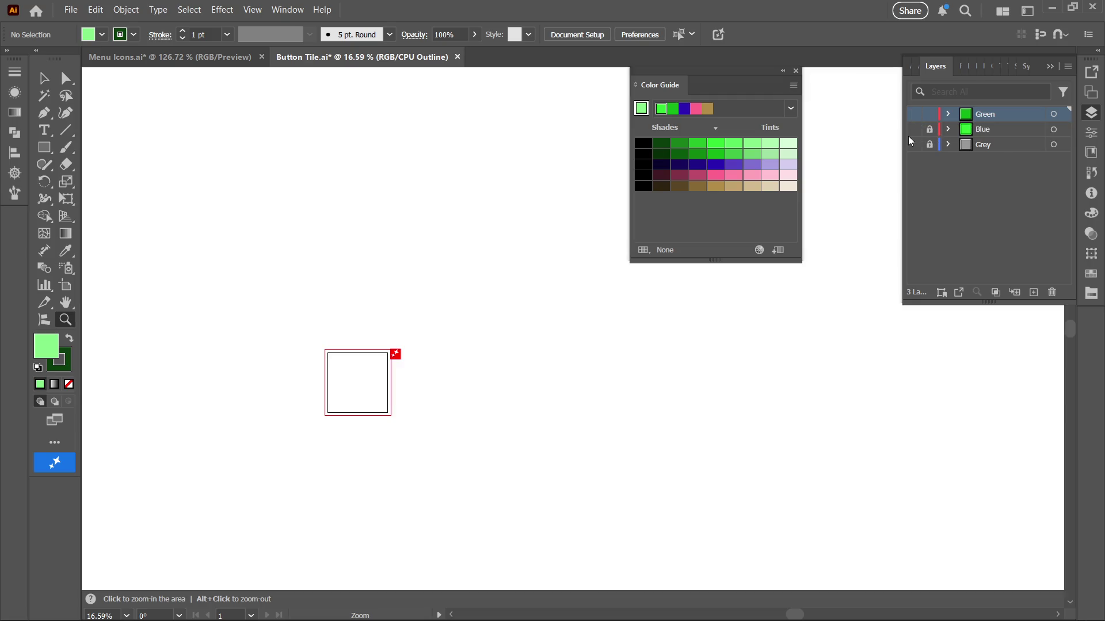
pyautogui.click(918, 131)
pyautogui.hotkey('ctrl', 'y')
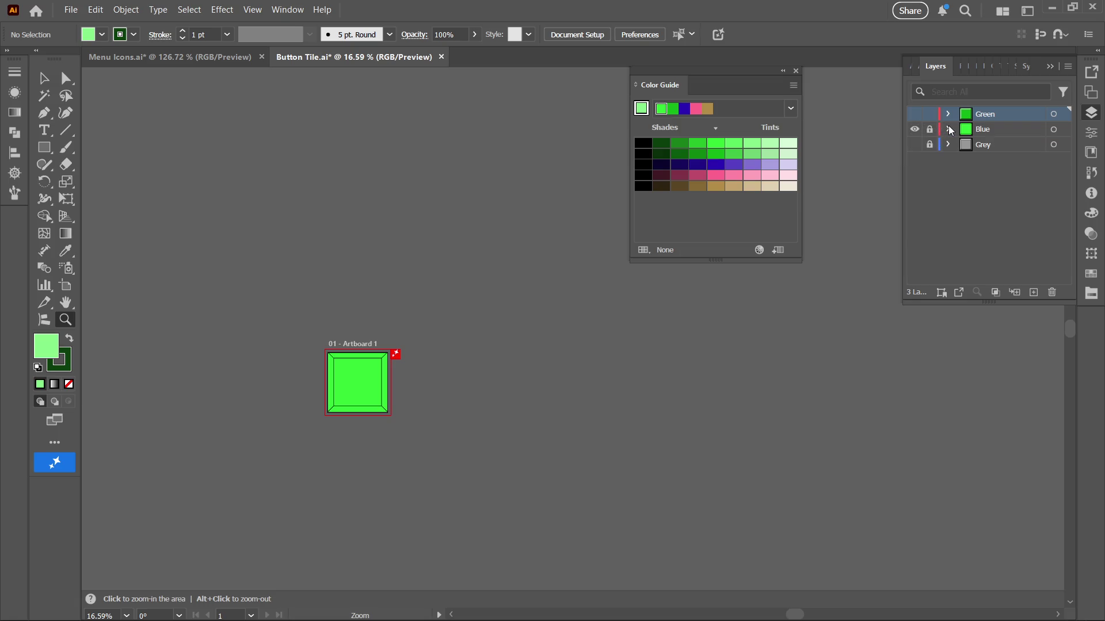
# Expand and unlock the Blue layer, target its rectangle, then lock and show Green
pyautogui.click(948, 130)
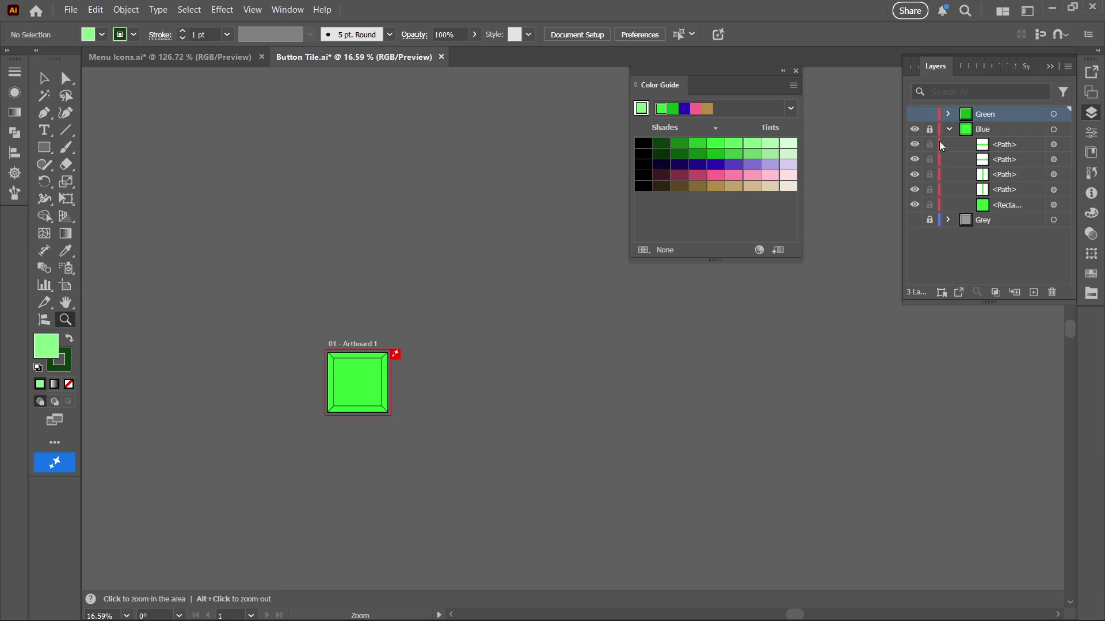
pyautogui.click(931, 129)
pyautogui.click(978, 129)
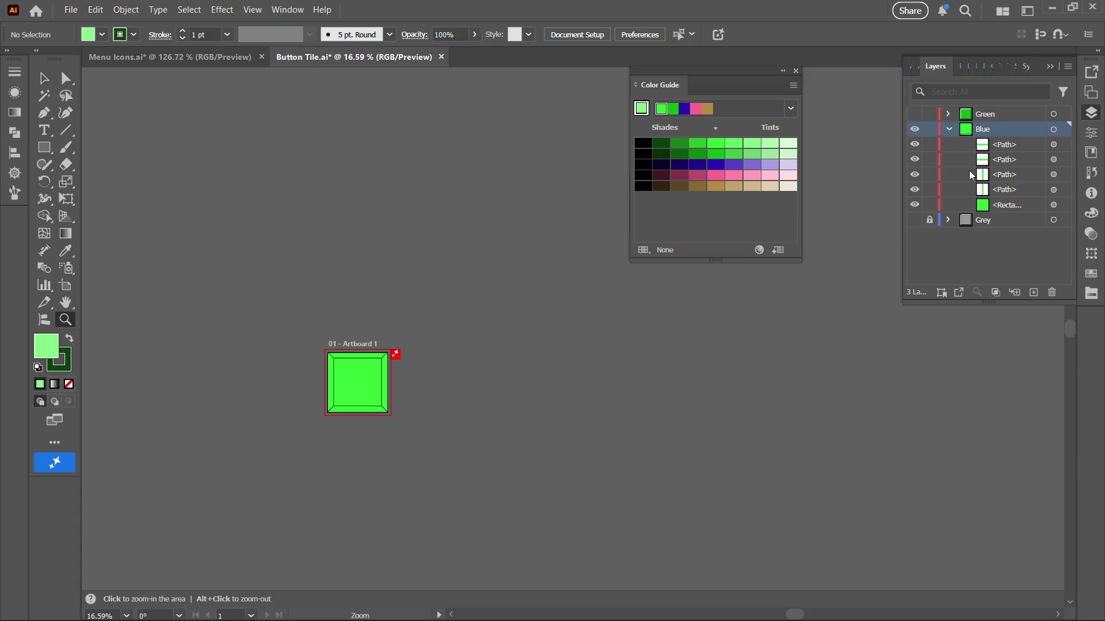
pyautogui.click(998, 210)
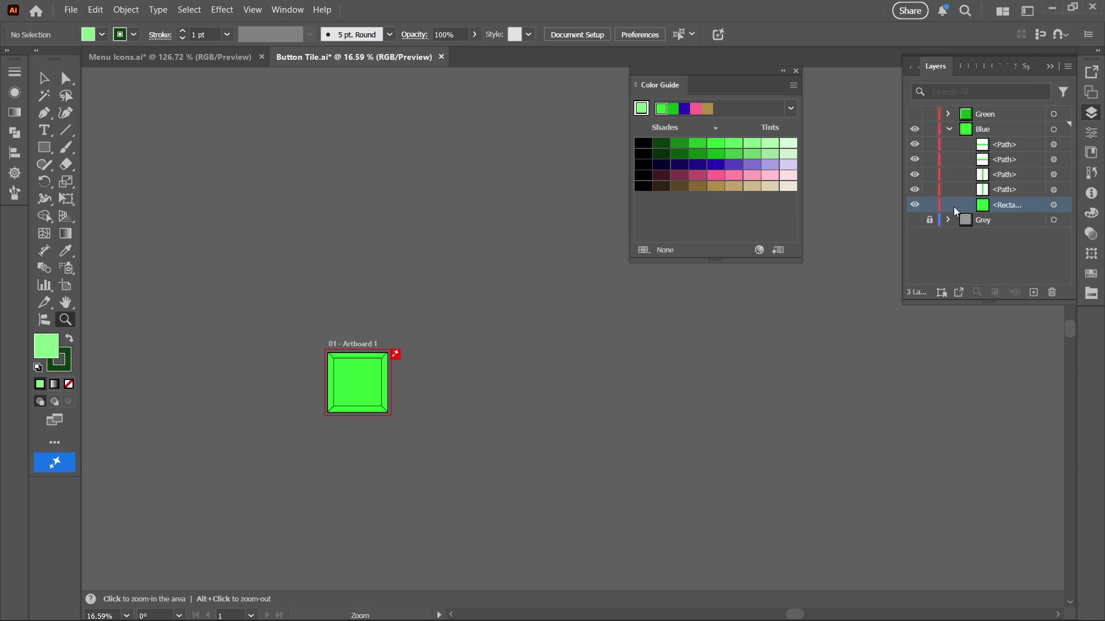
pyautogui.click(929, 114)
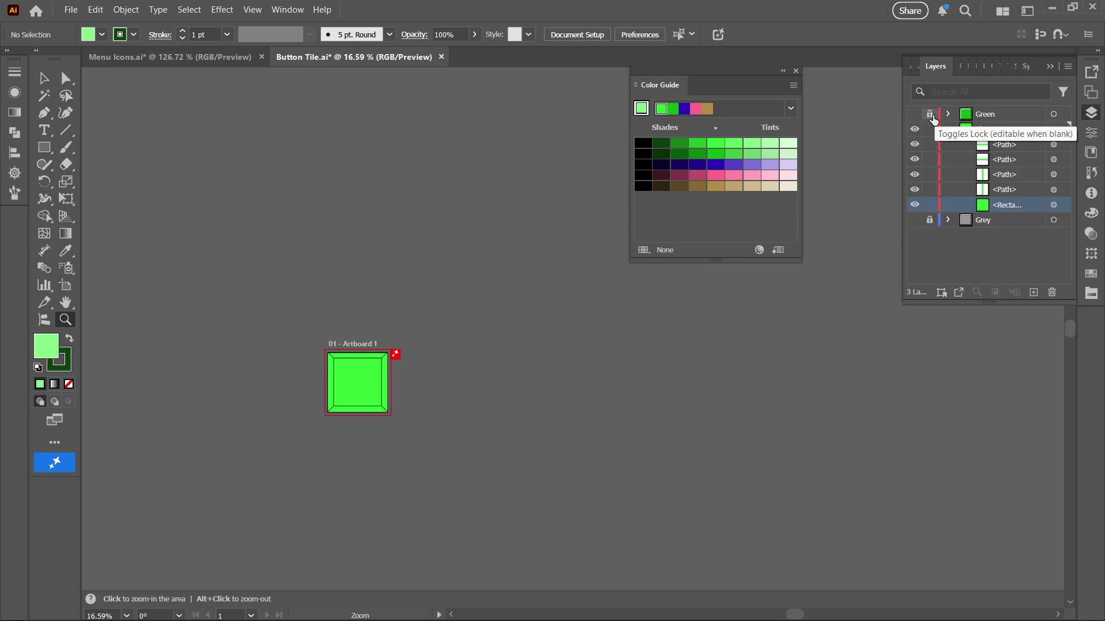
pyautogui.click(915, 115)
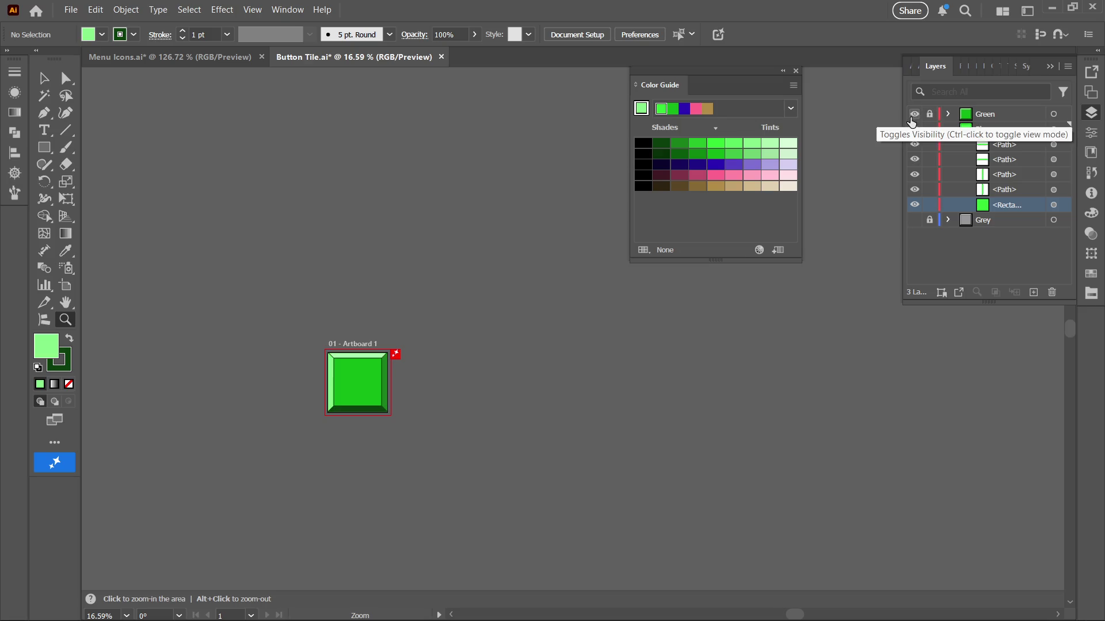
# Hide the Green layer and pick cyan from the Synth swatch library as fill
pyautogui.click(915, 114)
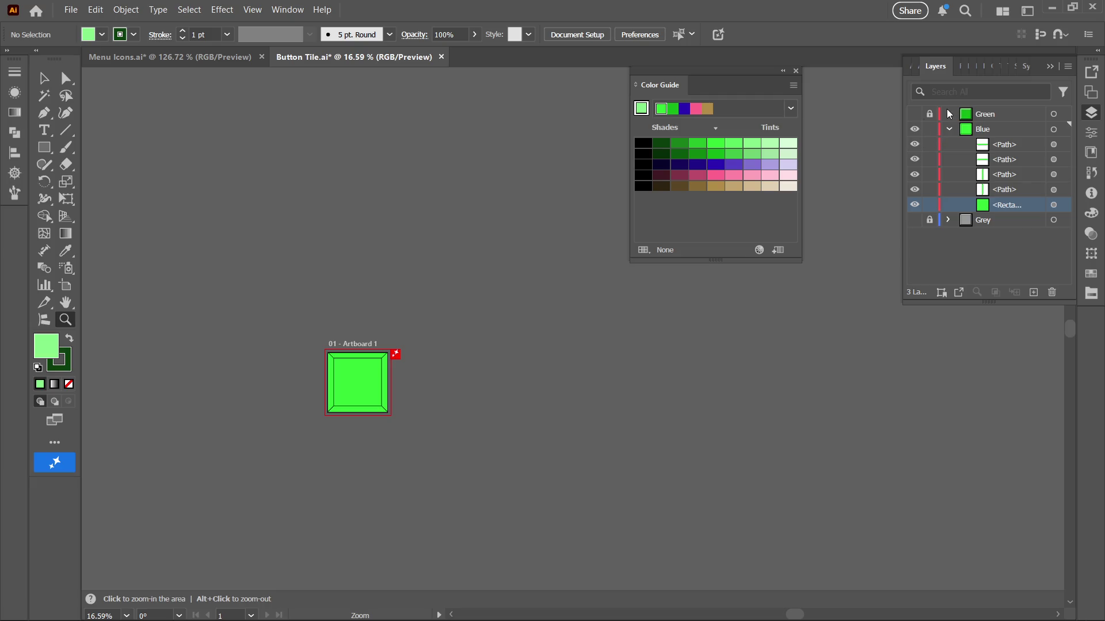
pyautogui.moveTo(229, 417)
pyautogui.mouseDown()
pyautogui.moveTo(500, 309)
pyautogui.moveTo(247, 323)
pyautogui.mouseUp()
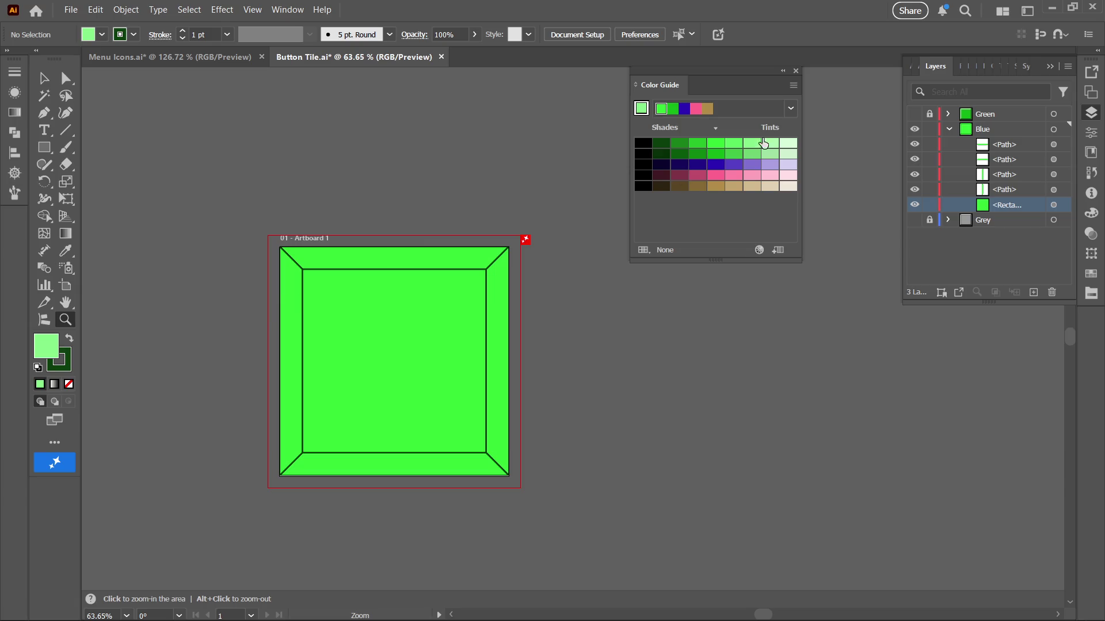
pyautogui.click(1028, 70)
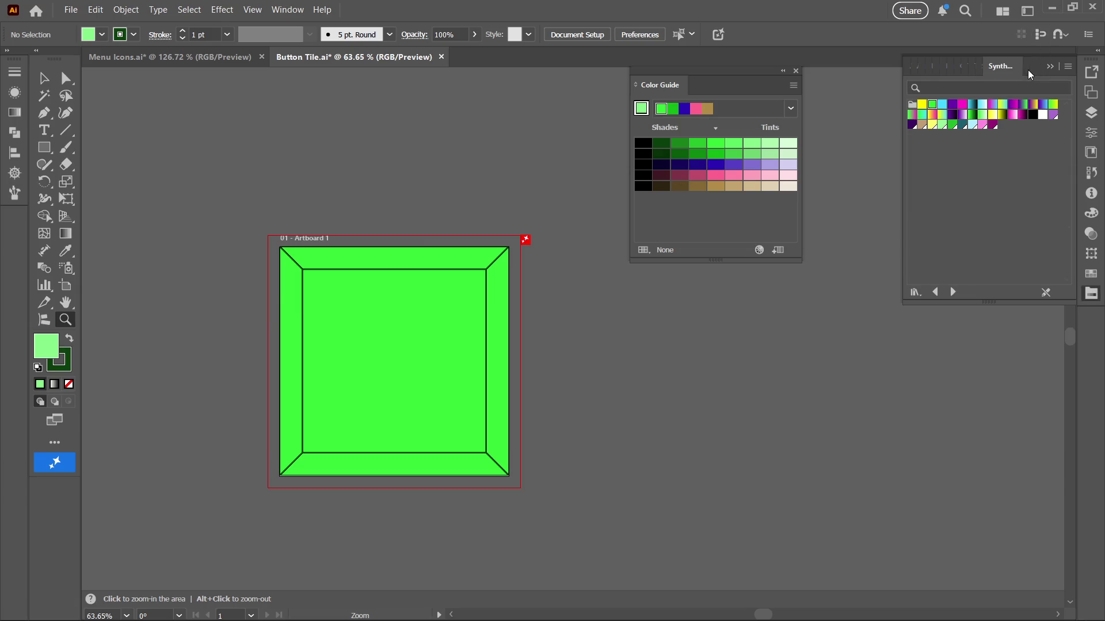
pyautogui.click(942, 106)
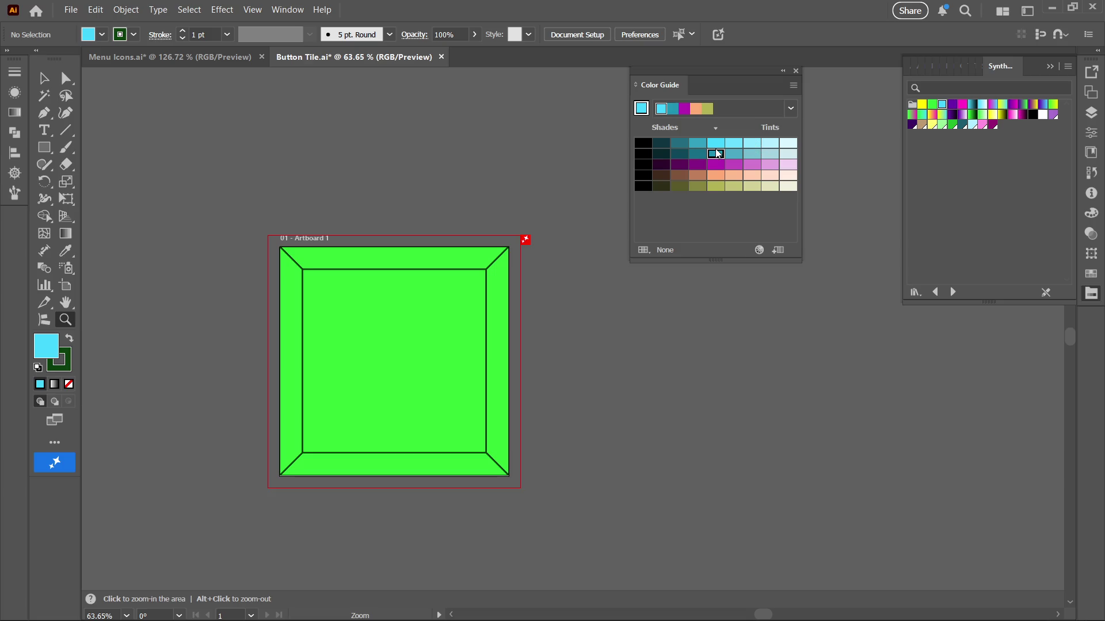
# Select every path of the Blue-layer tile and give its outlines a dark teal stroke
pyautogui.press('a')
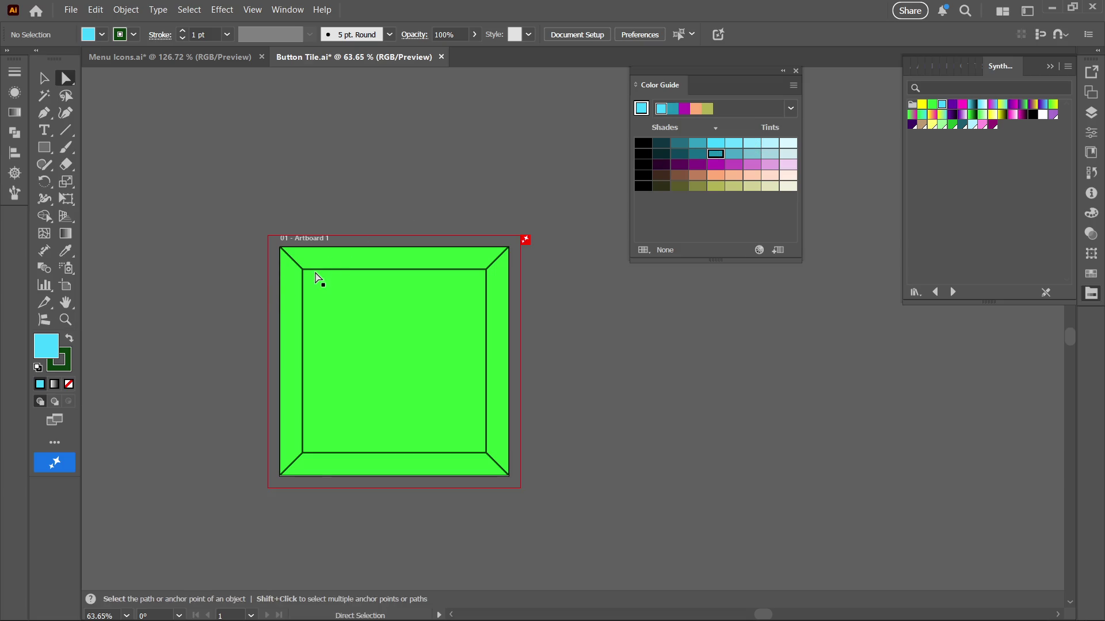
pyautogui.moveTo(254, 228); pyautogui.dragTo(538, 484)
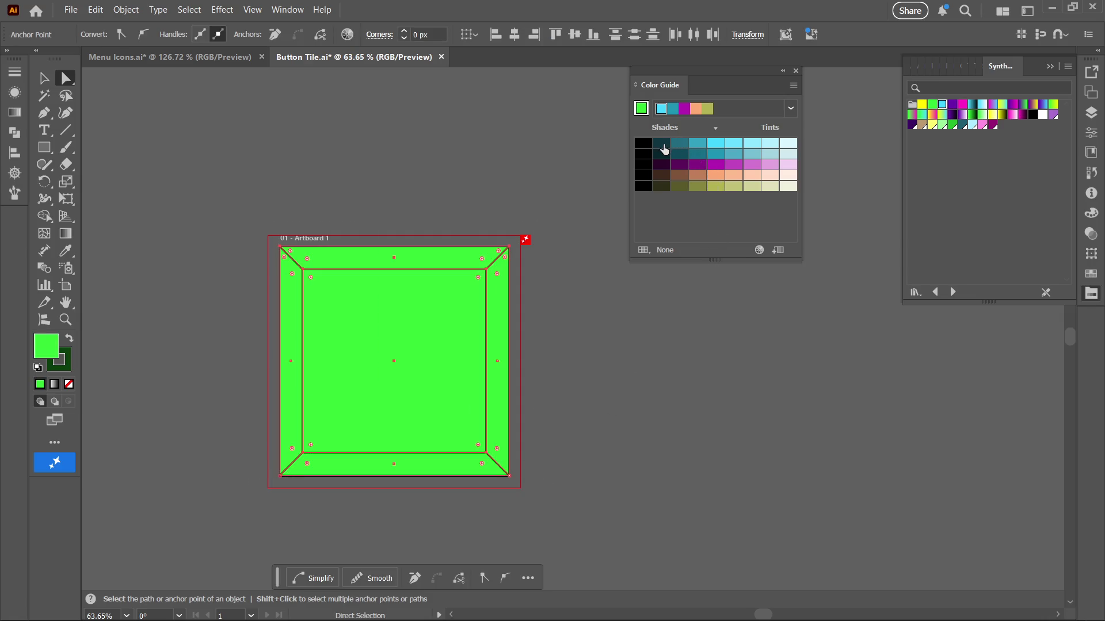
pyautogui.click(717, 155)
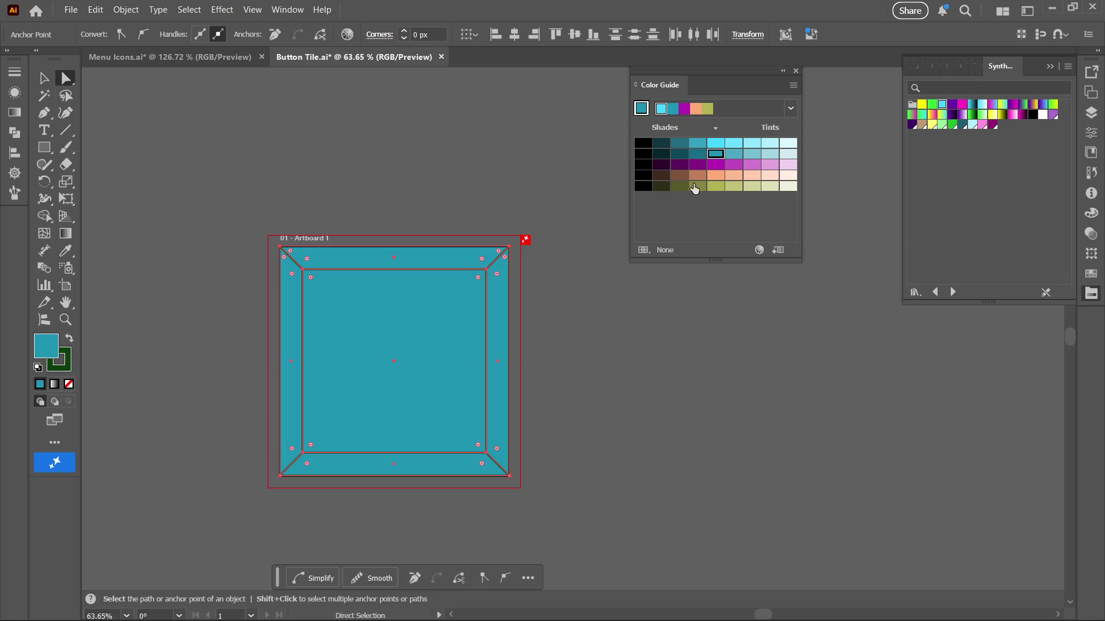
pyautogui.click(58, 366)
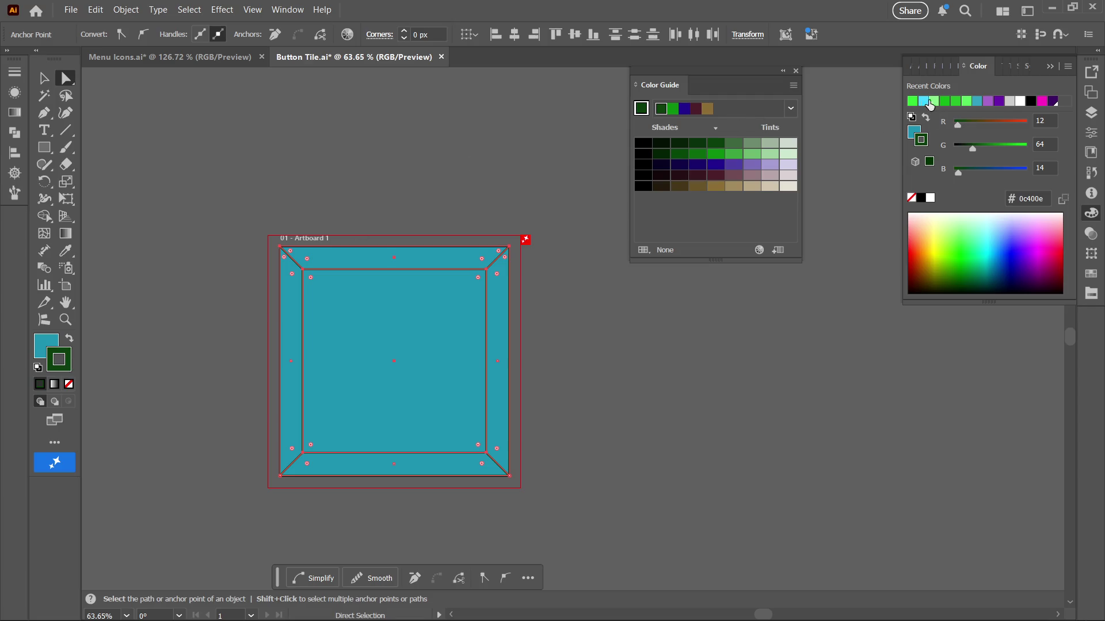
pyautogui.click(1021, 69)
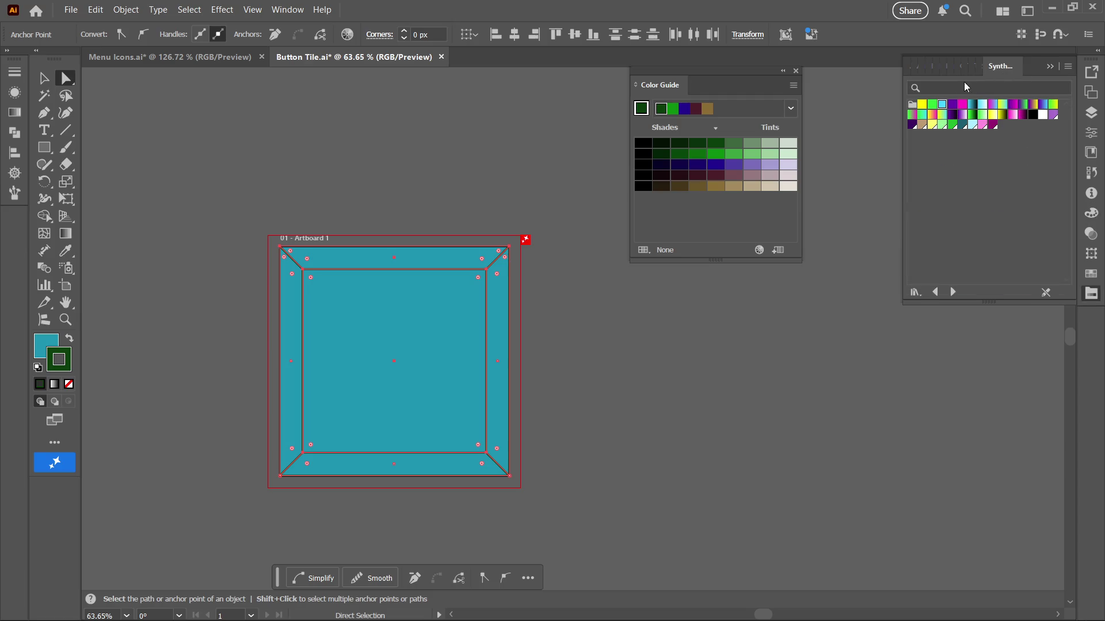
pyautogui.click(944, 108)
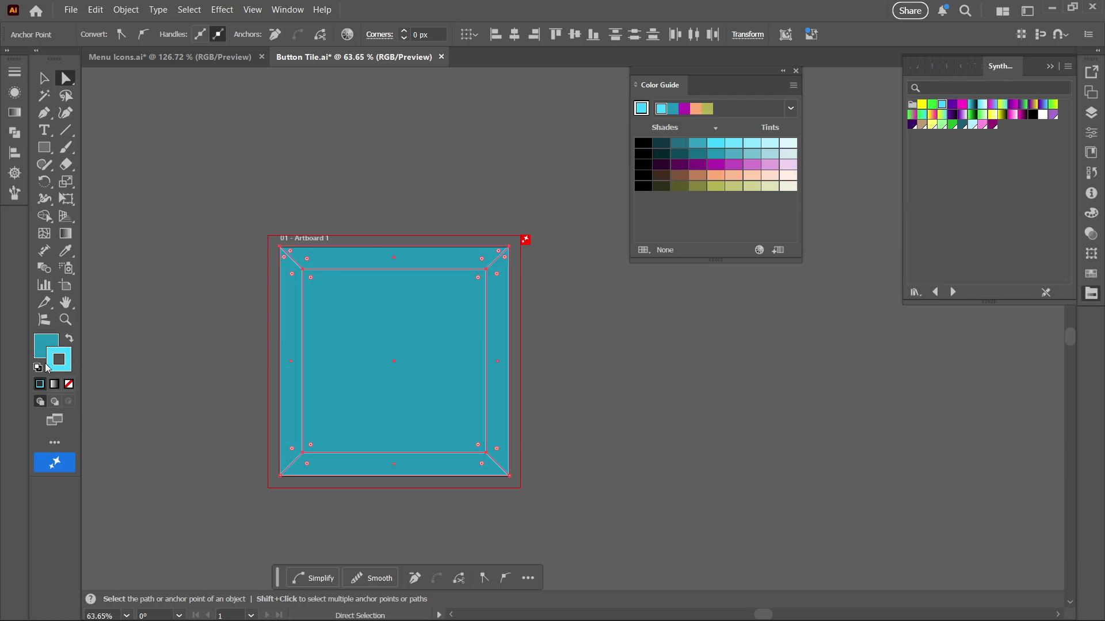
pyautogui.click(667, 146)
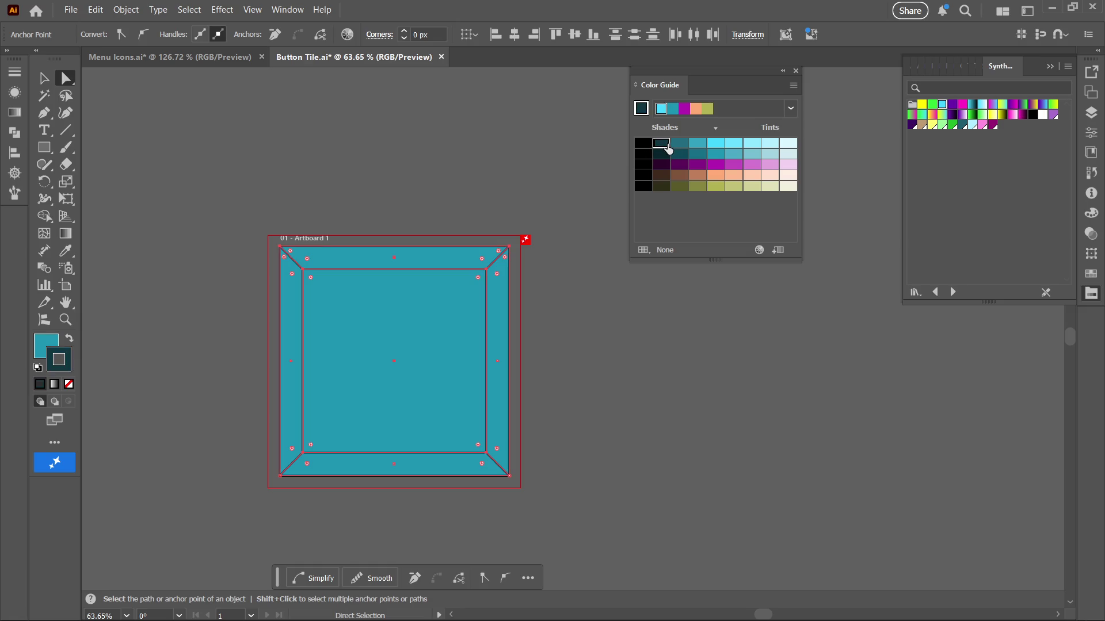
# Fill the whole tile with light cyan from the swatch library
pyautogui.click(51, 341)
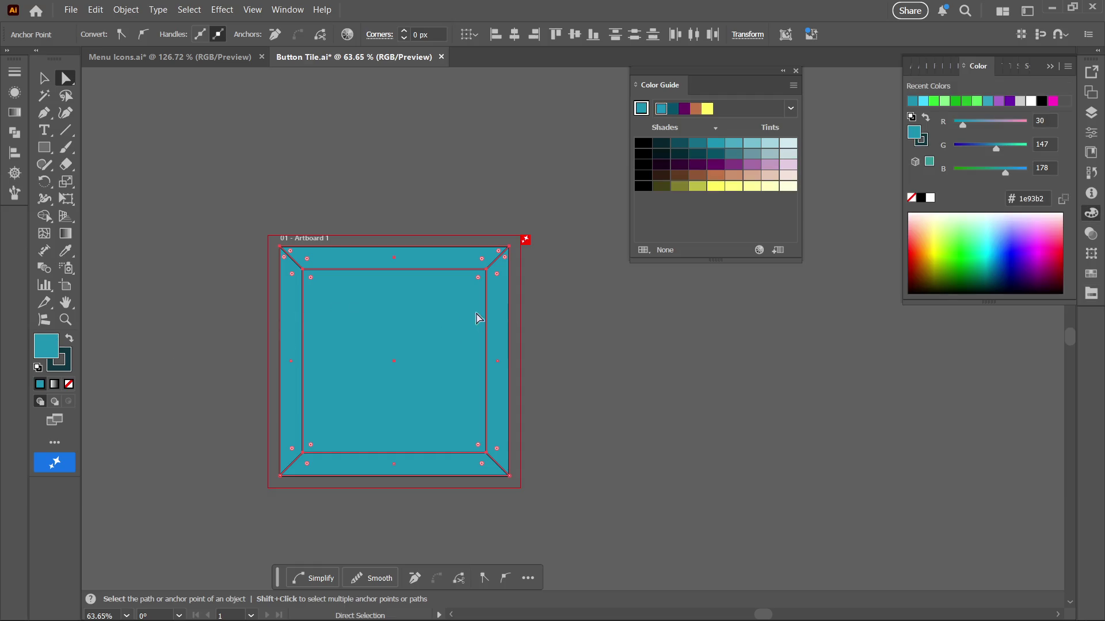
pyautogui.click(1023, 69)
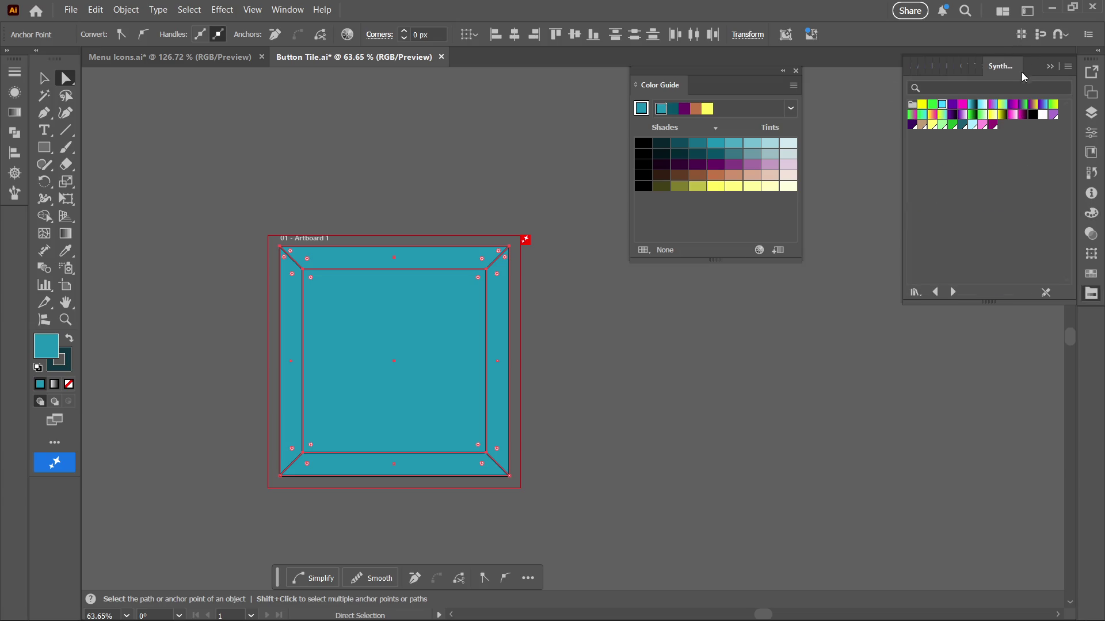
pyautogui.click(944, 113)
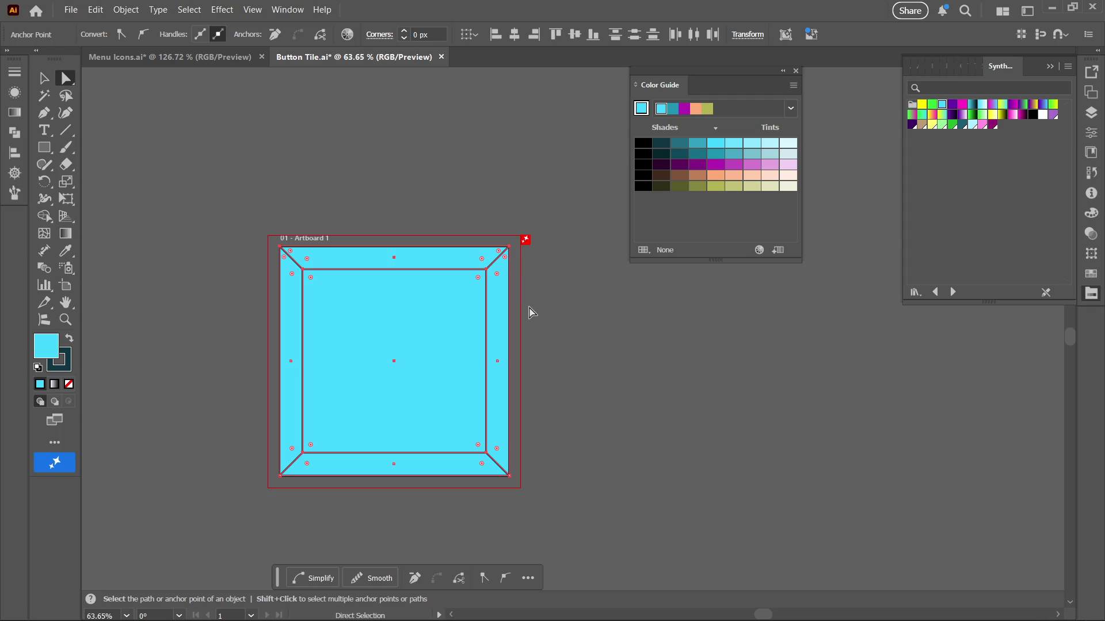
pyautogui.click(562, 320)
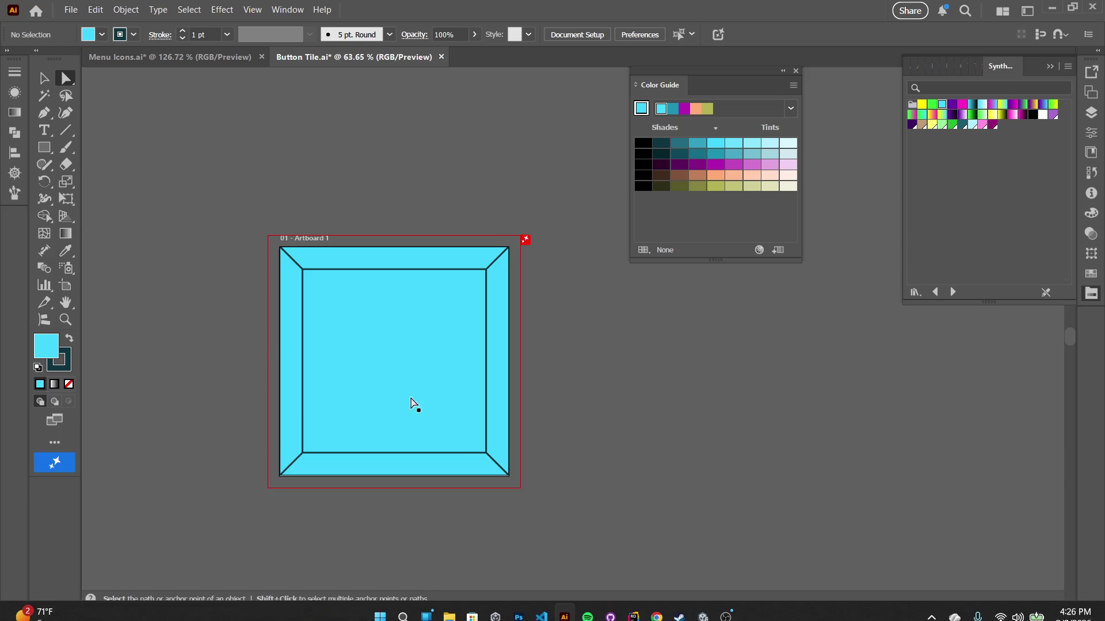
pyautogui.click(499, 337)
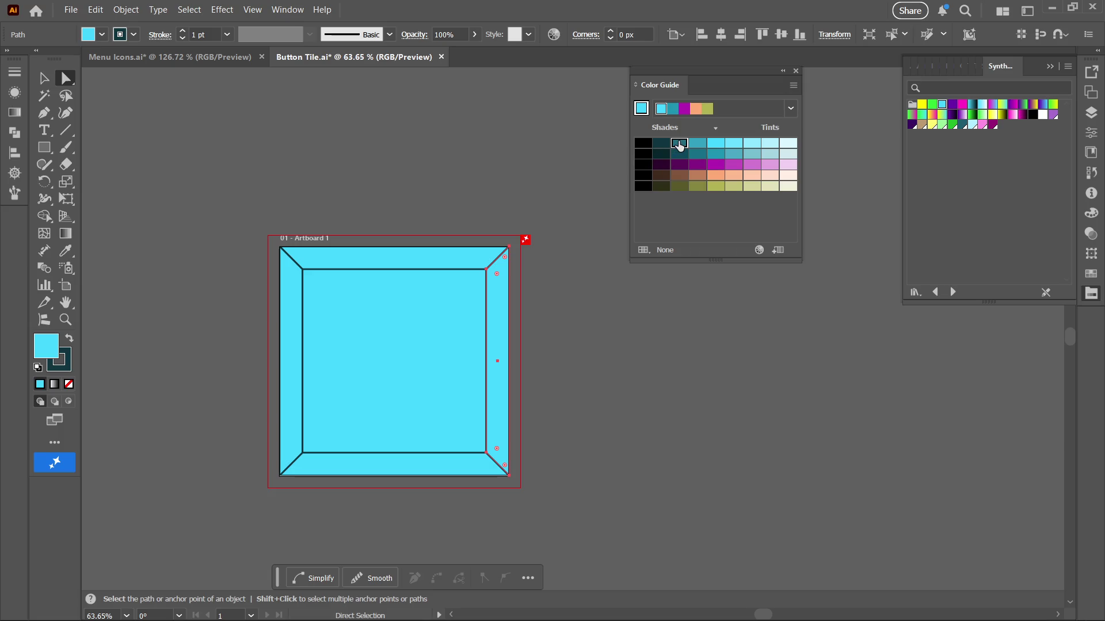
# Colour the right and bottom bevels dark teal and the left and top bevels lighter cyan
pyautogui.click(679, 144)
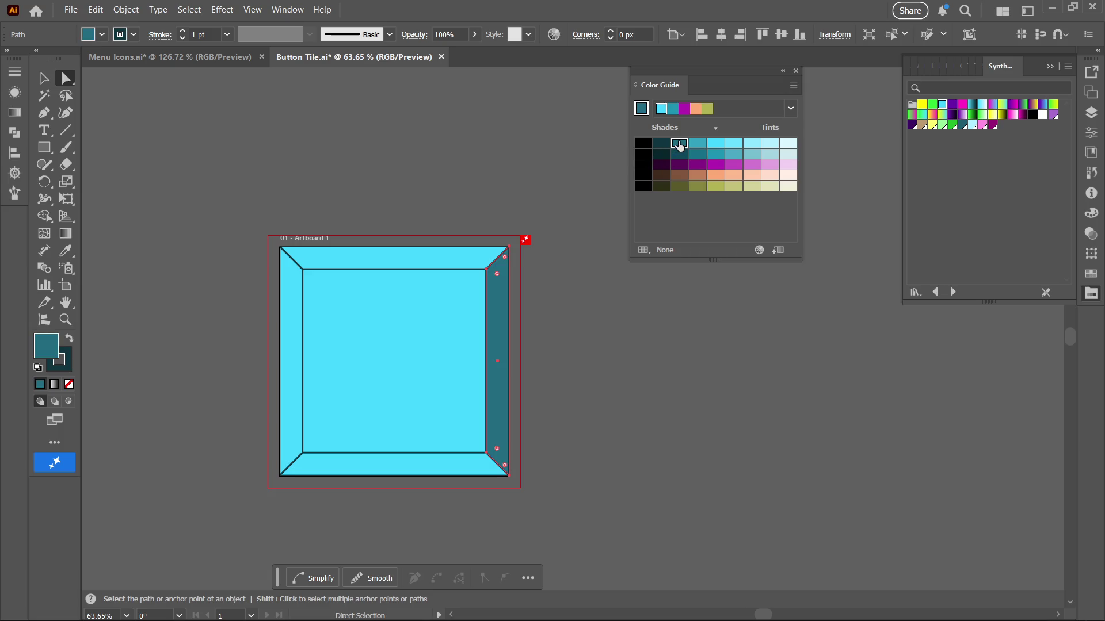
pyautogui.click(417, 476)
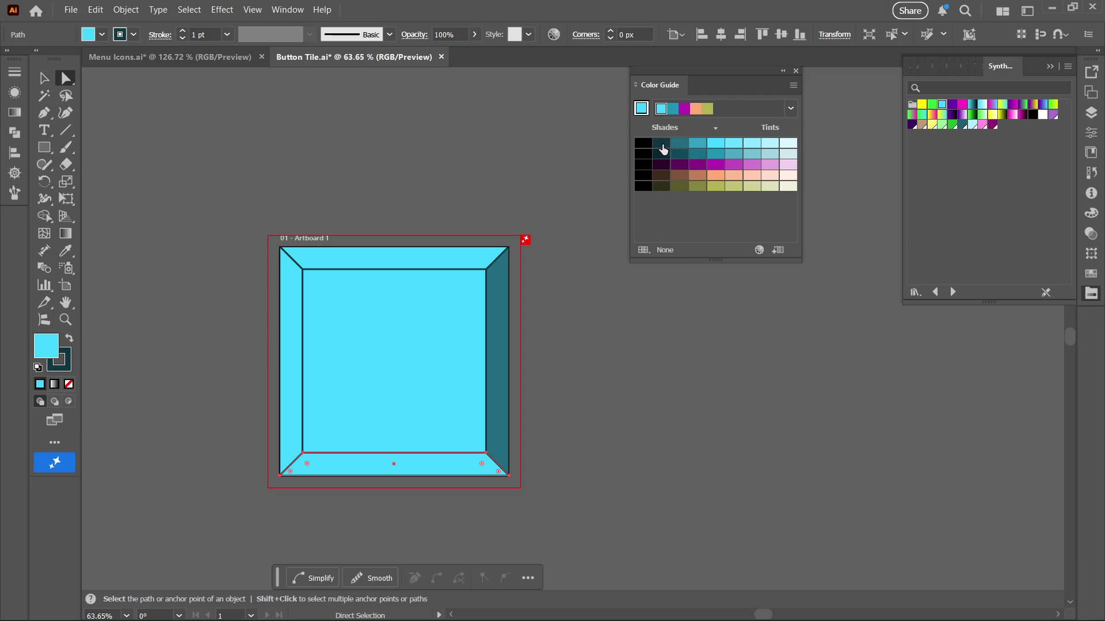
pyautogui.click(661, 144)
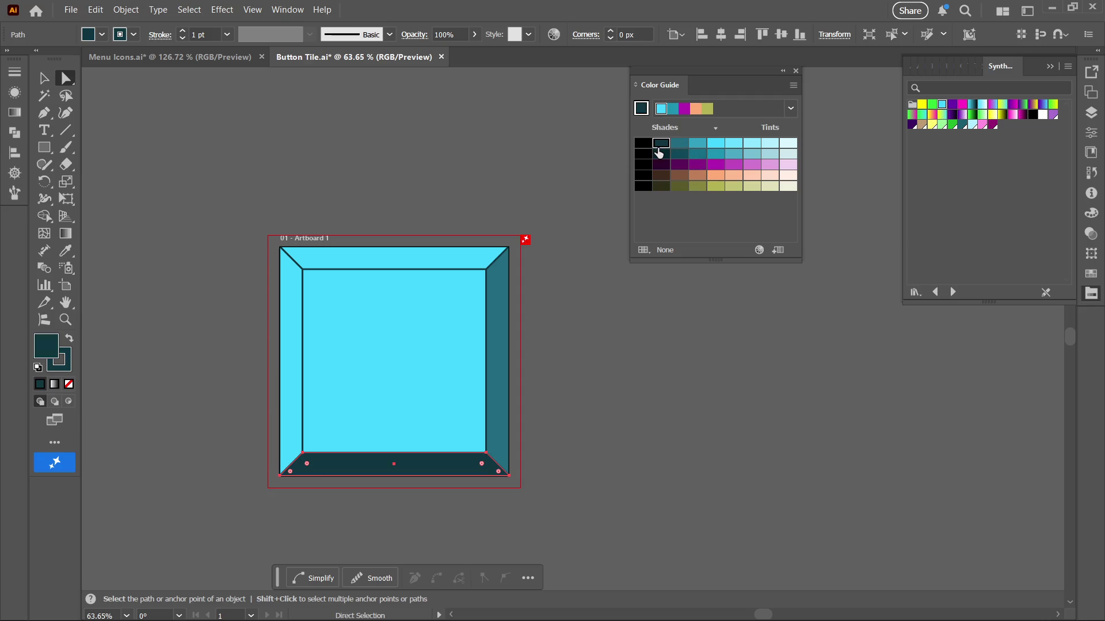
pyautogui.click(293, 405)
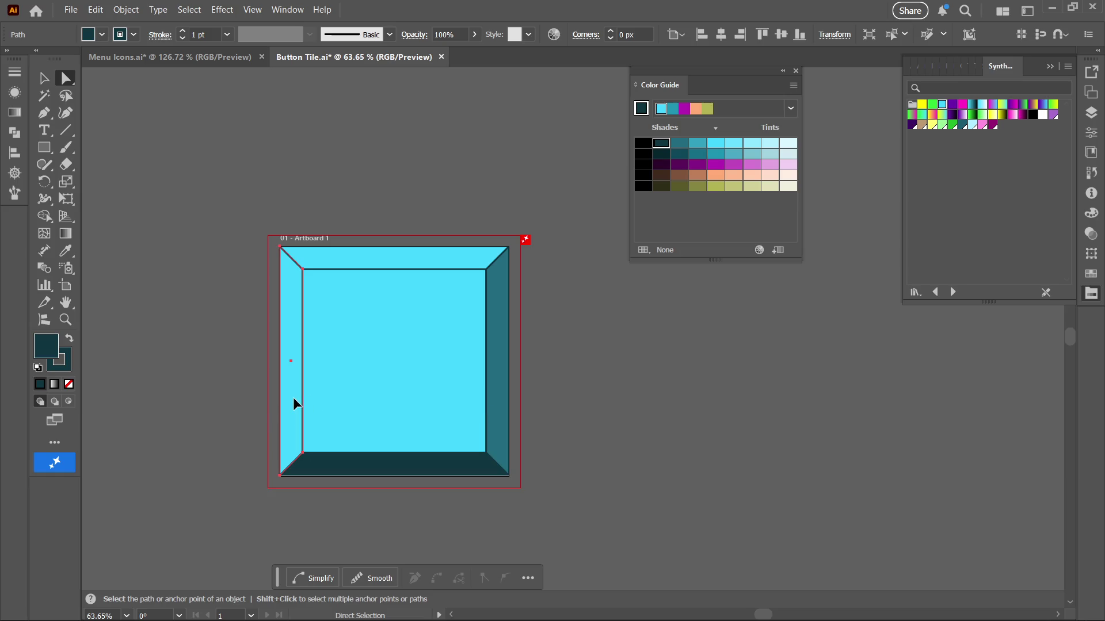
pyautogui.click(738, 145)
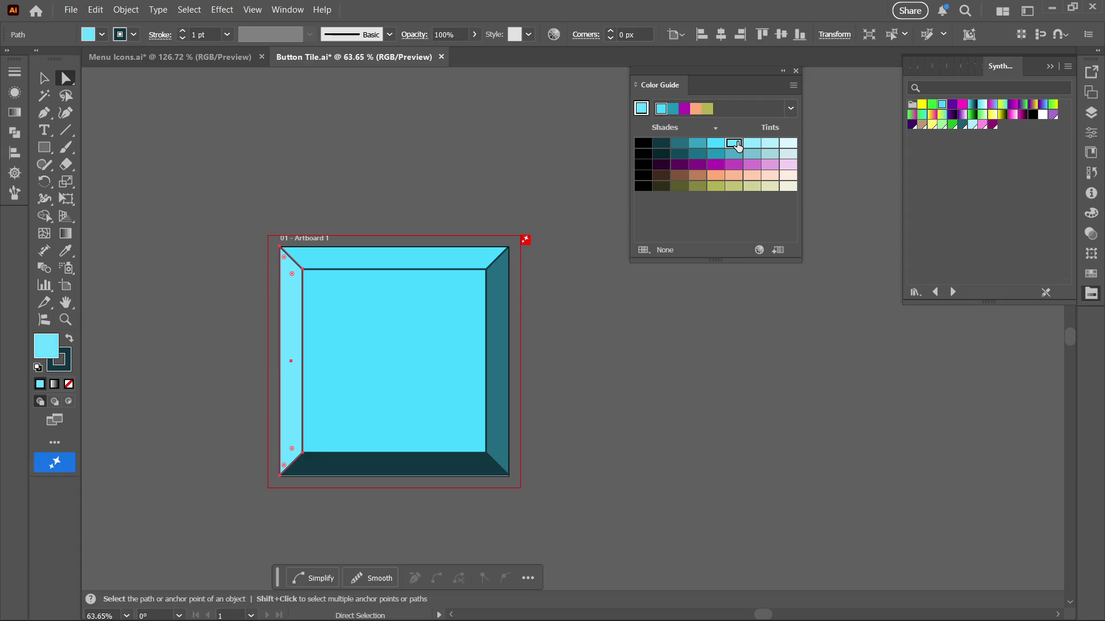
pyautogui.click(423, 269)
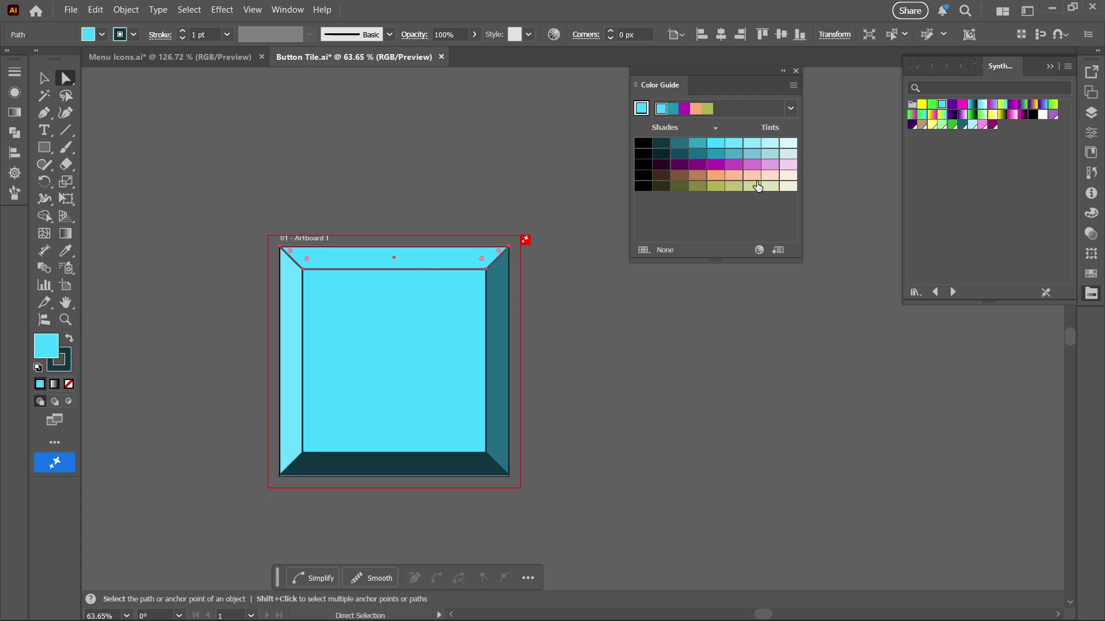
pyautogui.click(752, 143)
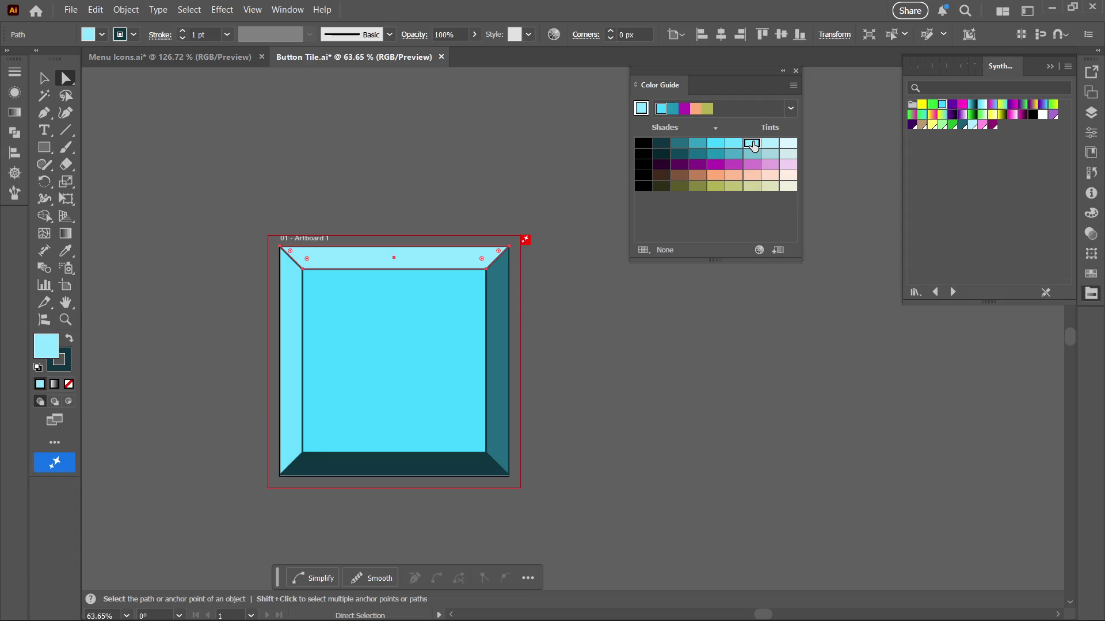
# Keep the centre rectangle light cyan after trying a darker teal, then zoom out
pyautogui.click(380, 335)
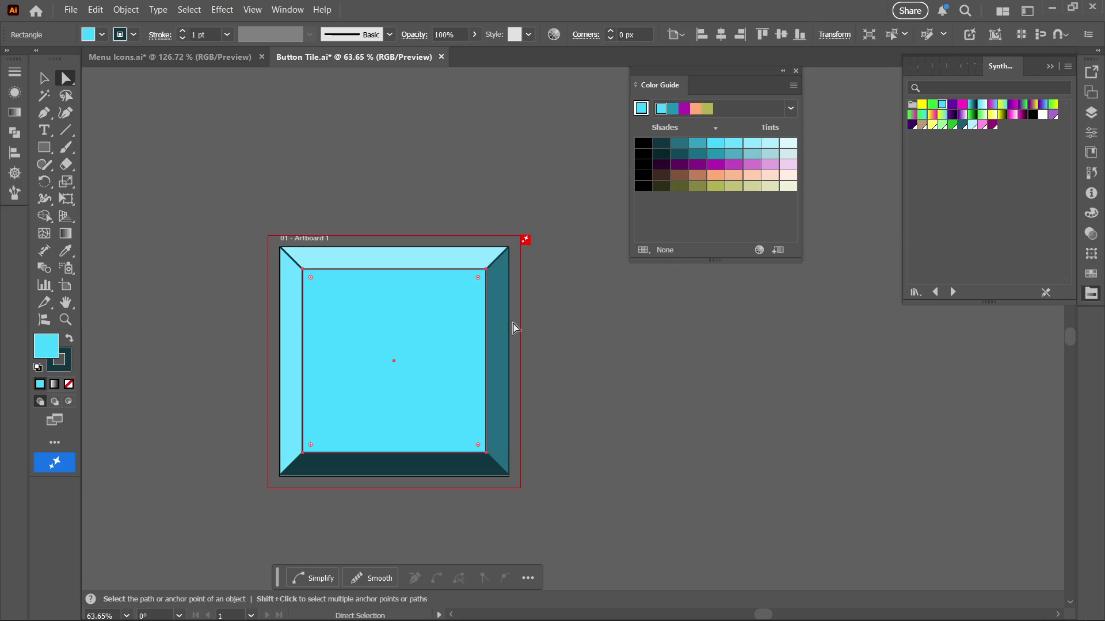
pyautogui.click(717, 155)
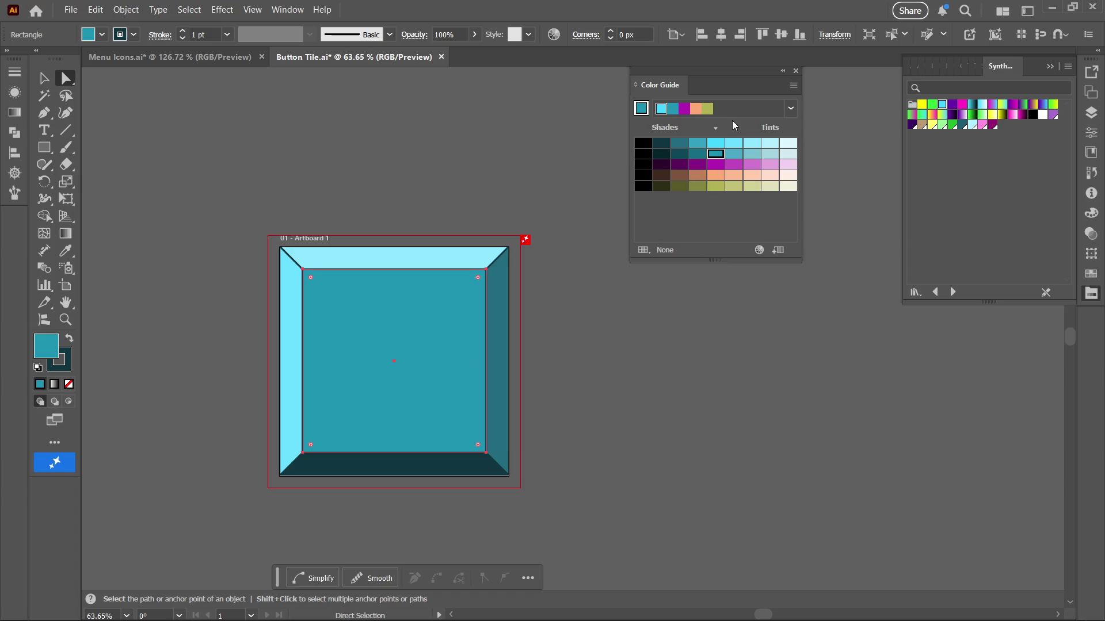
pyautogui.click(716, 143)
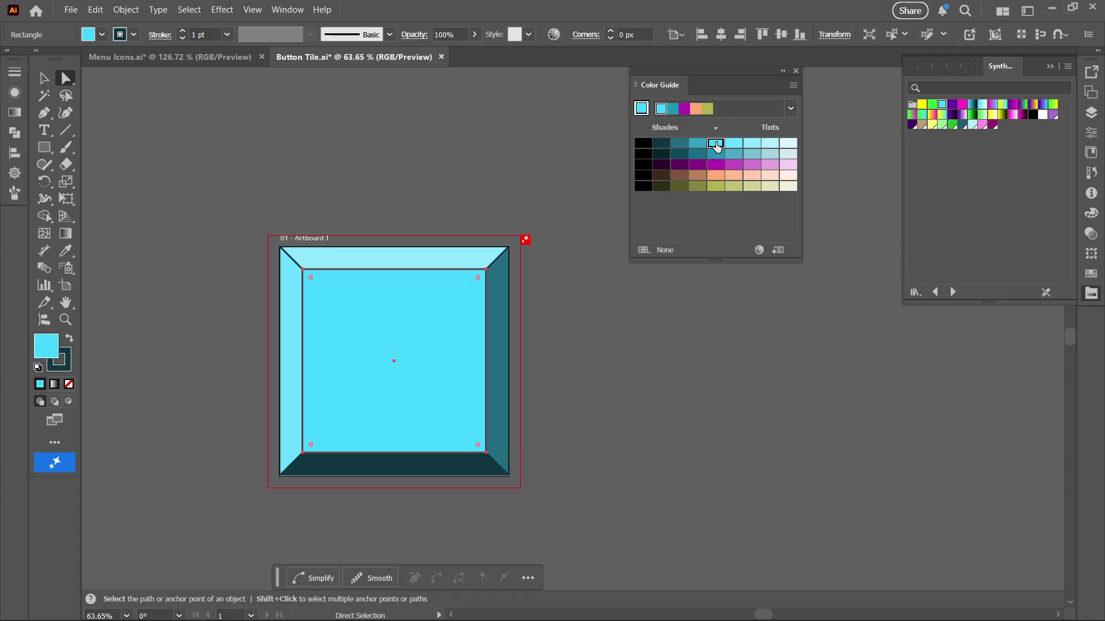
pyautogui.press('z')
pyautogui.keyDown('alt'); pyautogui.click(538, 435); pyautogui.keyUp('alt')
pyautogui.keyDown('alt'); pyautogui.click(510, 439); pyautogui.keyUp('alt')
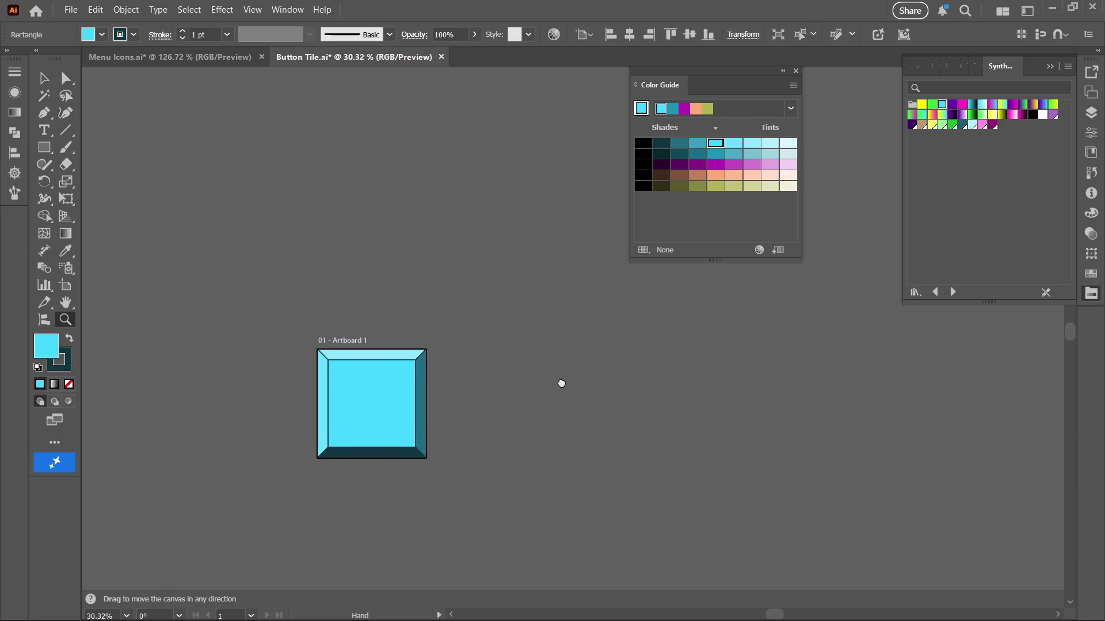
# Fit the tile in view, then lock and collapse the Blue layer
pyautogui.keyDown('alt'); pyautogui.click(638, 395); pyautogui.keyUp('alt')
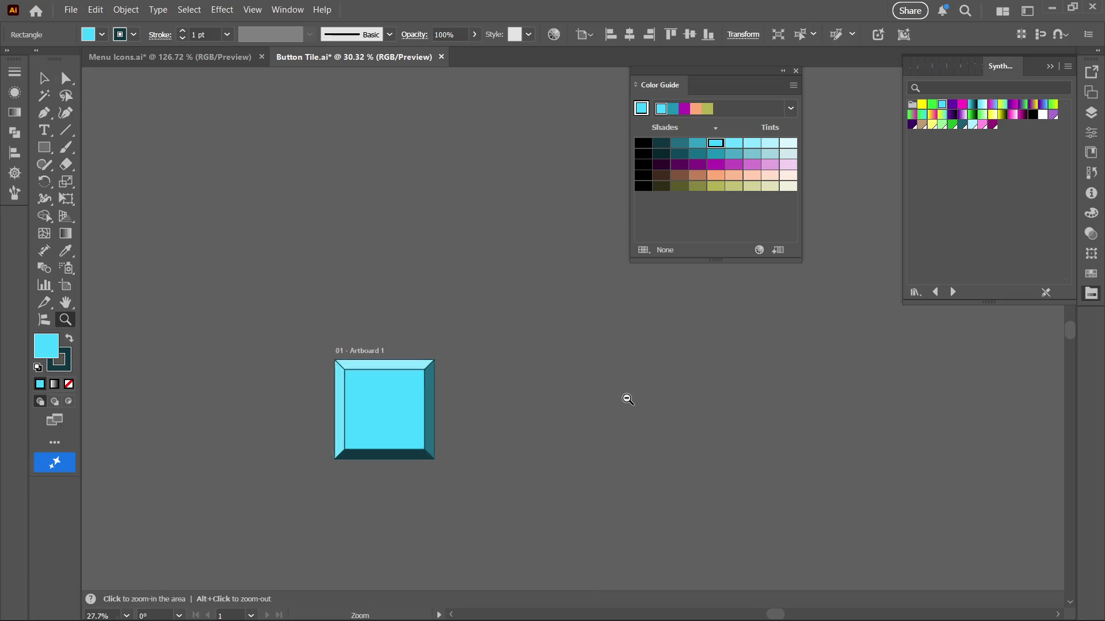
pyautogui.moveTo(626, 398); pyautogui.dragTo(759, 393)
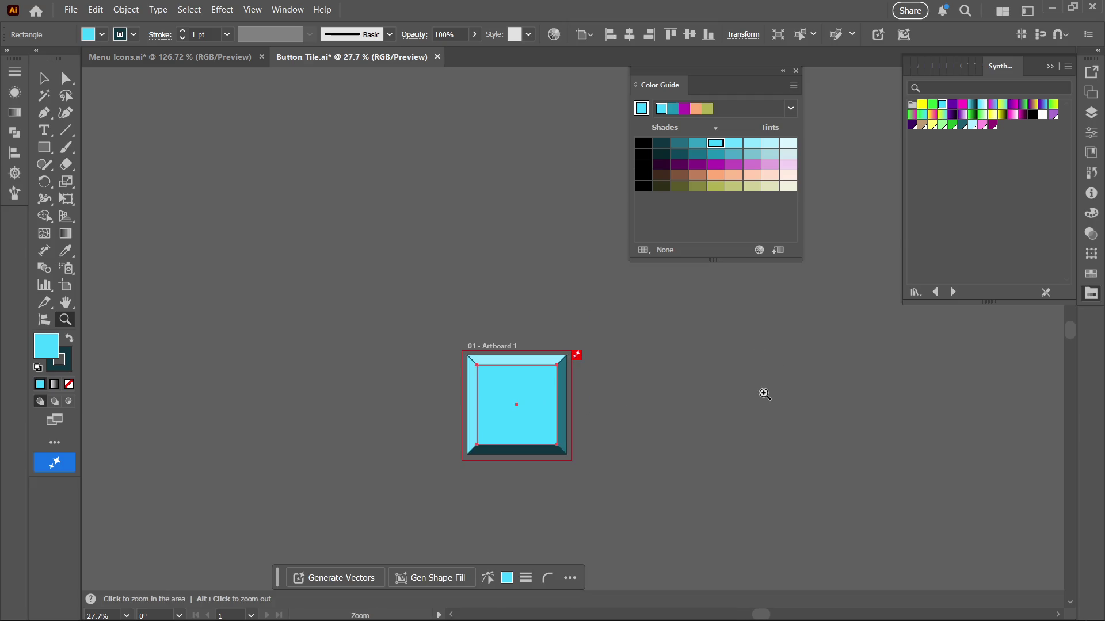
pyautogui.click(683, 431)
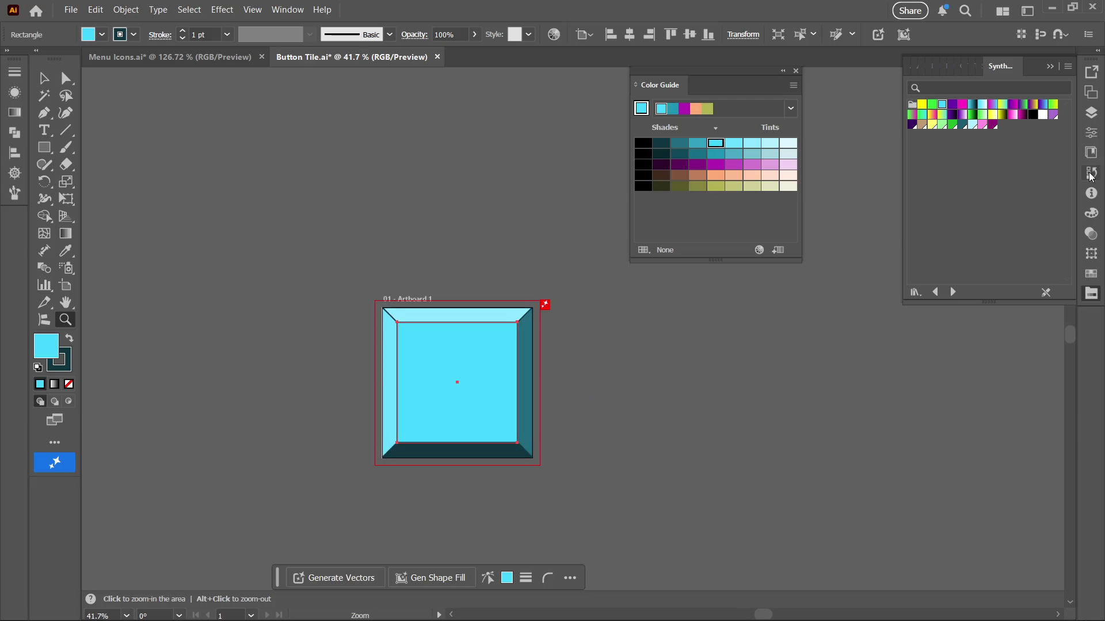
pyautogui.click(1092, 113)
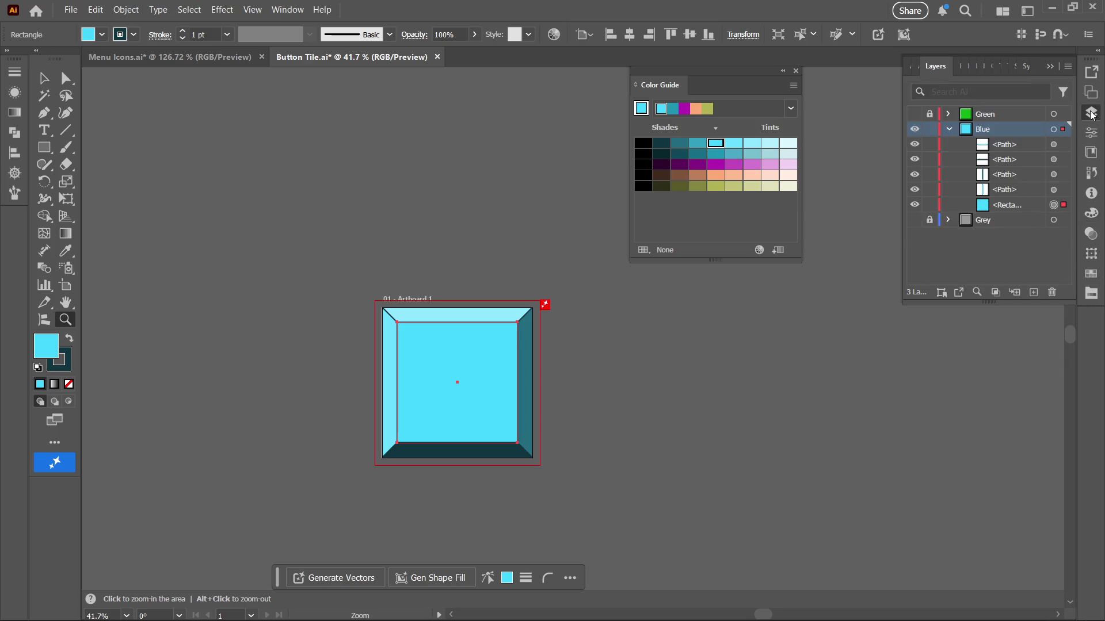
pyautogui.click(930, 130)
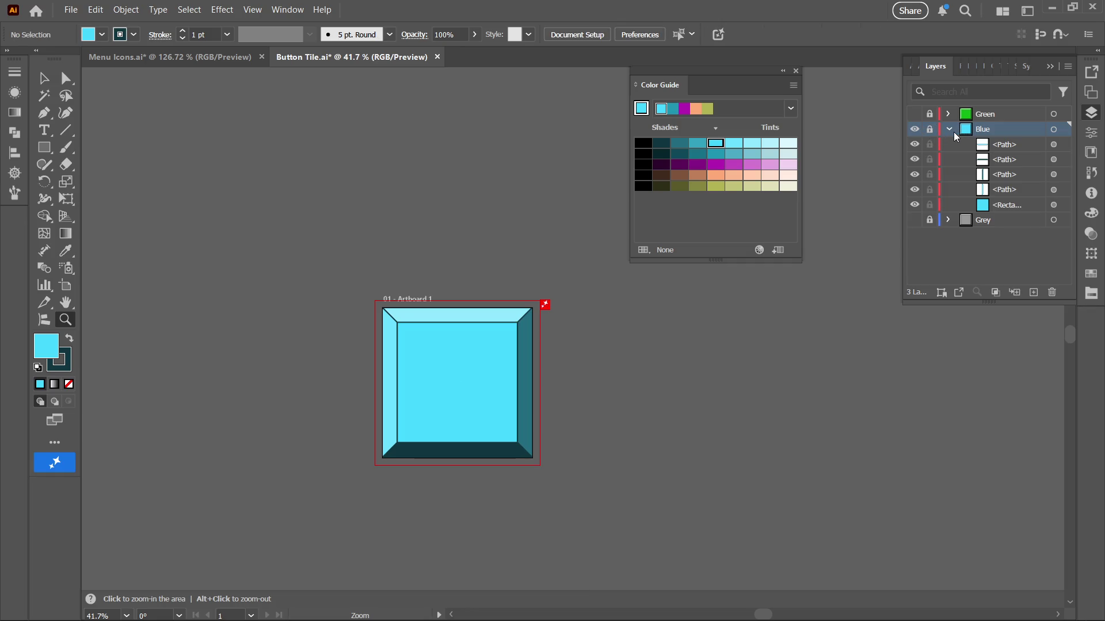
pyautogui.click(949, 130)
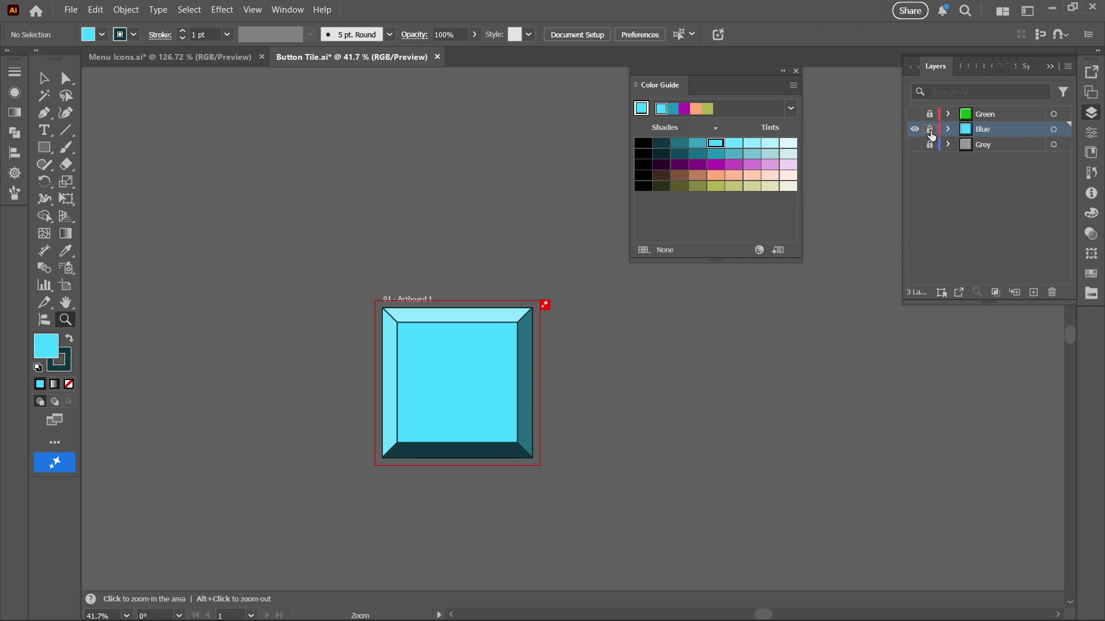
# Compare layers in Outline view, then hide Blue and show the Green layer's tile
pyautogui.hotkey('ctrl', 'y')
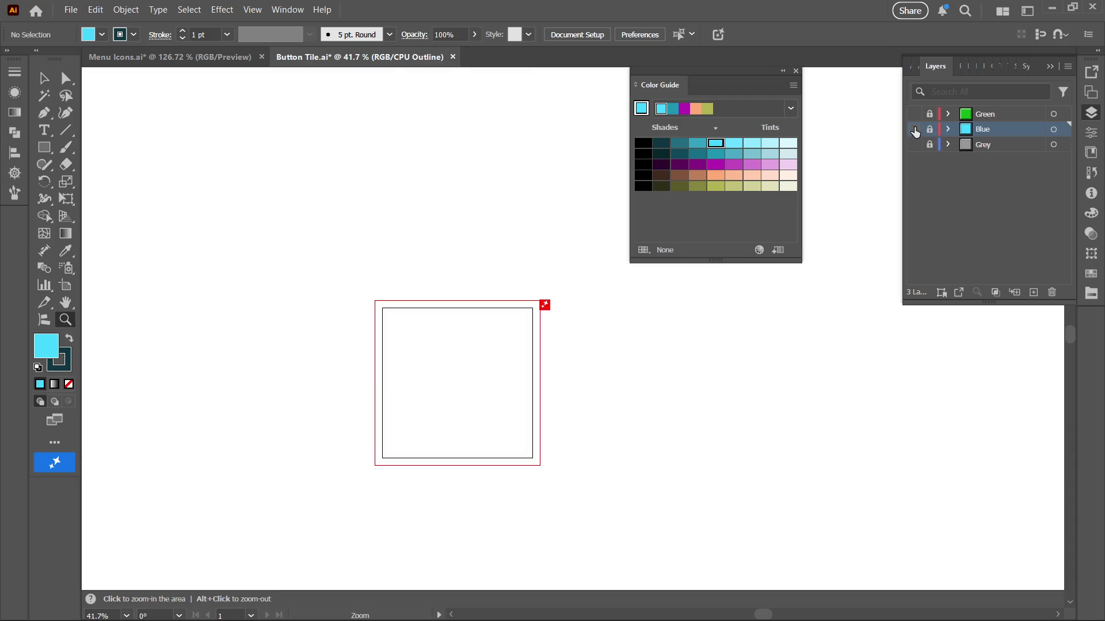
pyautogui.click(915, 113)
pyautogui.hotkey('ctrl', 'y')
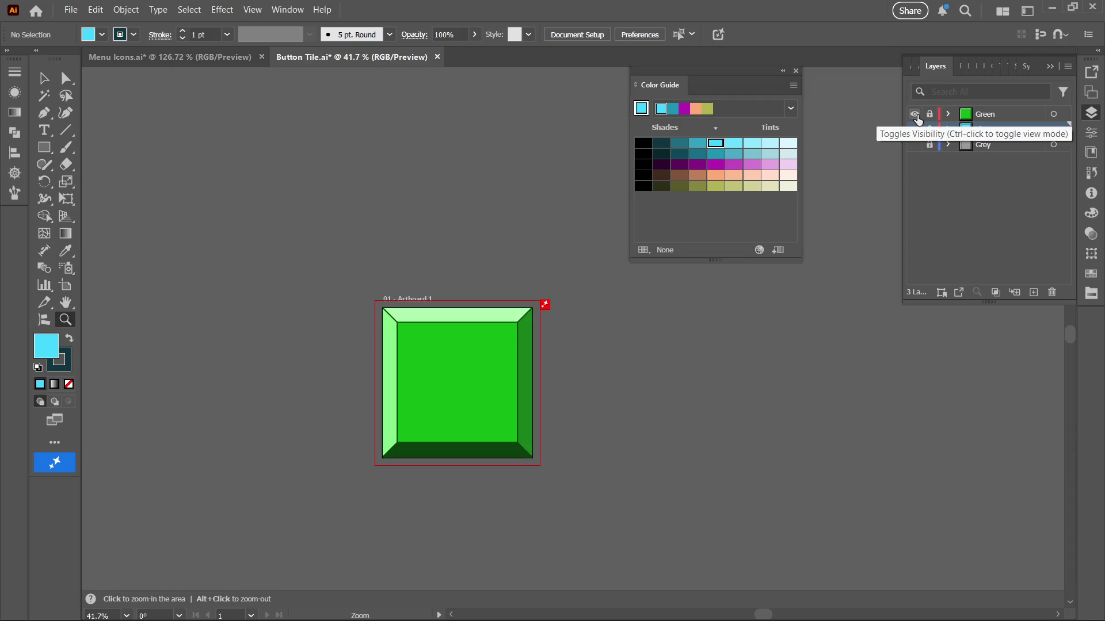
pyautogui.click(913, 130)
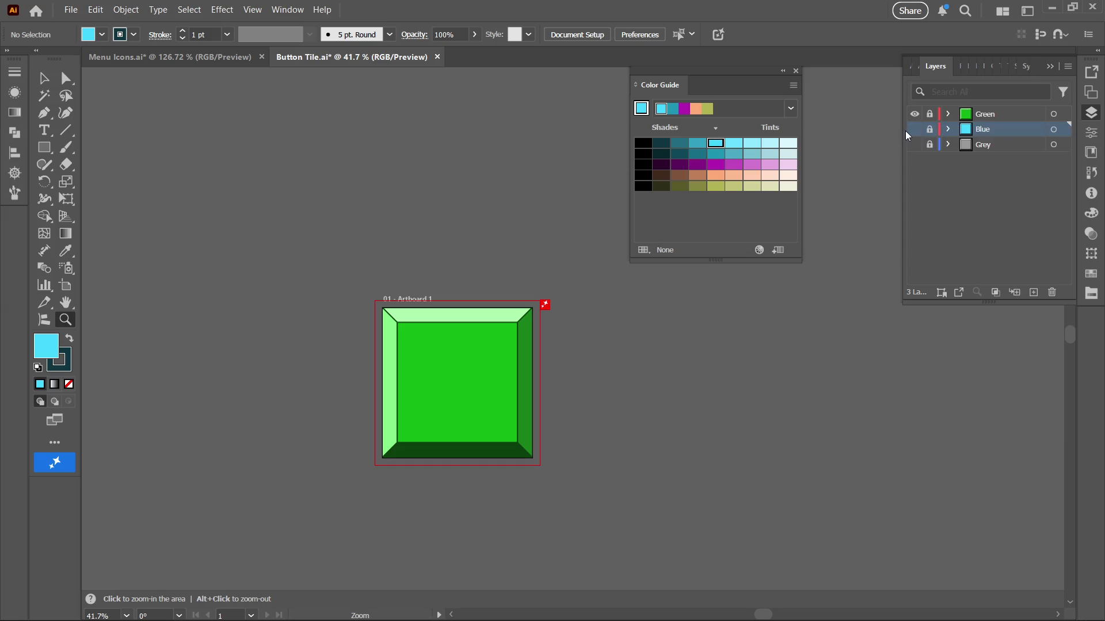
pyautogui.click(913, 129)
pyautogui.hotkey('ctrl', 'y')
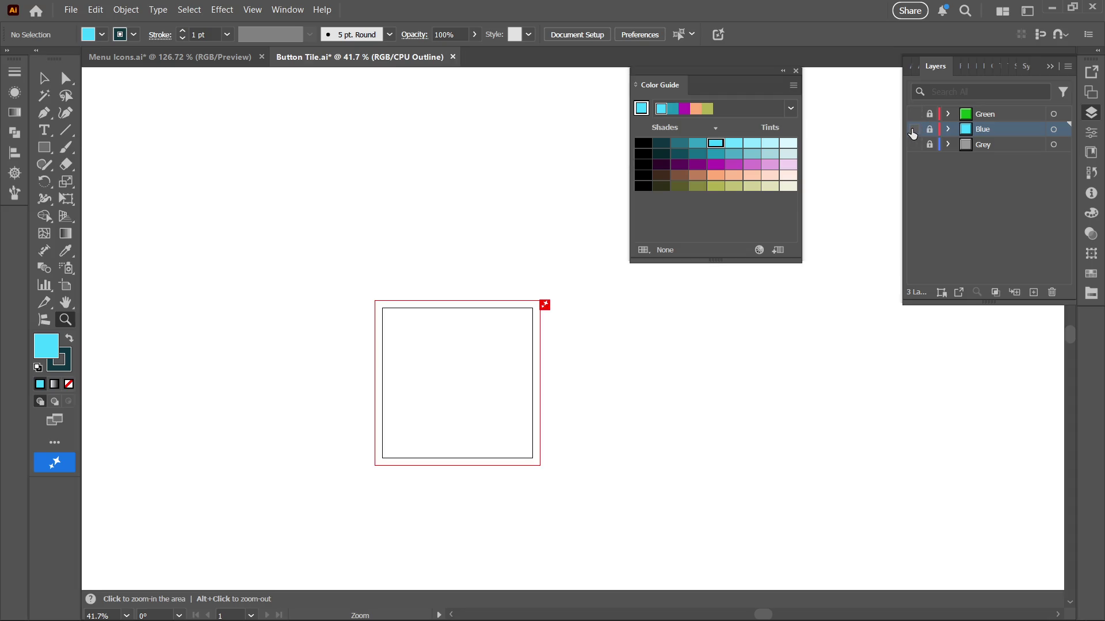
pyautogui.hotkey('ctrl', 'y')
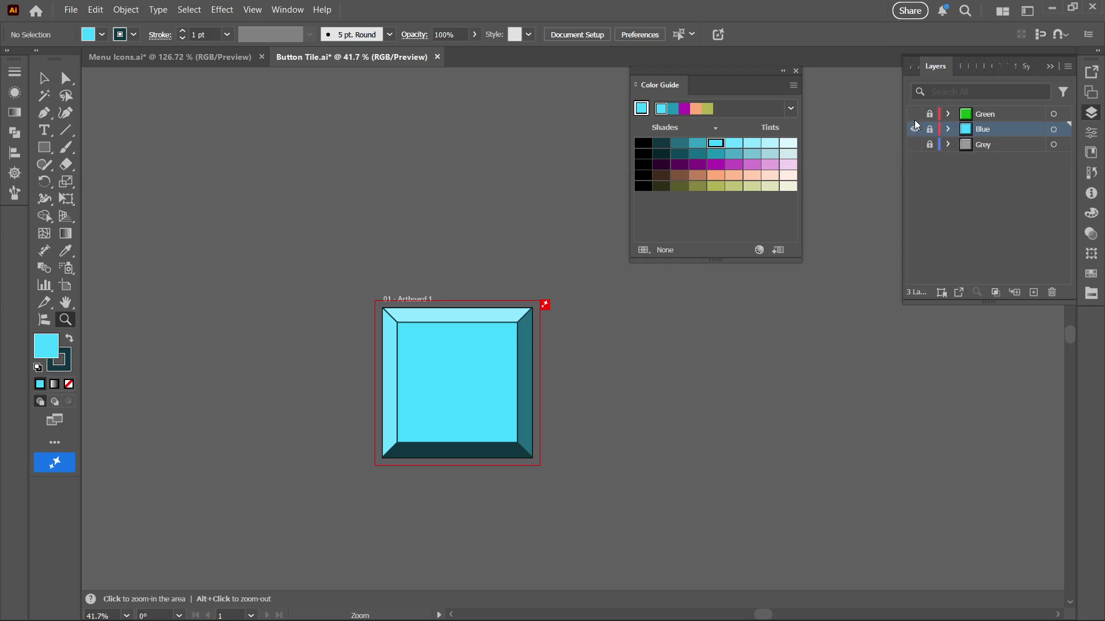
pyautogui.click(915, 129)
pyautogui.click(914, 114)
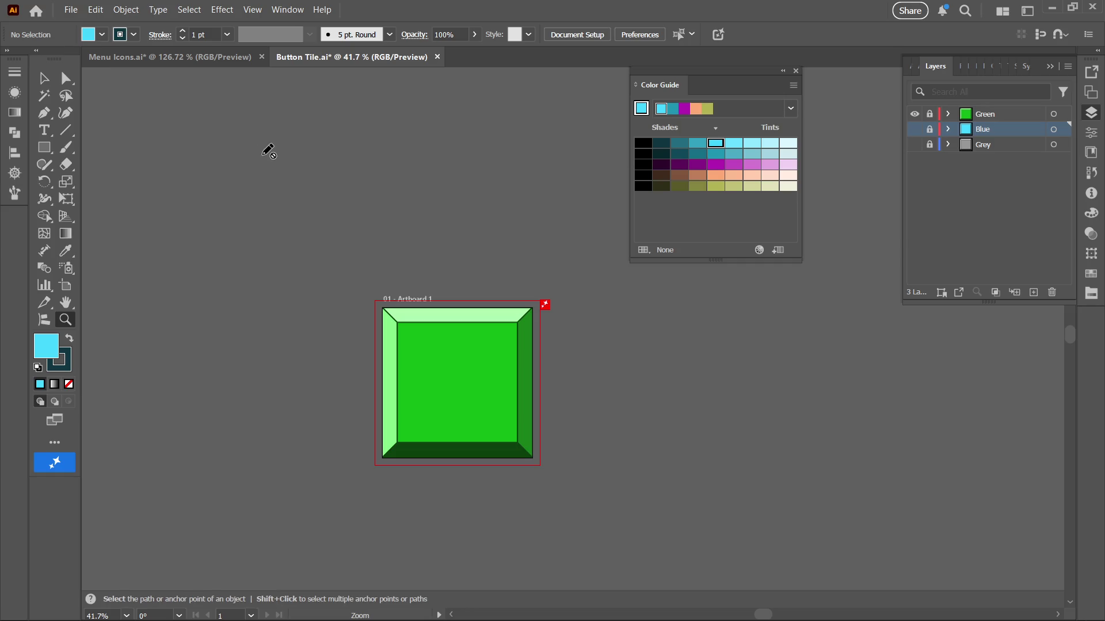
# Save Button Tile.ai and export it as Green Button Tile.png (300 ppi, transparent) to the UI folder
pyautogui.hotkey('ctrl', 's')
pyautogui.click(94, 10)
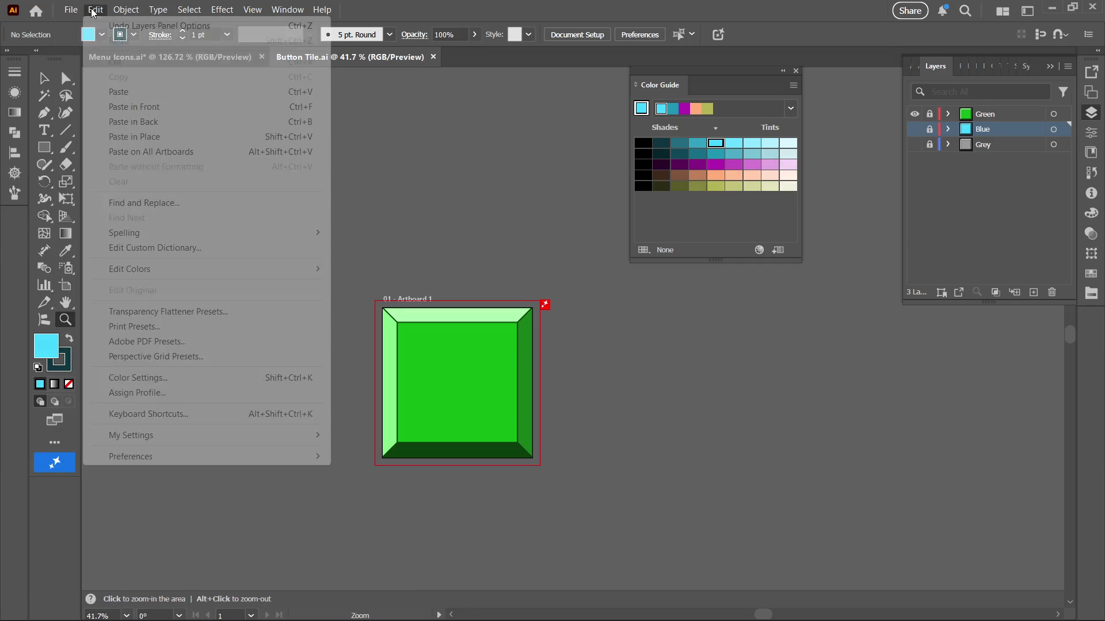
pyautogui.moveTo(61, 15)
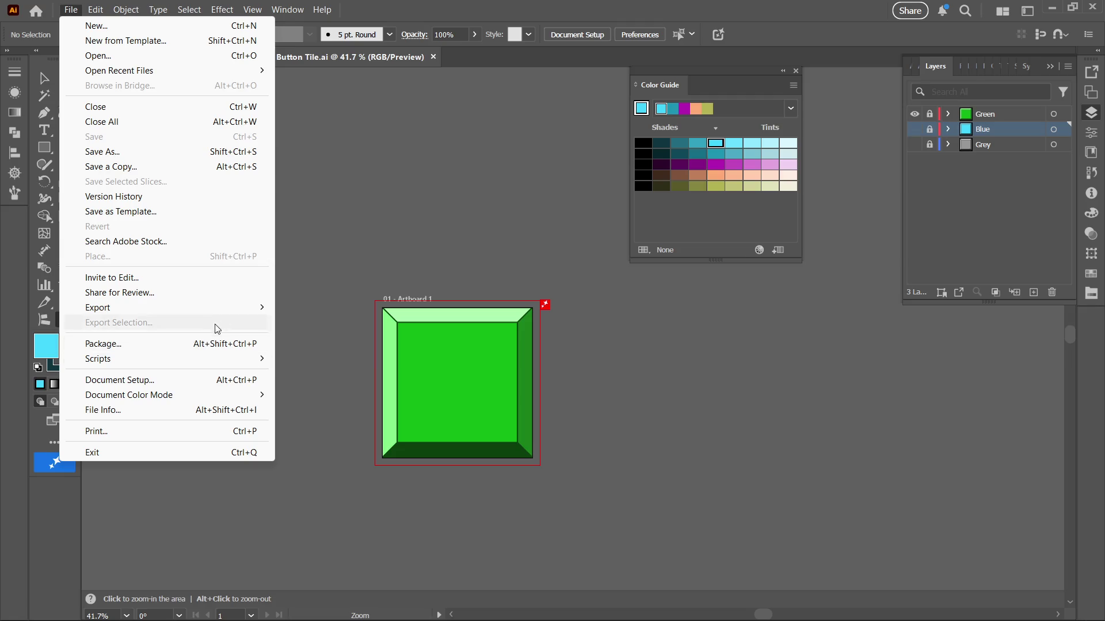
pyautogui.moveTo(244, 314)
pyautogui.click(315, 323)
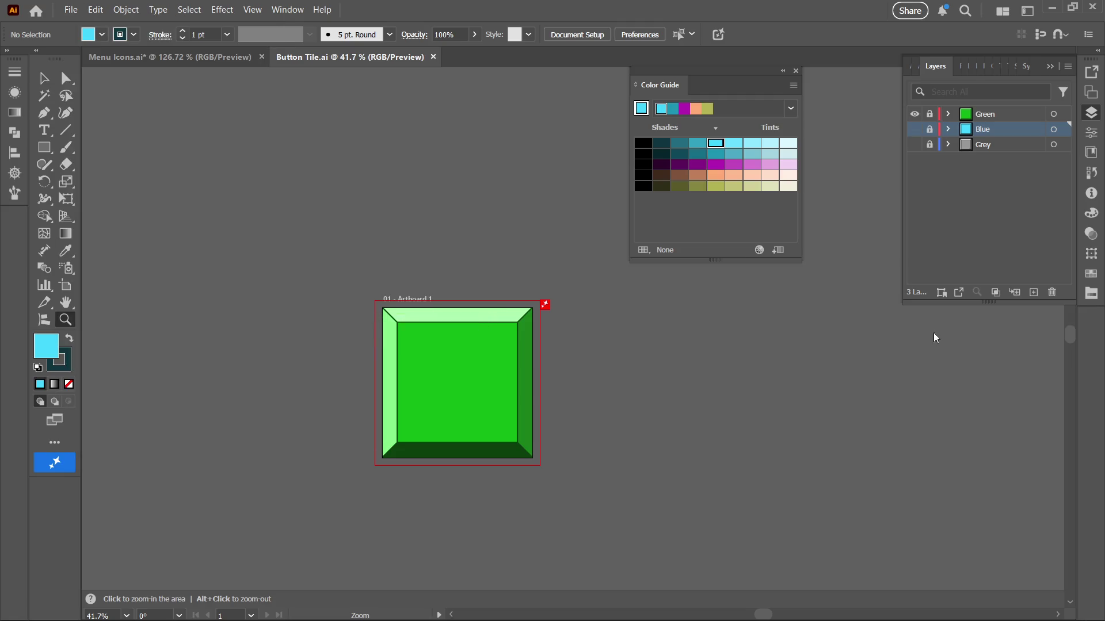
pyautogui.scroll(-1, 482, 305)
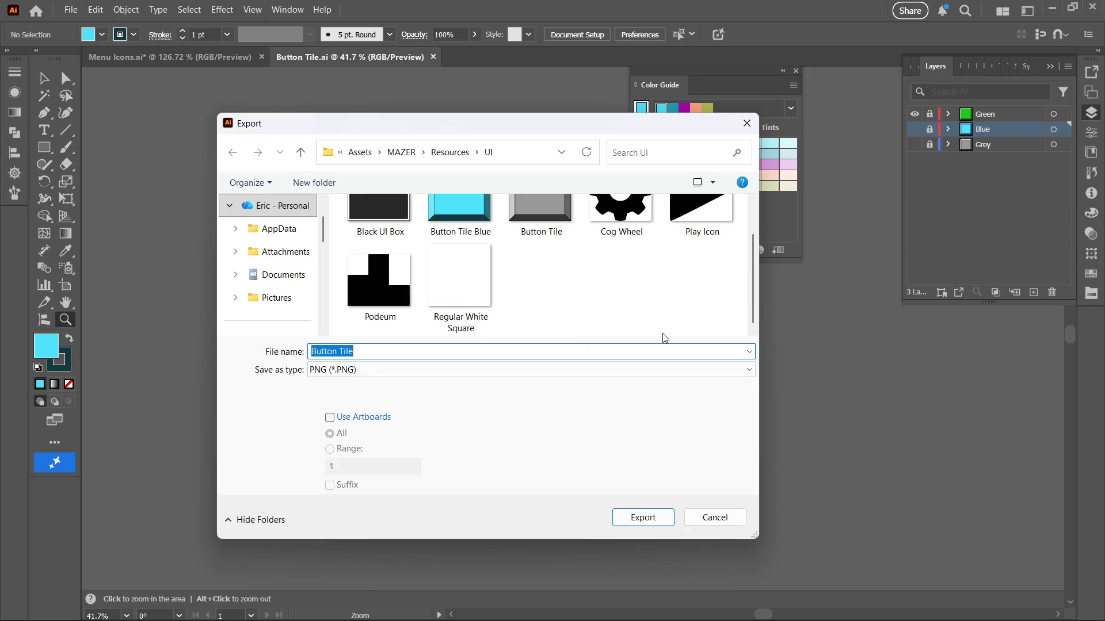
pyautogui.write('Green')
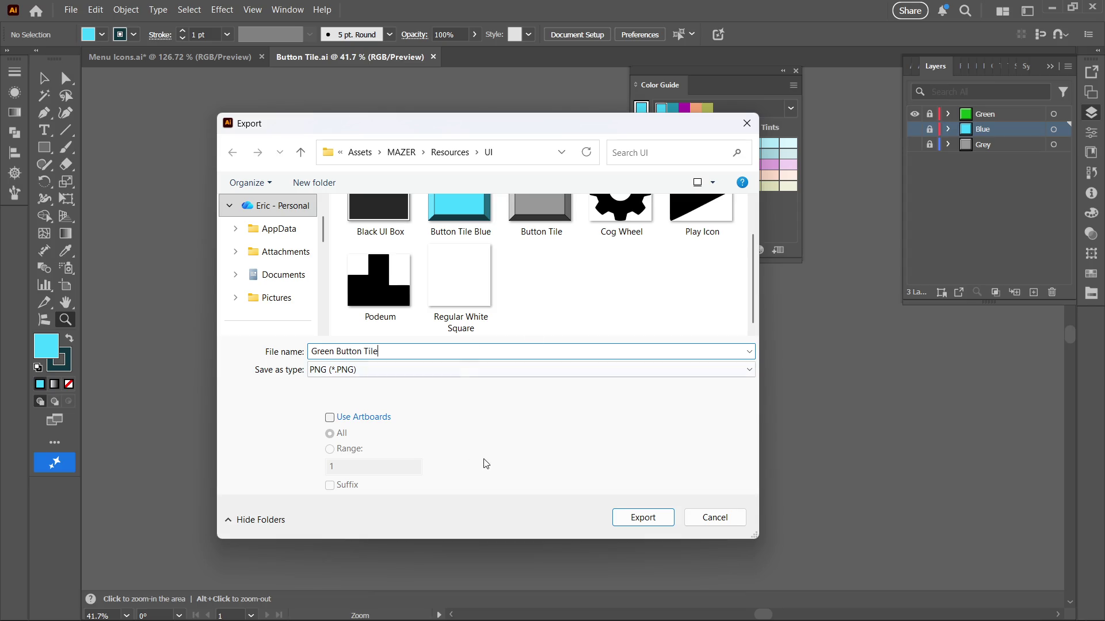
pyautogui.click(648, 519)
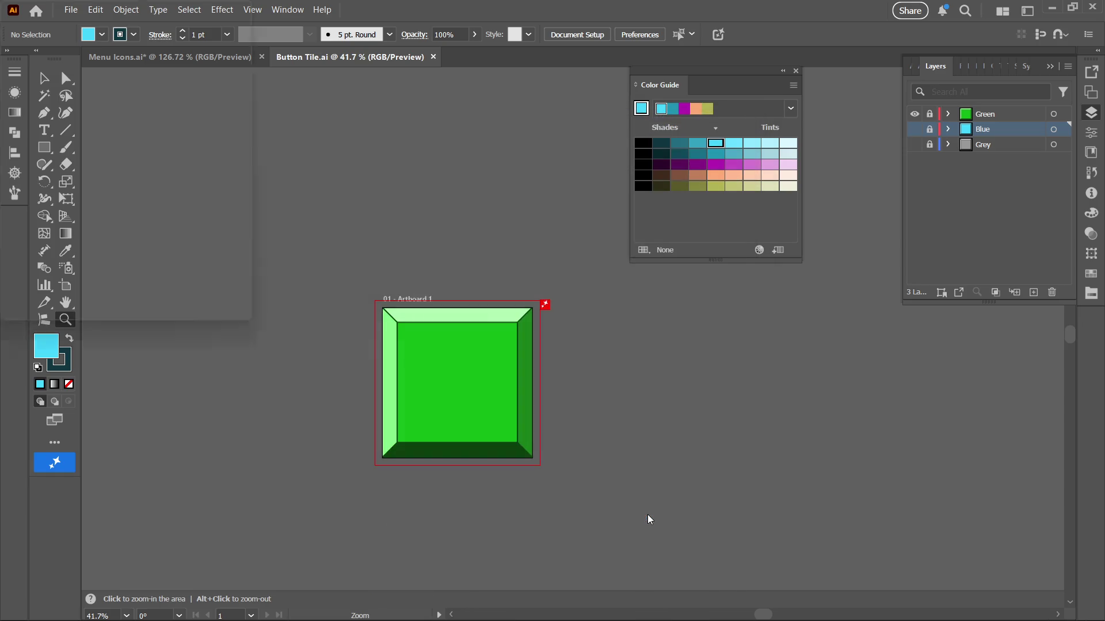
pyautogui.click(584, 522)
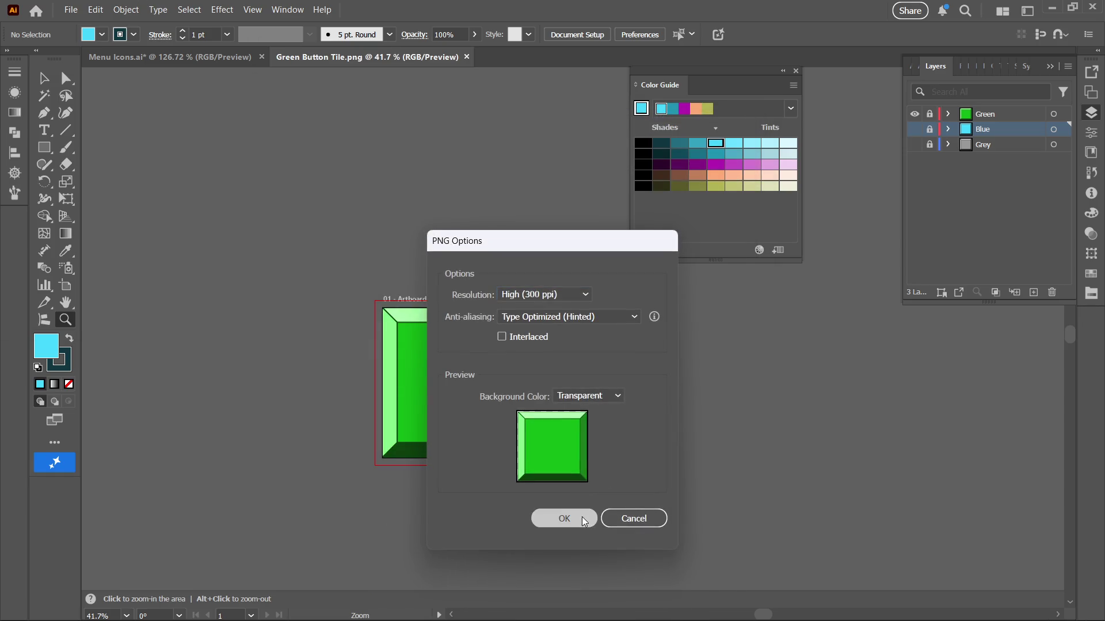
pyautogui.moveTo(738, 619)
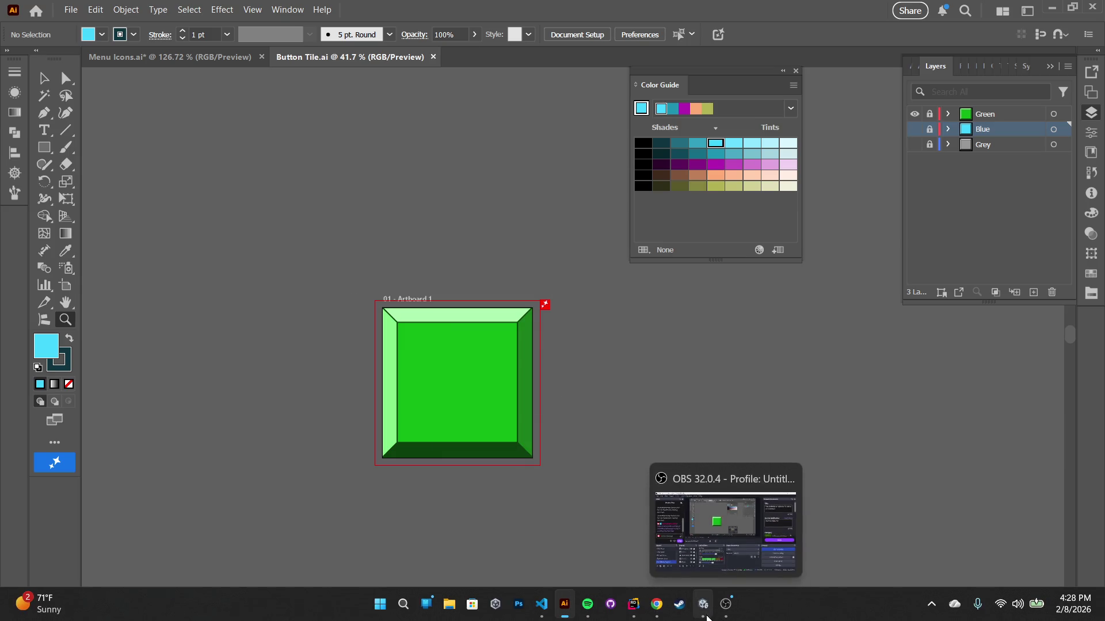
pyautogui.click(703, 604)
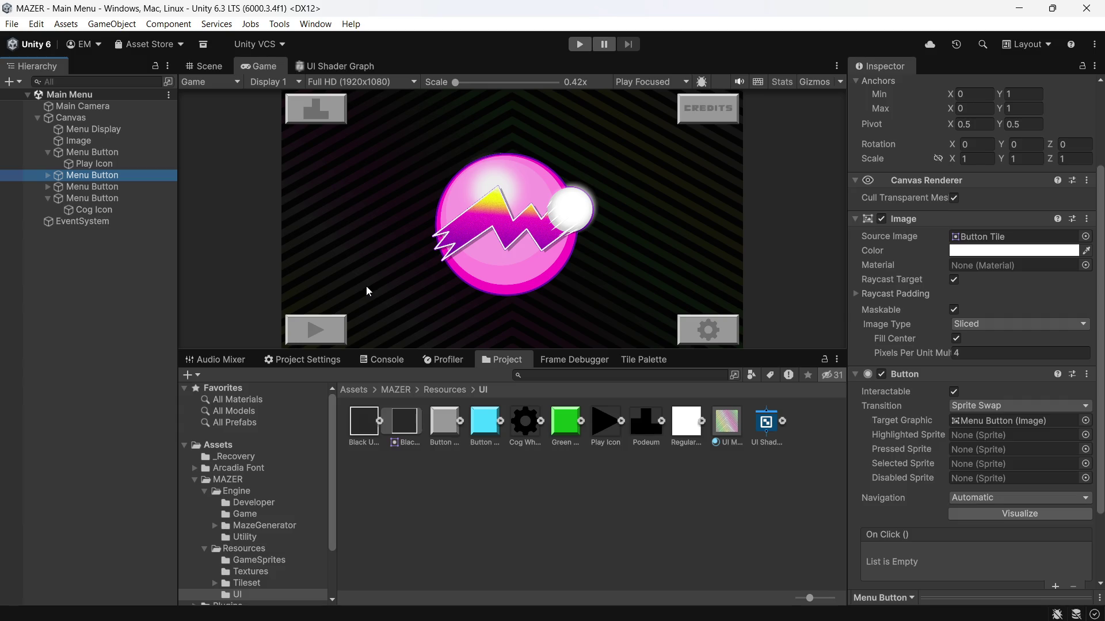
# Set Green Button Tile.png to Single sprite mode at 320 pixels per unit and open the Sprite Editor
pyautogui.click(562, 574)
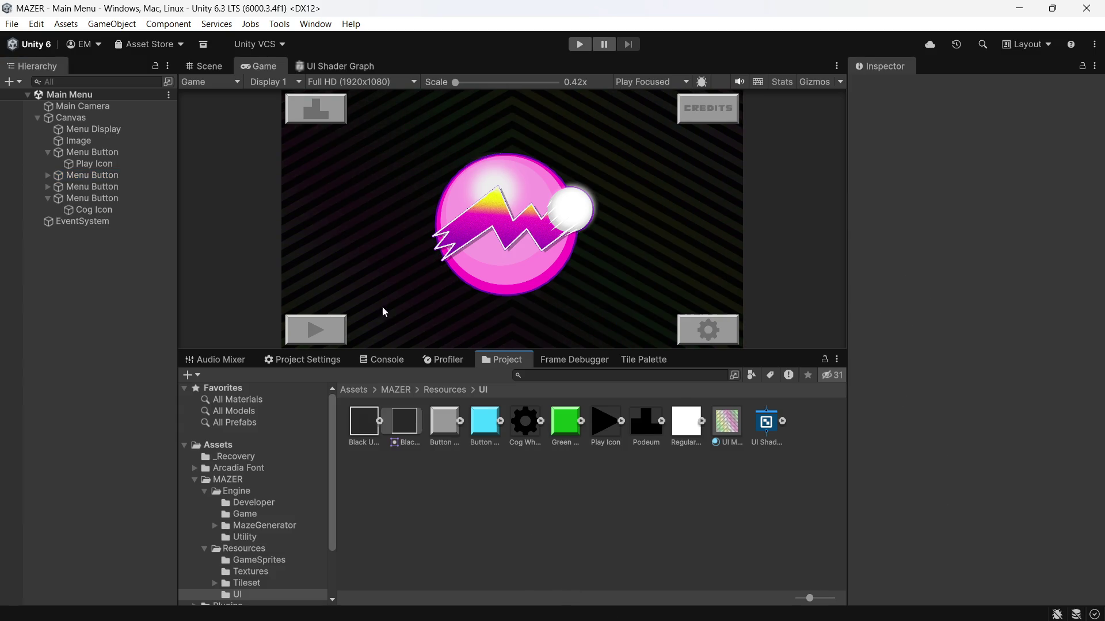
pyautogui.click(561, 427)
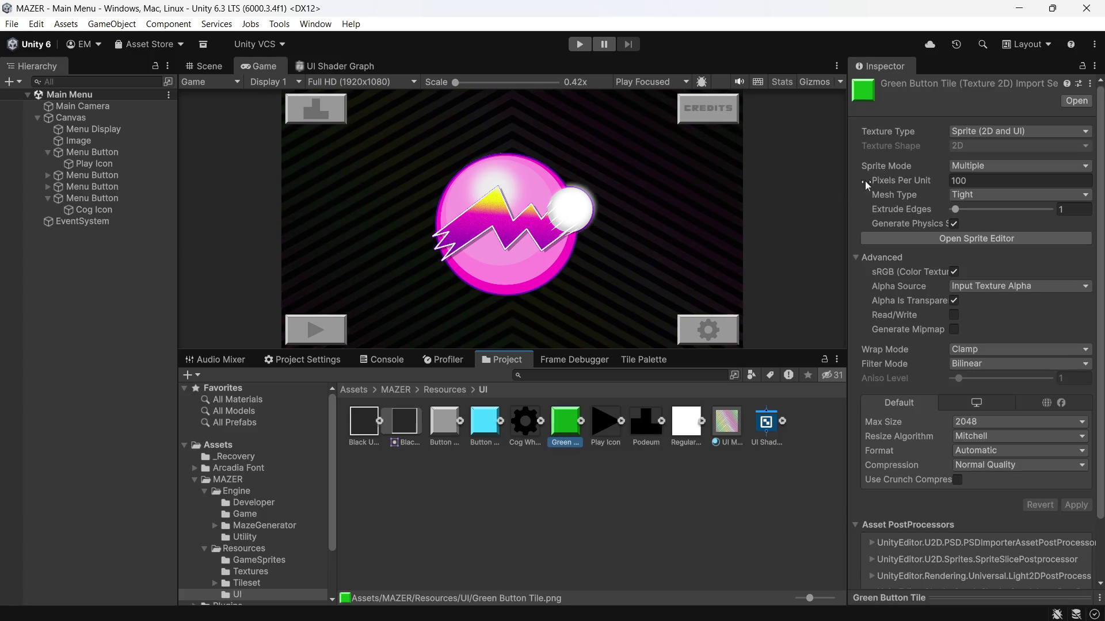
pyautogui.click(977, 167)
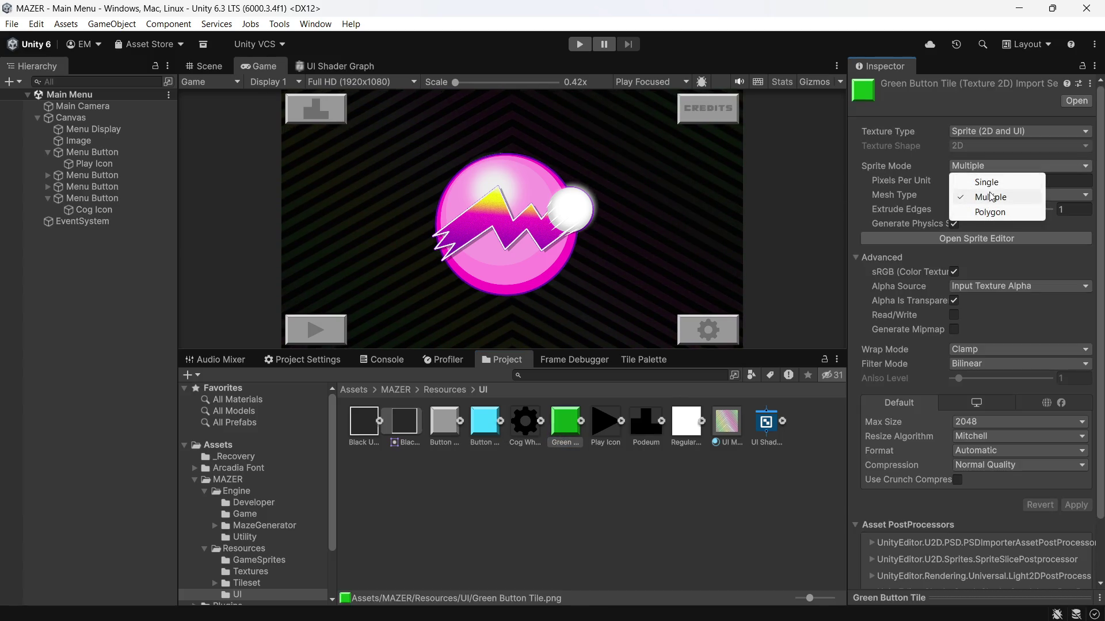
pyautogui.click(984, 182)
pyautogui.write('320')
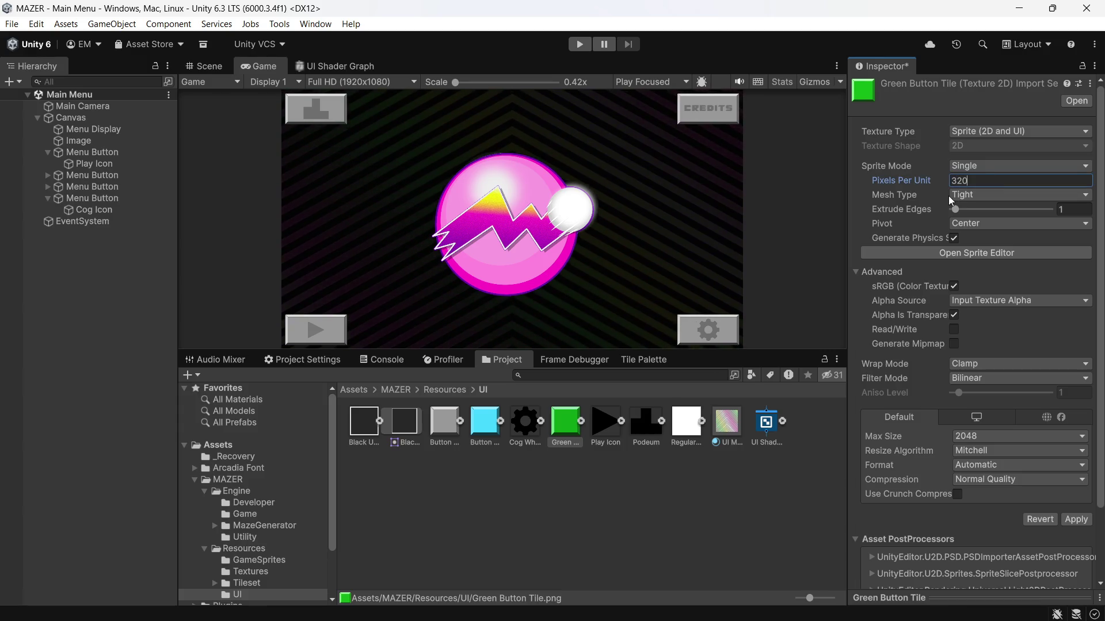
pyautogui.click(894, 255)
pyautogui.click(601, 339)
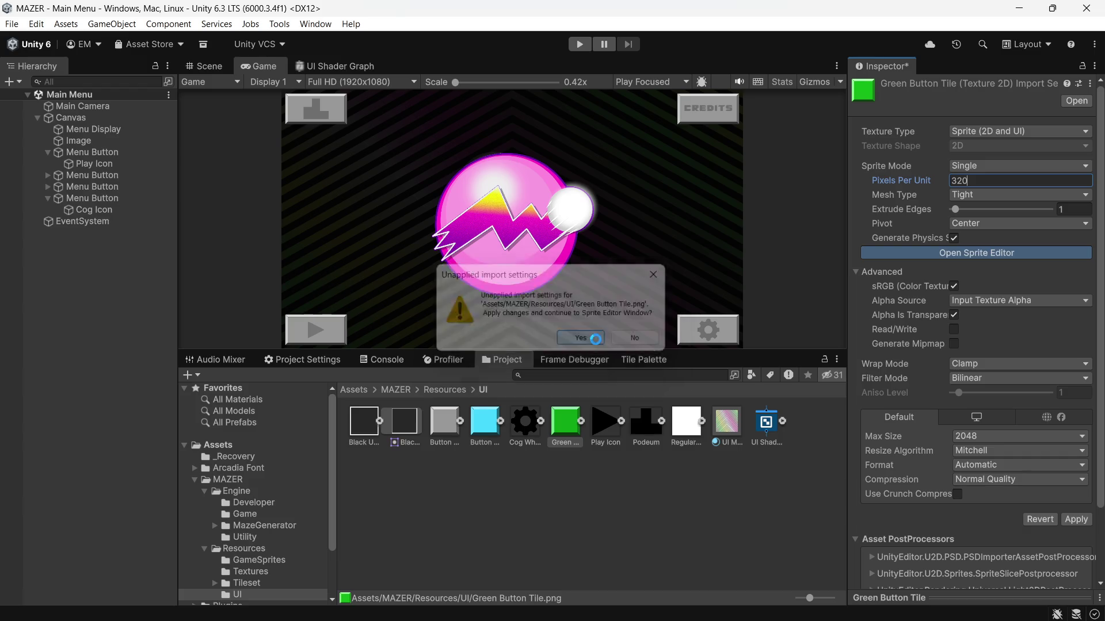
# Set the Left, Right, Top and Bottom borders to 144, apply, and close the Sprite Editor
pyautogui.click(989, 537)
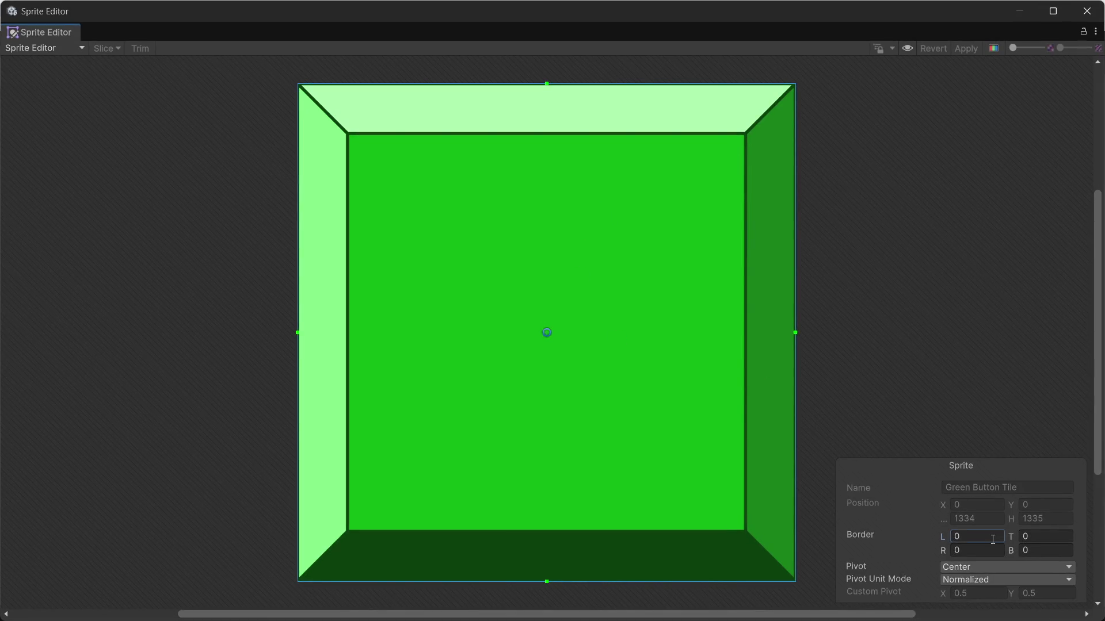
pyautogui.write('144')
pyautogui.click(973, 552)
pyautogui.write('144')
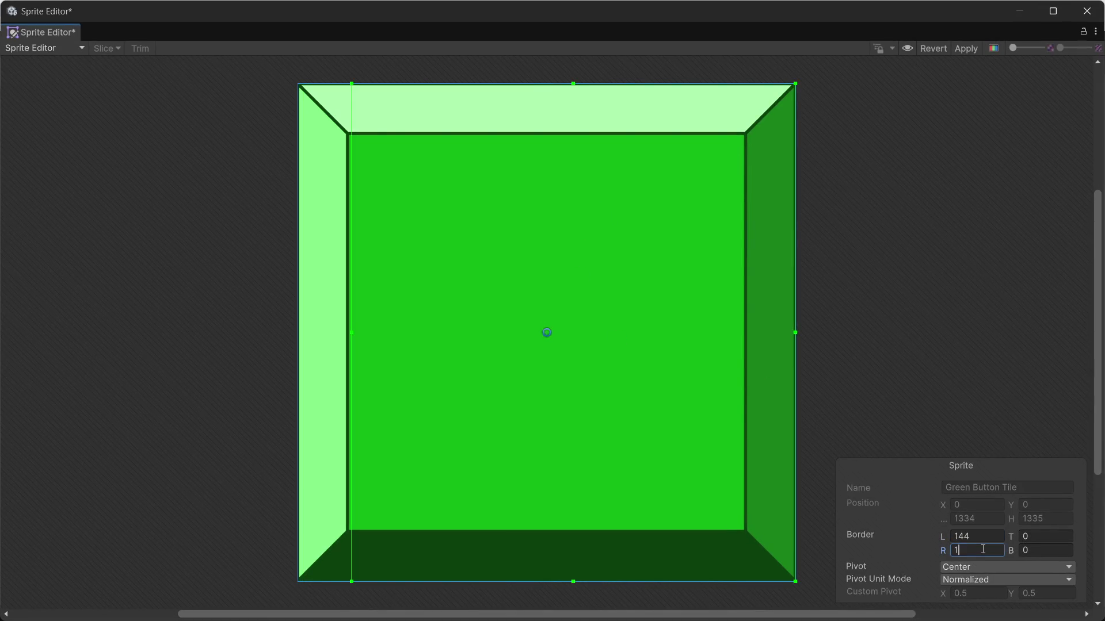
pyautogui.click(1030, 537)
pyautogui.write('144')
pyautogui.click(1032, 551)
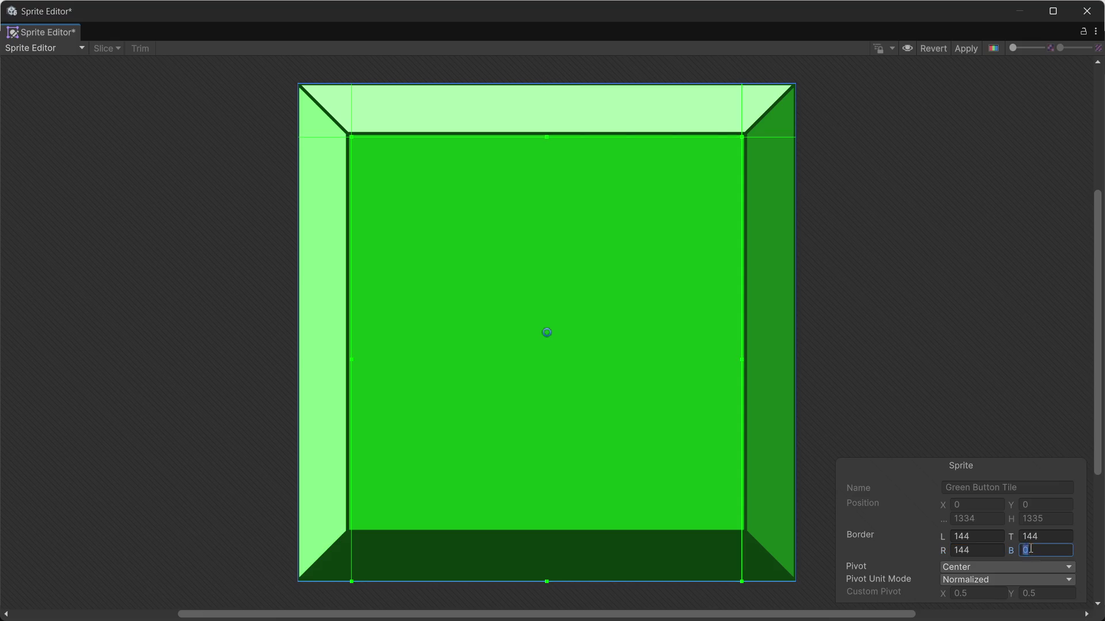
pyautogui.write('144')
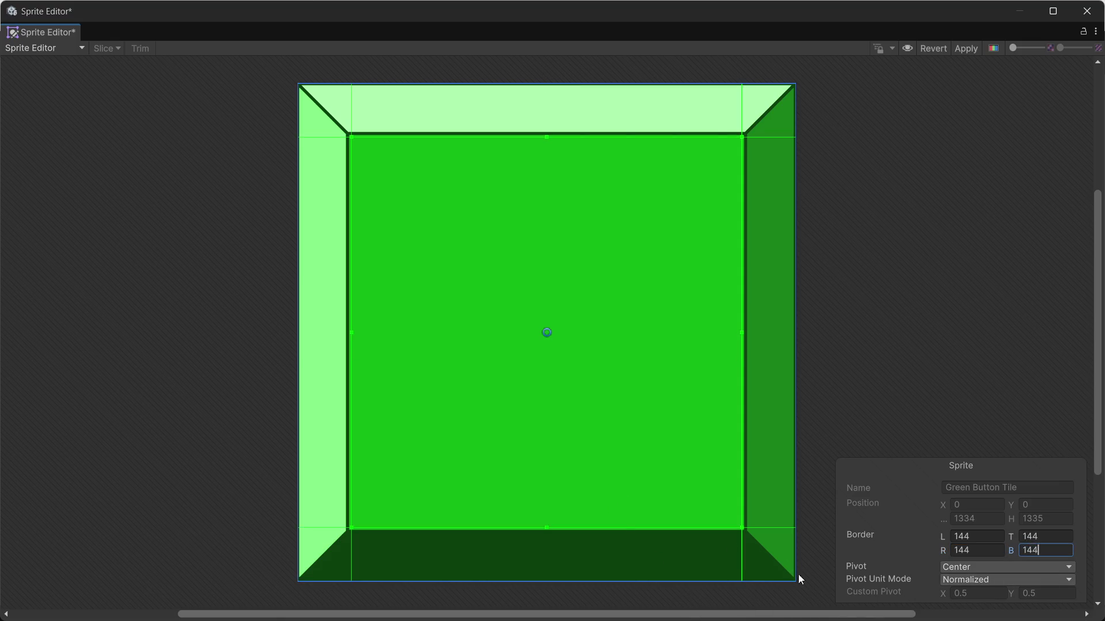
pyautogui.click(957, 49)
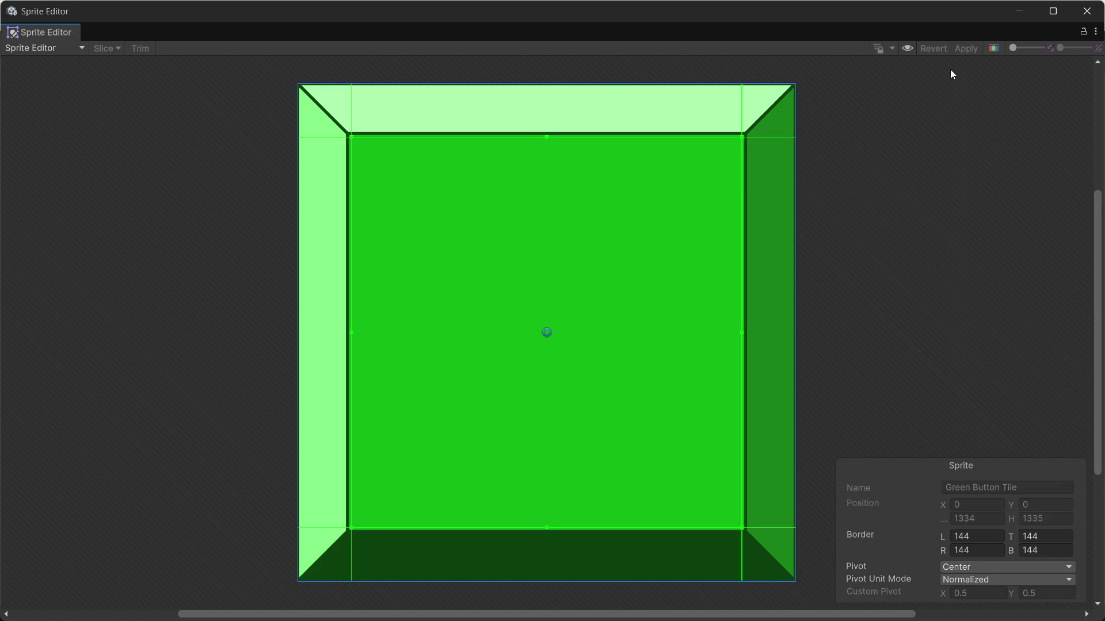
pyautogui.click(1087, 12)
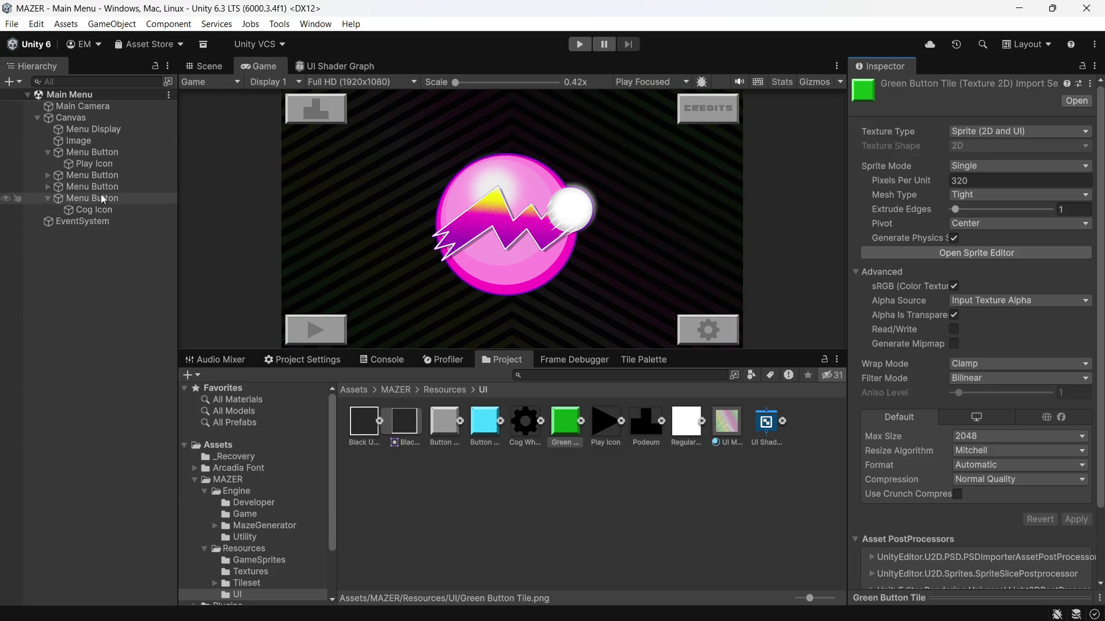
# On the first Menu Button, assign Green Button Tile as the Pressed Sprite
pyautogui.click(106, 153)
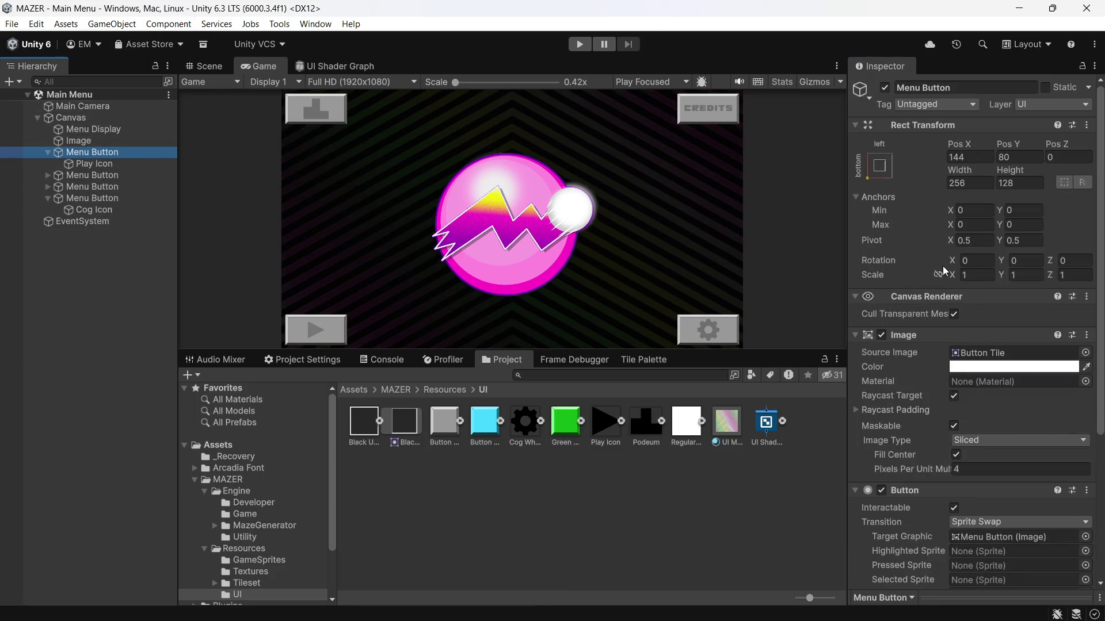
pyautogui.scroll(-2, 944, 276)
pyautogui.scroll(-2, 944, 276)
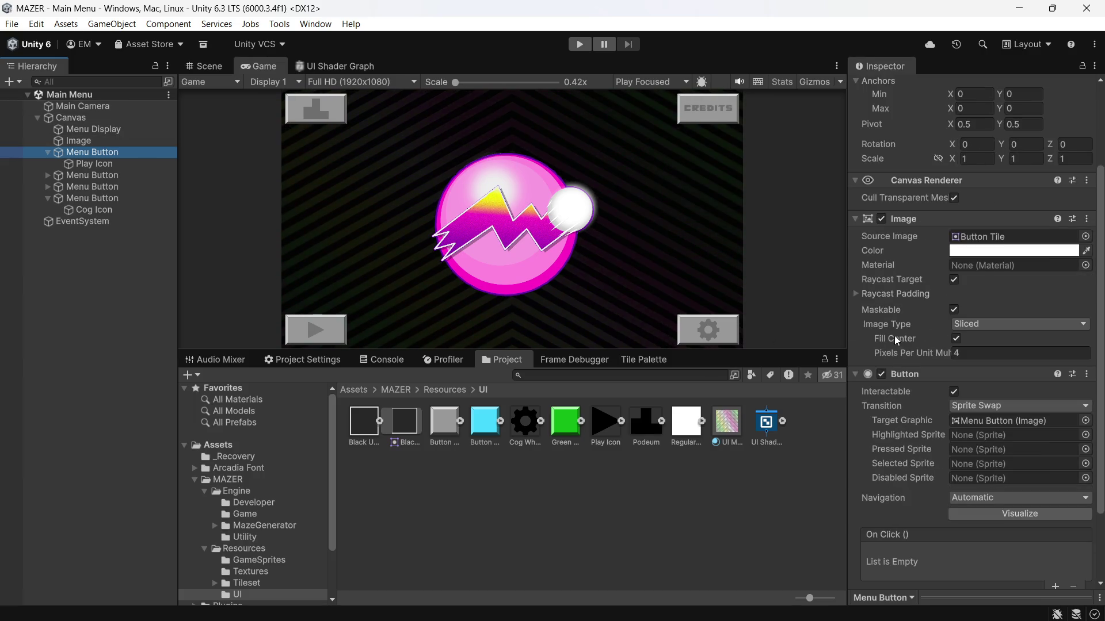
pyautogui.click(1085, 449)
pyautogui.scroll(-10, 1053, 456)
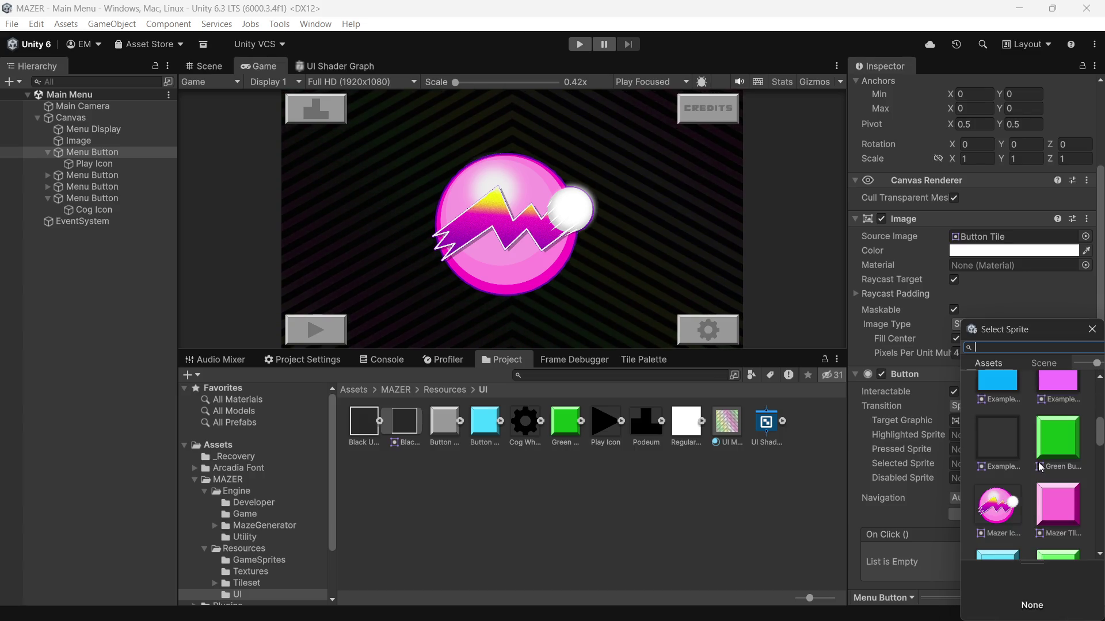
pyautogui.click(1064, 434)
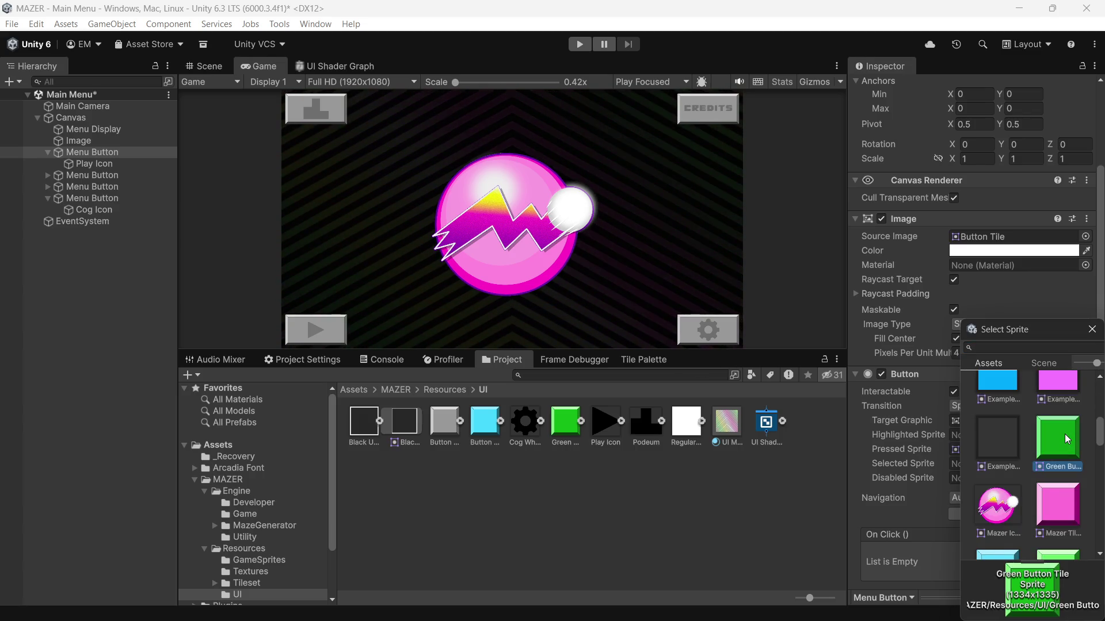
pyautogui.doubleClick(1064, 433)
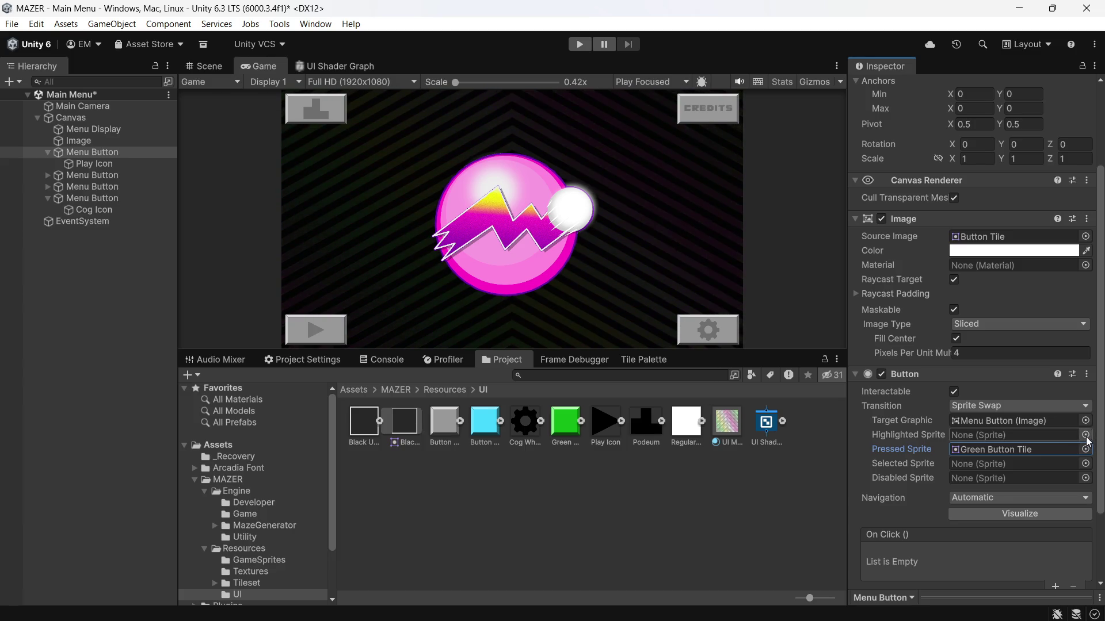
# Assign Button Tile Blue as the first Menu Button's Highlighted Sprite
pyautogui.click(1086, 438)
pyautogui.scroll(-2, 1023, 499)
pyautogui.click(1004, 483)
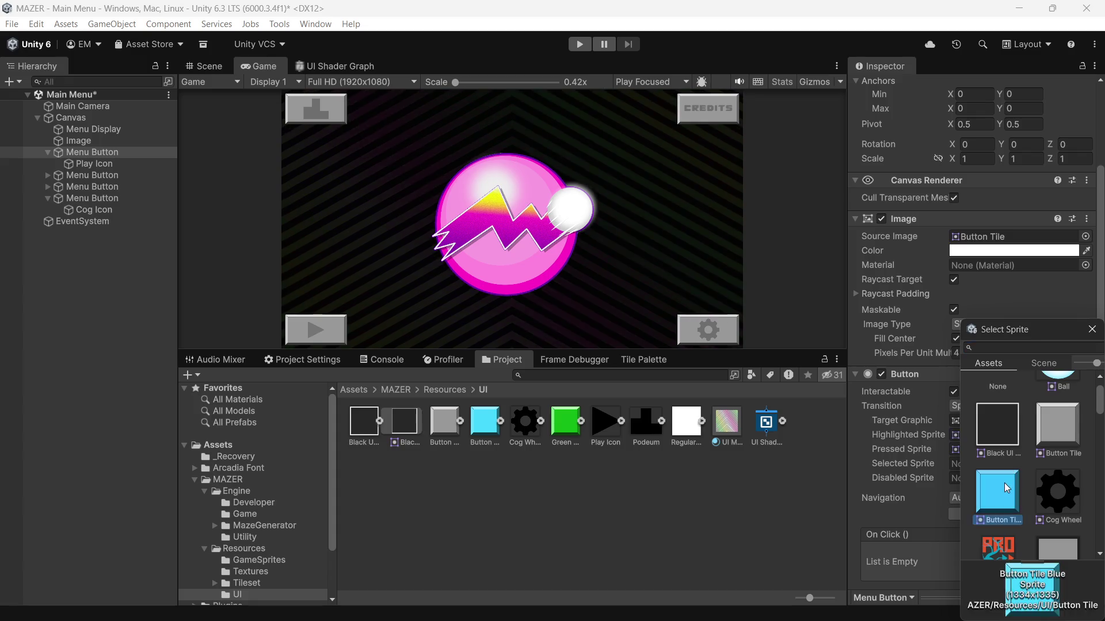
pyautogui.doubleClick(1003, 482)
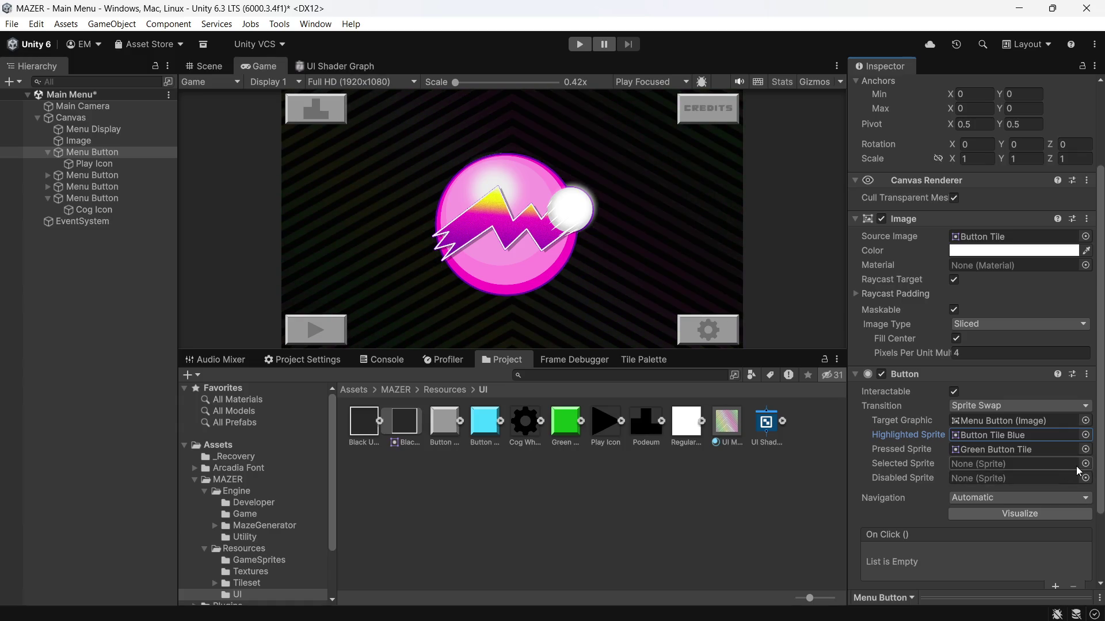
# Open the sprite picker for the first Menu Button's Selected Sprite
pyautogui.click(1086, 464)
# Assign Button Tile Blue as Selected Sprite and Black UI Box as Disabled Sprite, then enter Play mode
pyautogui.click(996, 528)
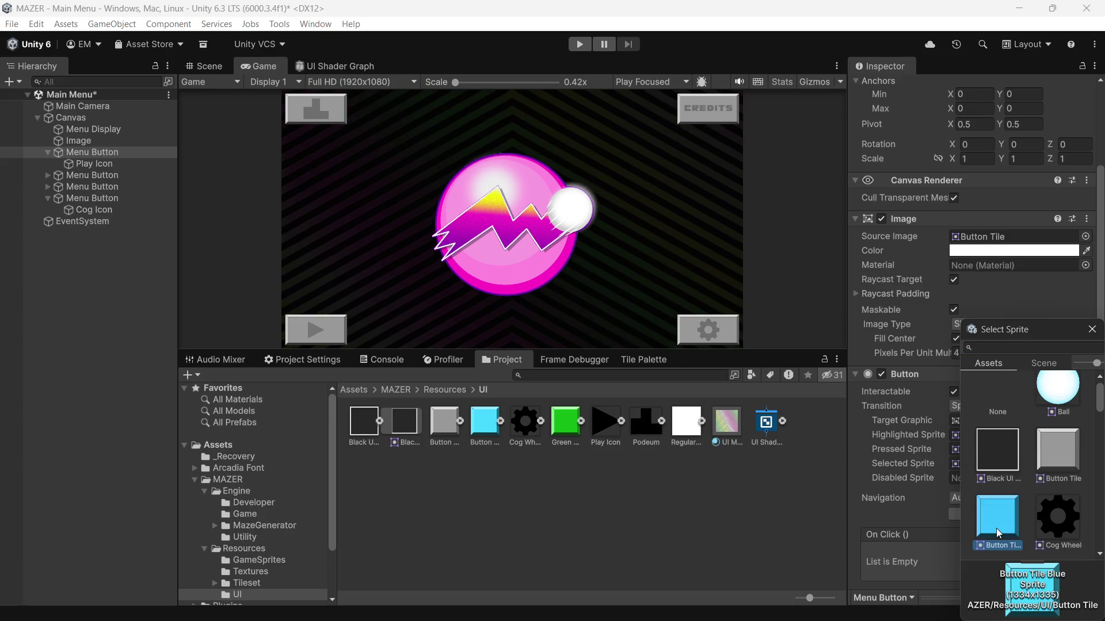
pyautogui.doubleClick(997, 528)
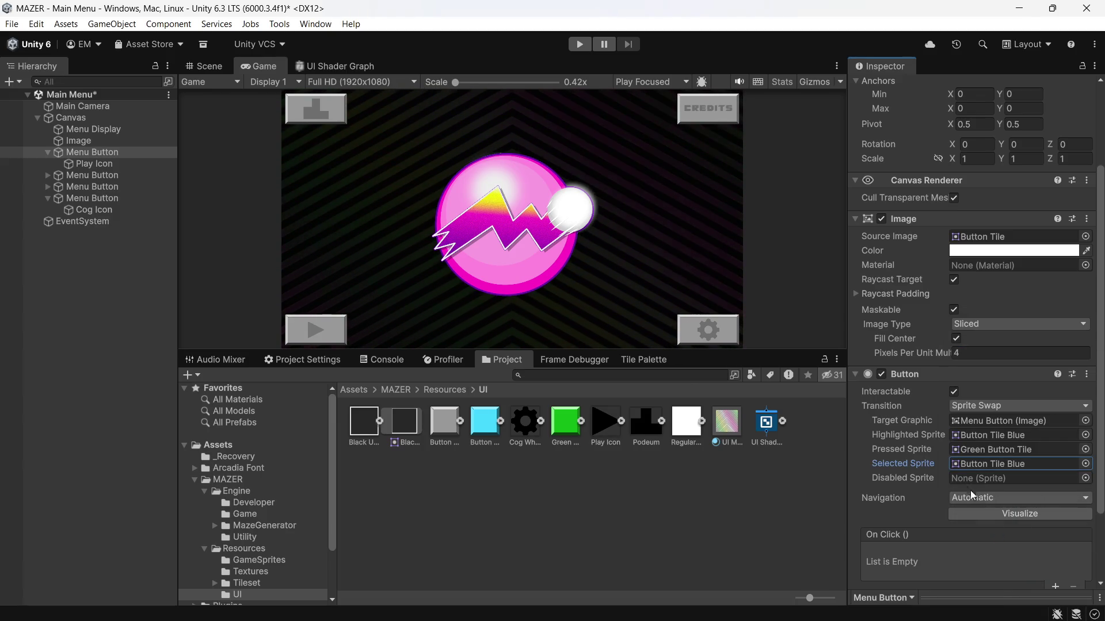
pyautogui.click(1086, 478)
pyautogui.scroll(-5, 1049, 484)
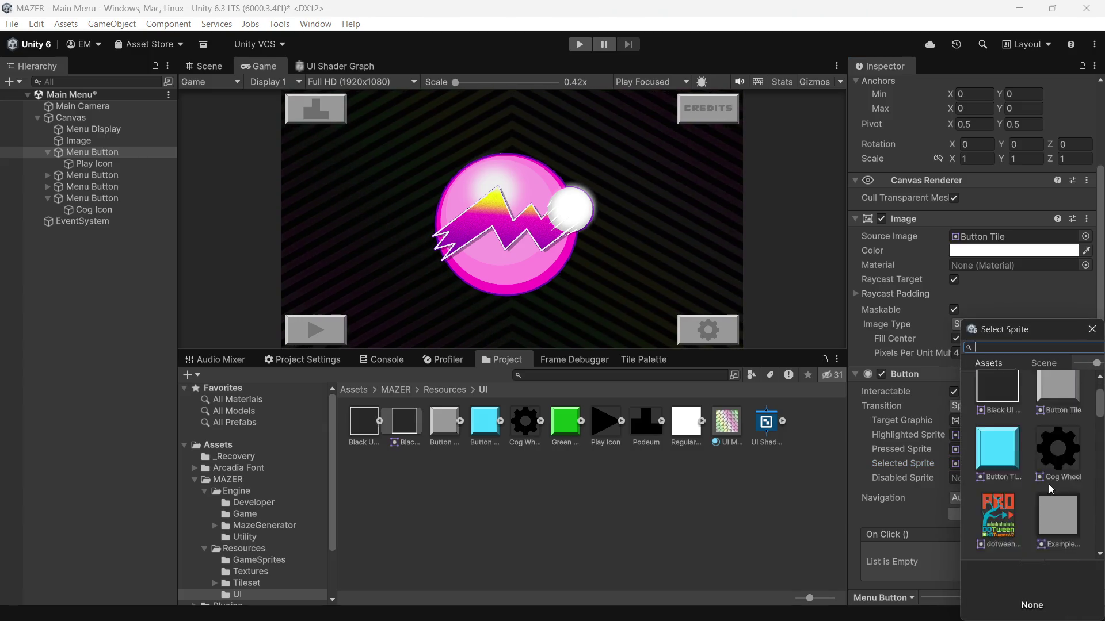
pyautogui.scroll(-6, 1046, 481)
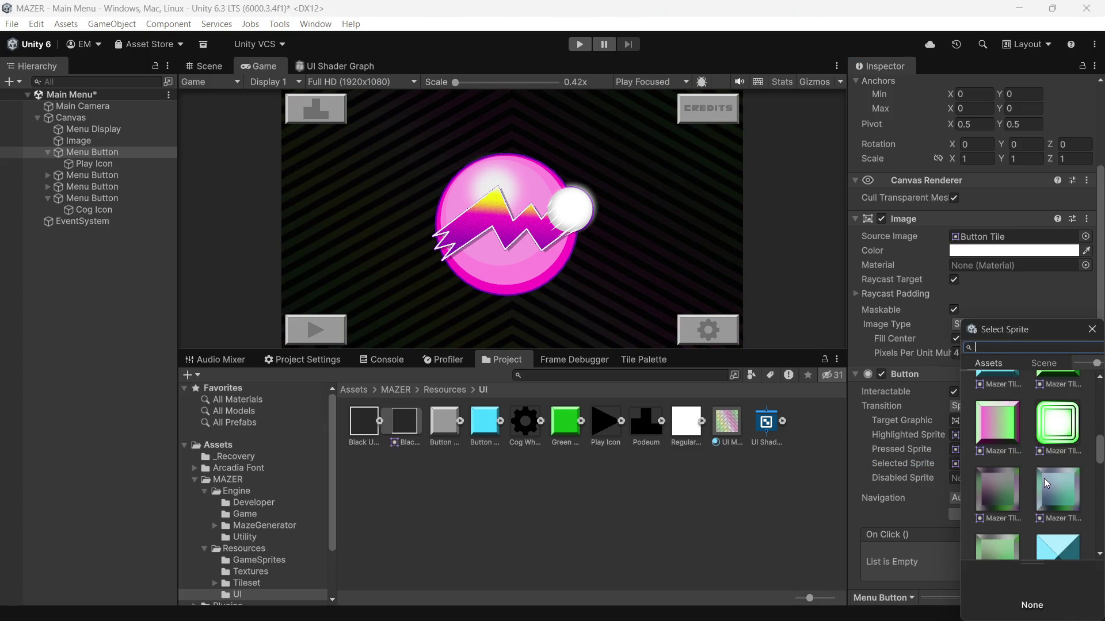
pyautogui.scroll(-4, 1044, 478)
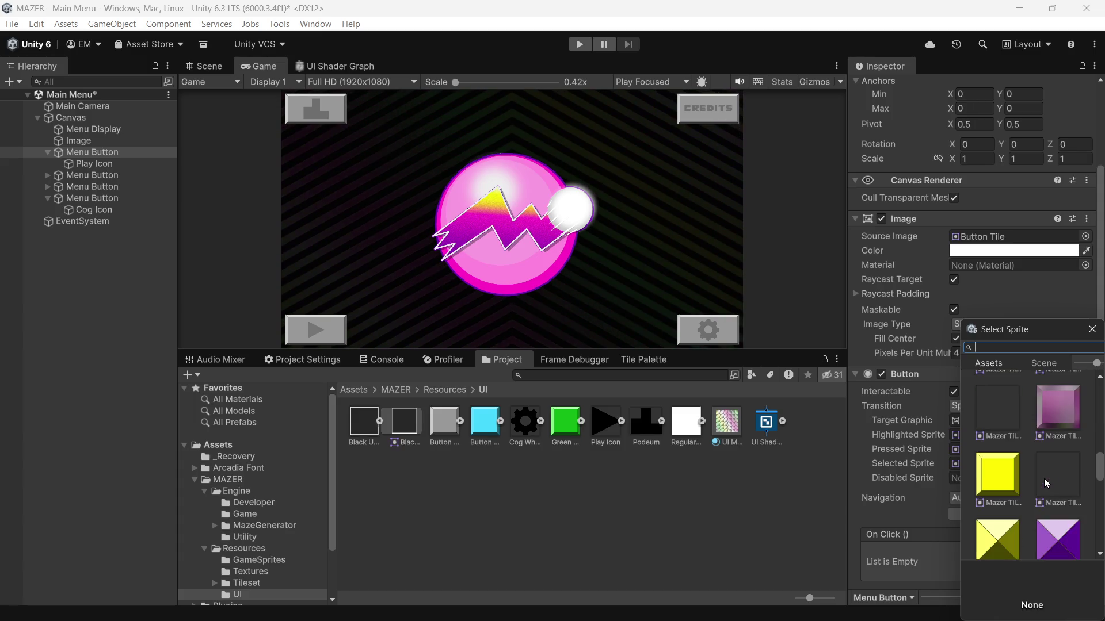
pyautogui.scroll(-3, 1044, 478)
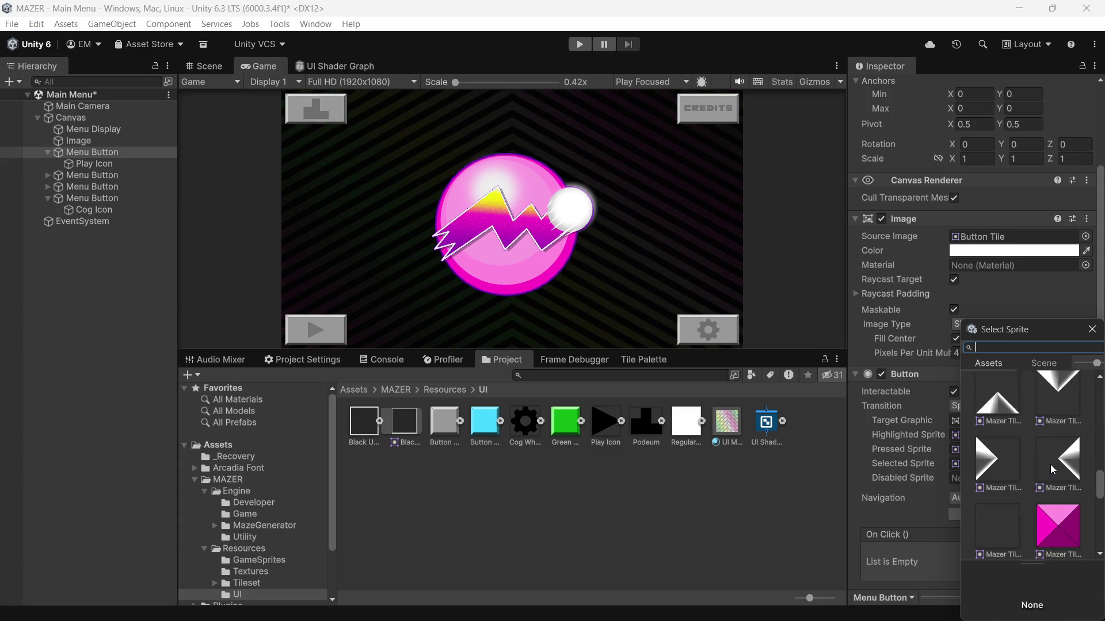
pyautogui.scroll(-3, 1051, 465)
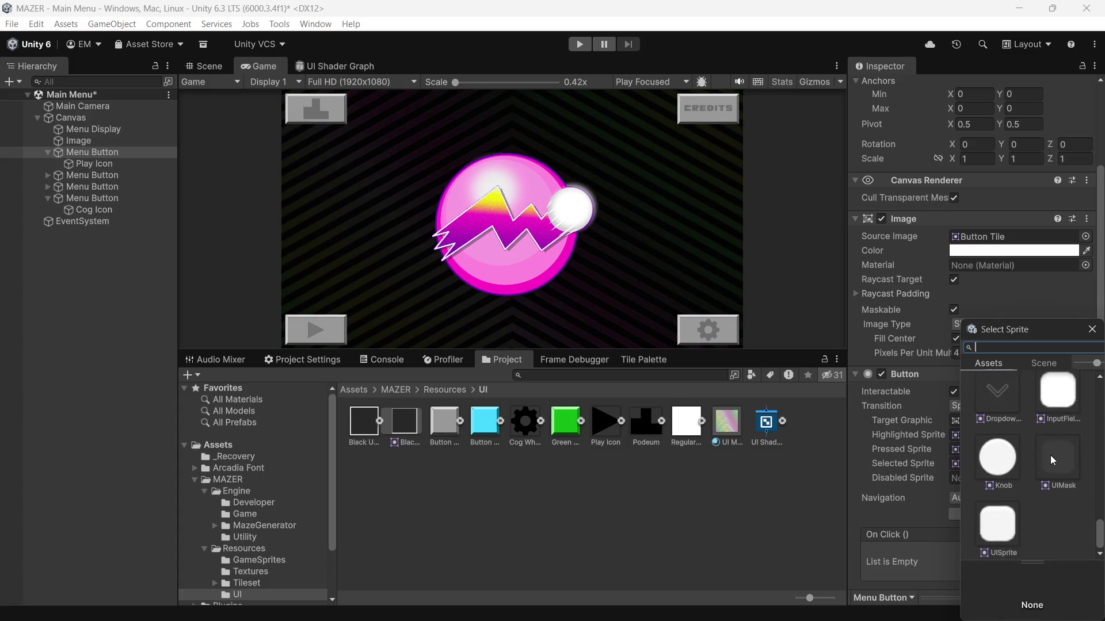
pyautogui.scroll(6, 1051, 455)
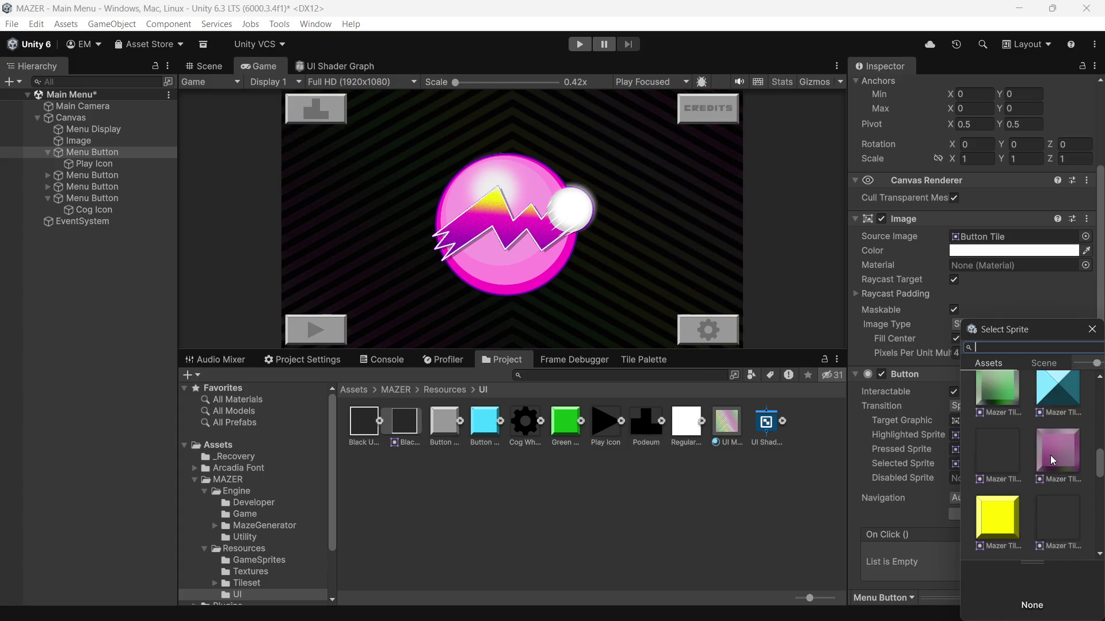
pyautogui.scroll(5, 1051, 453)
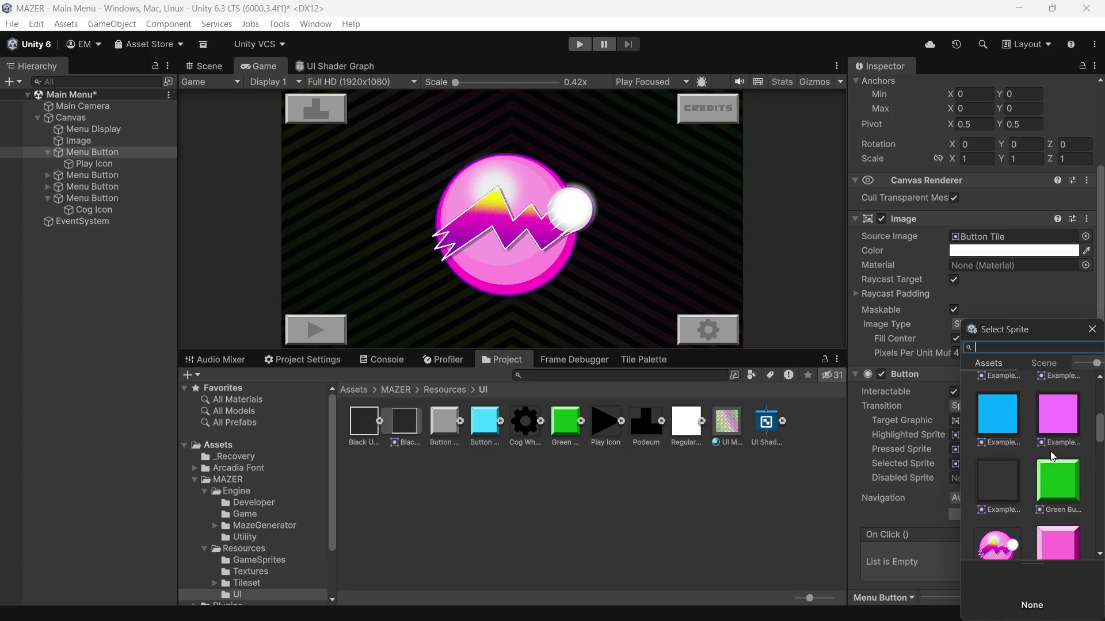
pyautogui.scroll(6, 986, 488)
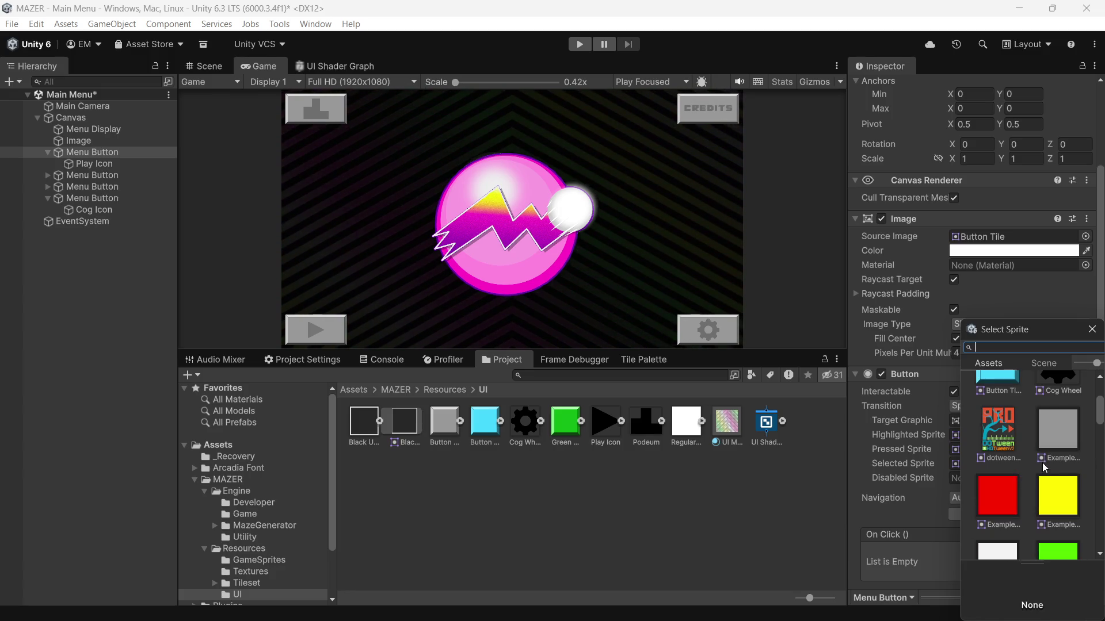
pyautogui.scroll(5, 1068, 432)
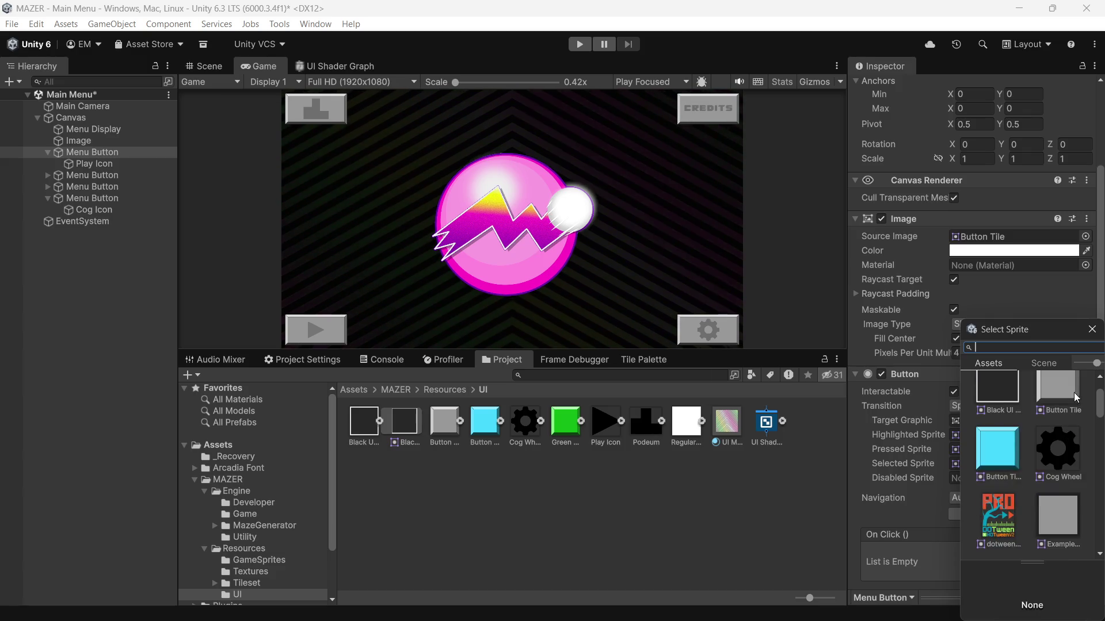
pyautogui.scroll(-3, 1064, 393)
pyautogui.scroll(3, 1065, 392)
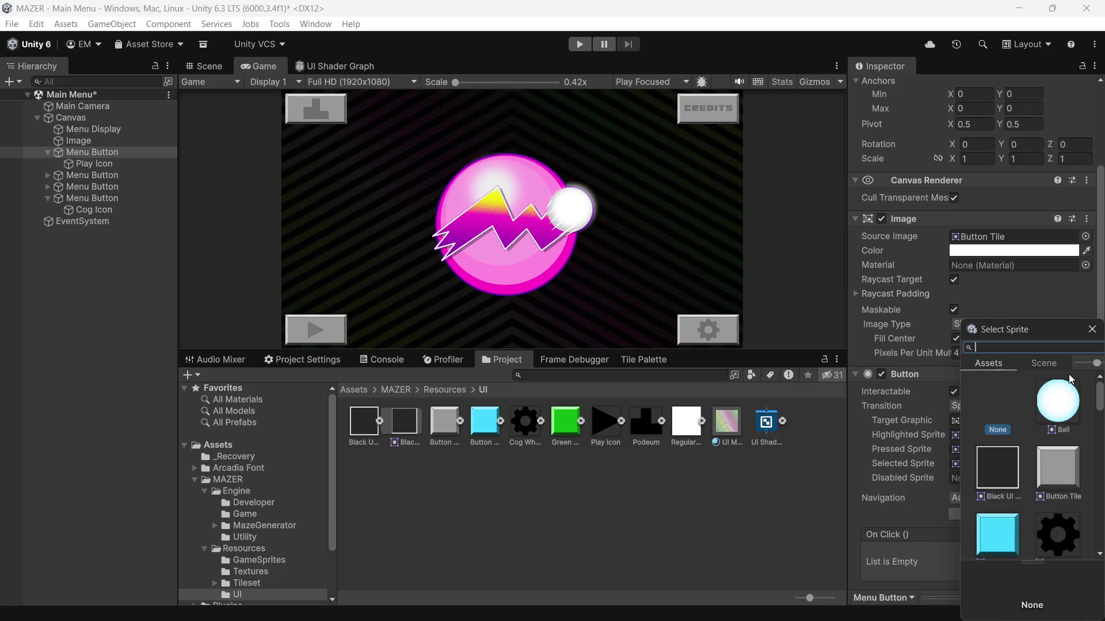
pyautogui.scroll(-1, 1045, 430)
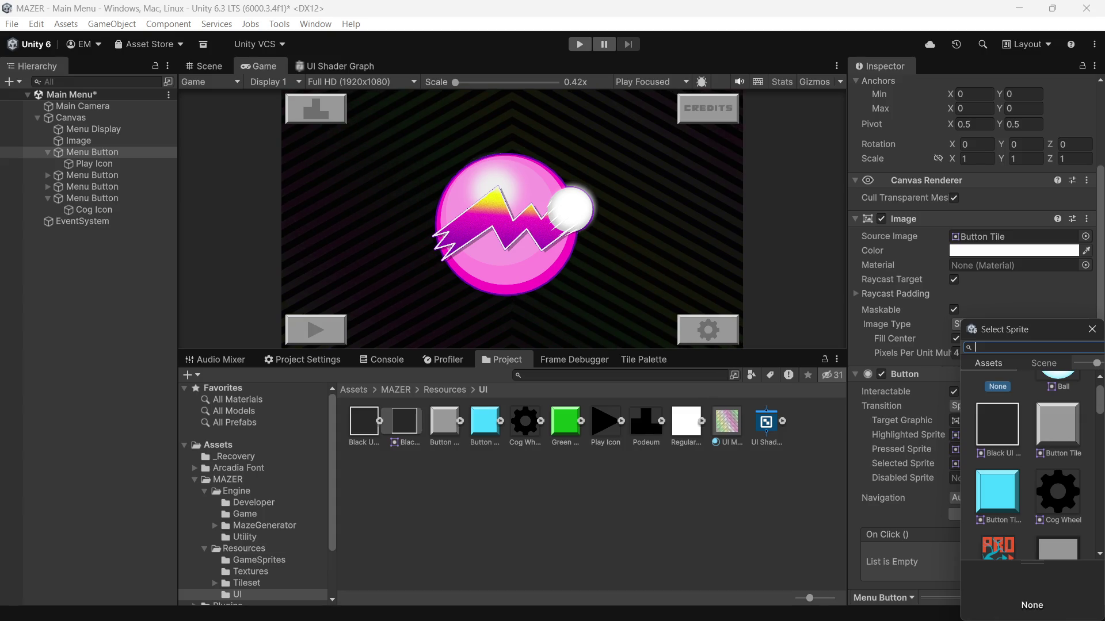
pyautogui.click(992, 421)
pyautogui.doubleClick(993, 421)
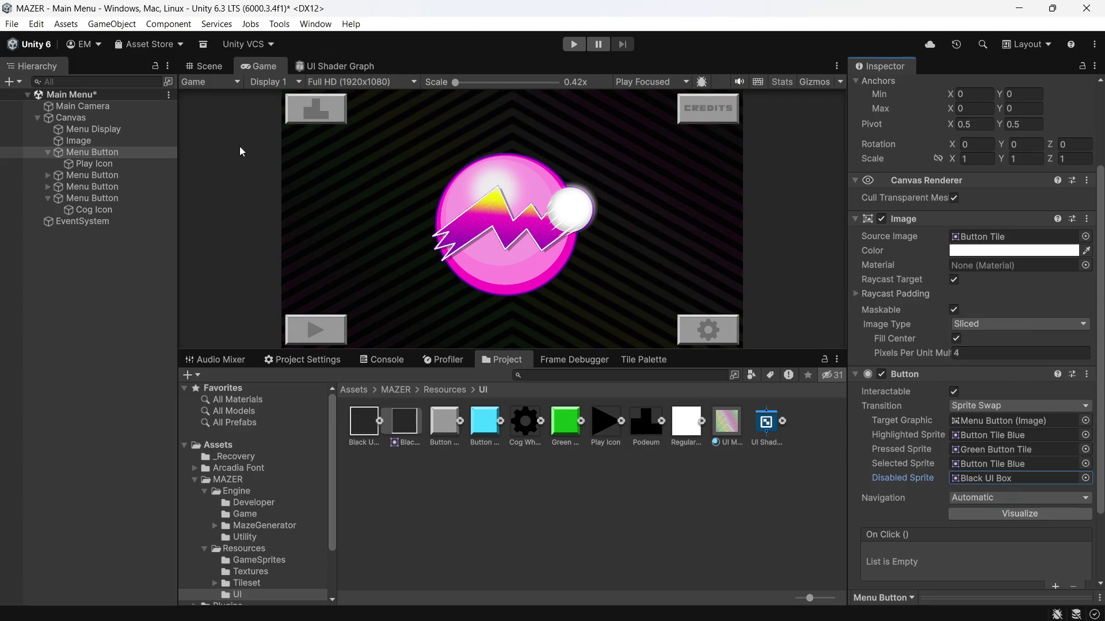
pyautogui.click(574, 44)
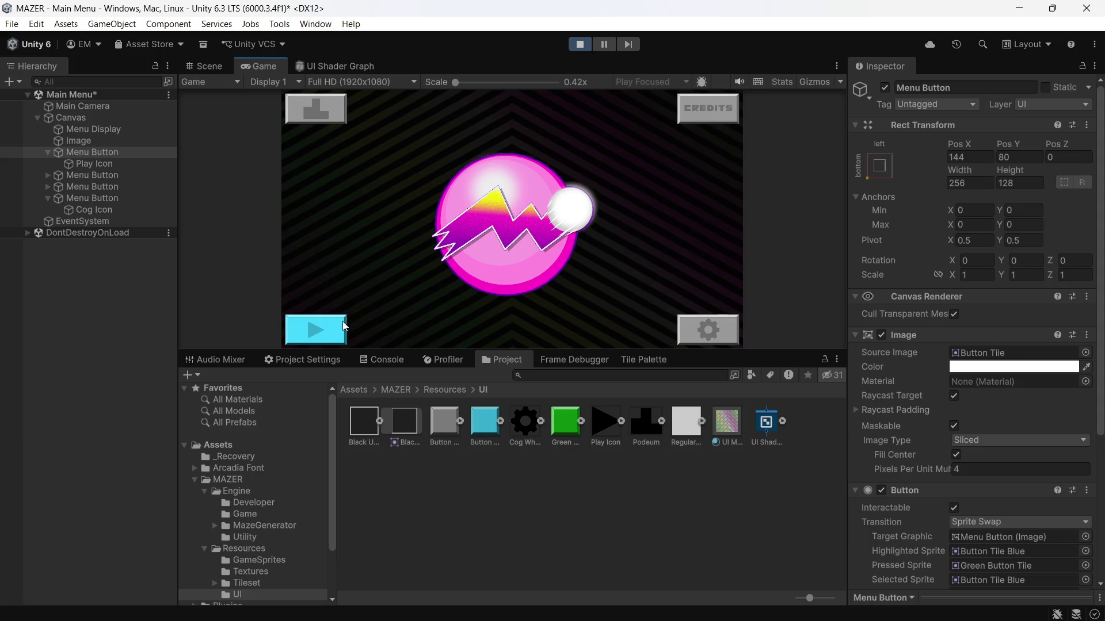
pyautogui.click(319, 337)
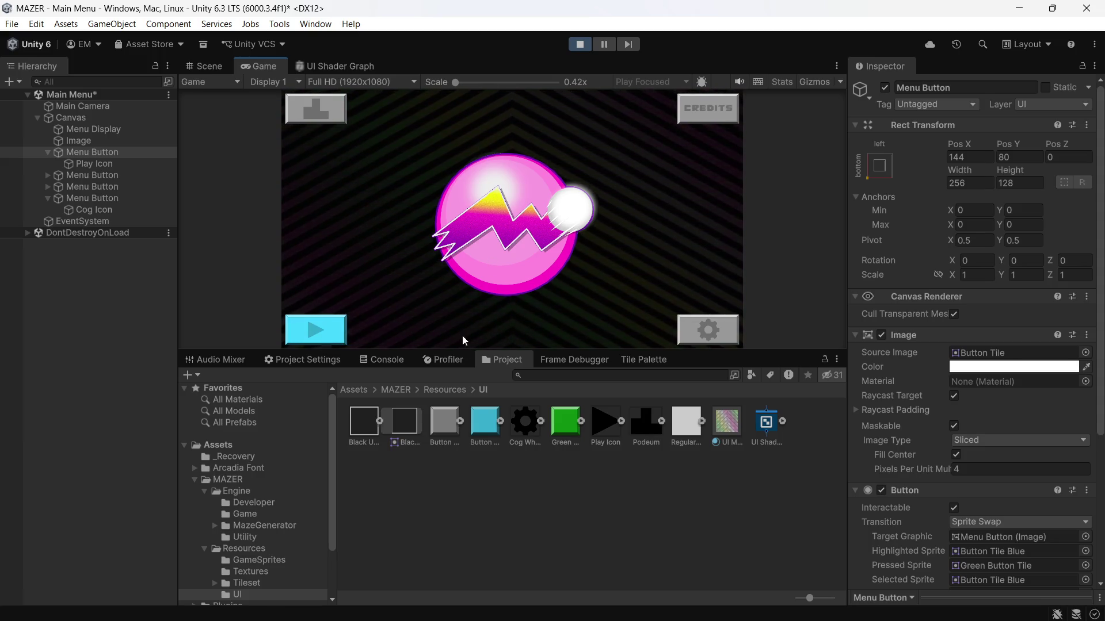
pyautogui.click(321, 340)
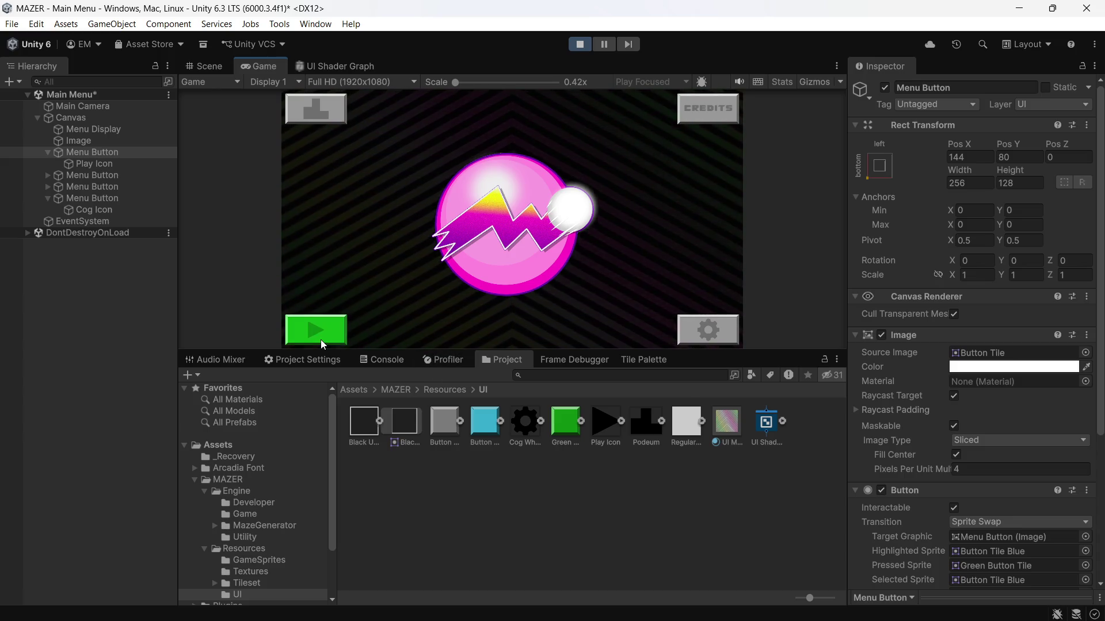
pyautogui.click(320, 331)
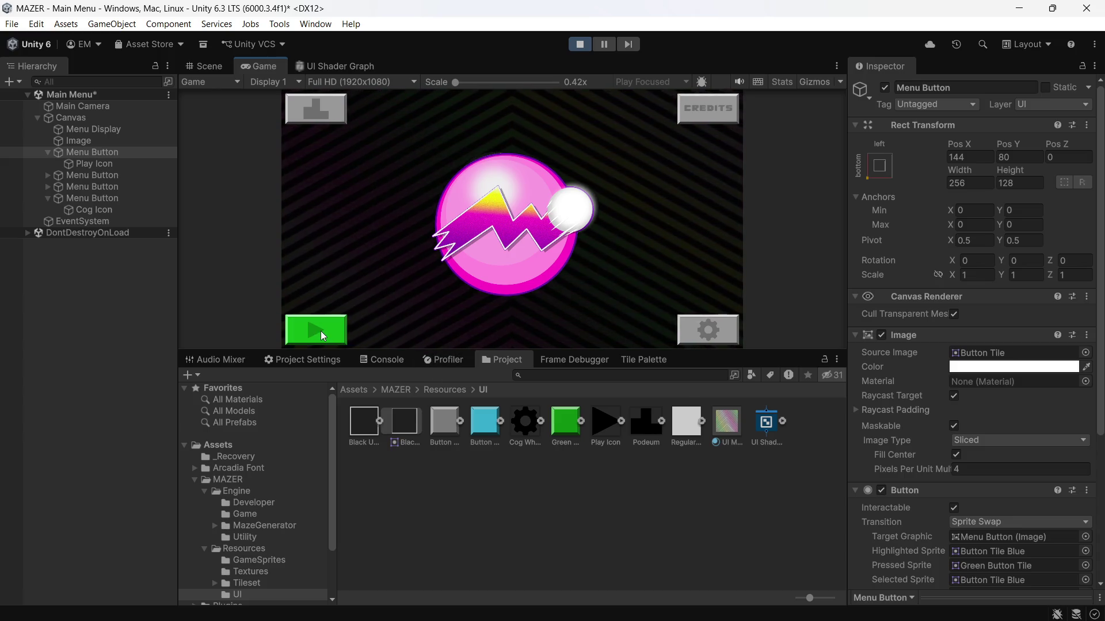
pyautogui.click(559, 233)
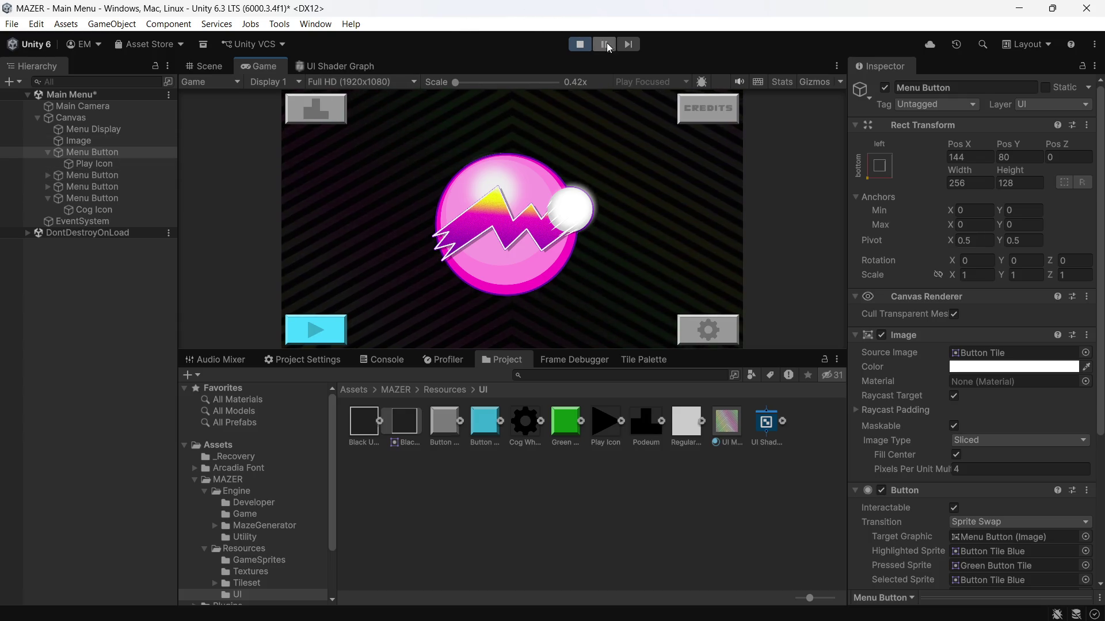
pyautogui.click(580, 45)
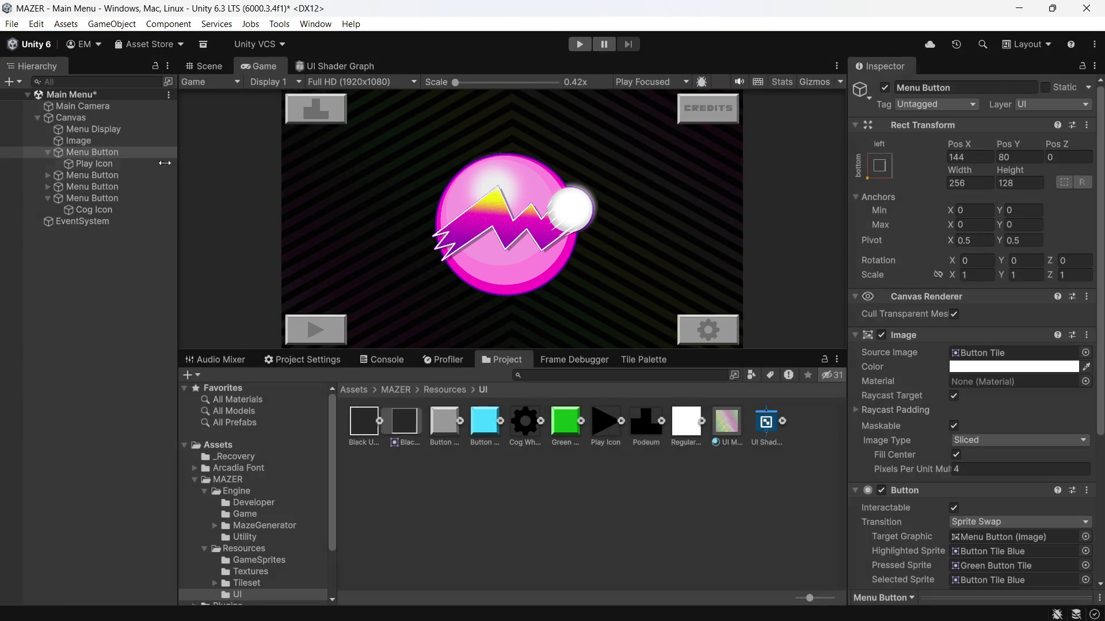
pyautogui.click(116, 176)
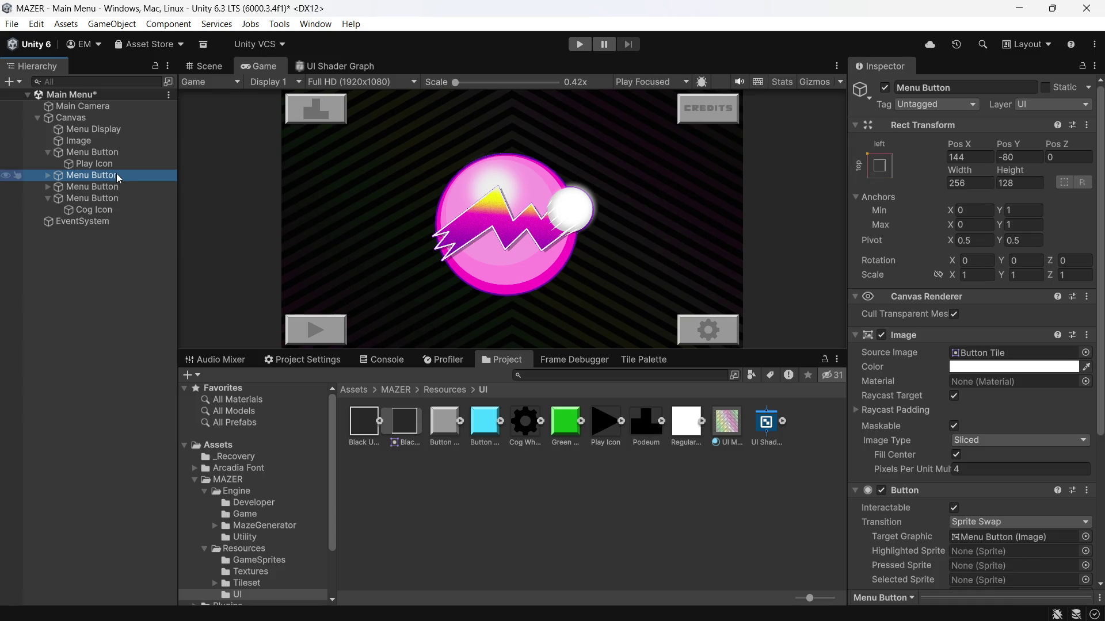
pyautogui.keyDown('shift'); pyautogui.click(94, 199); pyautogui.keyUp('shift')
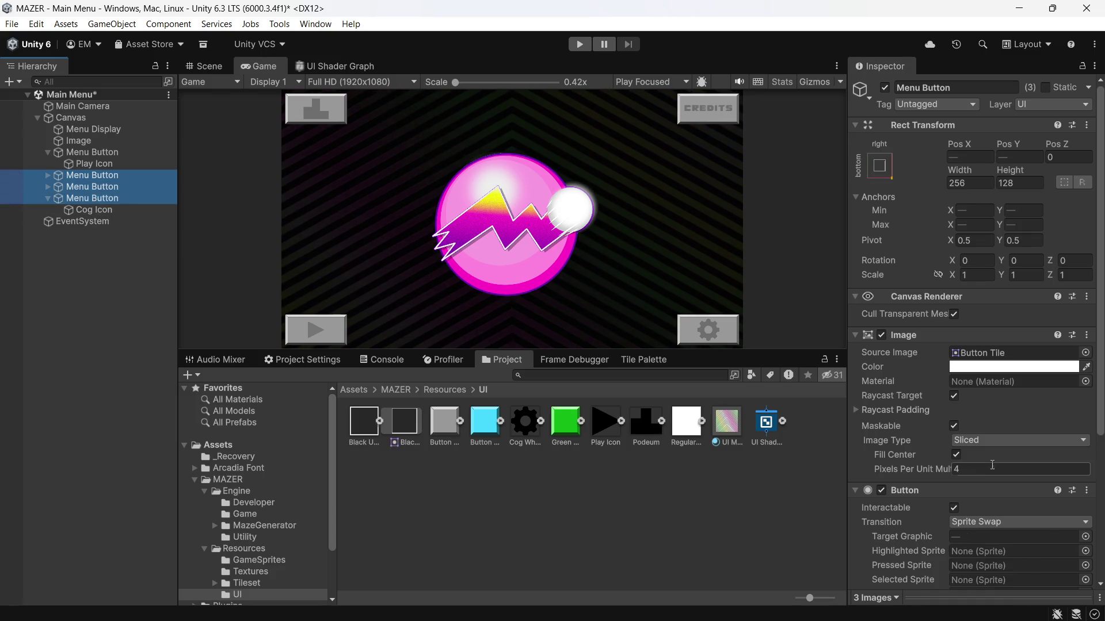
pyautogui.scroll(-1, 868, 470)
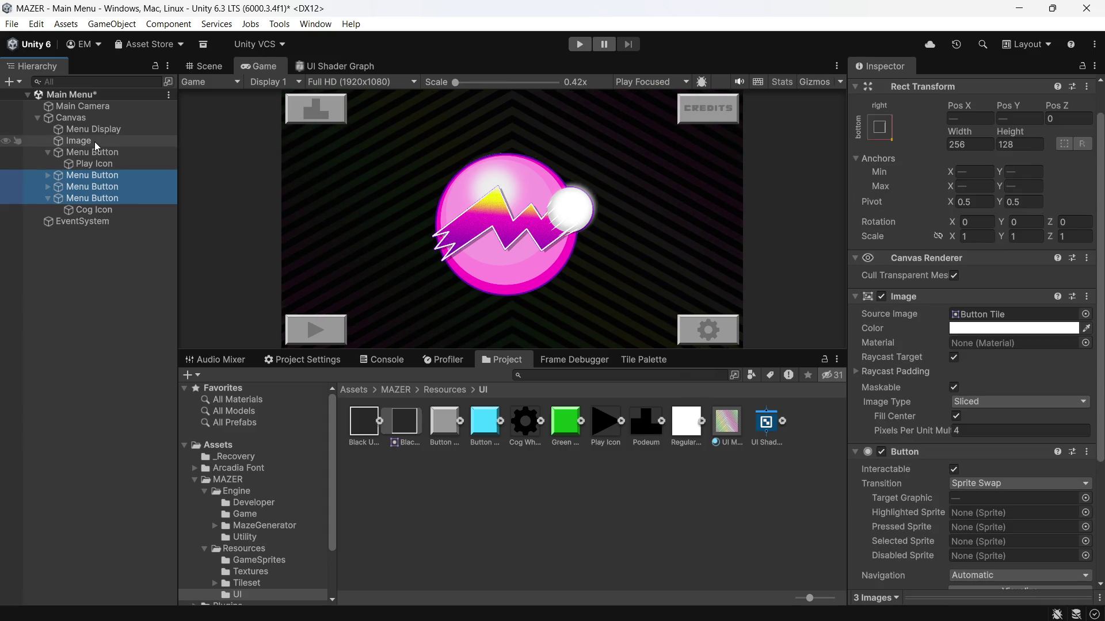
pyautogui.click(71, 148)
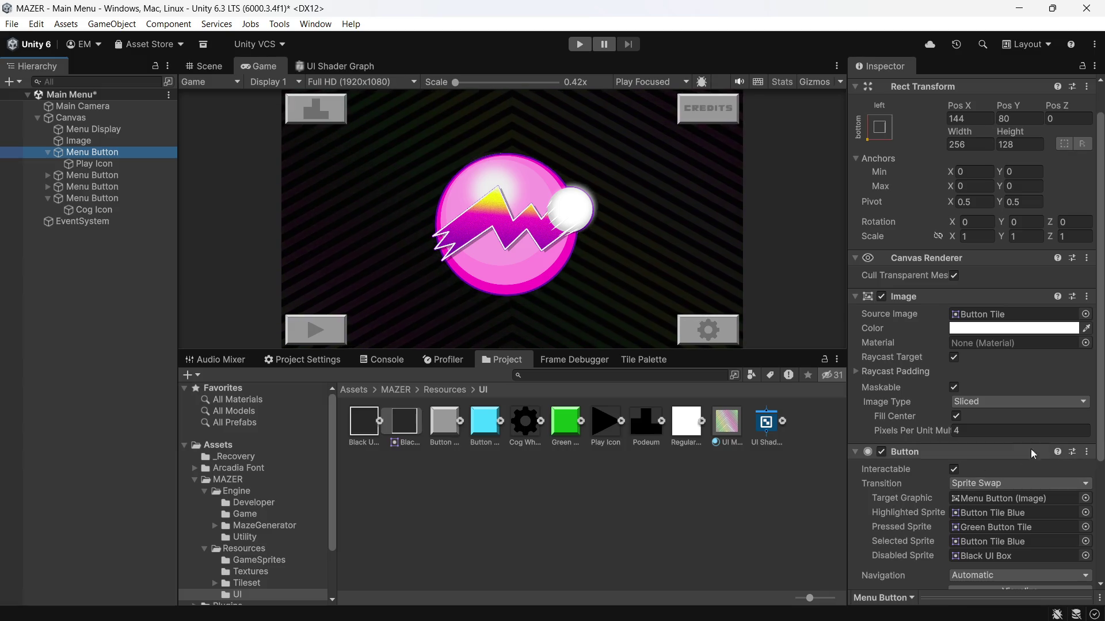
pyautogui.click(1086, 454)
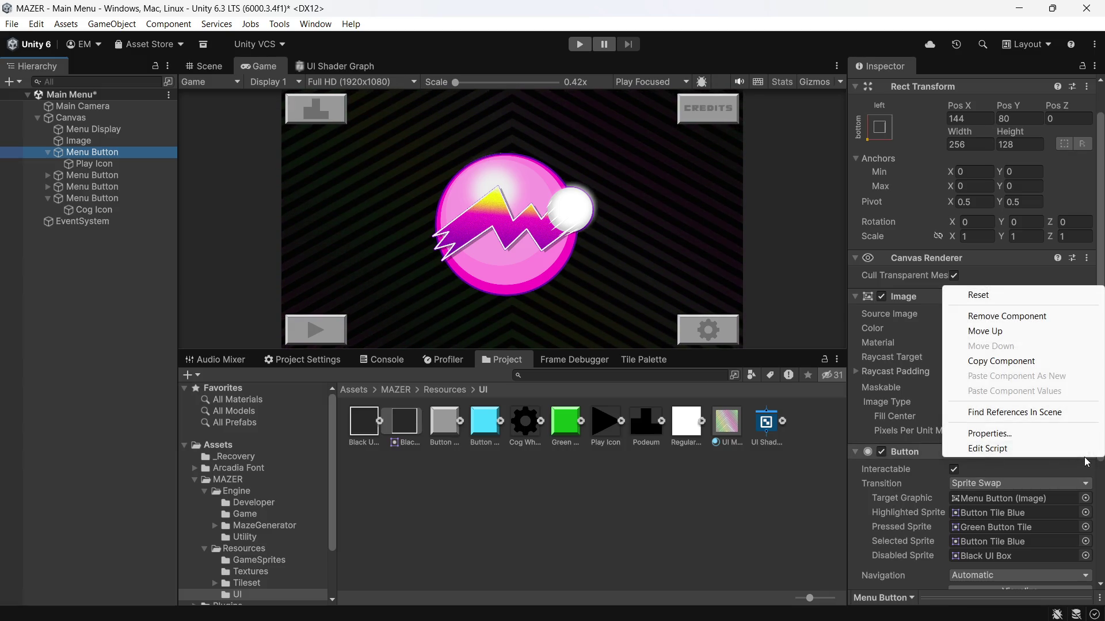
pyautogui.click(1056, 368)
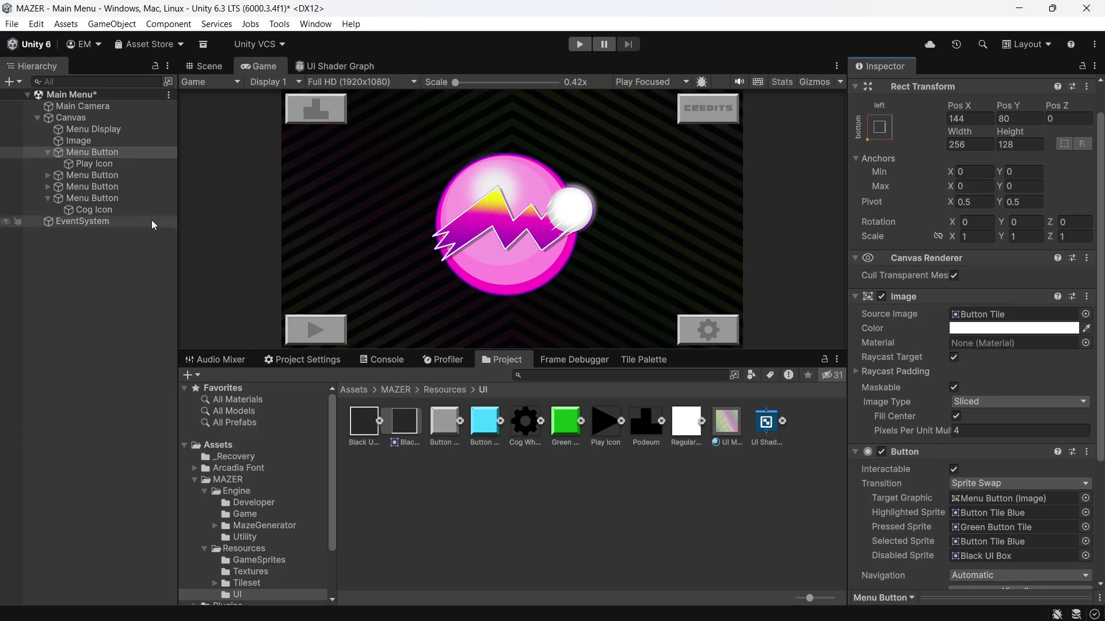
# Paste the first button's component values onto the other three Menu Buttons, save the scene, and play
pyautogui.click(90, 175)
pyautogui.keyDown('shift'); pyautogui.click(87, 199); pyautogui.keyUp('shift')
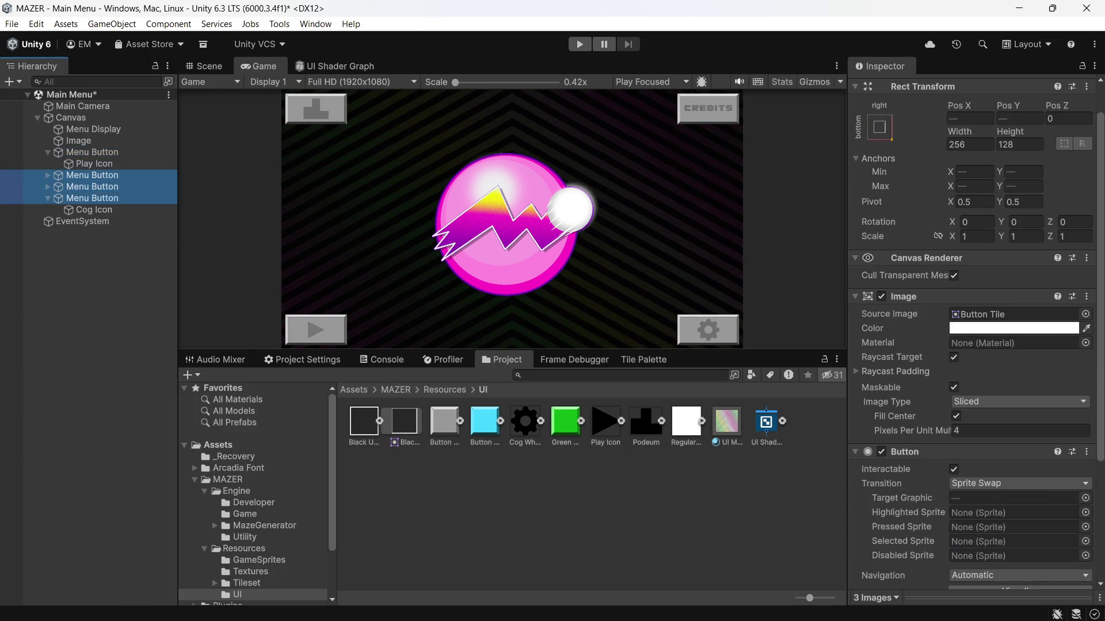
pyautogui.click(1085, 297)
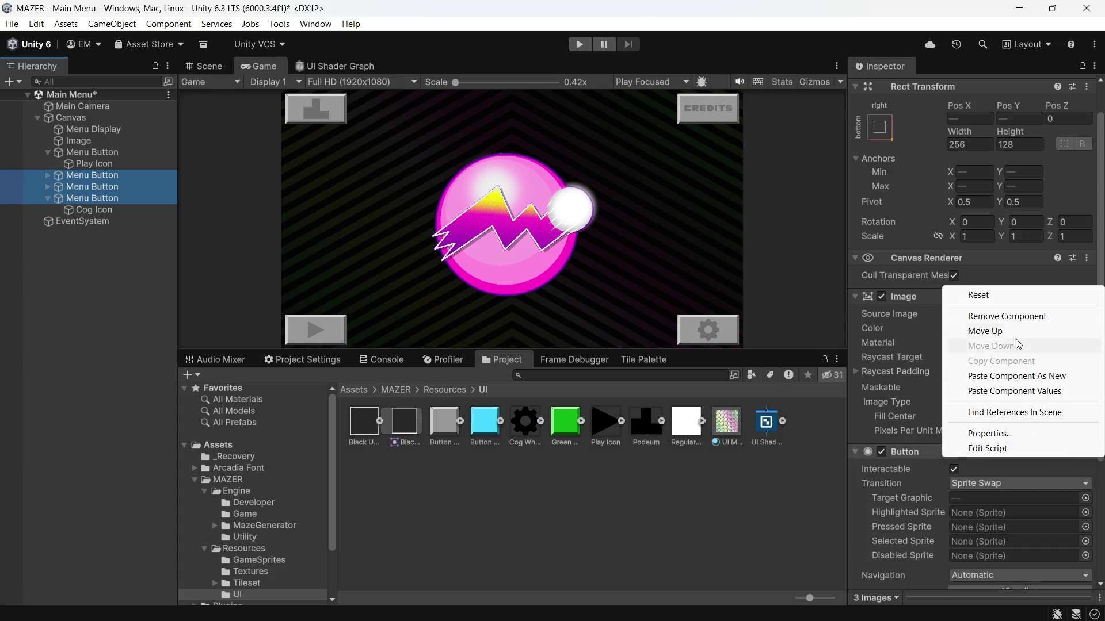
pyautogui.click(999, 390)
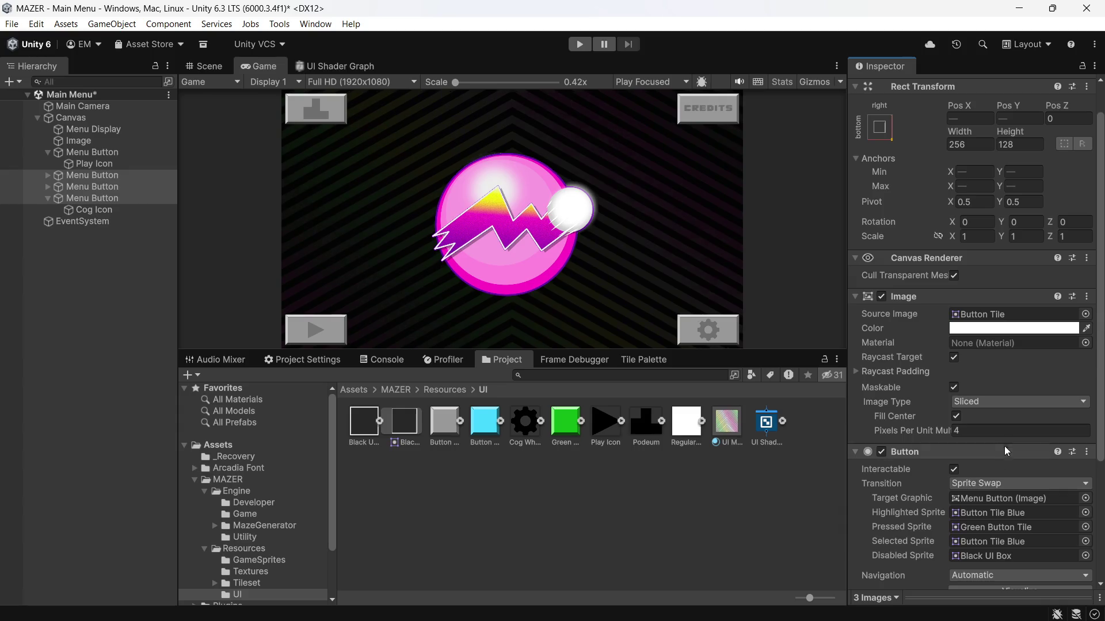
pyautogui.hotkey('ctrl', 's')
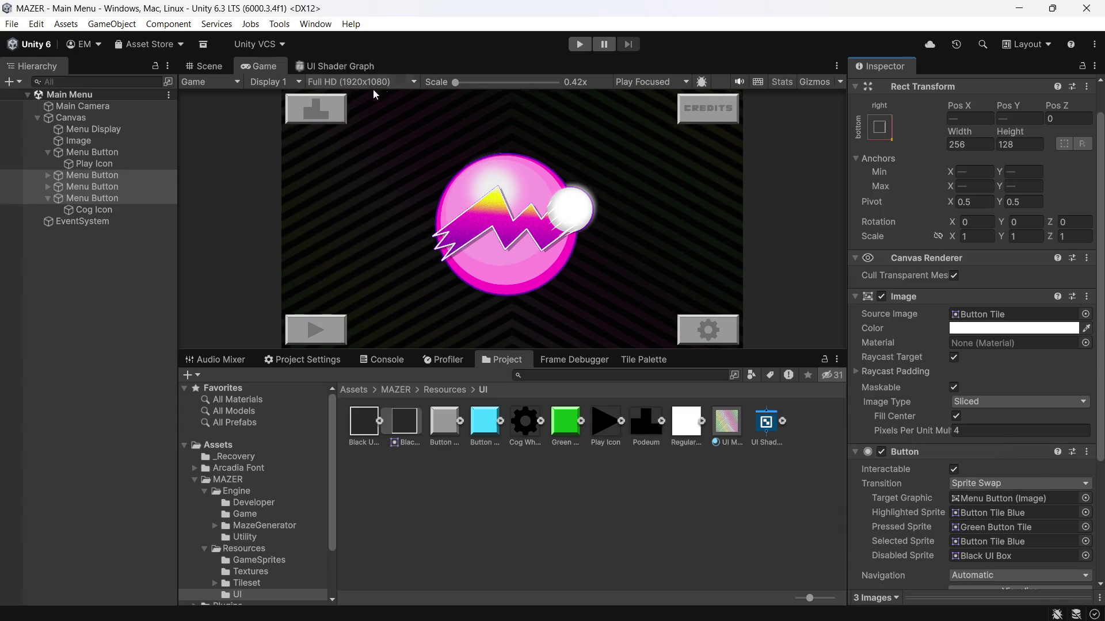
pyautogui.click(579, 46)
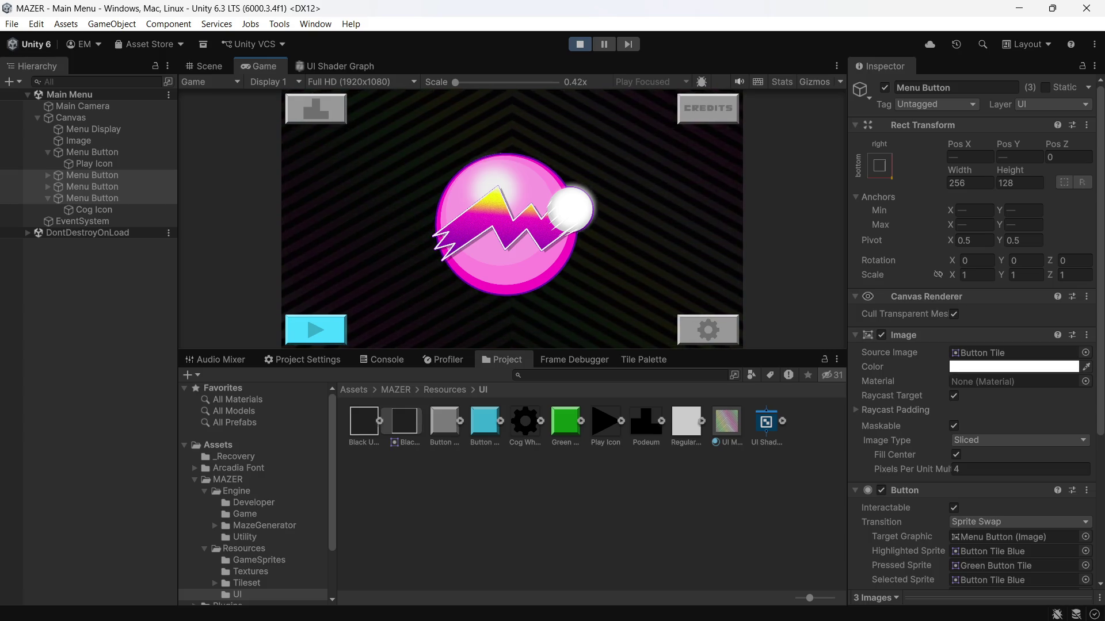
# Test the running menu by activating the play button with Enter three times, then stop the game
pyautogui.click(670, 338)
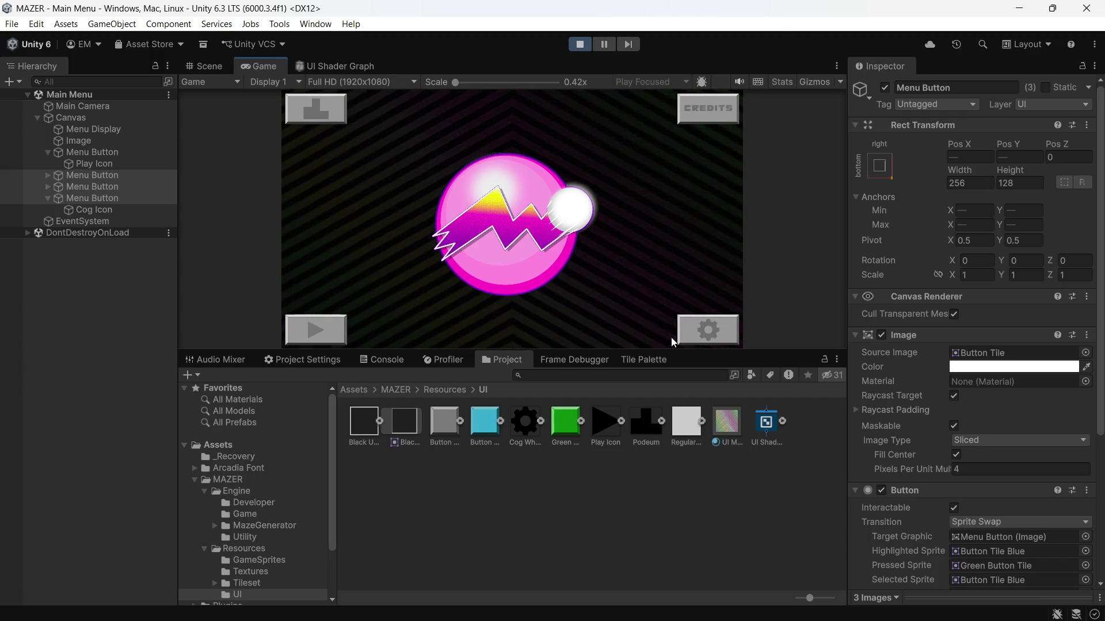
pyautogui.press('Return')
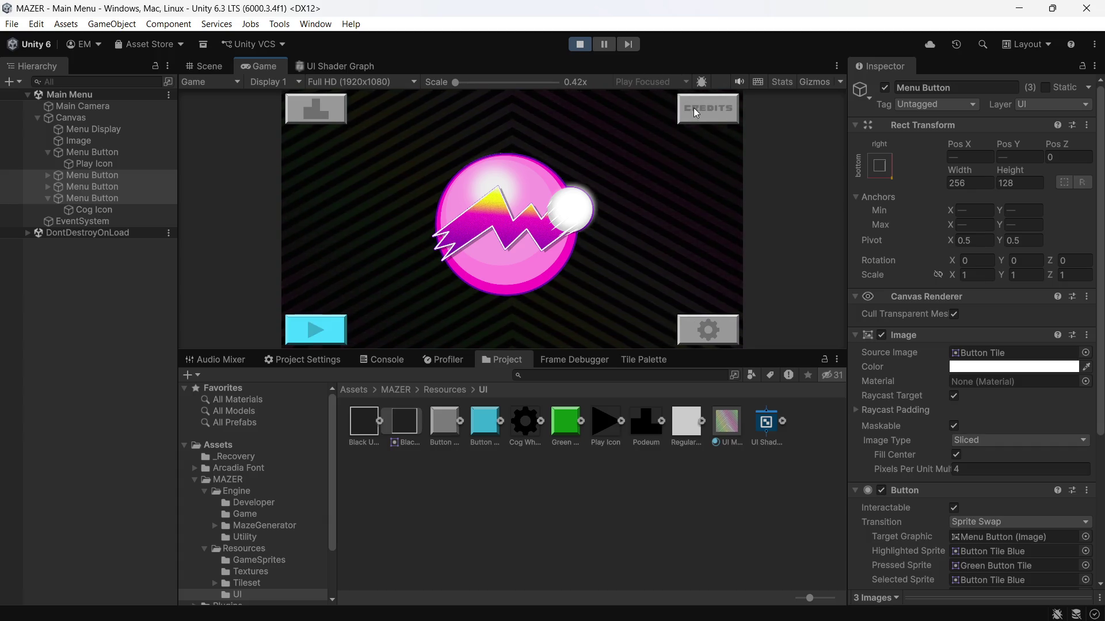
pyautogui.press('Return')
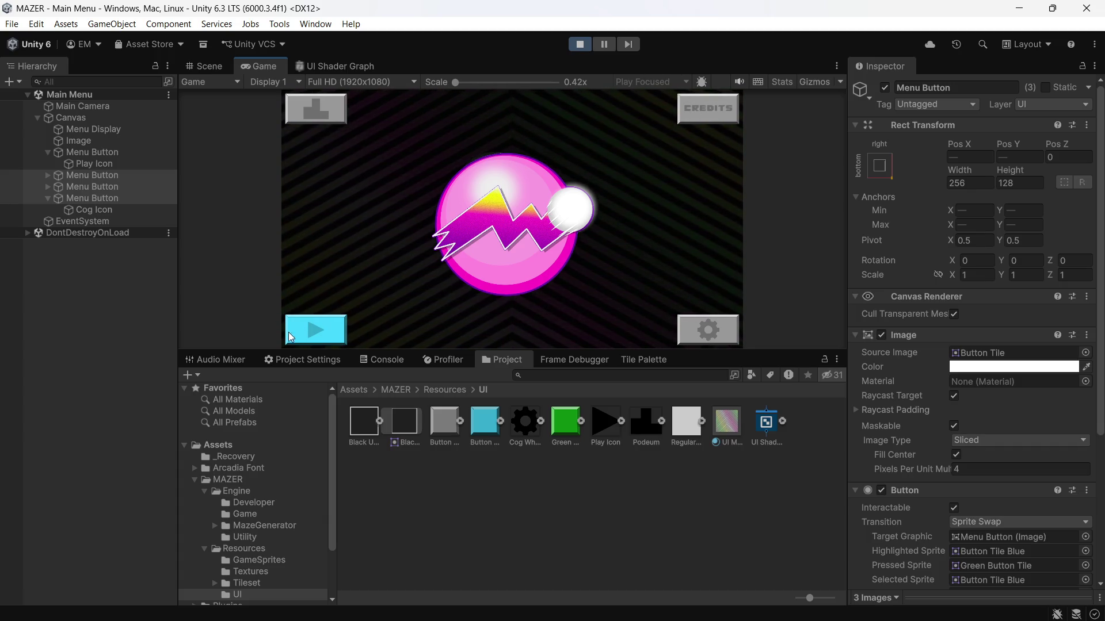
pyautogui.press('Return')
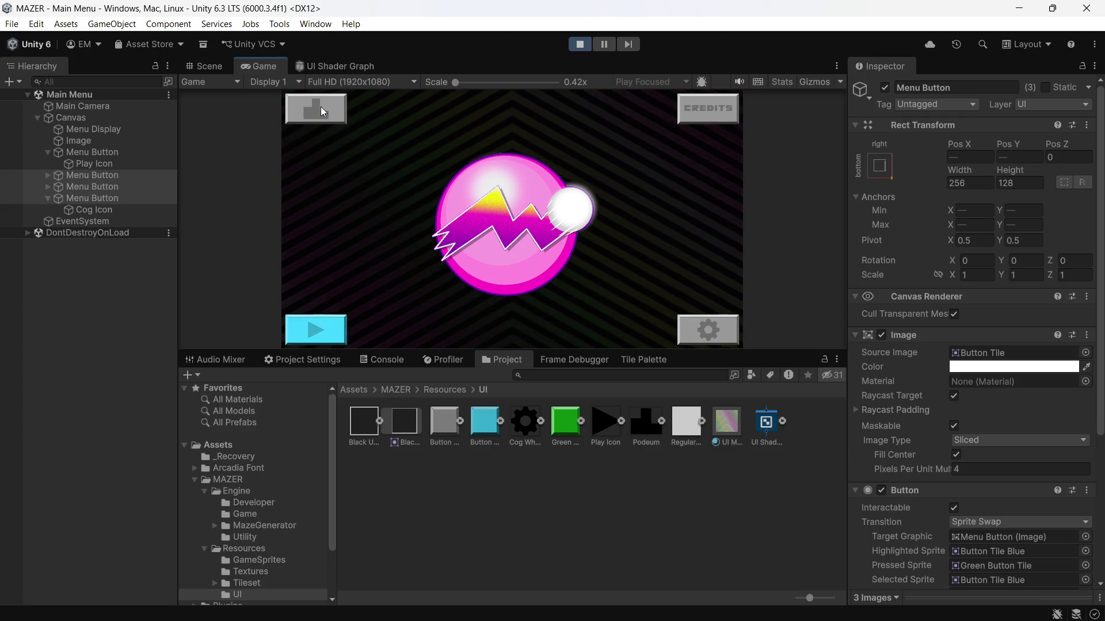
pyautogui.click(580, 45)
pyautogui.scroll(-2, 912, 394)
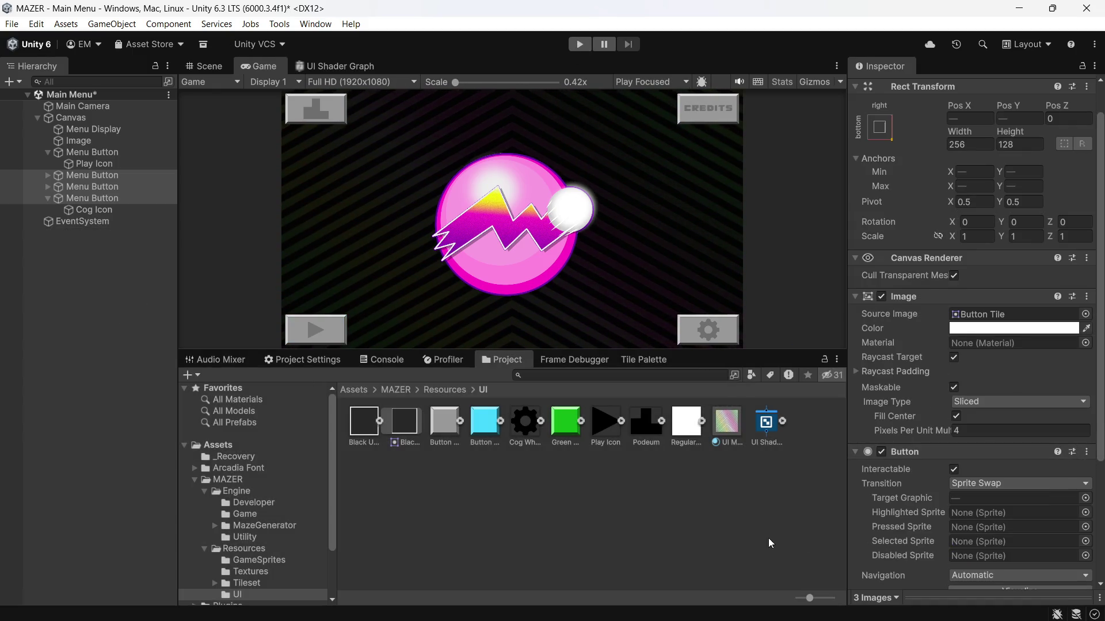
pyautogui.click(712, 544)
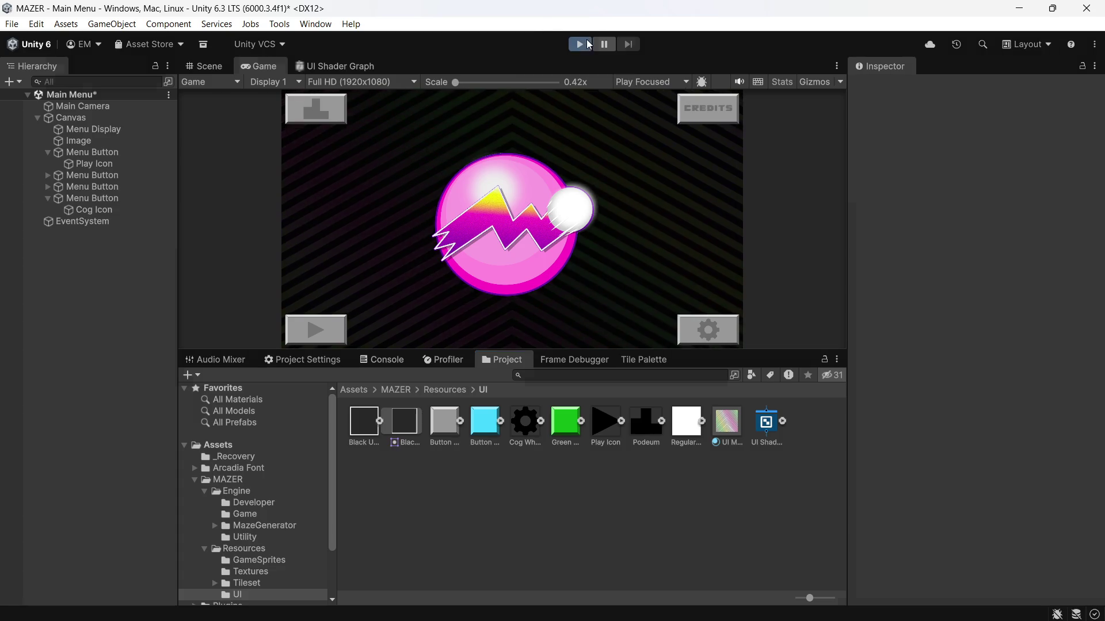
pyautogui.click(580, 45)
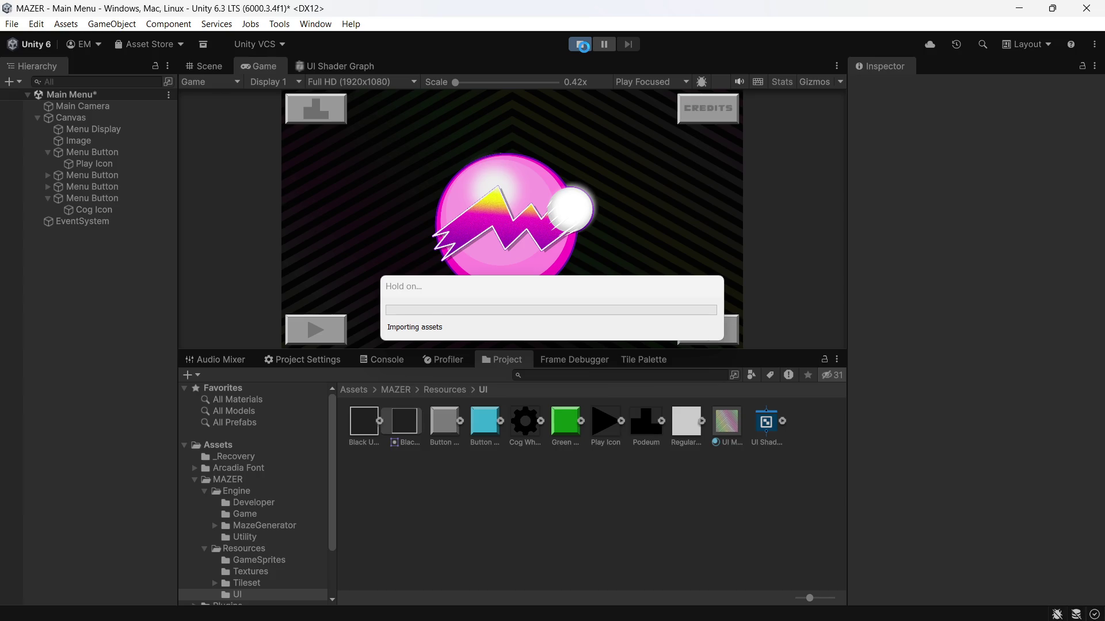
pyautogui.click(99, 175)
pyautogui.keyDown('shift'); pyautogui.click(98, 195); pyautogui.keyUp('shift')
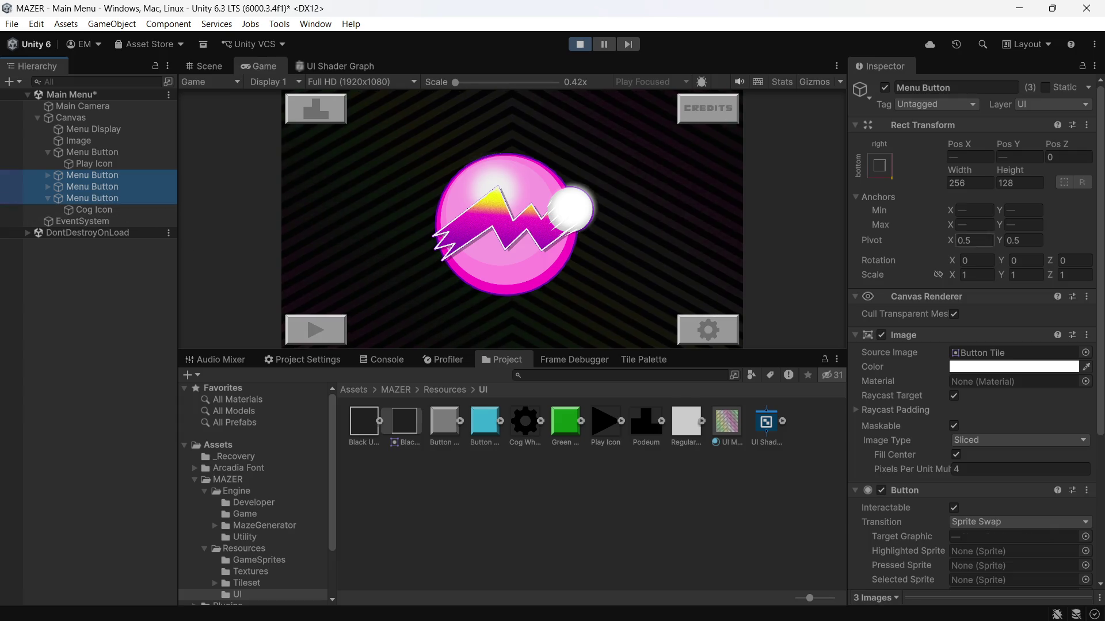
pyautogui.click(581, 45)
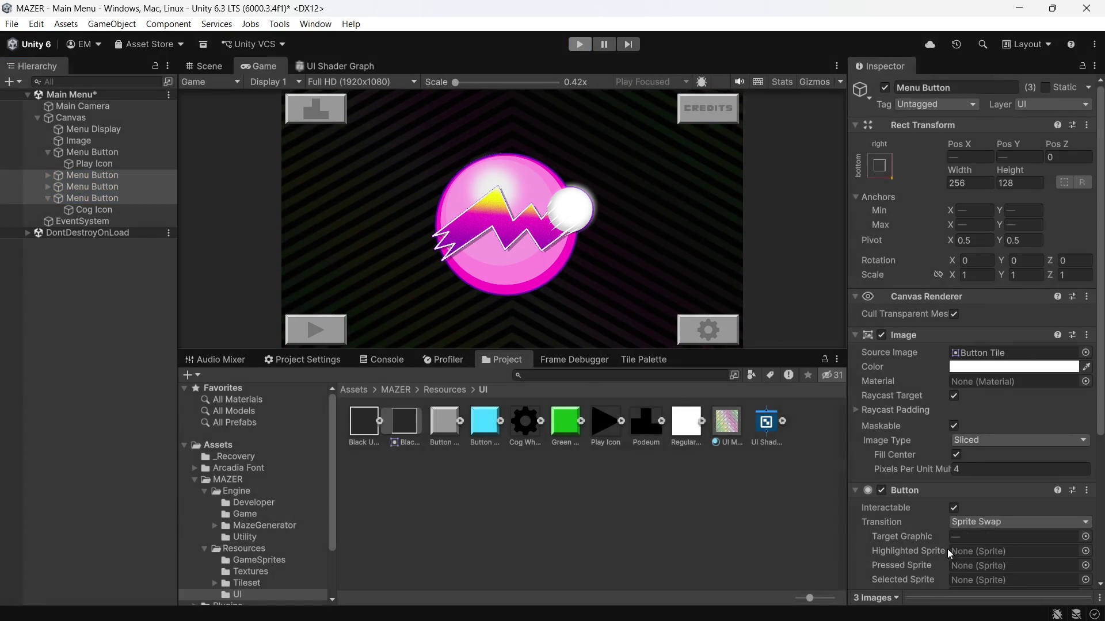
pyautogui.scroll(-3, 1004, 554)
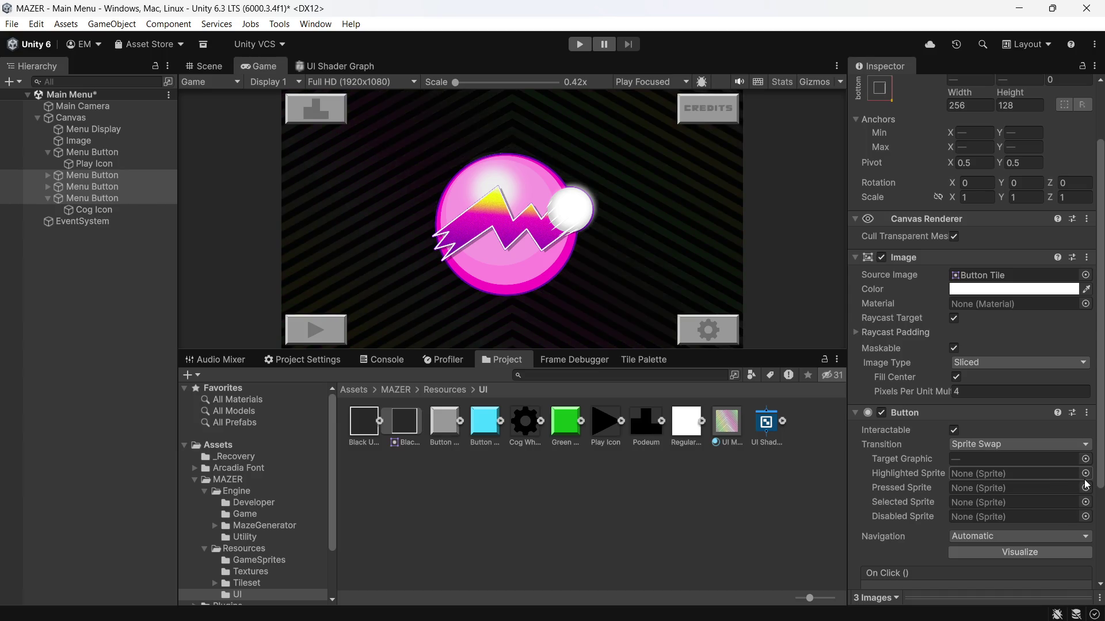
# Set the three buttons' Highlighted Sprite to Button Tile Blue and Pressed Sprite to Green Button Tile
pyautogui.click(1085, 477)
pyautogui.doubleClick(997, 534)
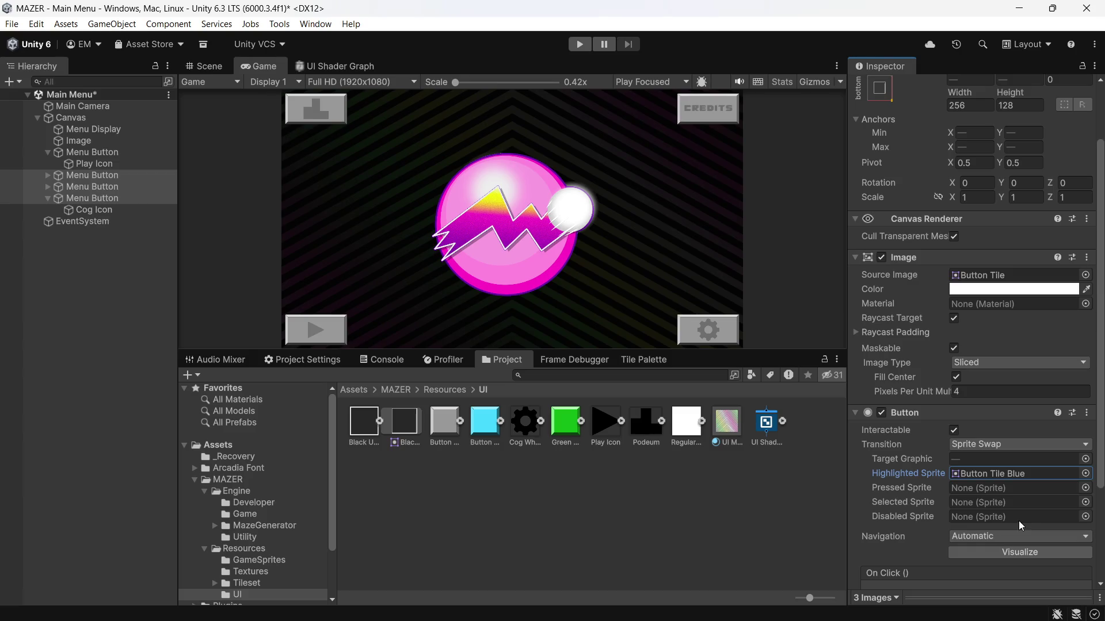
pyautogui.click(1086, 488)
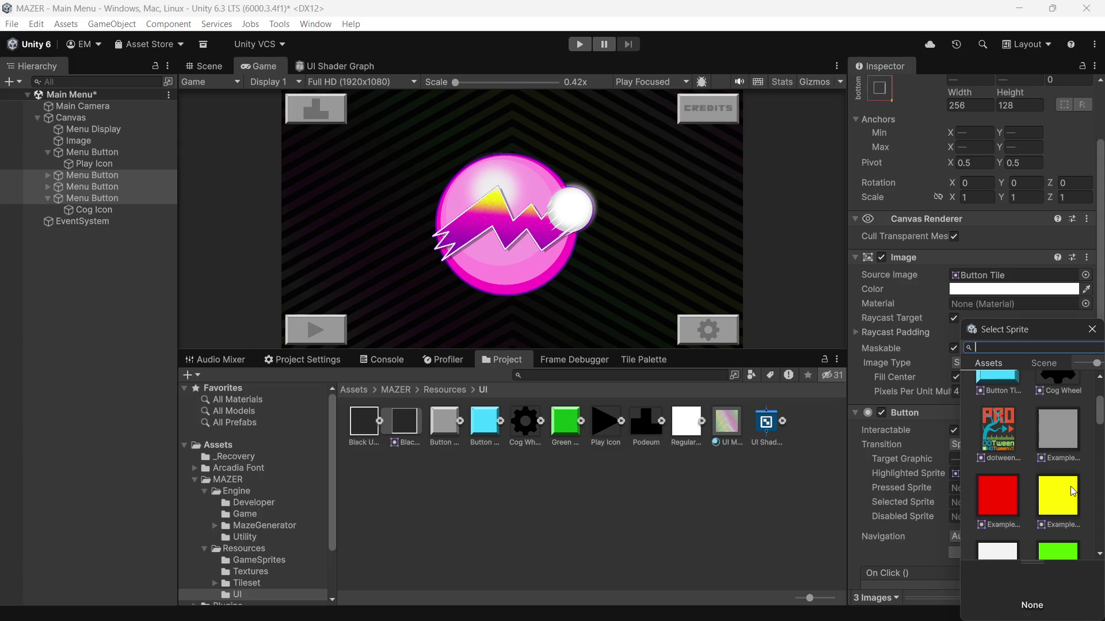
pyautogui.scroll(-5, 1073, 491)
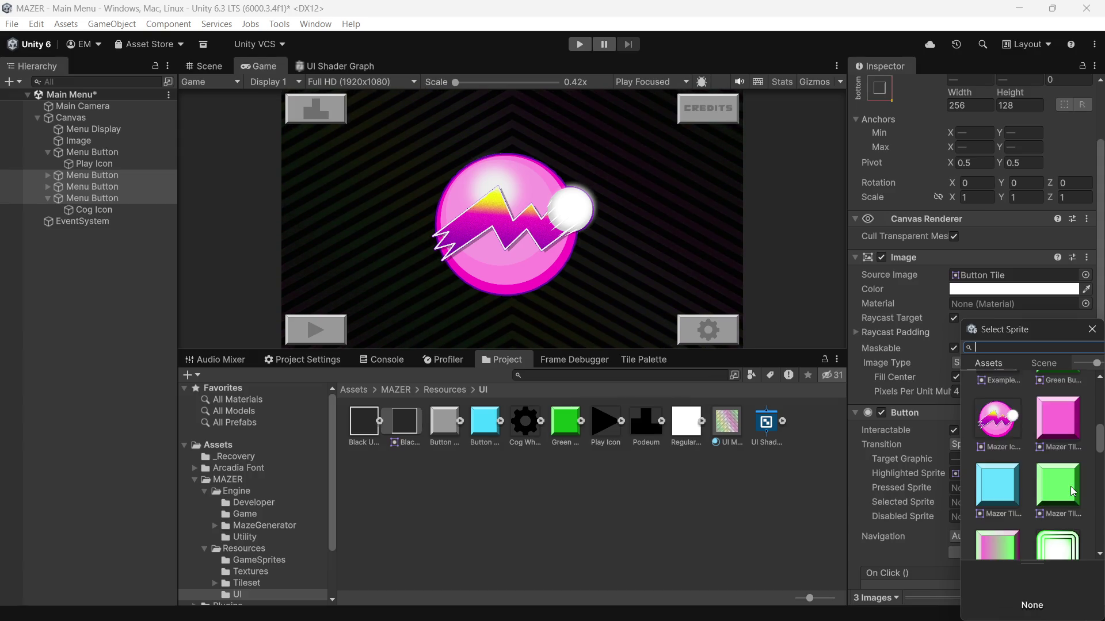
pyautogui.scroll(3, 1073, 491)
pyautogui.scroll(-2, 1073, 491)
pyautogui.scroll(5, 1073, 491)
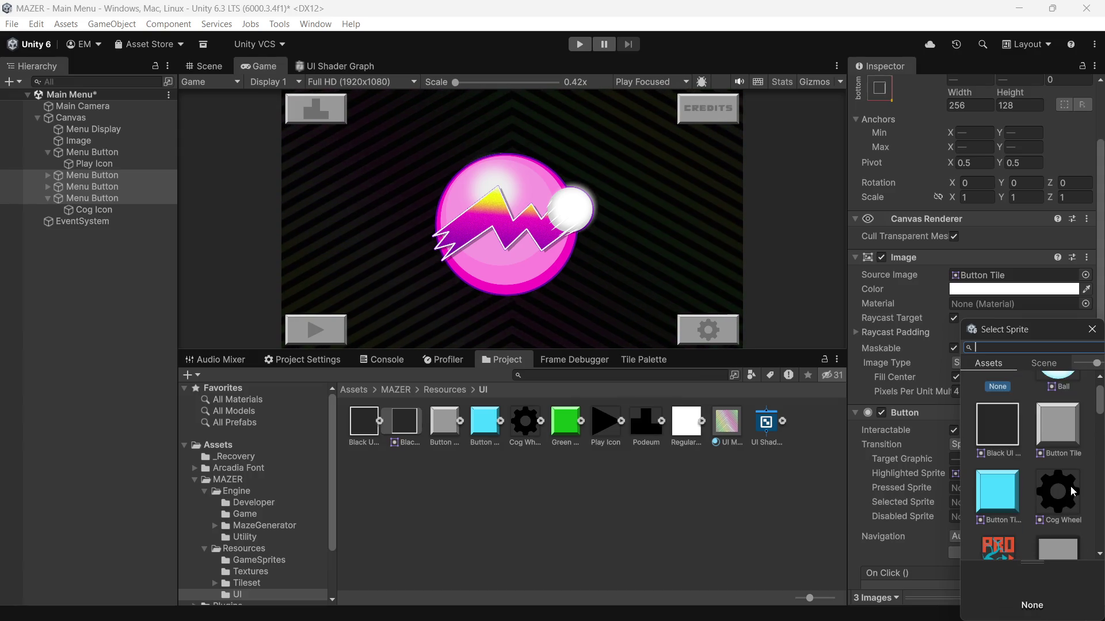
pyautogui.scroll(-5, 1074, 491)
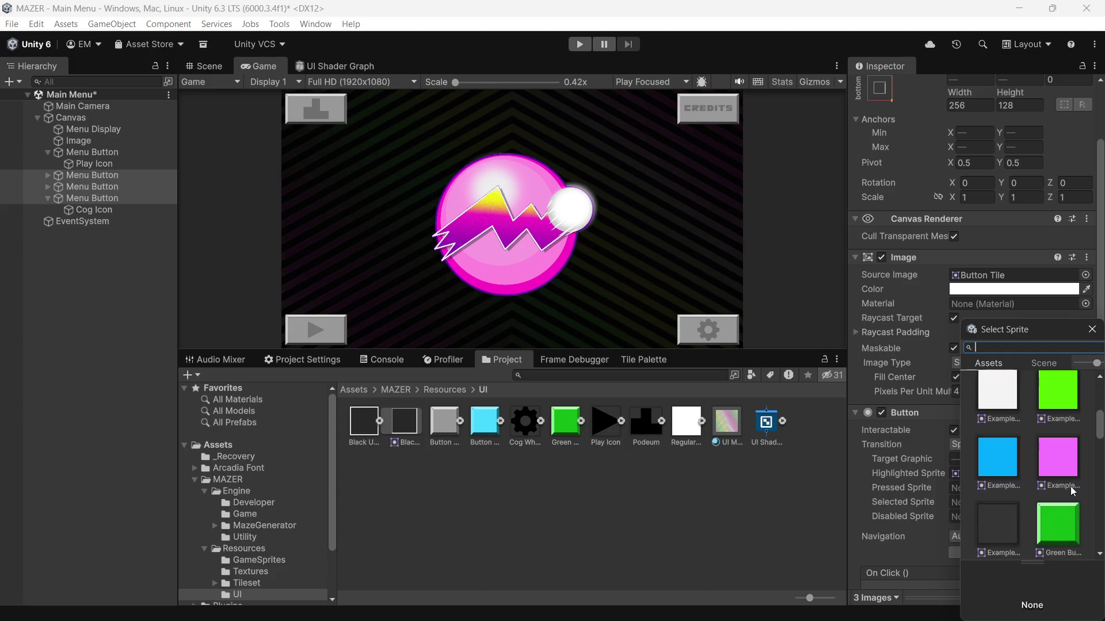
pyautogui.scroll(-8, 1073, 491)
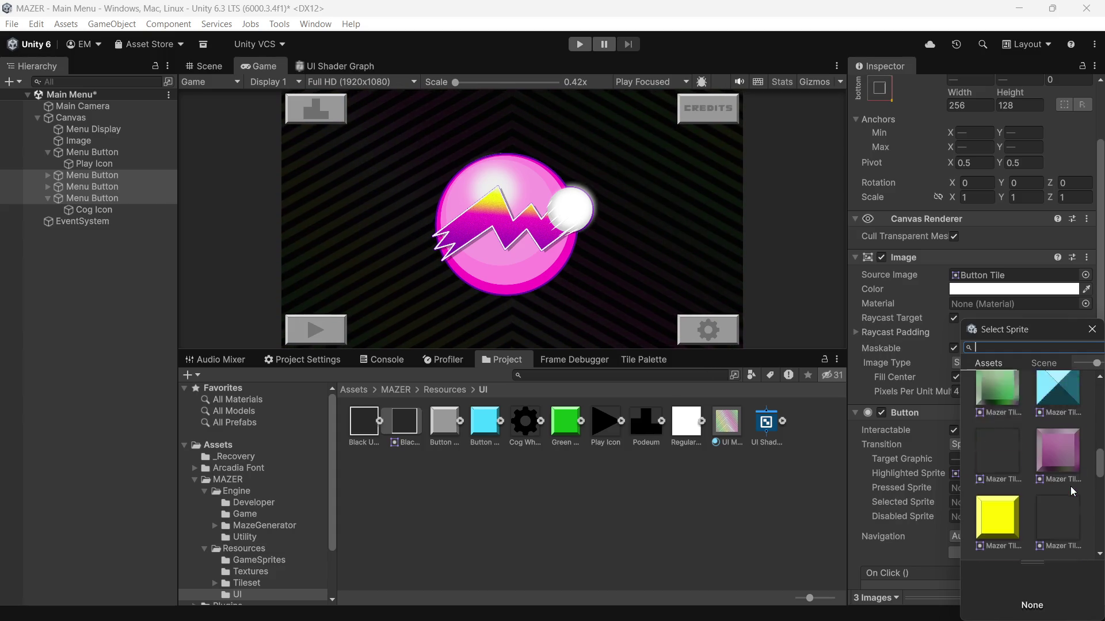
pyautogui.scroll(-10, 1072, 491)
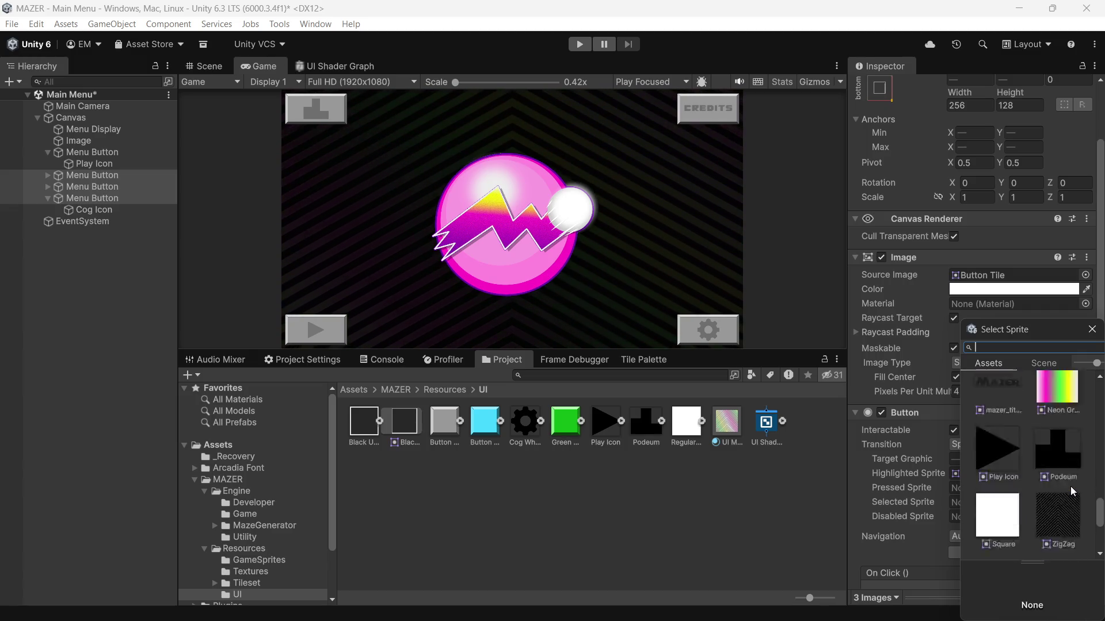
pyautogui.scroll(6, 1064, 485)
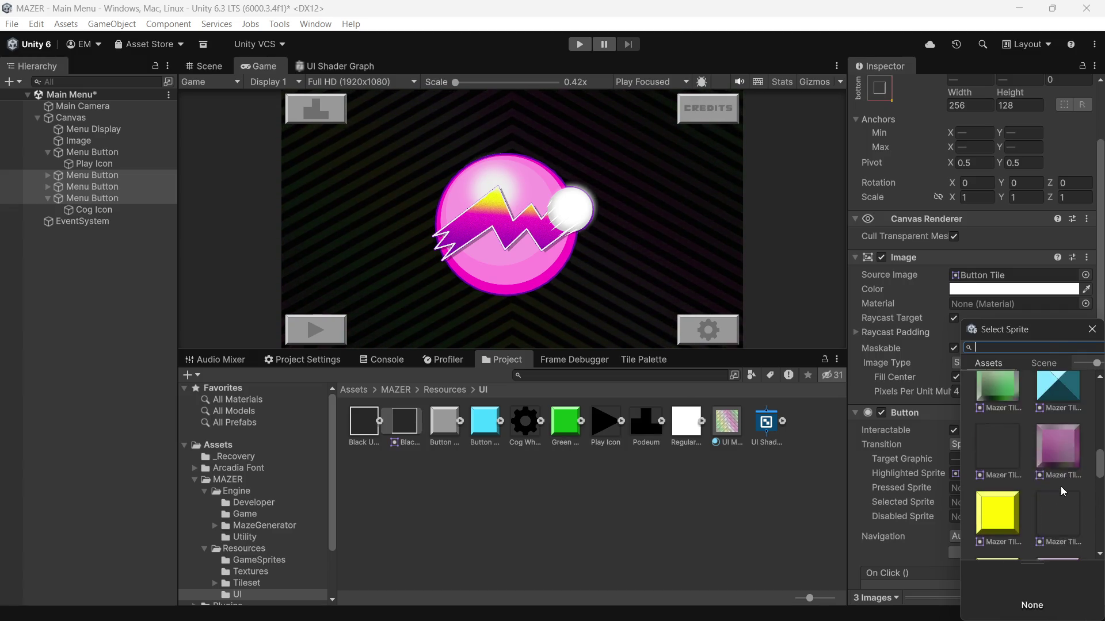
pyautogui.scroll(3, 1061, 469)
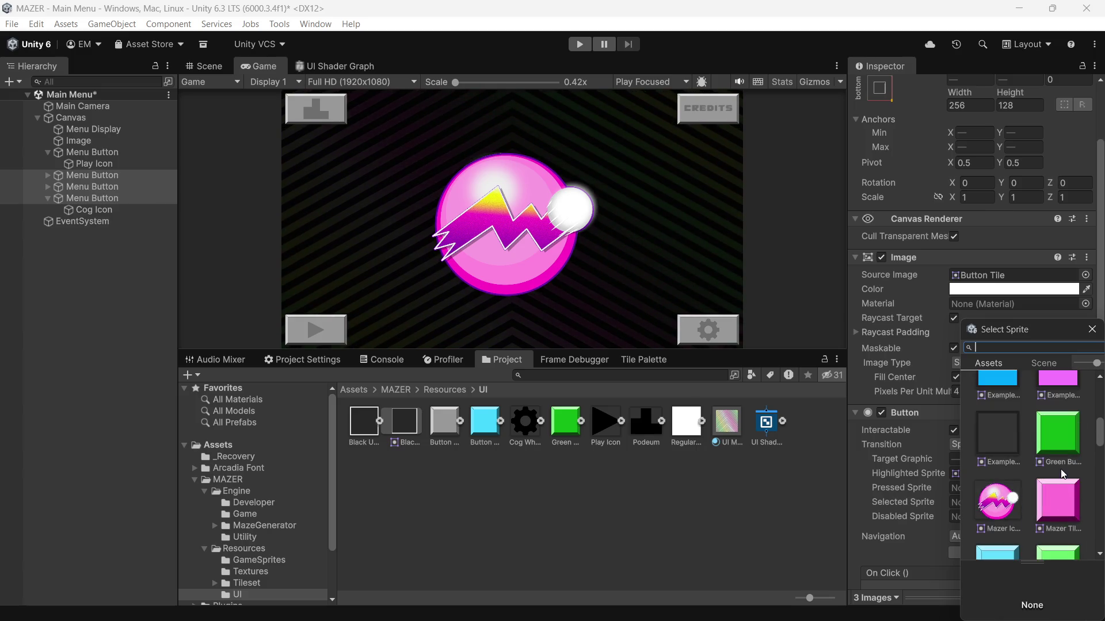
pyautogui.doubleClick(1062, 431)
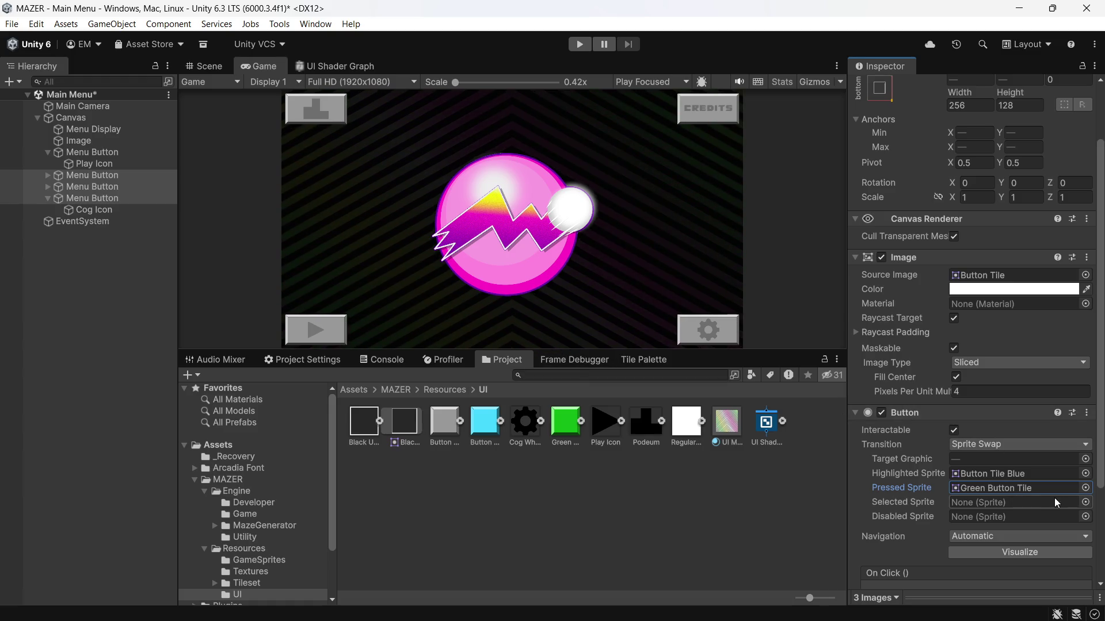
# Set the three buttons' Selected Sprite to Button Tile Blue
pyautogui.click(1086, 502)
pyautogui.click(996, 553)
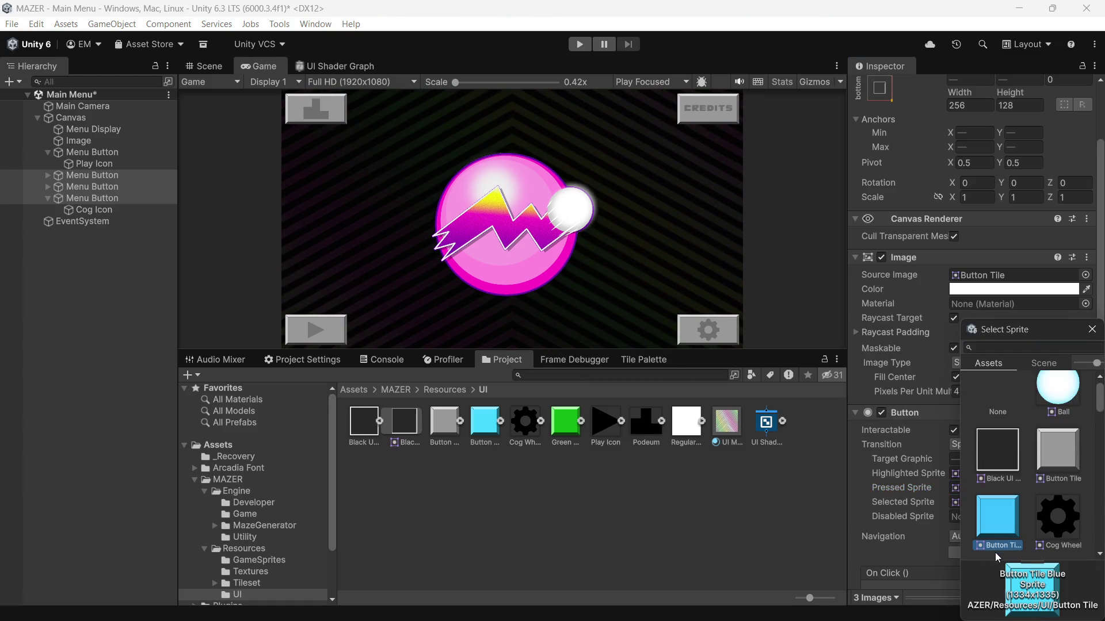
pyautogui.doubleClick(1000, 518)
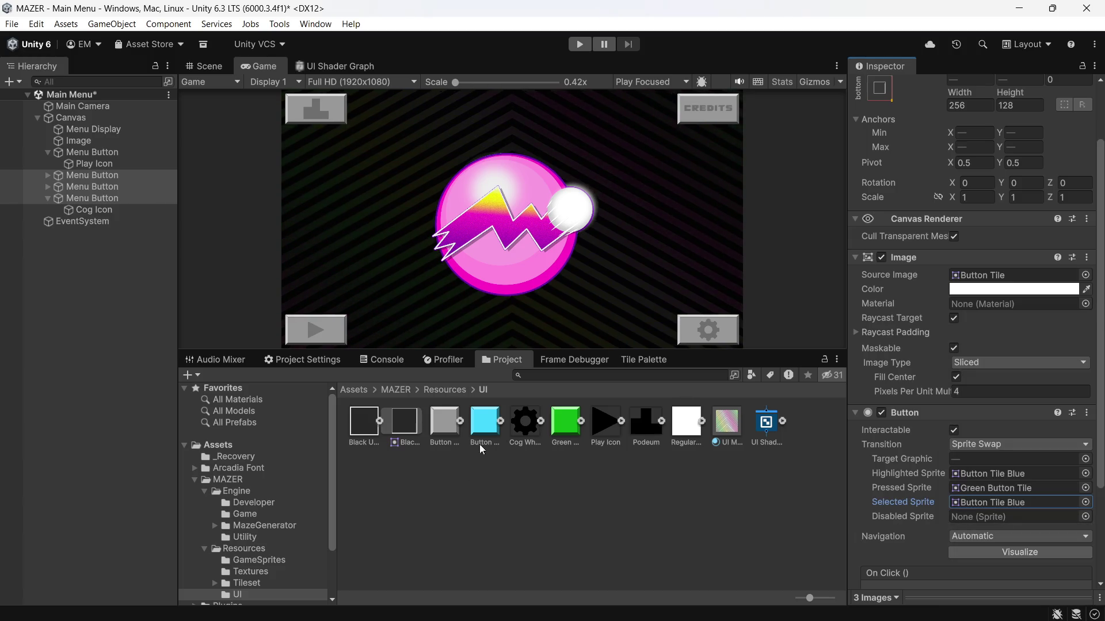
pyautogui.click(566, 427)
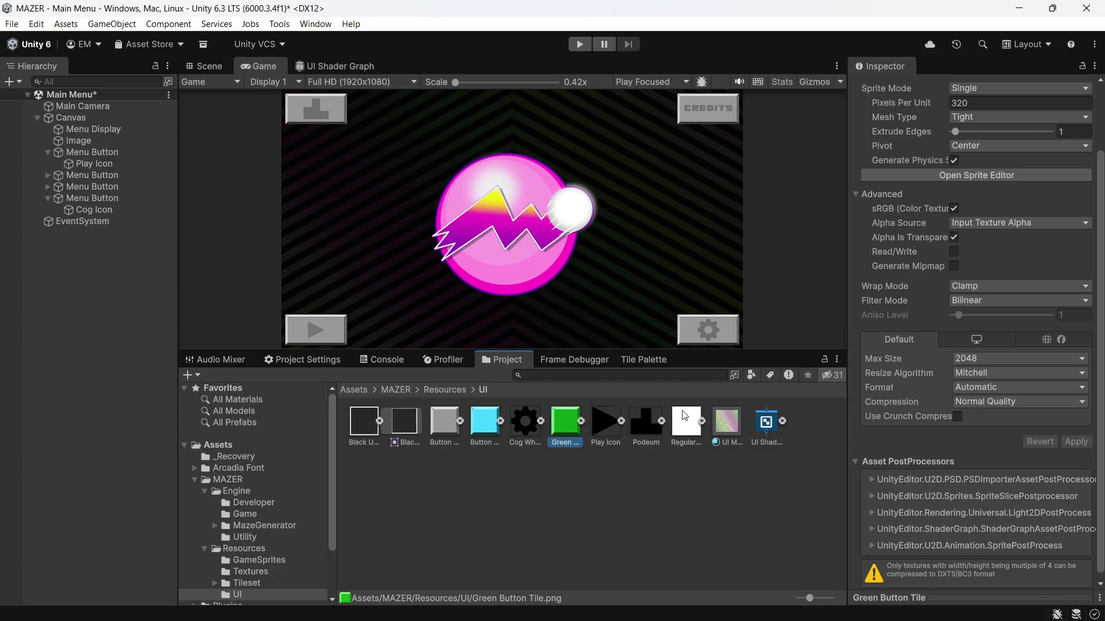
# Rename the Green Button Tile asset to 'Button Tile Green' and save the Main Menu scene
pyautogui.rightClick(552, 432)
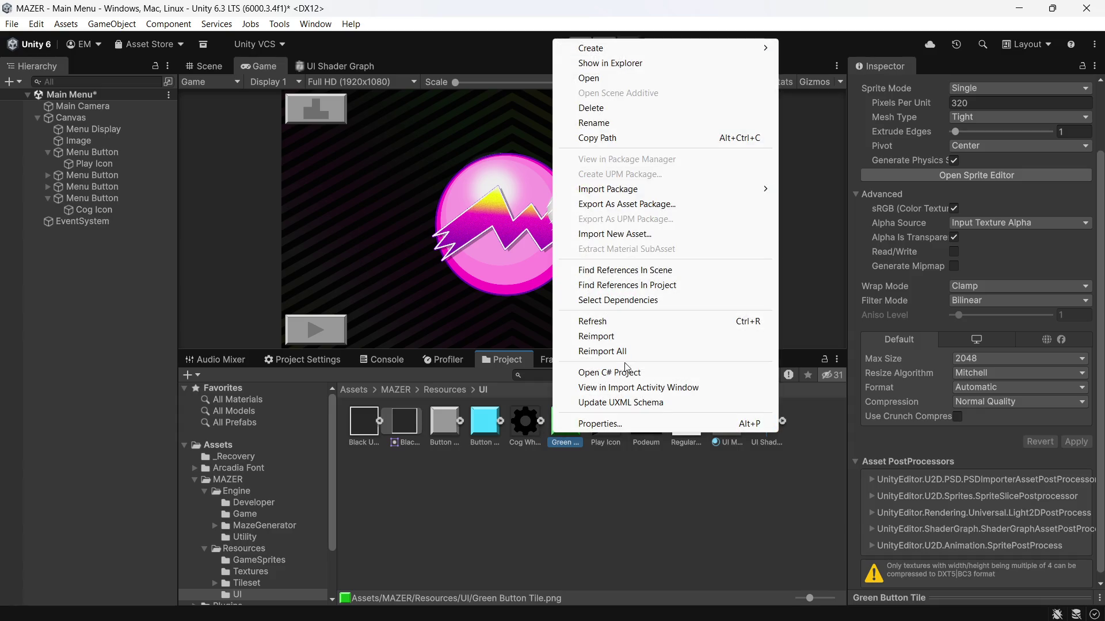
pyautogui.click(627, 123)
pyautogui.write('B')
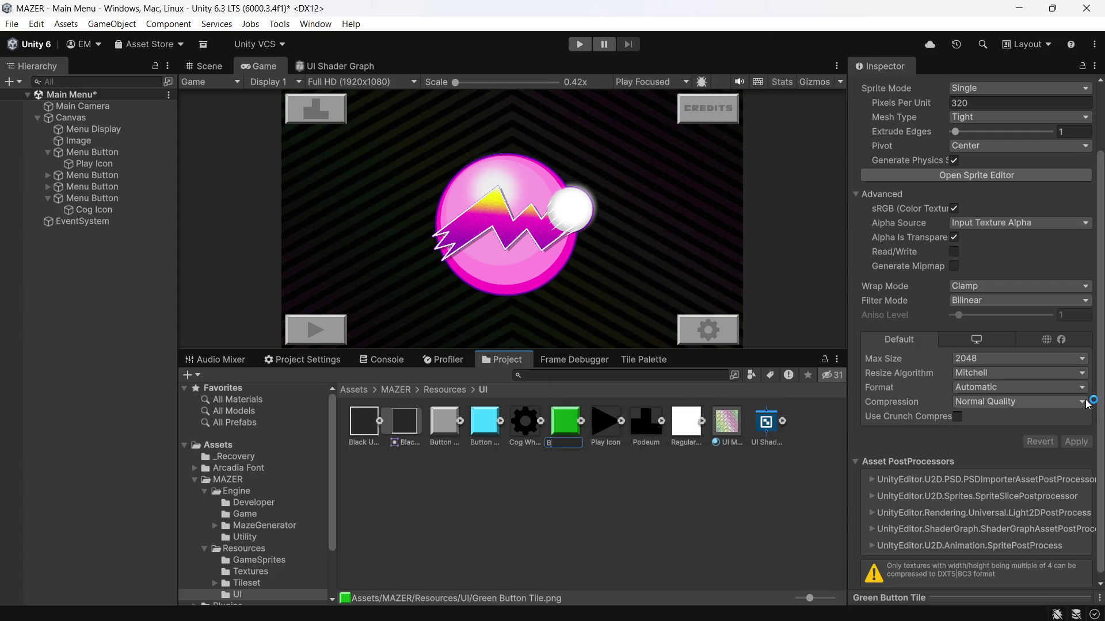
pyautogui.write('utton Tile')
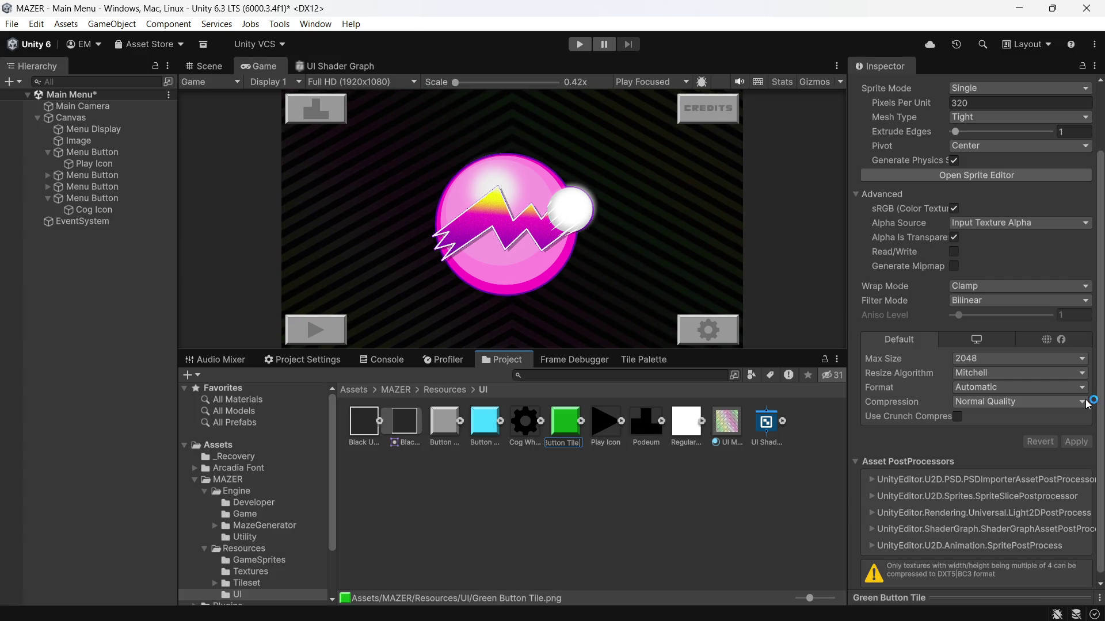
pyautogui.write(' Green')
pyautogui.press('Return')
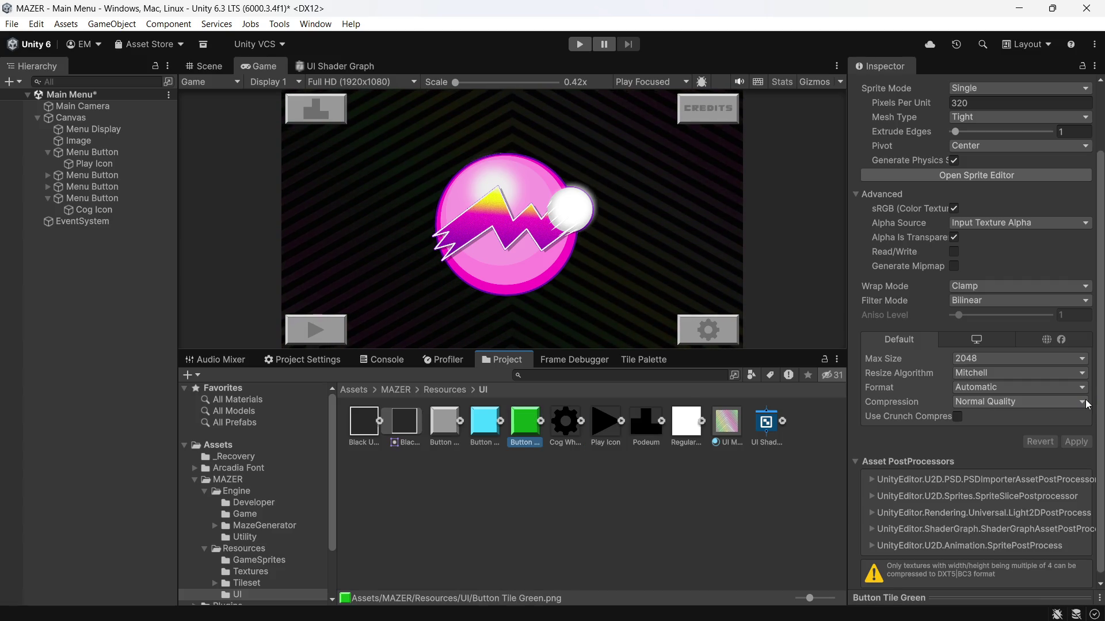
pyautogui.hotkey('ctrl', 's')
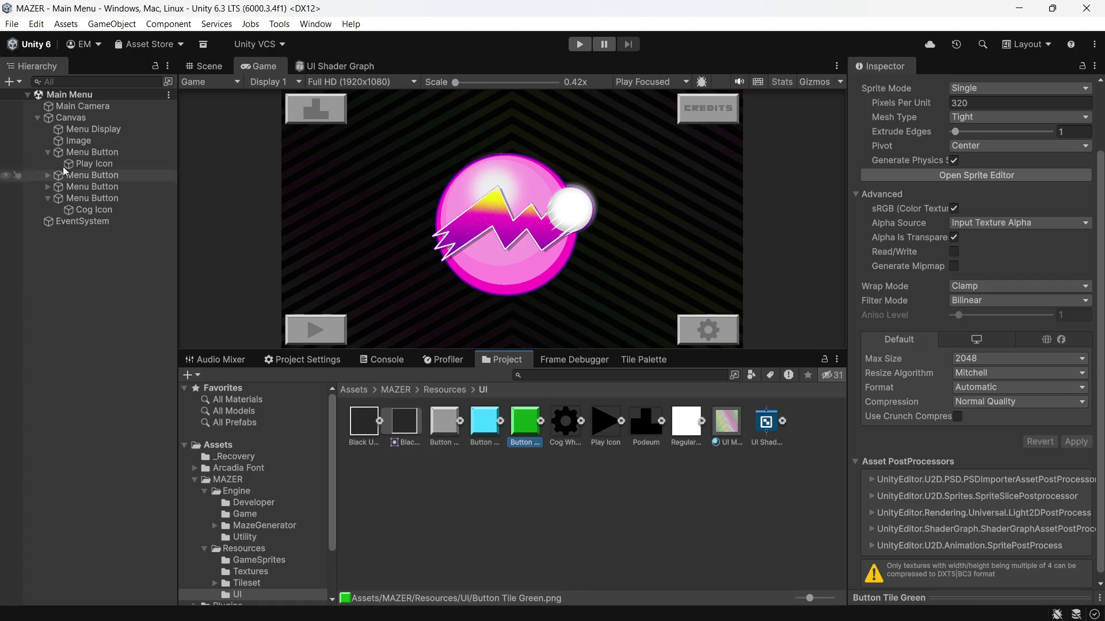
pyautogui.click(79, 181)
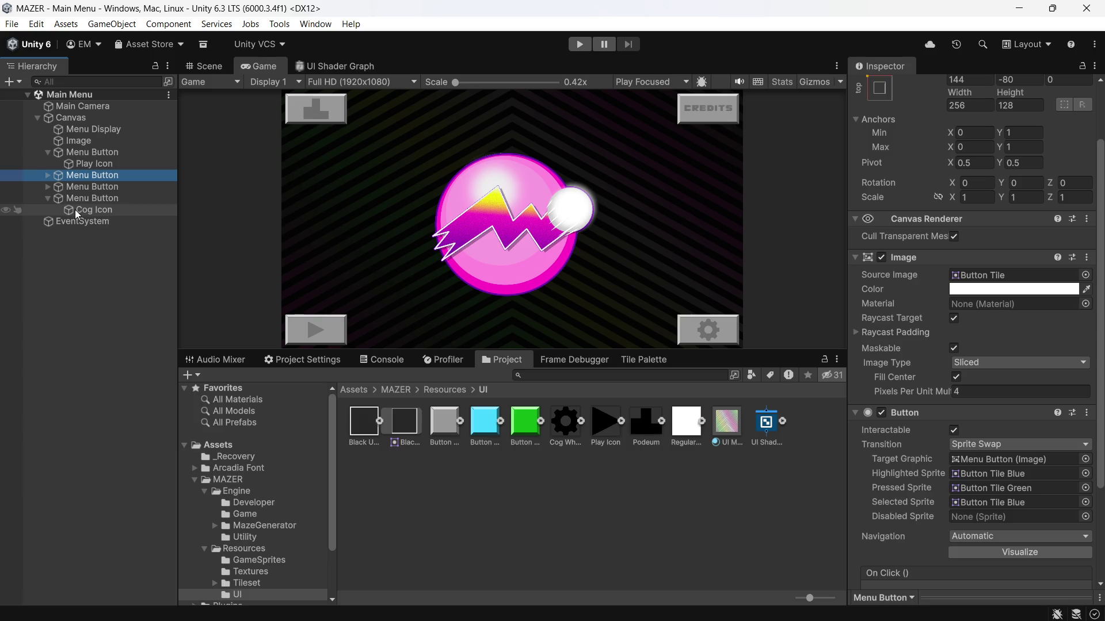
# Give the three selected Menu Buttons the Black UI Box disabled sprite, then enter Play mode
pyautogui.keyDown('shift'); pyautogui.click(99, 198); pyautogui.keyUp('shift')
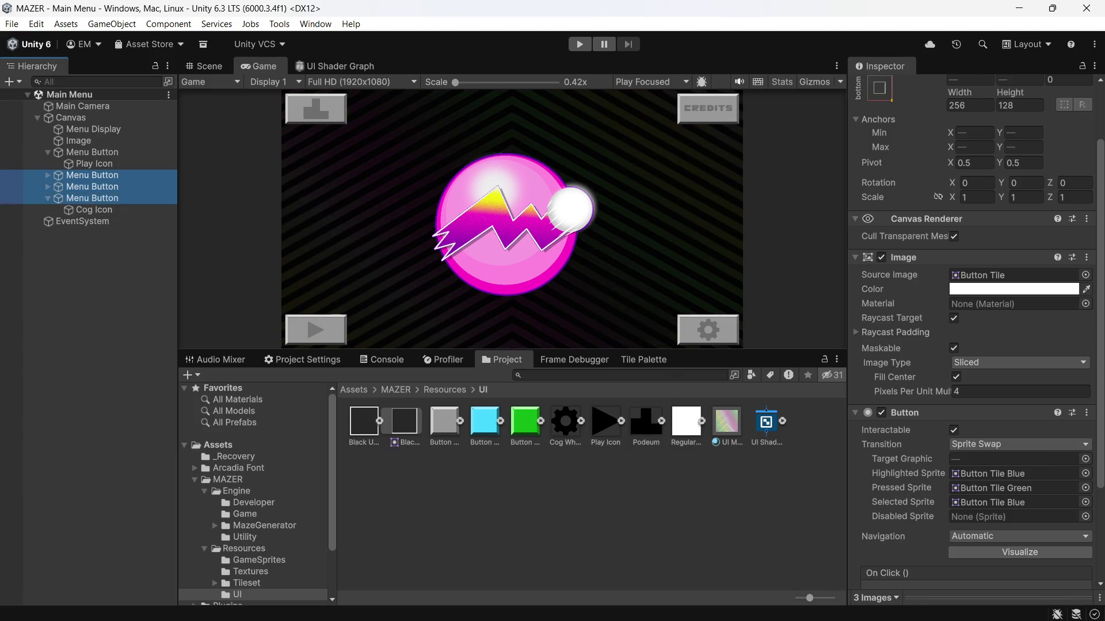
pyautogui.click(1085, 516)
pyautogui.doubleClick(1000, 468)
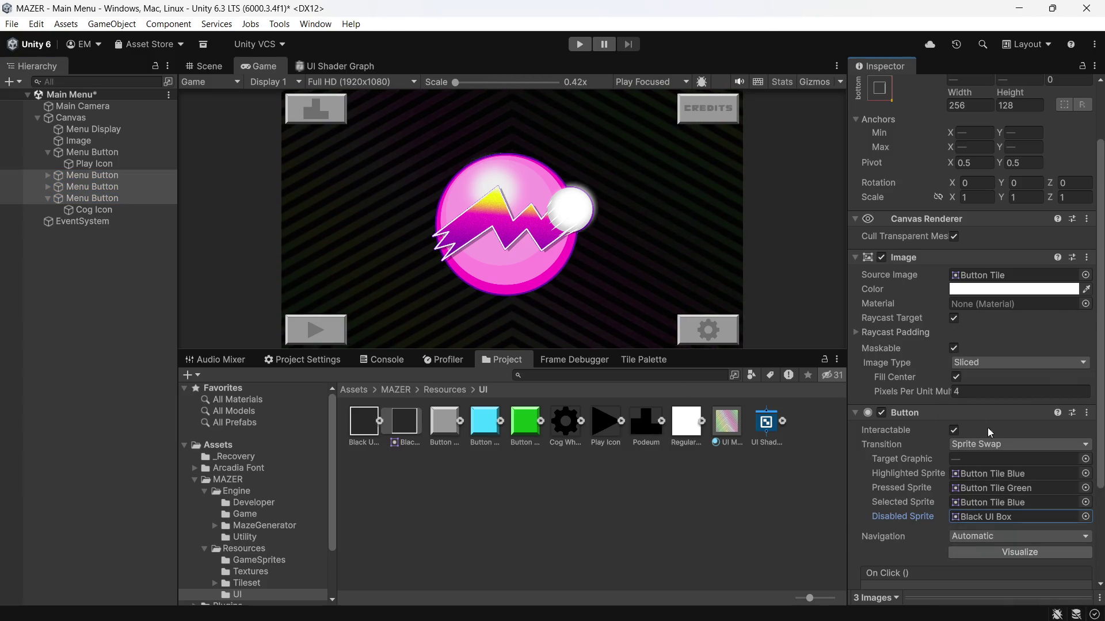
pyautogui.click(579, 49)
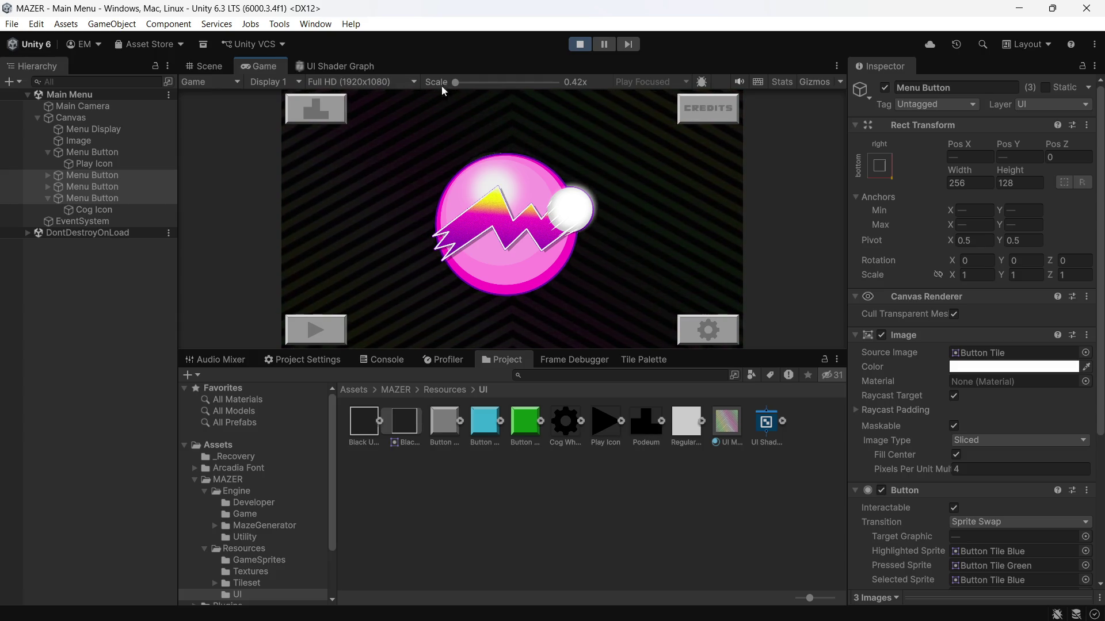
# Click Play in the running menu and cycle the blue highlight through all four buttons back to Play
pyautogui.click(318, 329)
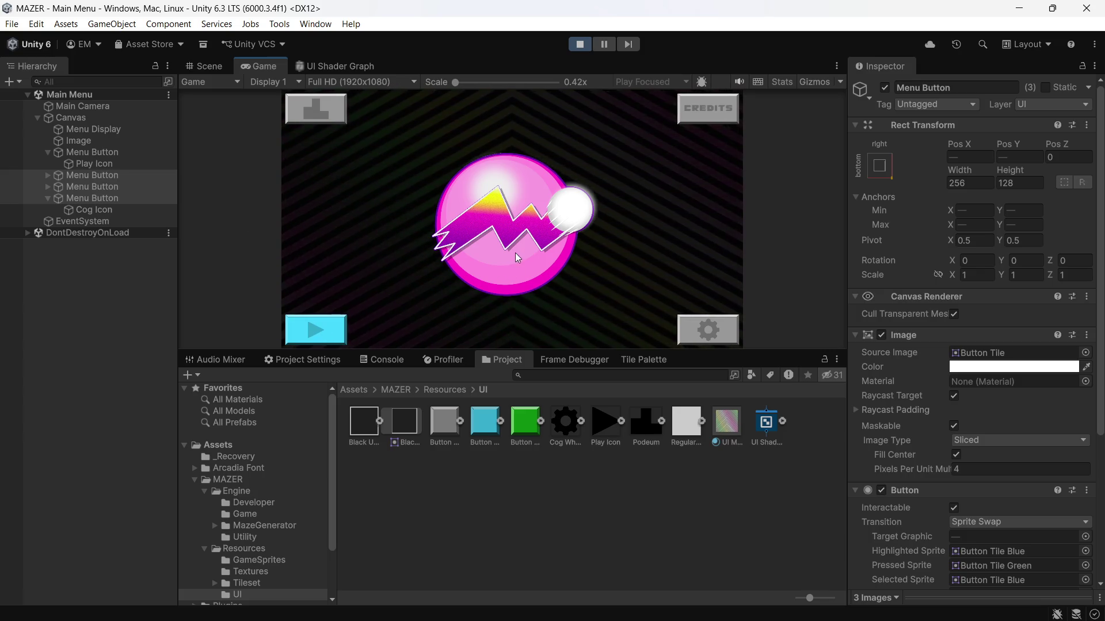
pyautogui.press('Up')
pyautogui.press('Right')
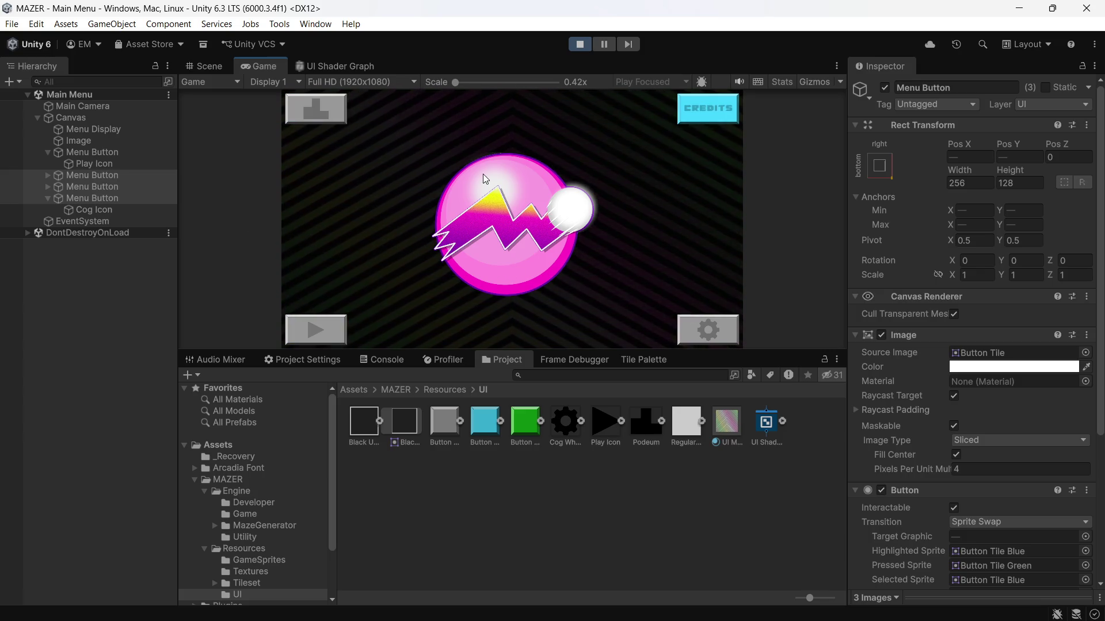
pyautogui.press('Down')
pyautogui.press('Left')
pyautogui.press('Up')
pyautogui.press('Right')
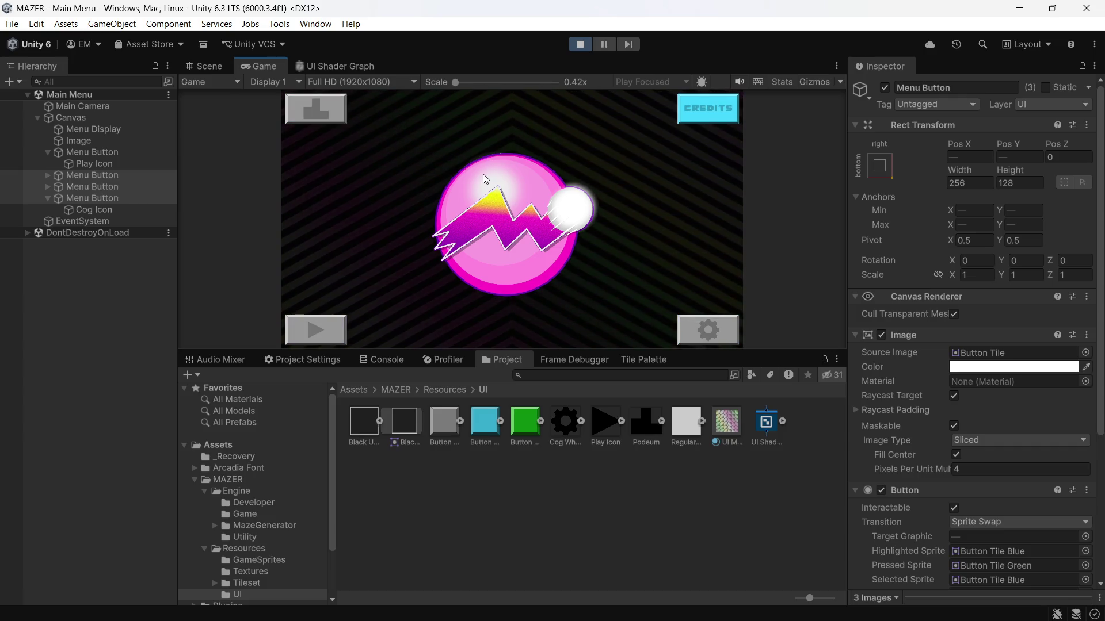
pyautogui.press('Down')
pyautogui.press('Left')
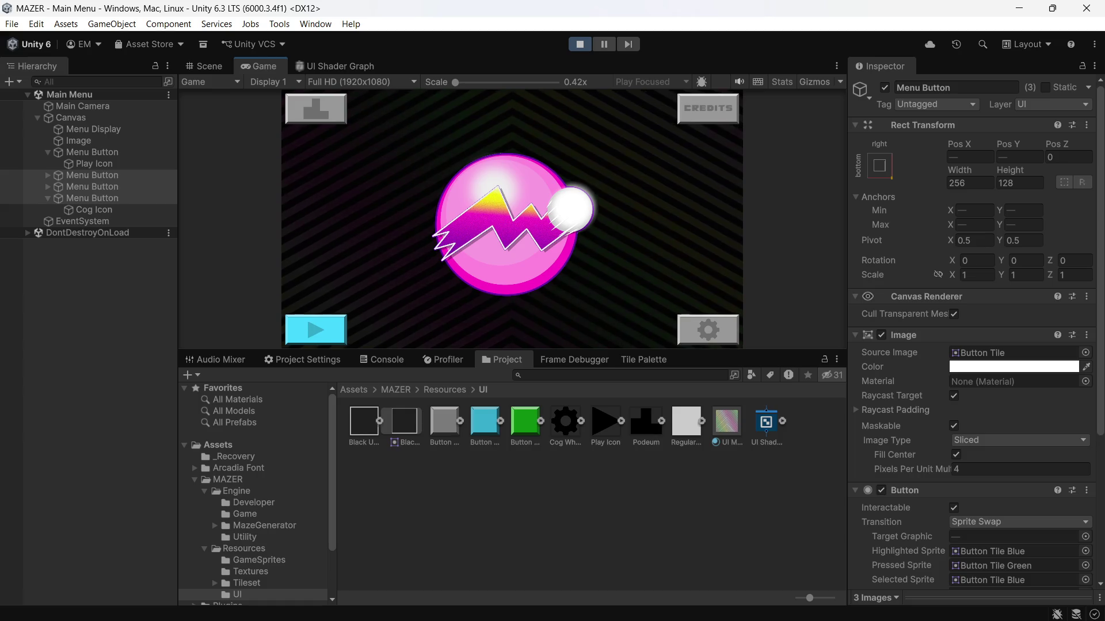
# Drop UI Material into the Play Icon Image's Material field, replacing no material
pyautogui.click(94, 166)
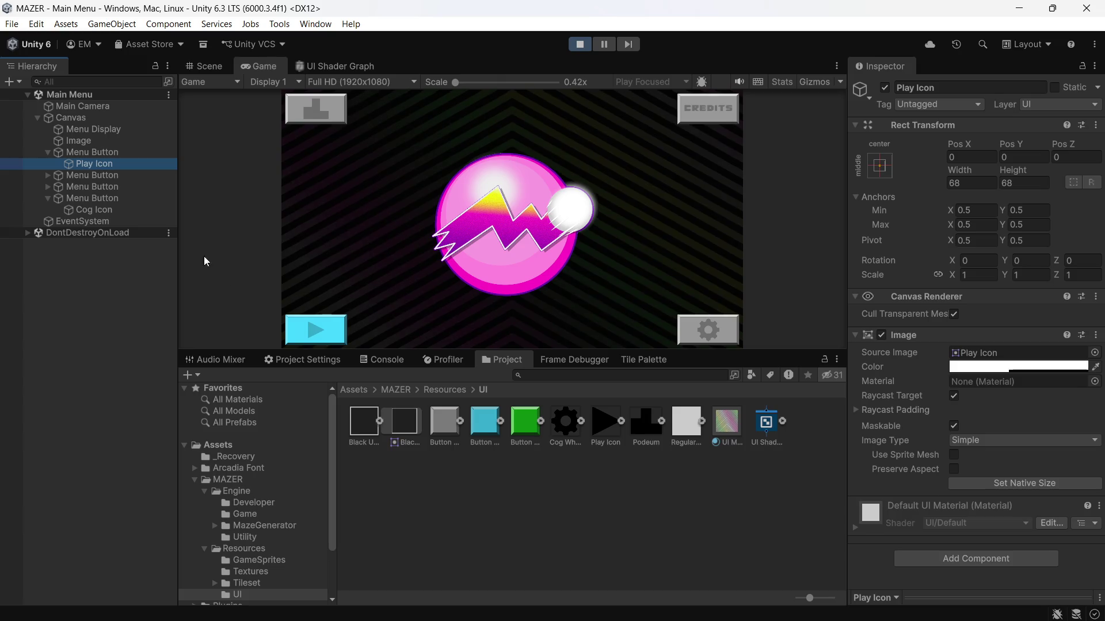
pyautogui.click(1093, 382)
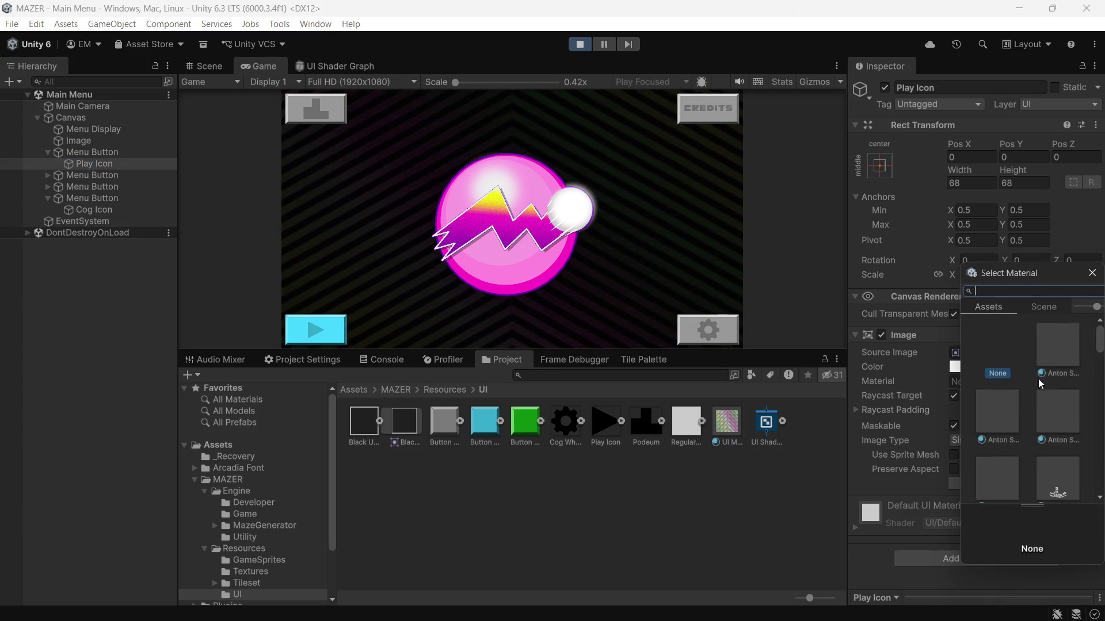
pyautogui.click(803, 497)
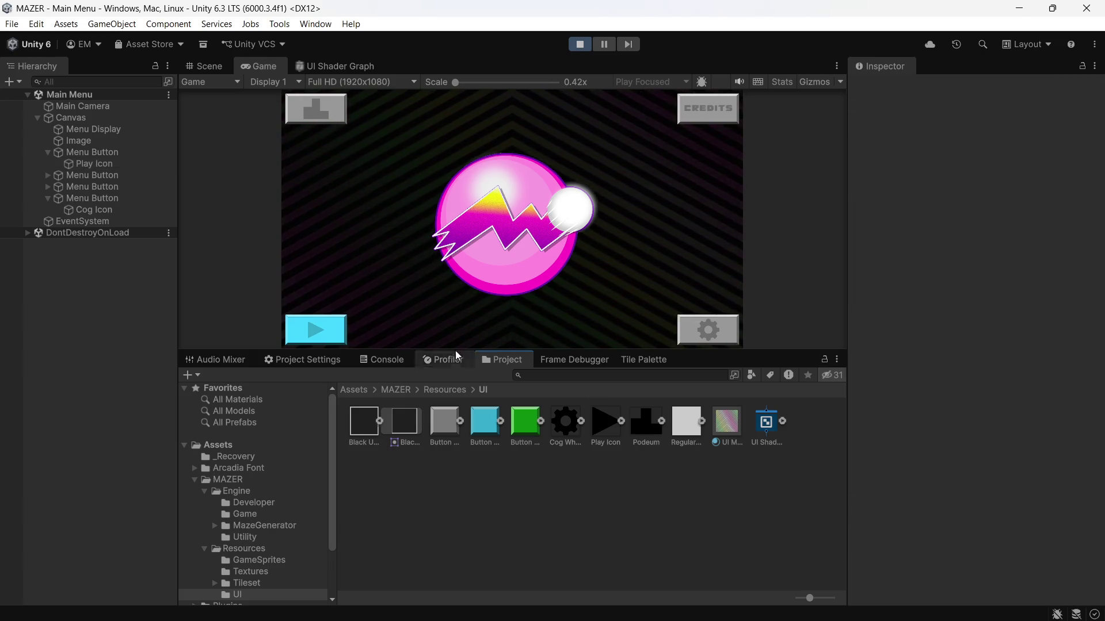
pyautogui.click(94, 164)
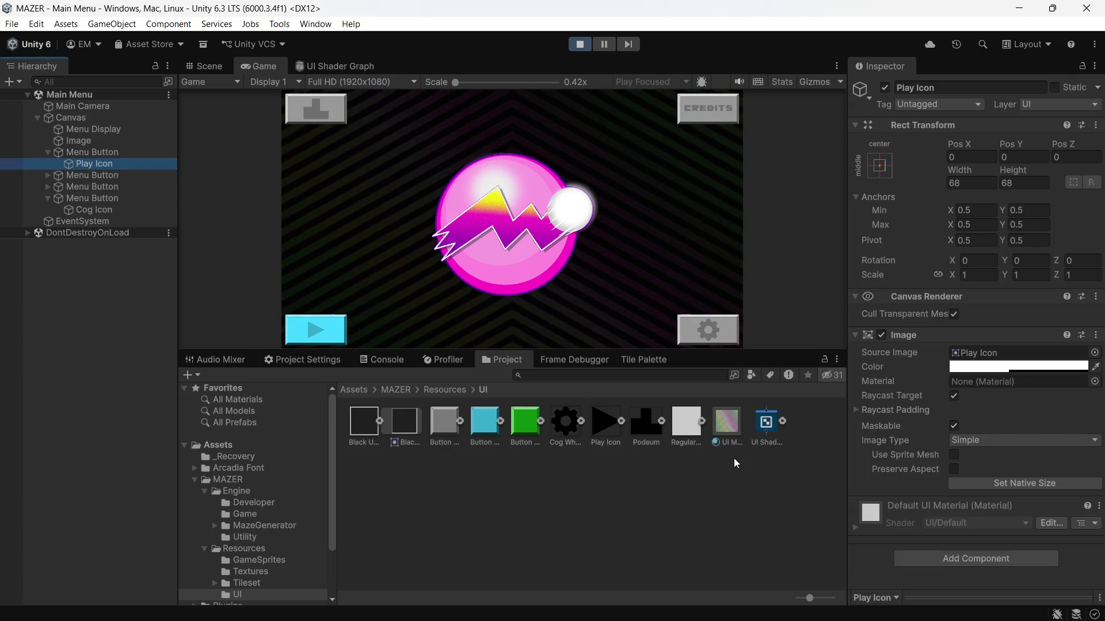
pyautogui.moveTo(729, 427); pyautogui.dragTo(975, 382)
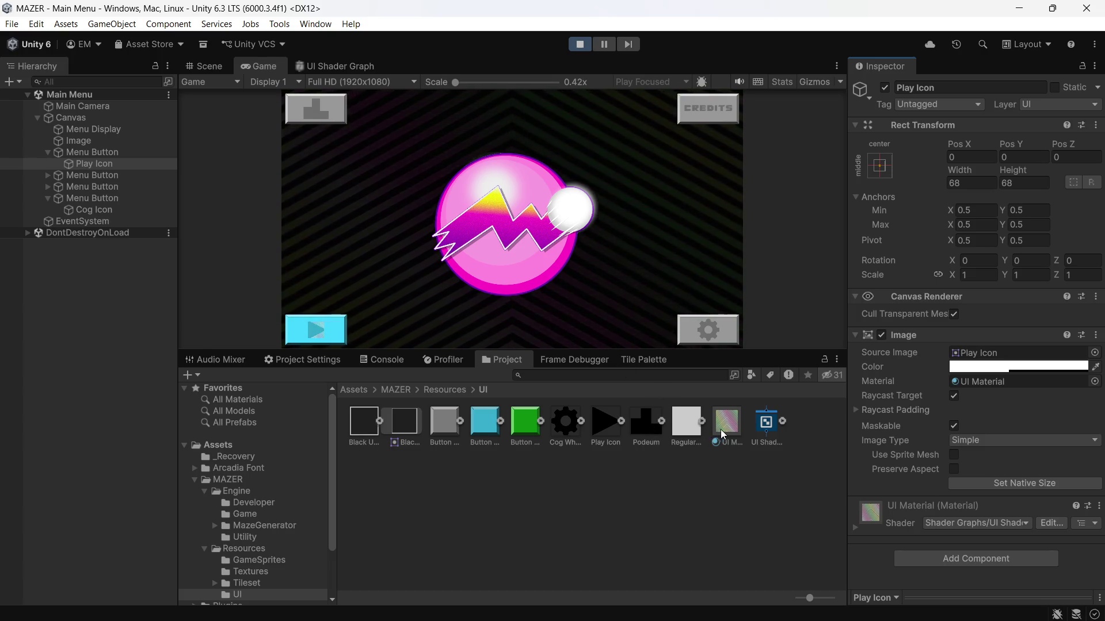
# Look over the UI Shader Graph's nodes, then view the running menu and select the Play Icon texture
pyautogui.doubleClick(769, 428)
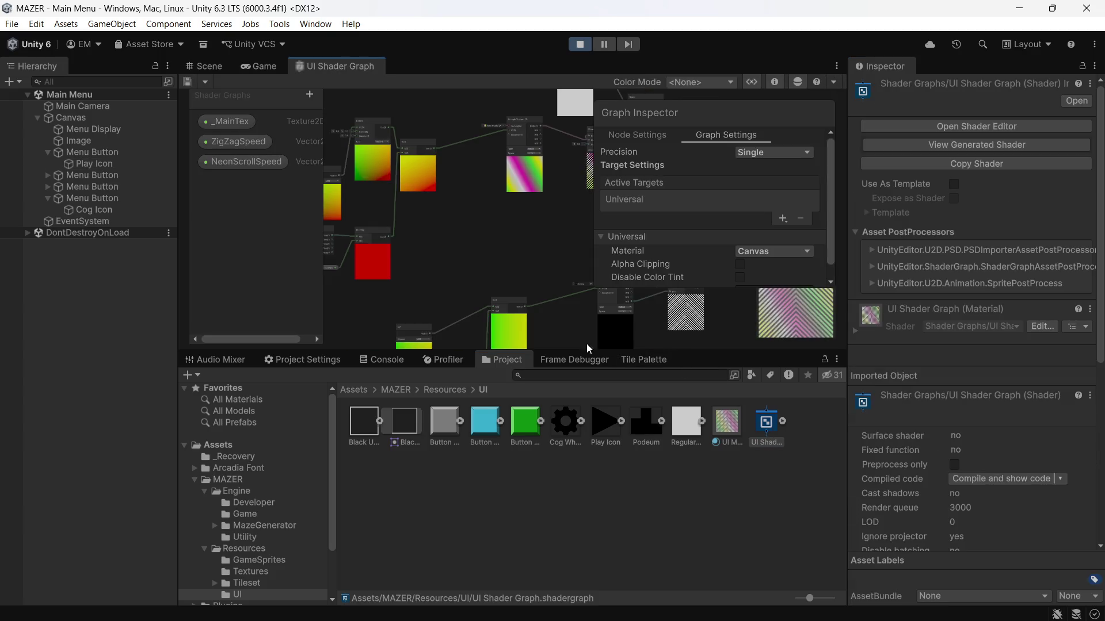
pyautogui.scroll(-3, 483, 265)
pyautogui.scroll(5, 540, 241)
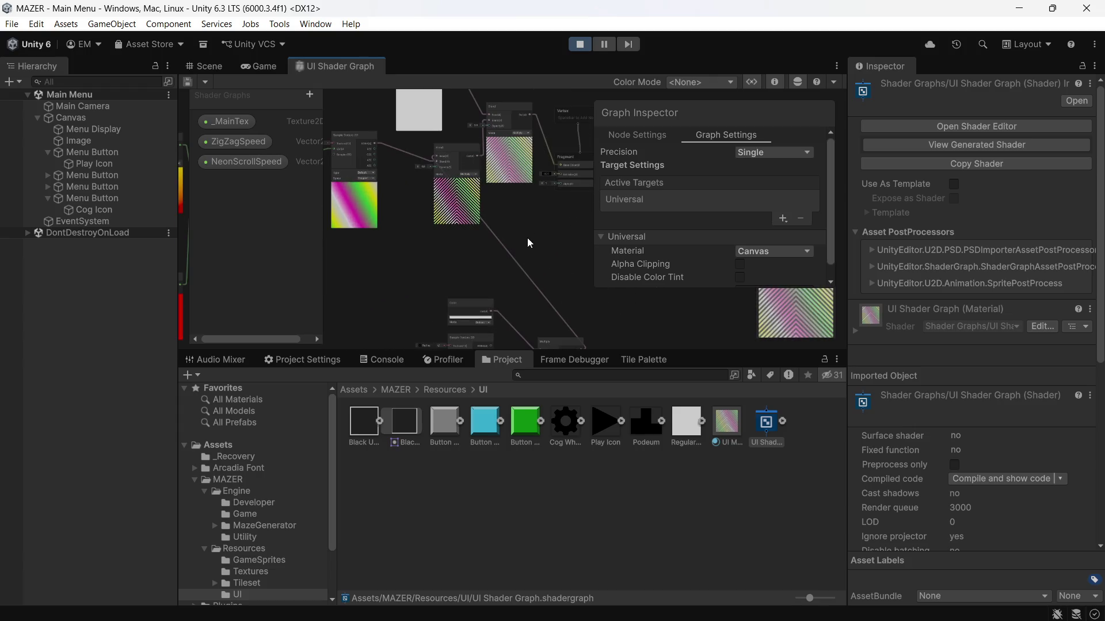
pyautogui.moveTo(529, 227)
pyautogui.mouseDown()
pyautogui.moveTo(467, 250)
pyautogui.moveTo(510, 220)
pyautogui.moveTo(475, 202)
pyautogui.moveTo(449, 272)
pyautogui.moveTo(527, 299)
pyautogui.moveTo(551, 294)
pyautogui.mouseUp()
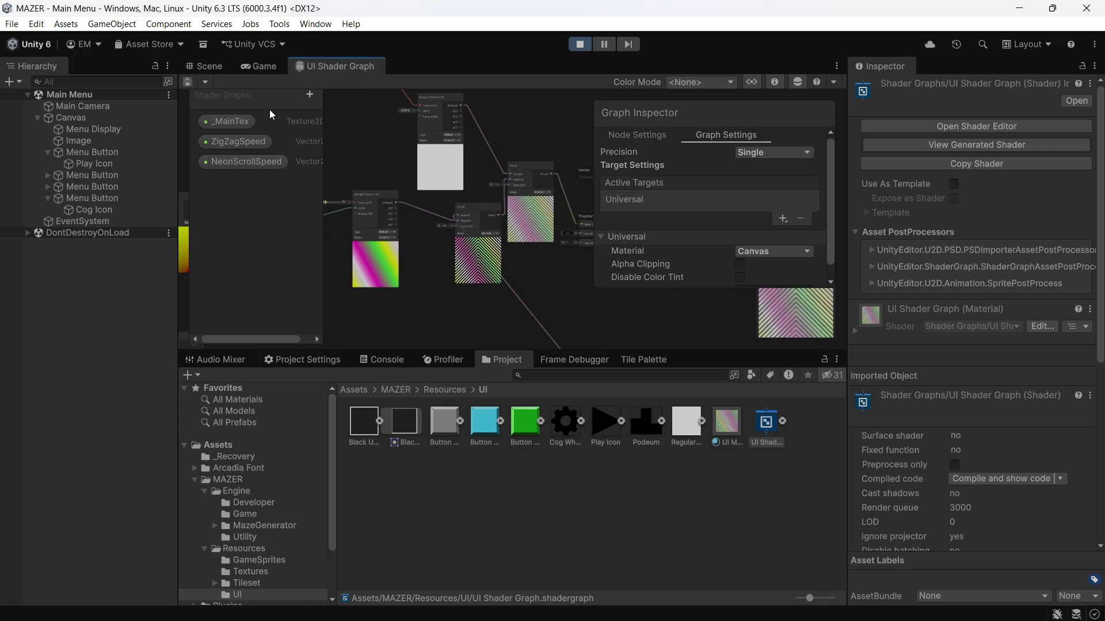
pyautogui.click(257, 66)
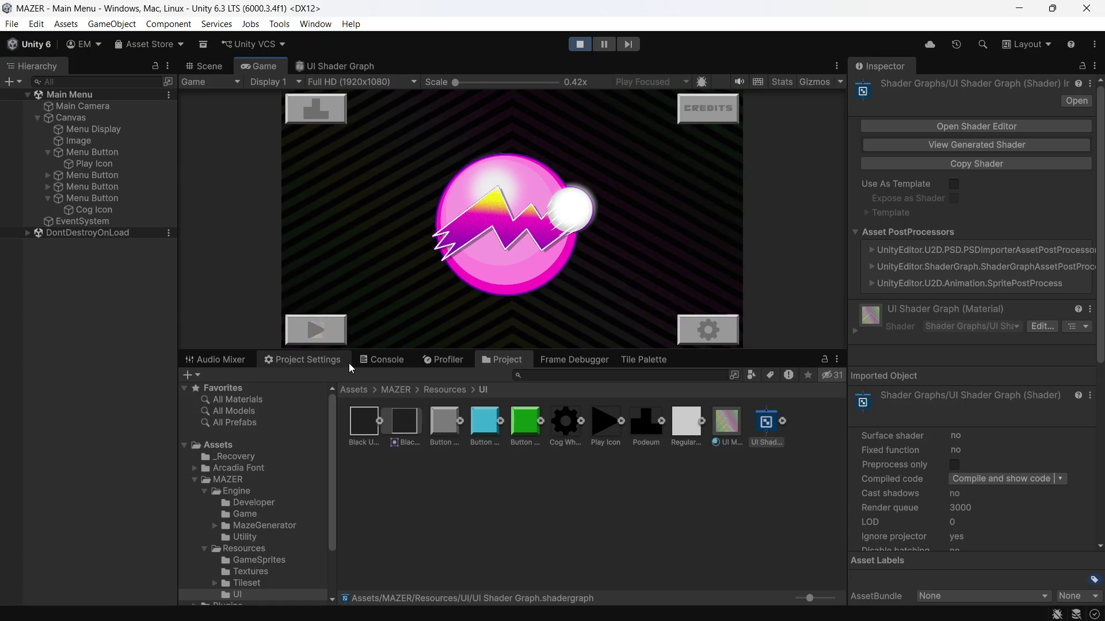
pyautogui.click(604, 424)
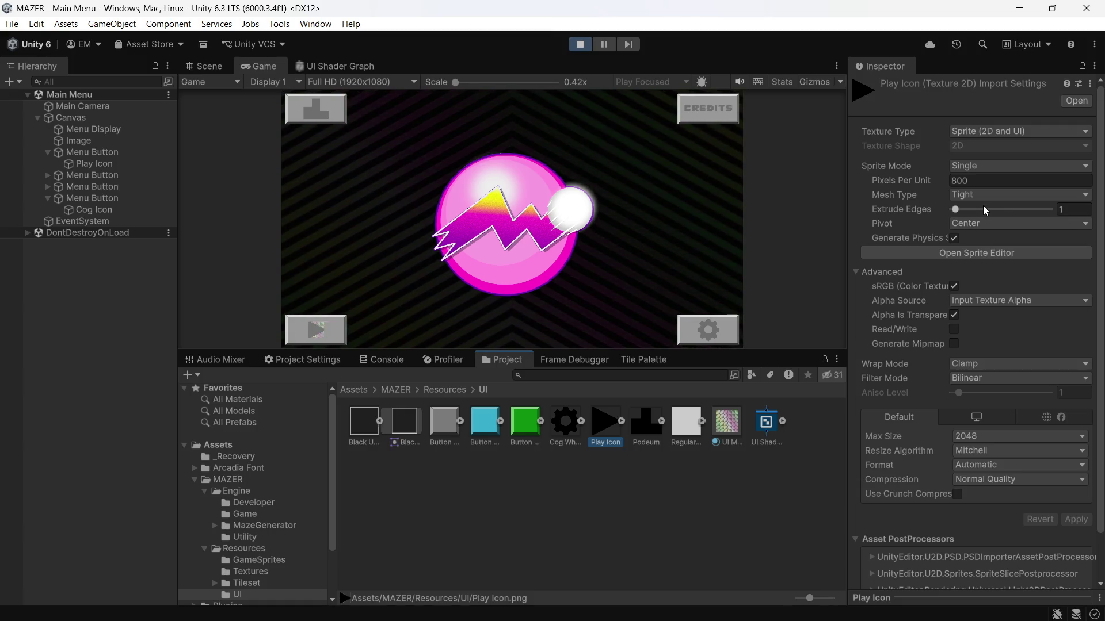
# Stop Play mode after finding the Sprite Editor blocked, and reselect Play Icon
pyautogui.click(992, 250)
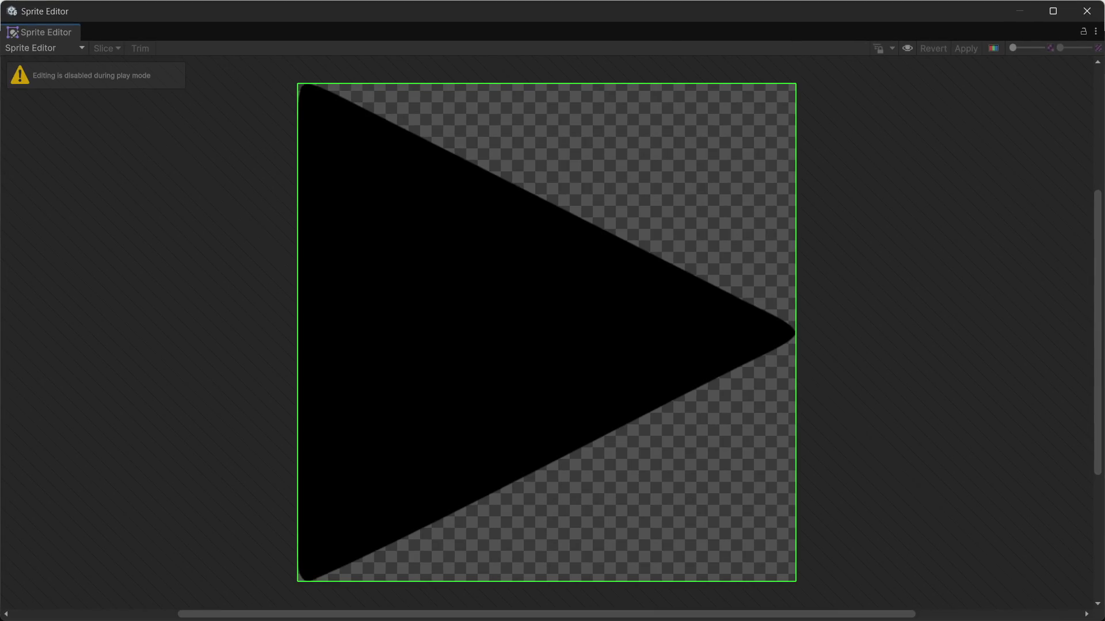
pyautogui.click(1086, 11)
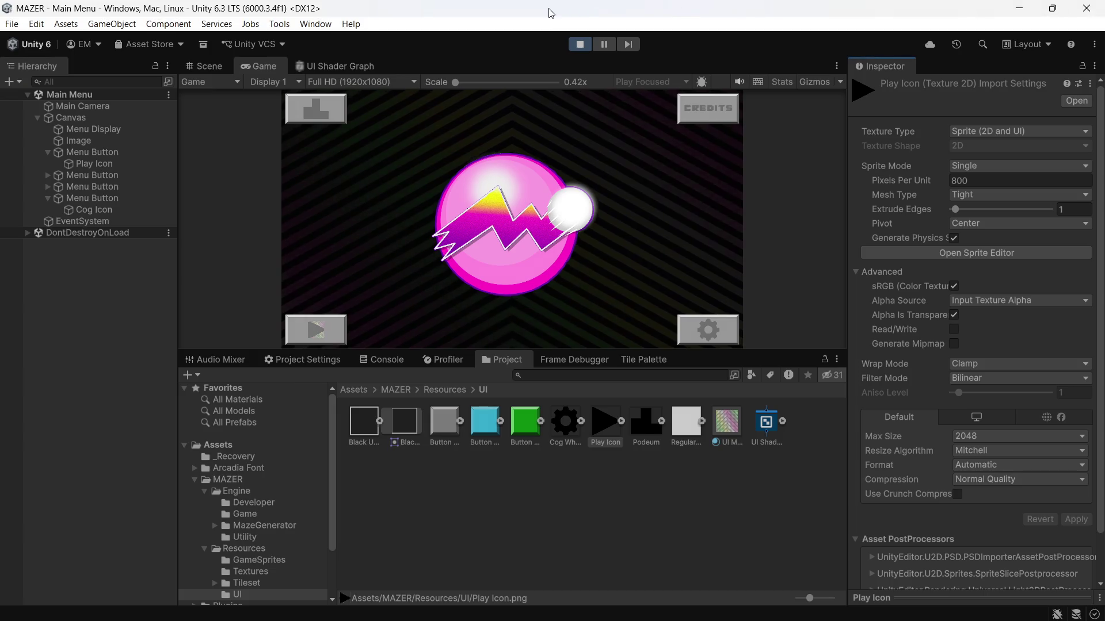
pyautogui.click(580, 44)
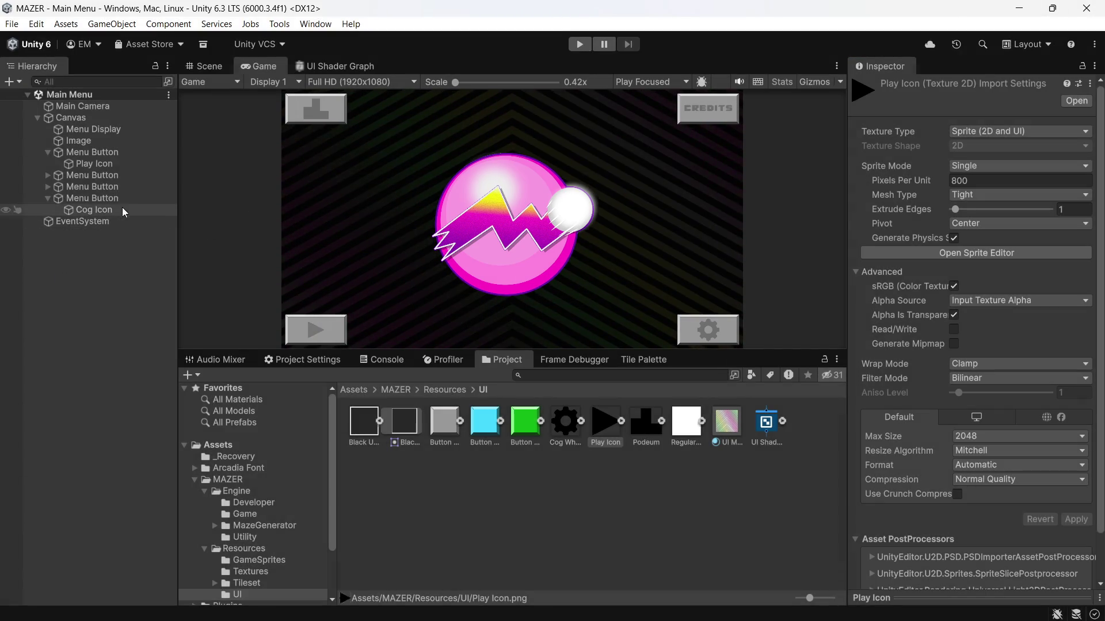
pyautogui.click(95, 163)
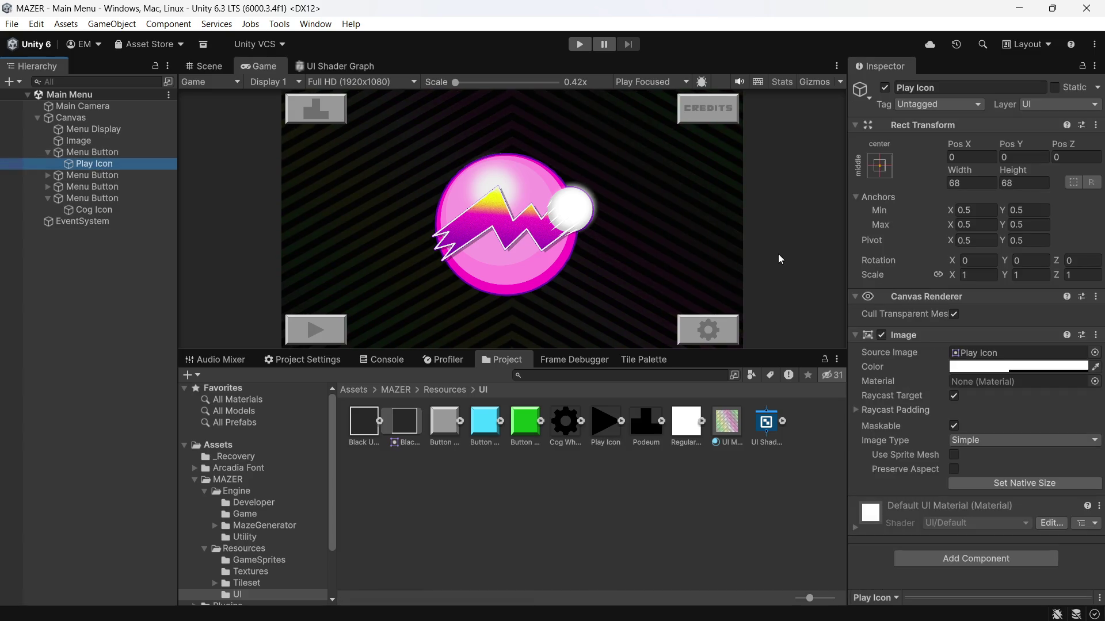
# Generate and apply a Custom Outline hugging the triangle for the Play Icon sprite
pyautogui.click(592, 426)
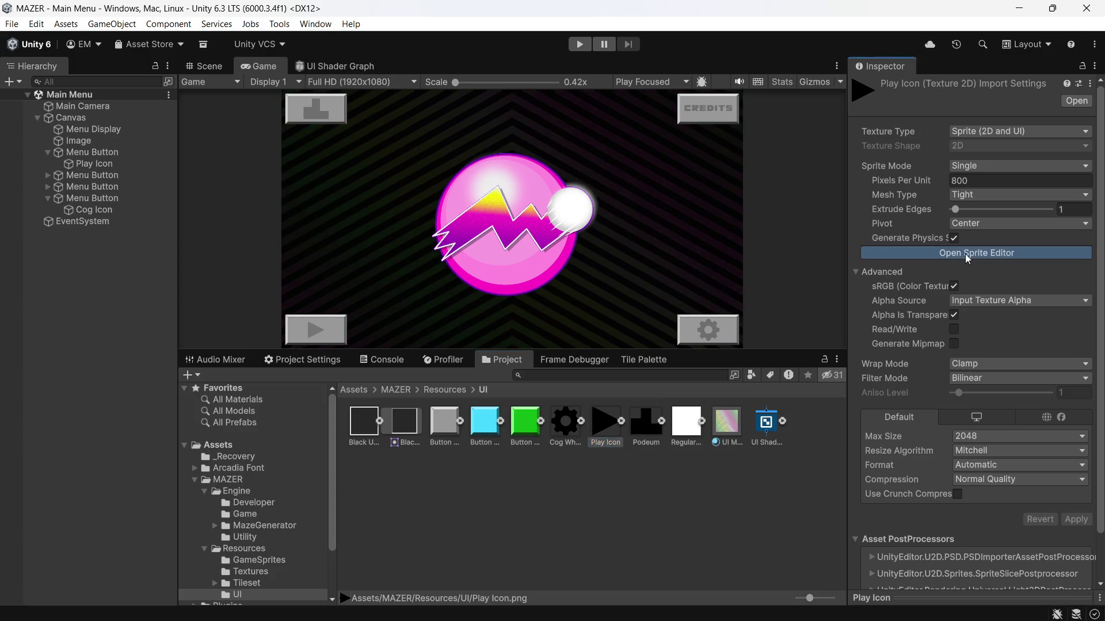
pyautogui.click(967, 256)
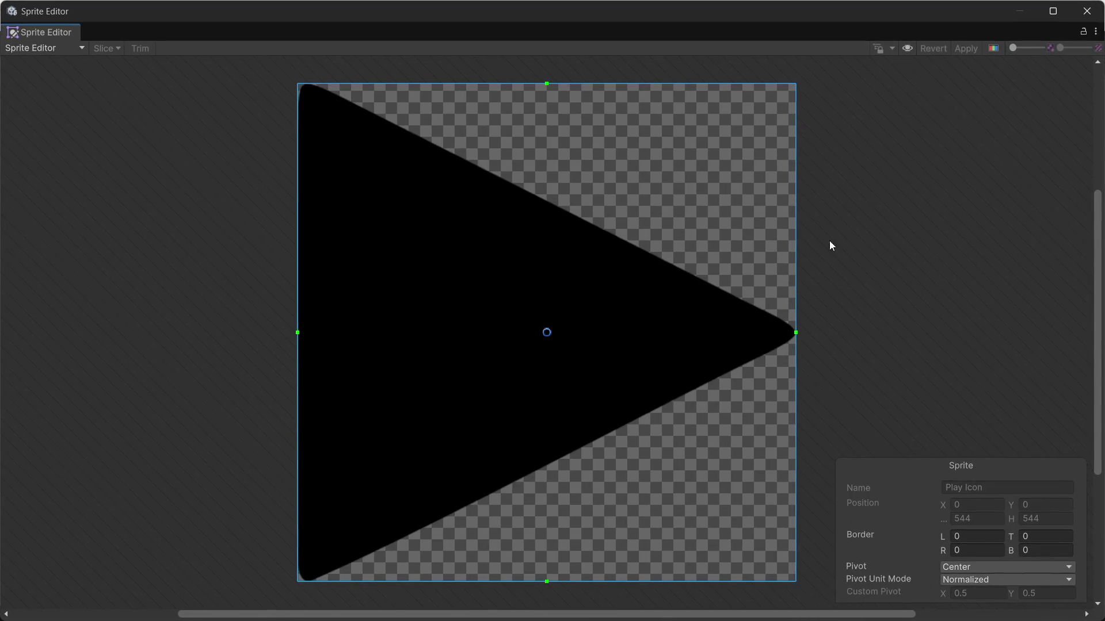
pyautogui.click(75, 54)
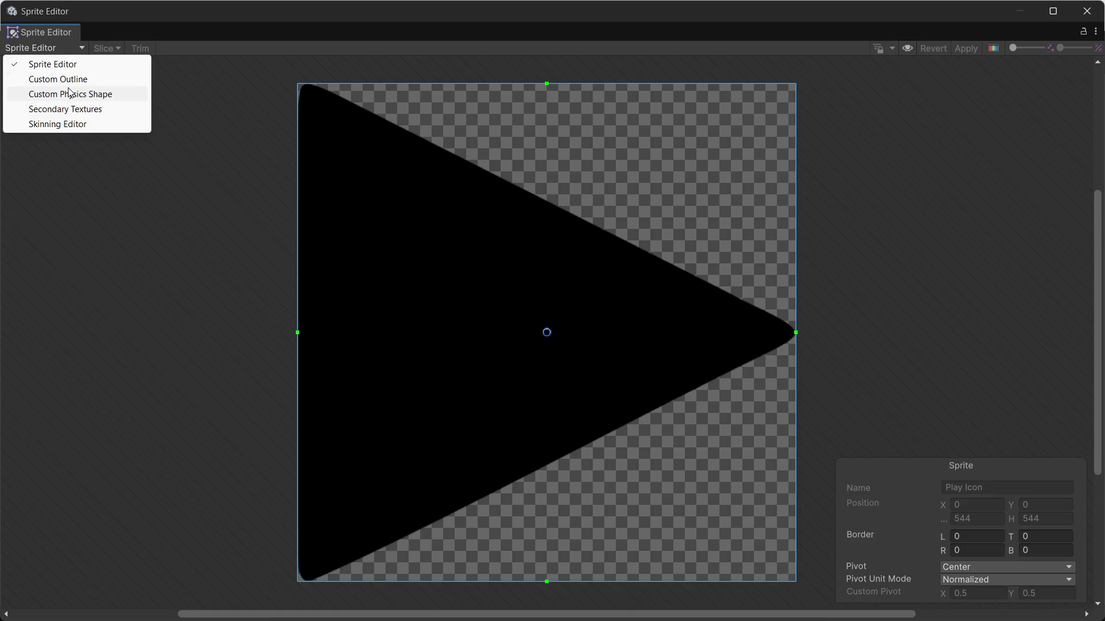
pyautogui.click(92, 80)
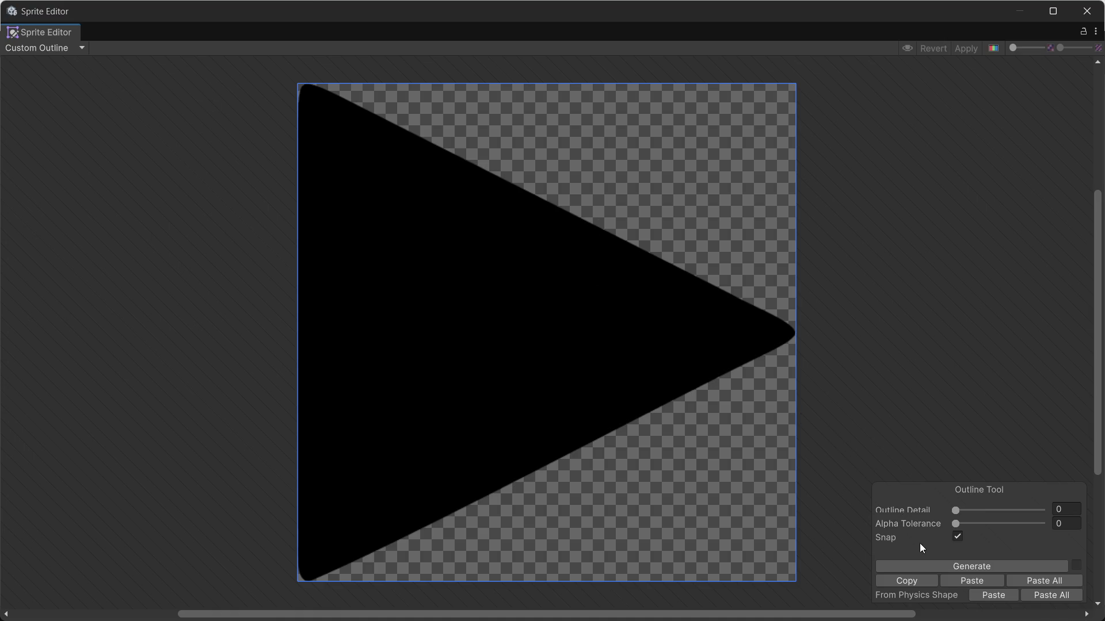
pyautogui.click(924, 564)
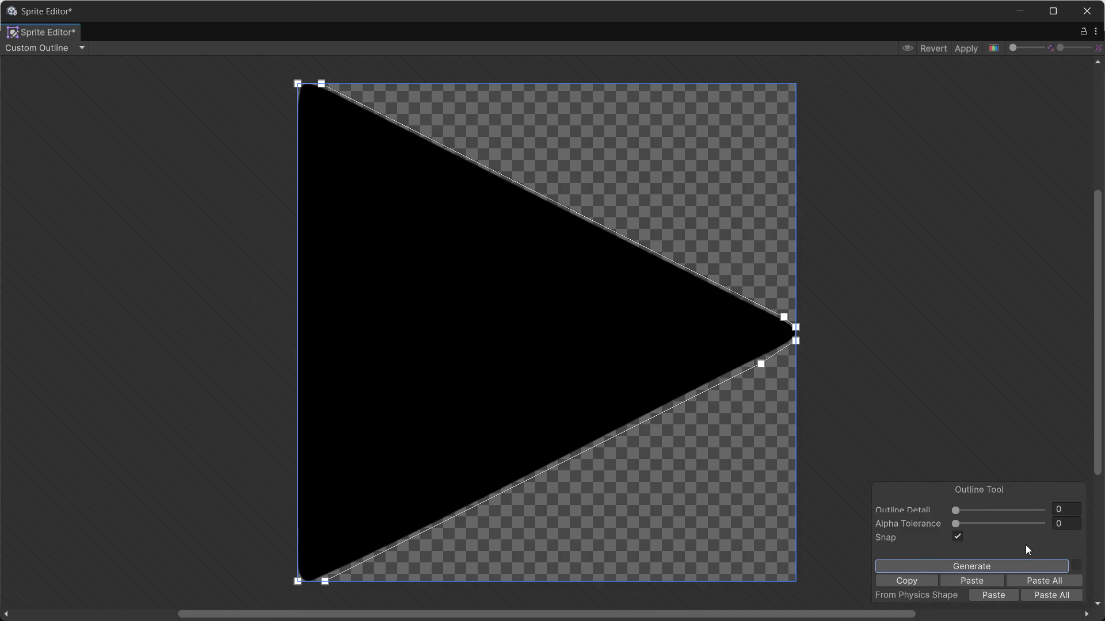
pyautogui.click(963, 52)
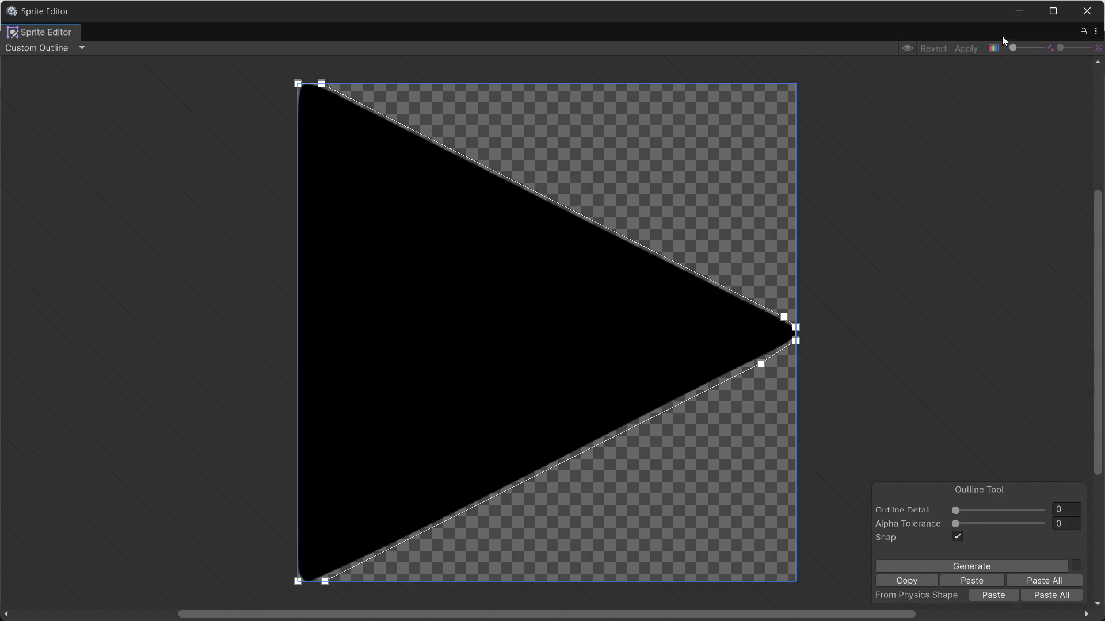
pyautogui.click(1087, 12)
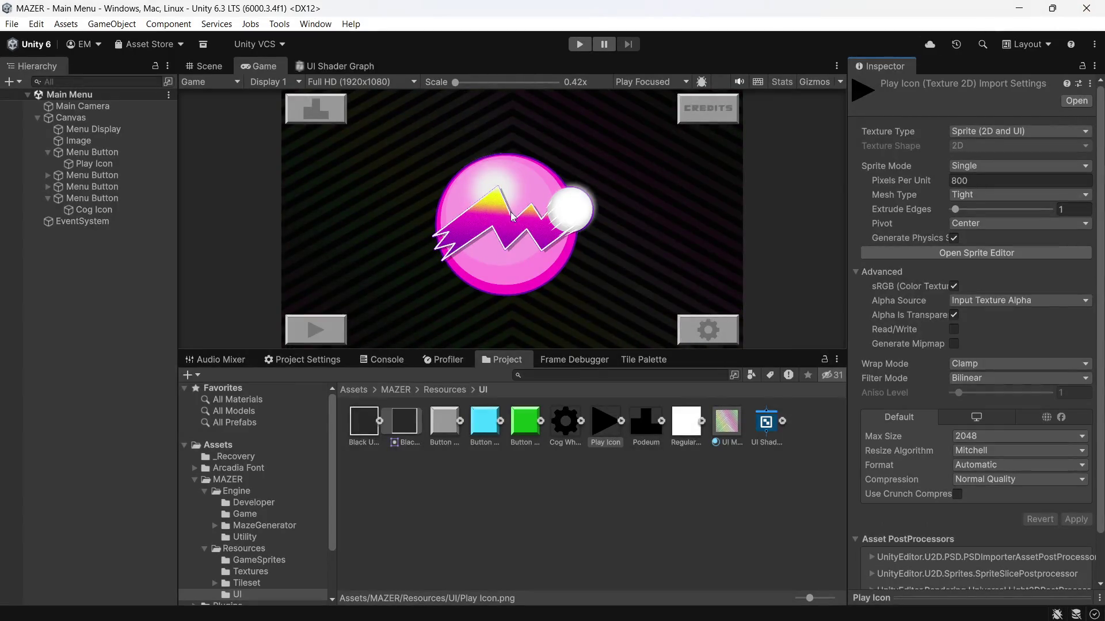
pyautogui.click(83, 165)
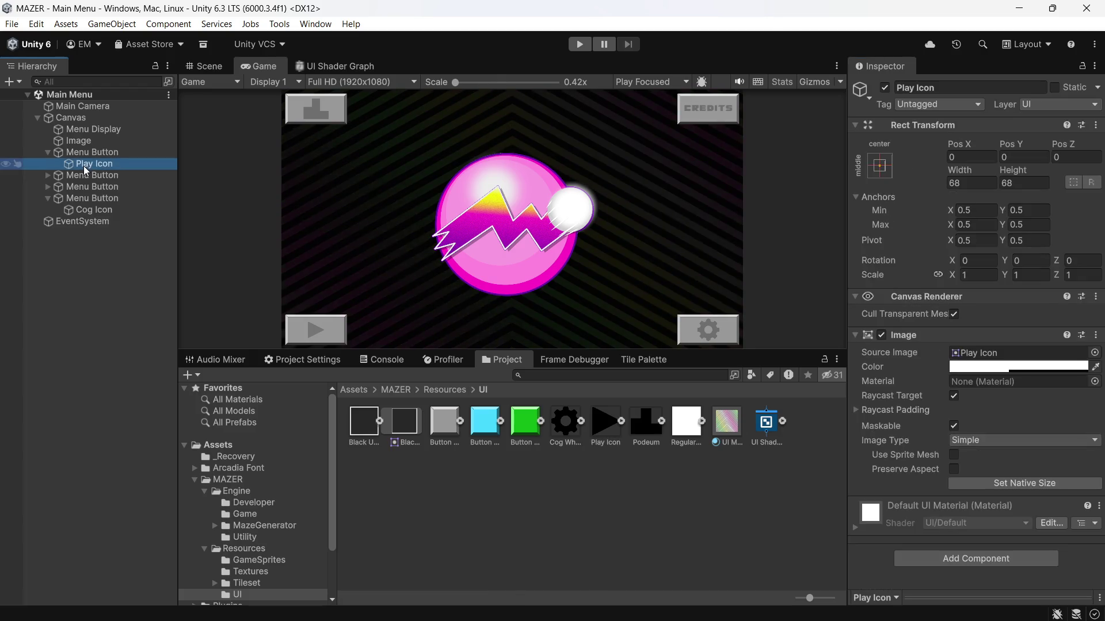
# Assign UI Material to the Play Icon image and zoom in to inspect its striped shader colours
pyautogui.moveTo(727, 429)
pyautogui.mouseDown()
pyautogui.moveTo(948, 398)
pyautogui.moveTo(986, 380)
pyautogui.mouseUp()
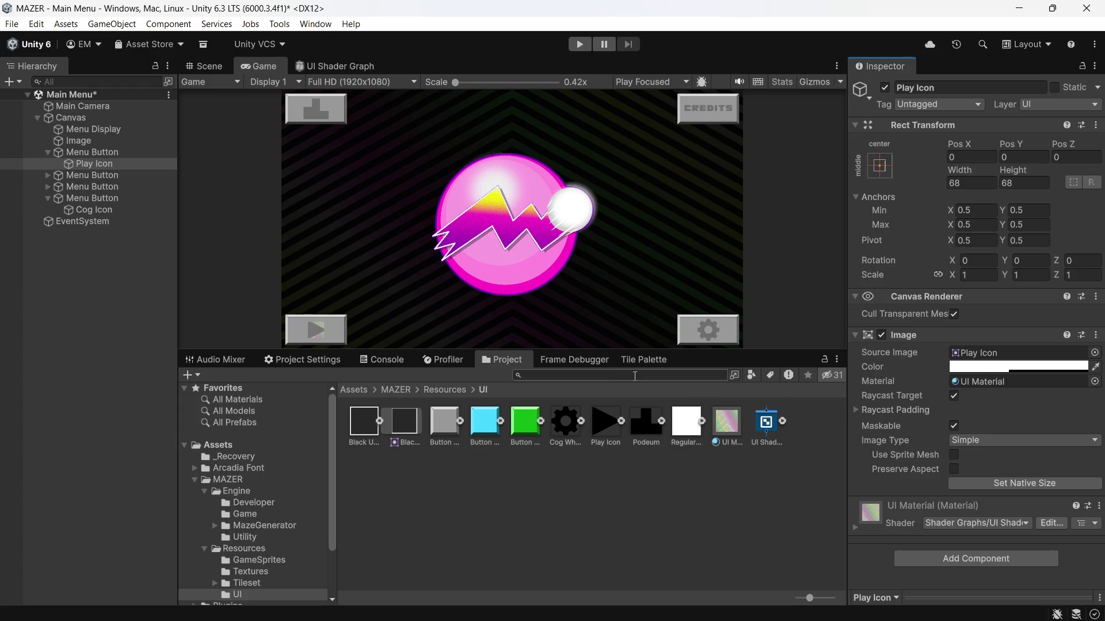
pyautogui.scroll(4, 293, 330)
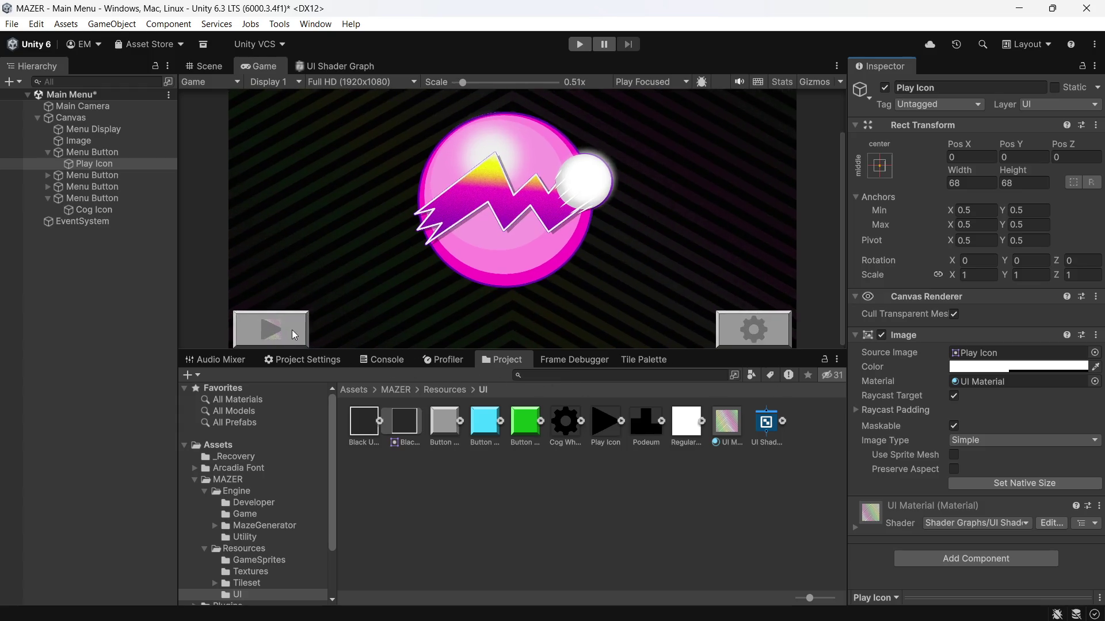
pyautogui.scroll(3, 207, 325)
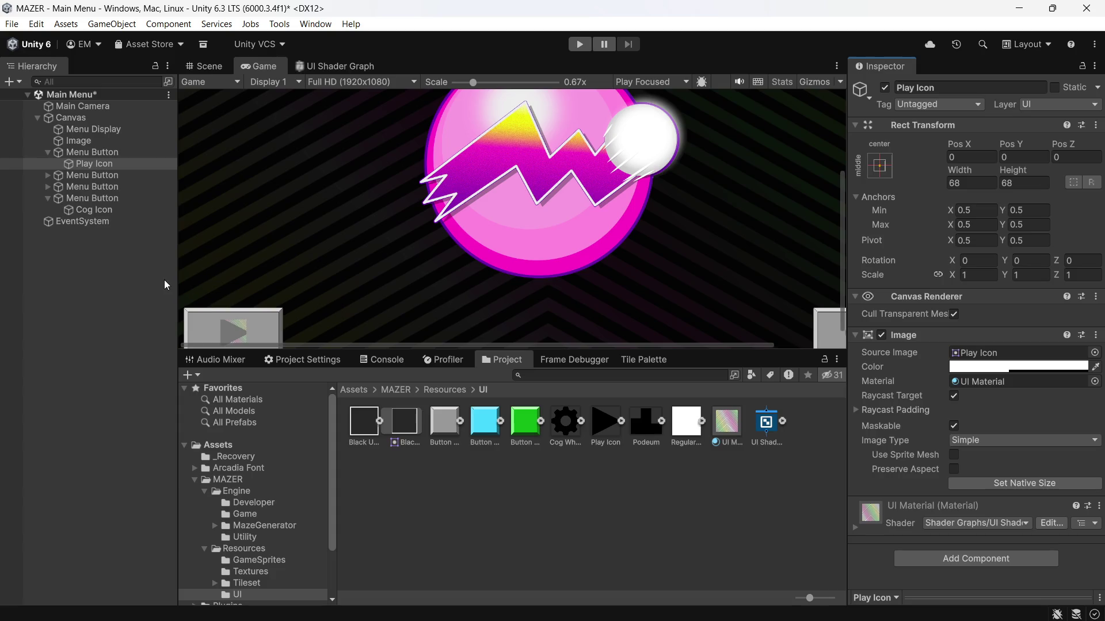
pyautogui.scroll(5, 210, 323)
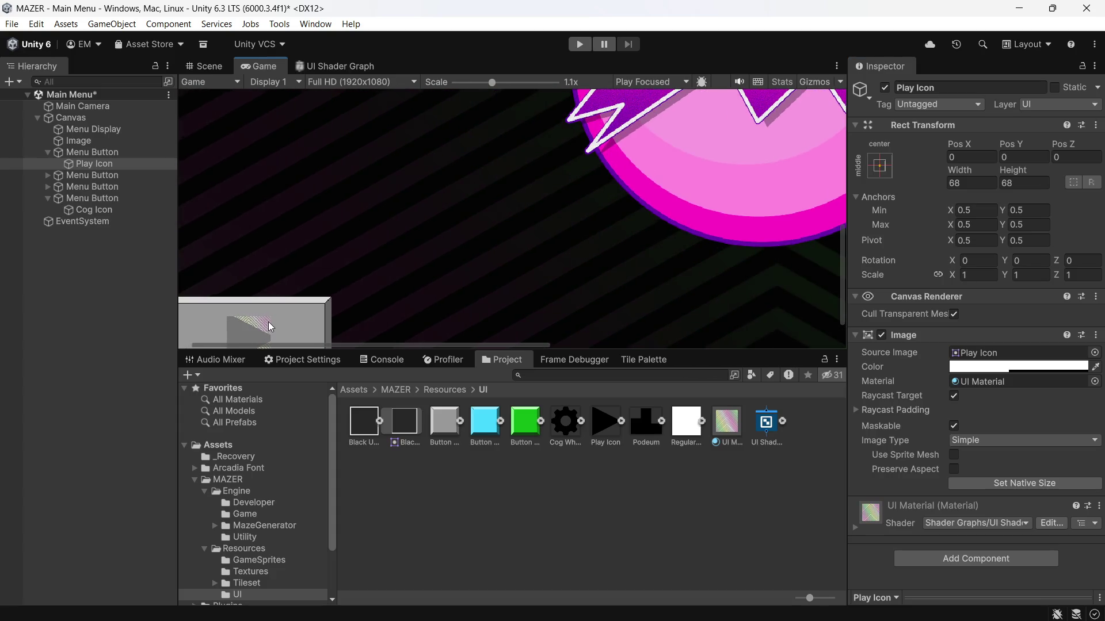
pyautogui.scroll(6, 281, 329)
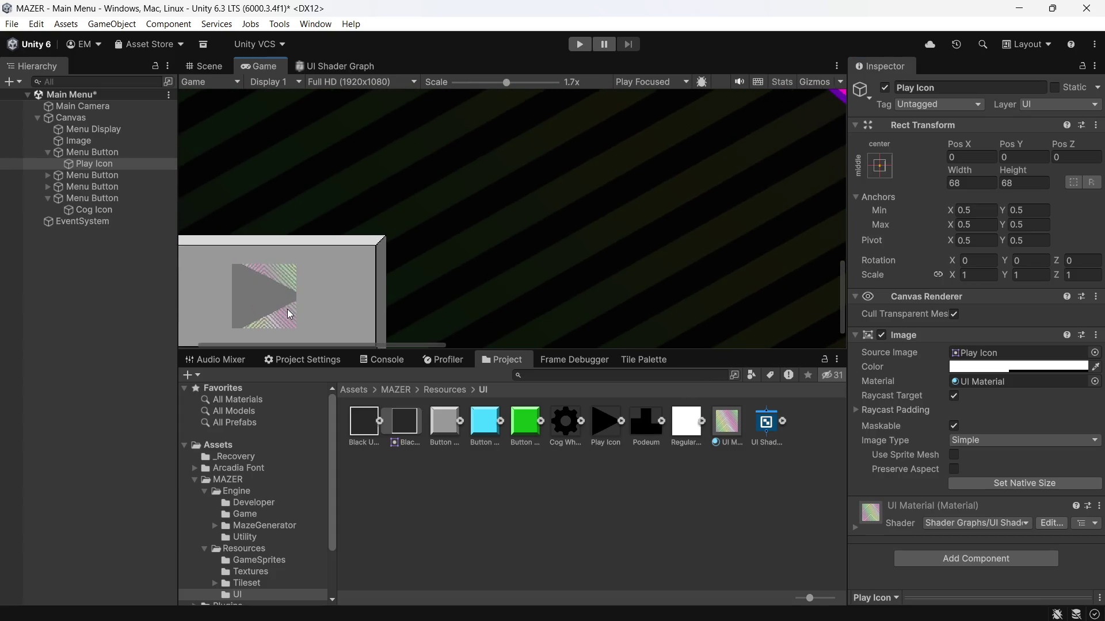
pyautogui.scroll(1, 288, 312)
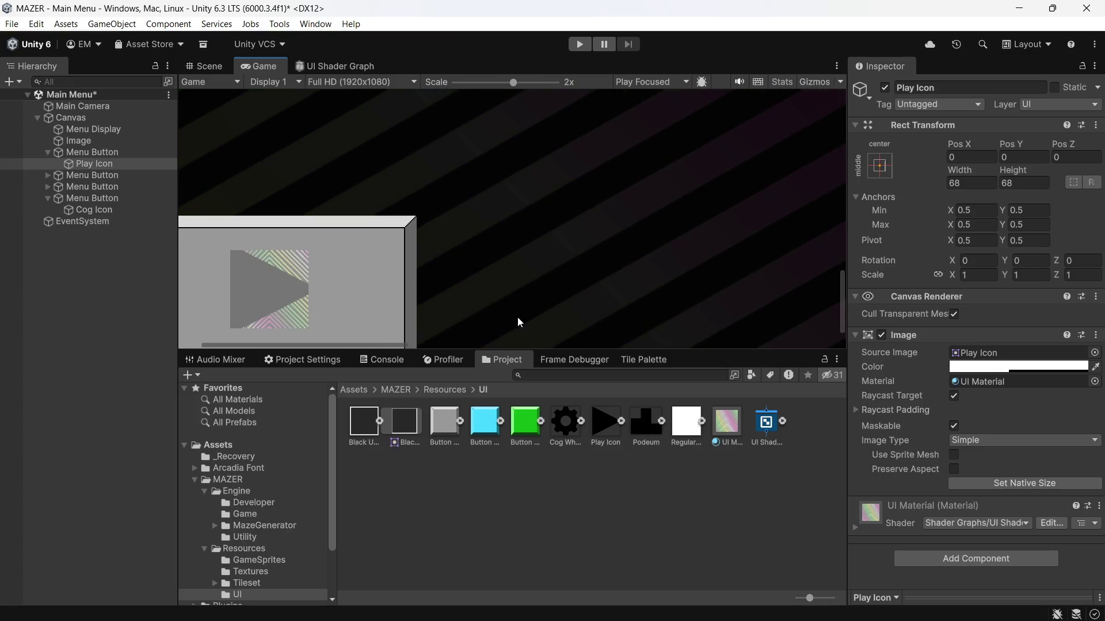
pyautogui.click(348, 67)
pyautogui.scroll(-5, 561, 311)
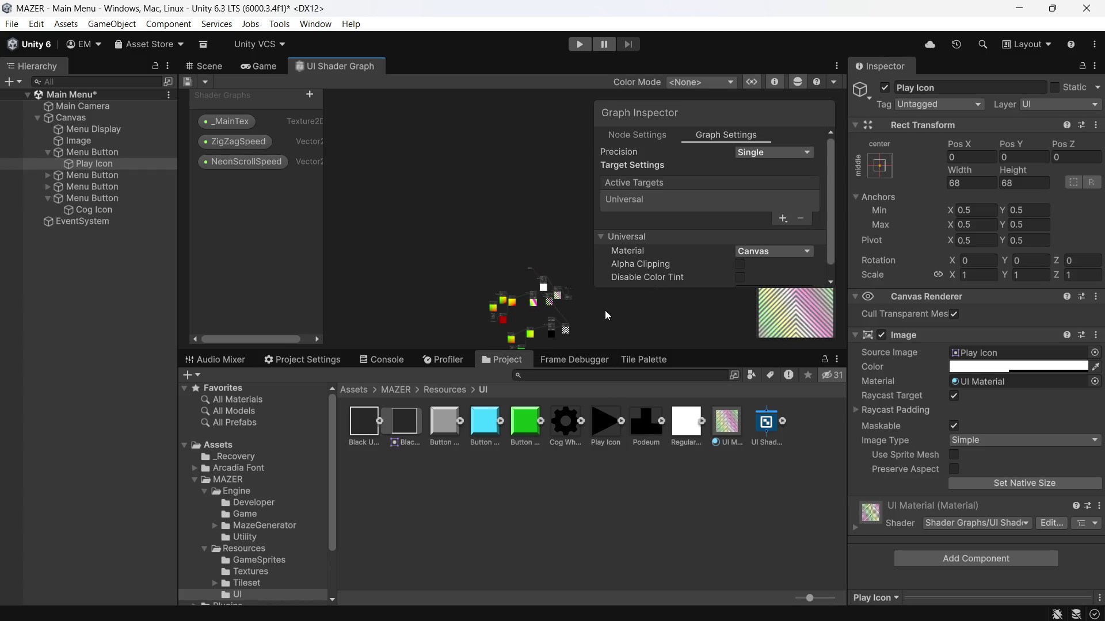
# Pan and zoom around the UI Shader Graph's node network
pyautogui.moveTo(601, 311); pyautogui.dragTo(264, 222)
pyautogui.moveTo(502, 283); pyautogui.dragTo(592, 250)
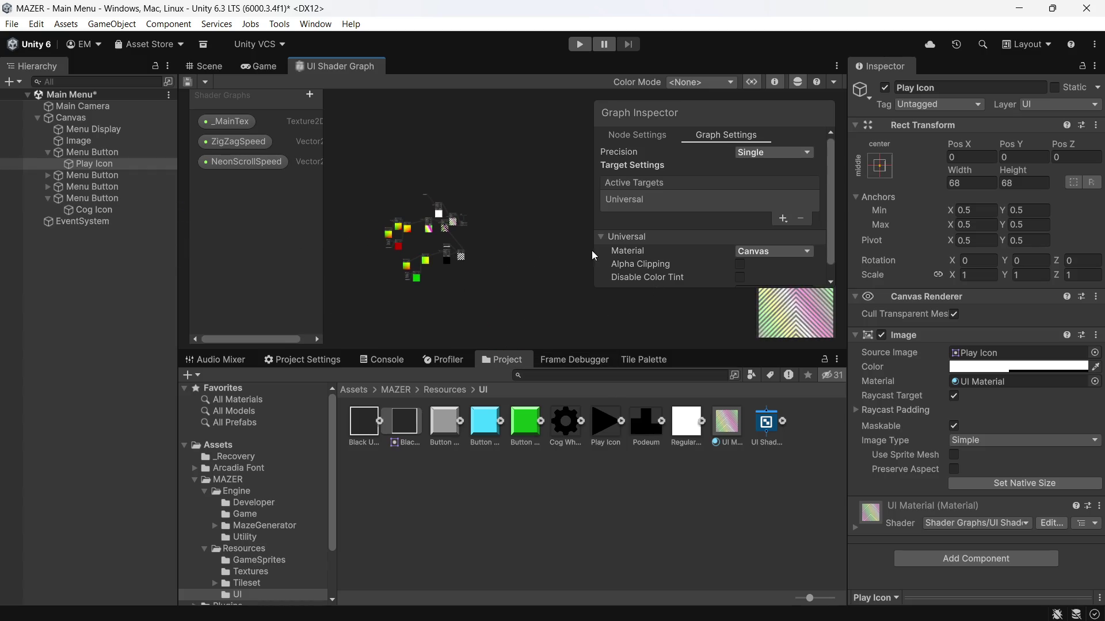
pyautogui.scroll(5, 422, 225)
pyautogui.scroll(5, 422, 226)
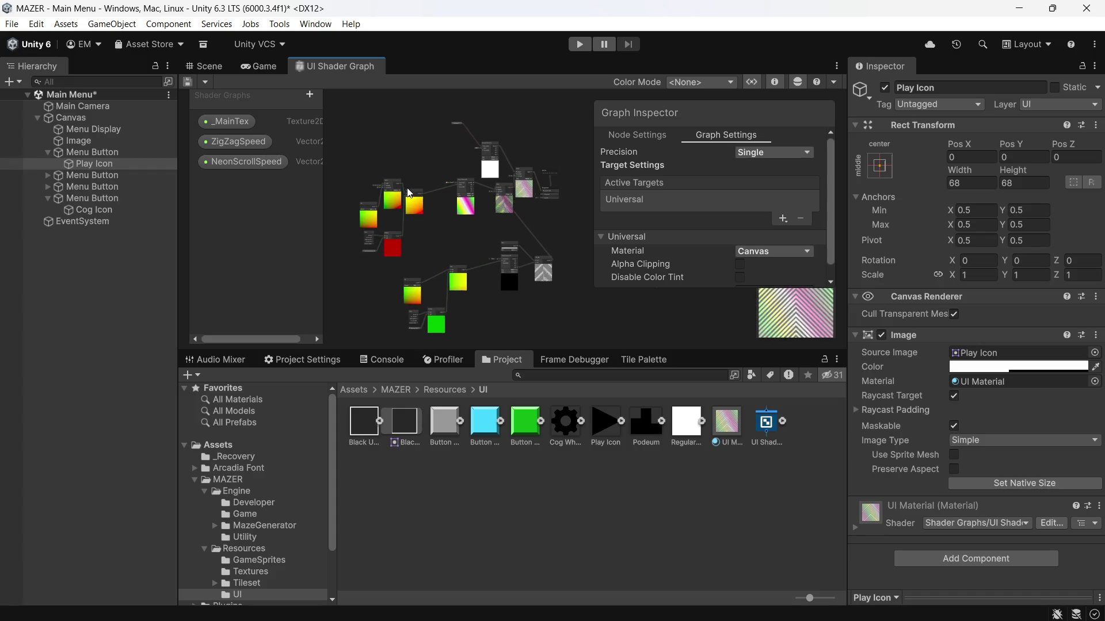
pyautogui.moveTo(473, 212)
pyautogui.mouseDown()
pyautogui.moveTo(450, 271)
pyautogui.moveTo(506, 294)
pyautogui.moveTo(537, 215)
pyautogui.mouseUp()
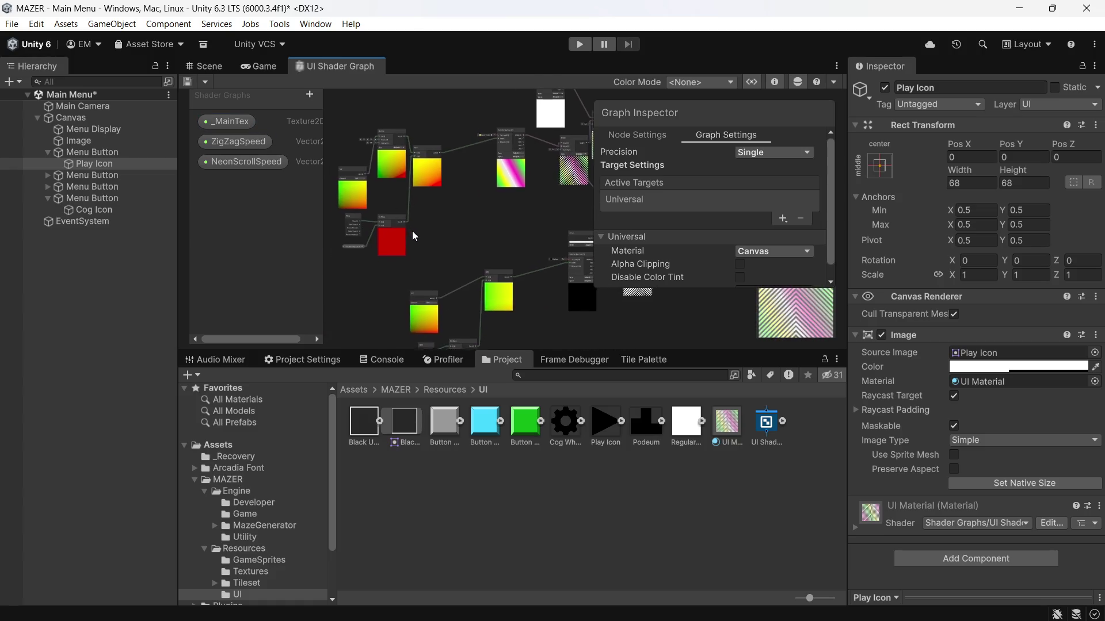
pyautogui.moveTo(412, 230)
pyautogui.mouseDown()
pyautogui.moveTo(458, 212)
pyautogui.moveTo(434, 189)
pyautogui.moveTo(439, 202)
pyautogui.moveTo(457, 200)
pyautogui.mouseUp()
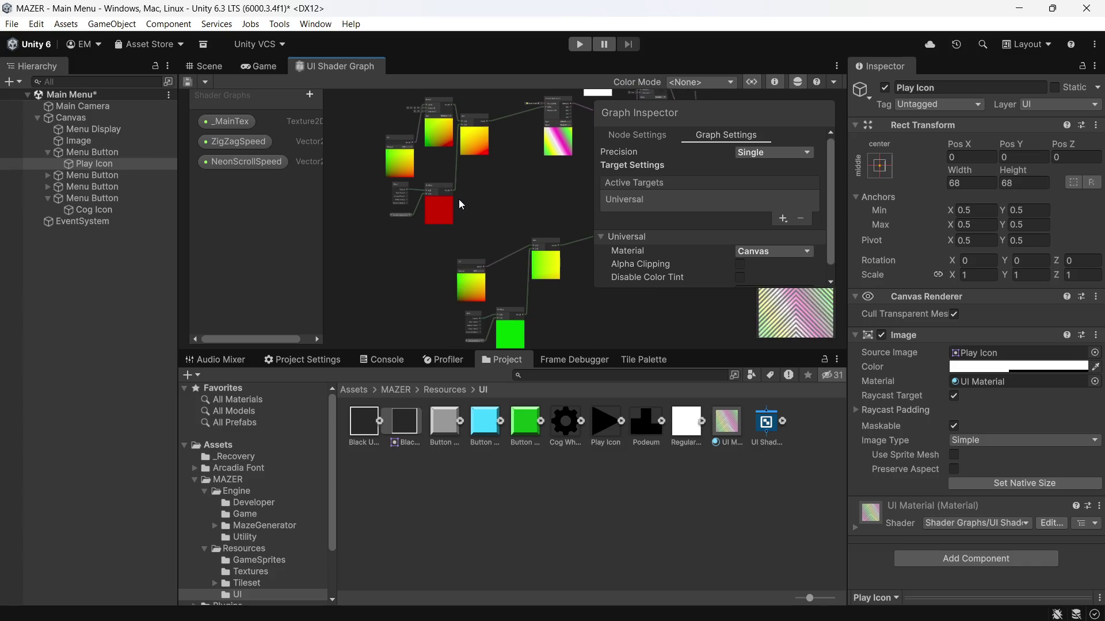
pyautogui.scroll(3, 427, 272)
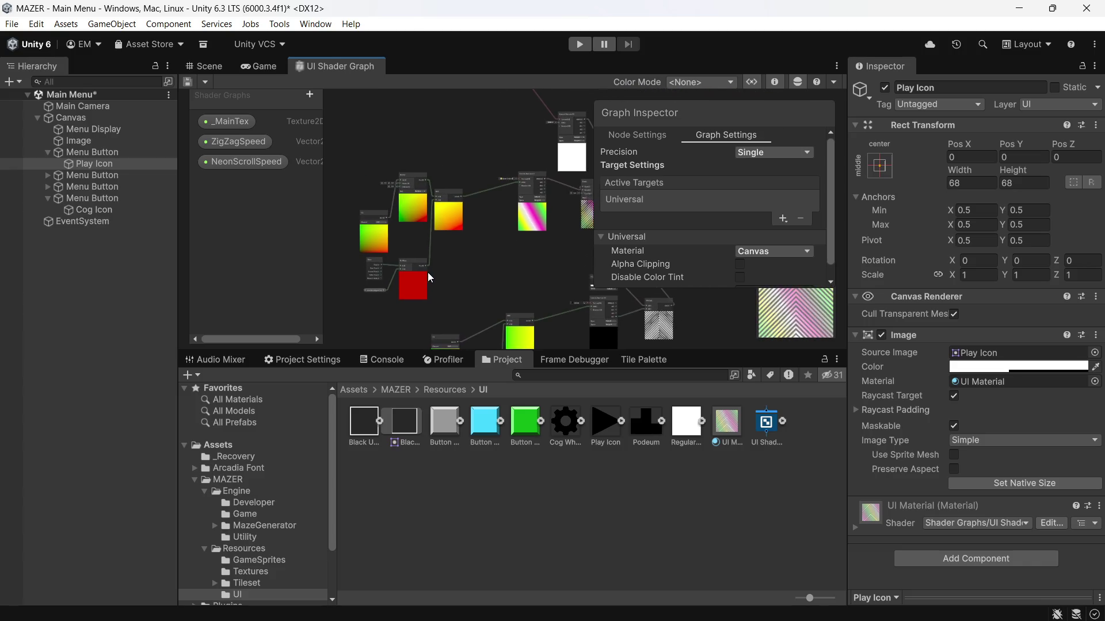
pyautogui.scroll(2, 432, 281)
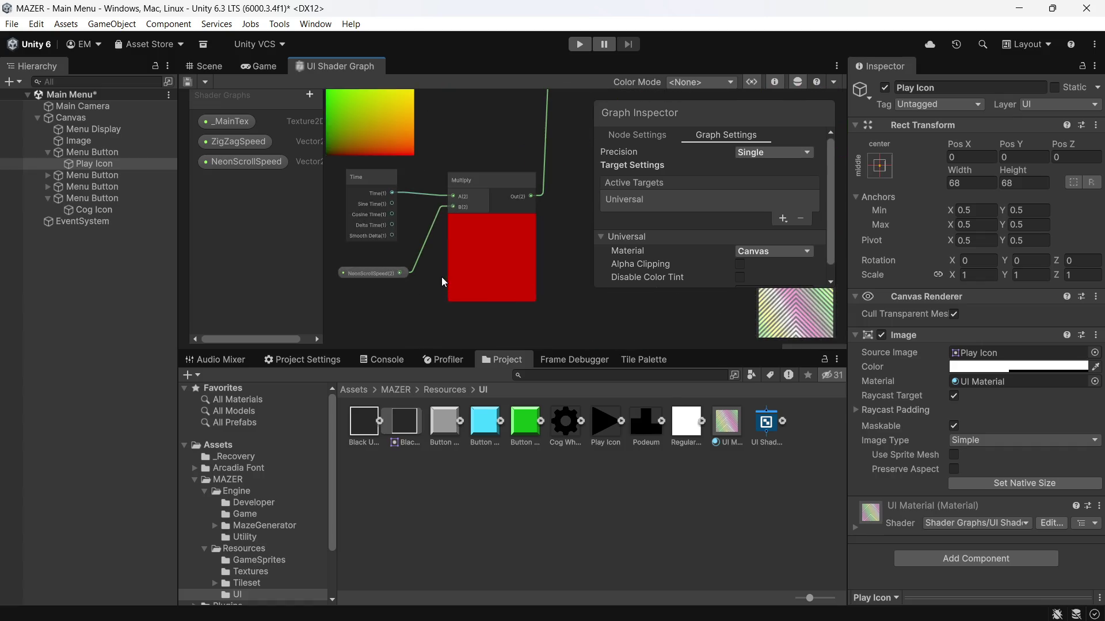
pyautogui.scroll(-6, 443, 277)
pyautogui.scroll(5, 489, 201)
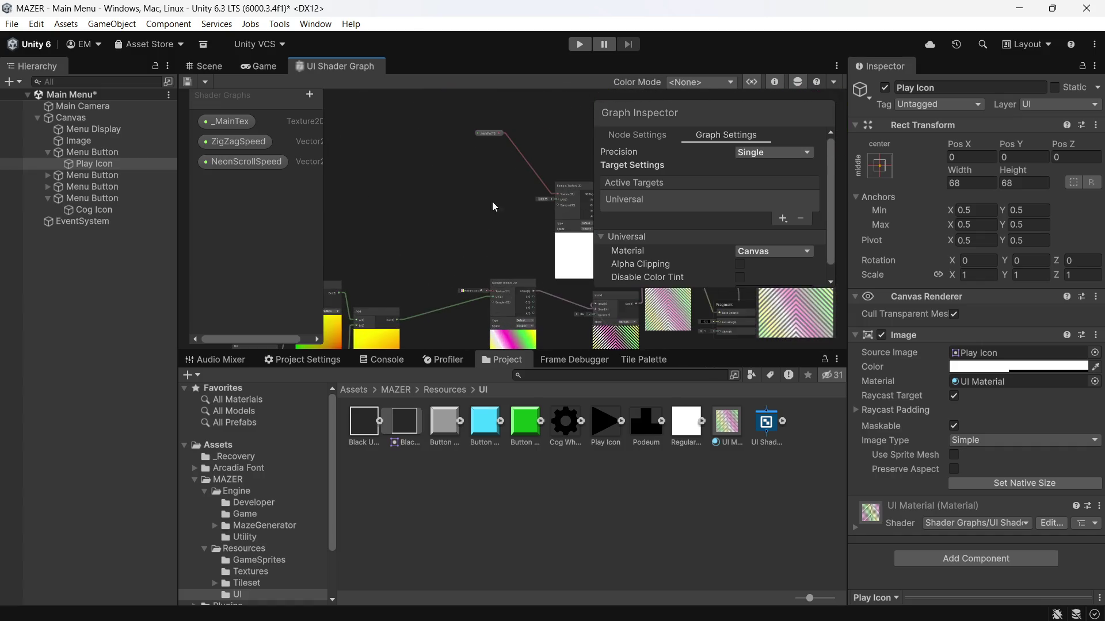
pyautogui.scroll(-3, 484, 118)
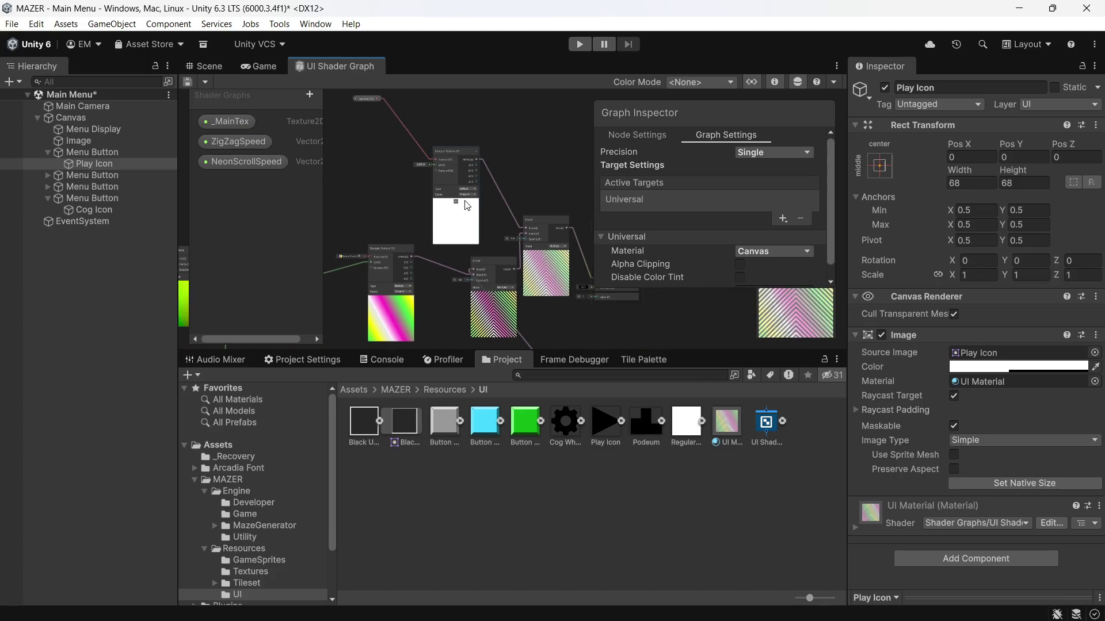
pyautogui.scroll(3, 397, 172)
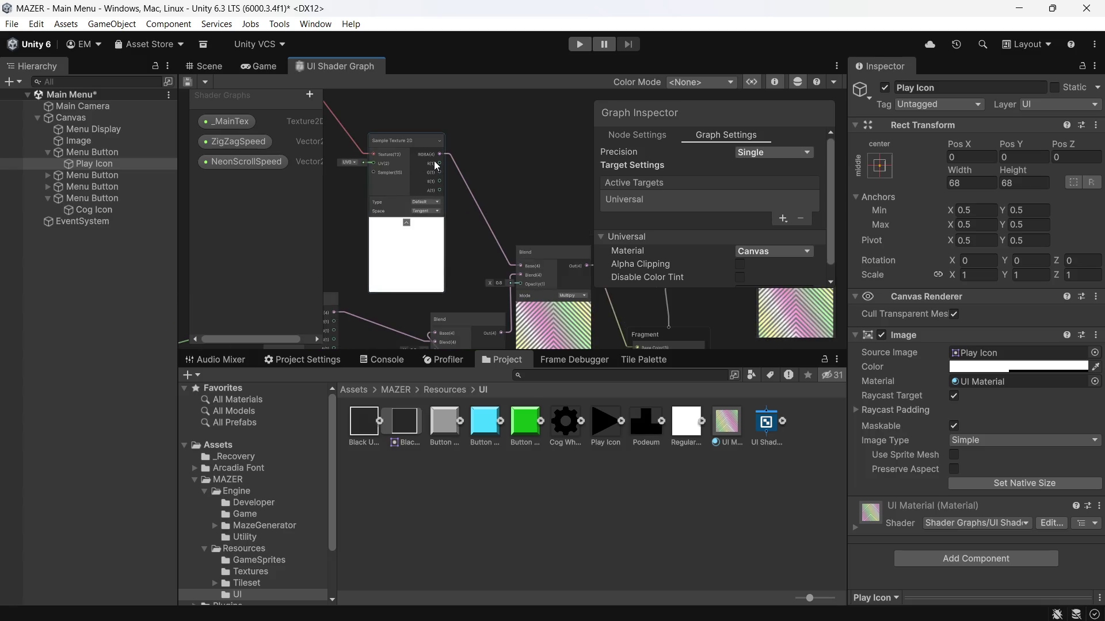
pyautogui.scroll(-1, 435, 165)
pyautogui.scroll(-1, 440, 181)
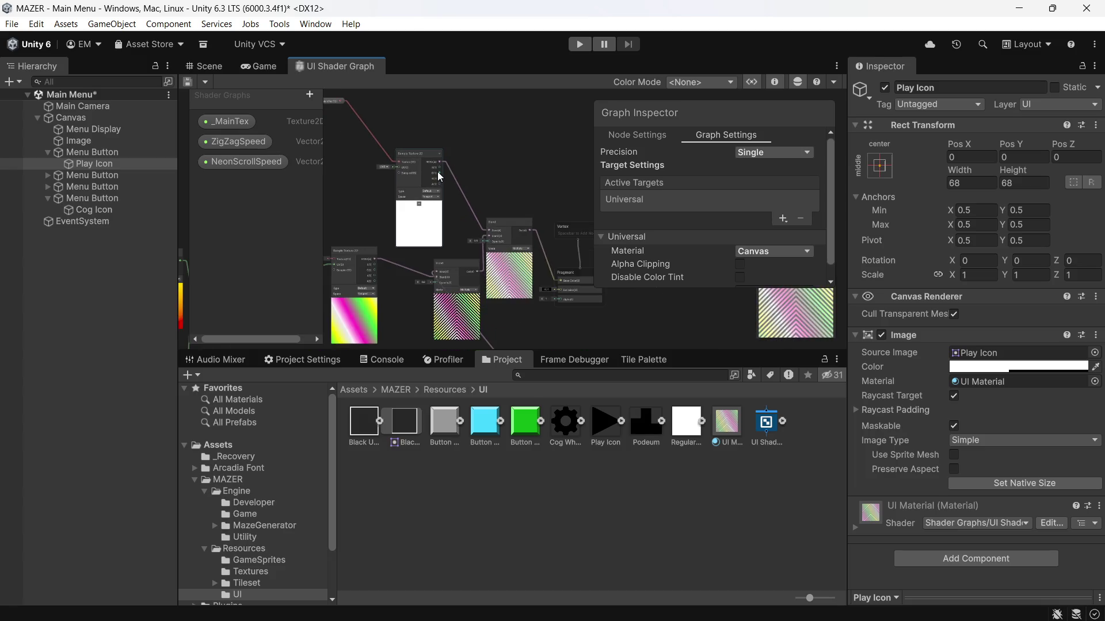
pyautogui.scroll(3, 437, 181)
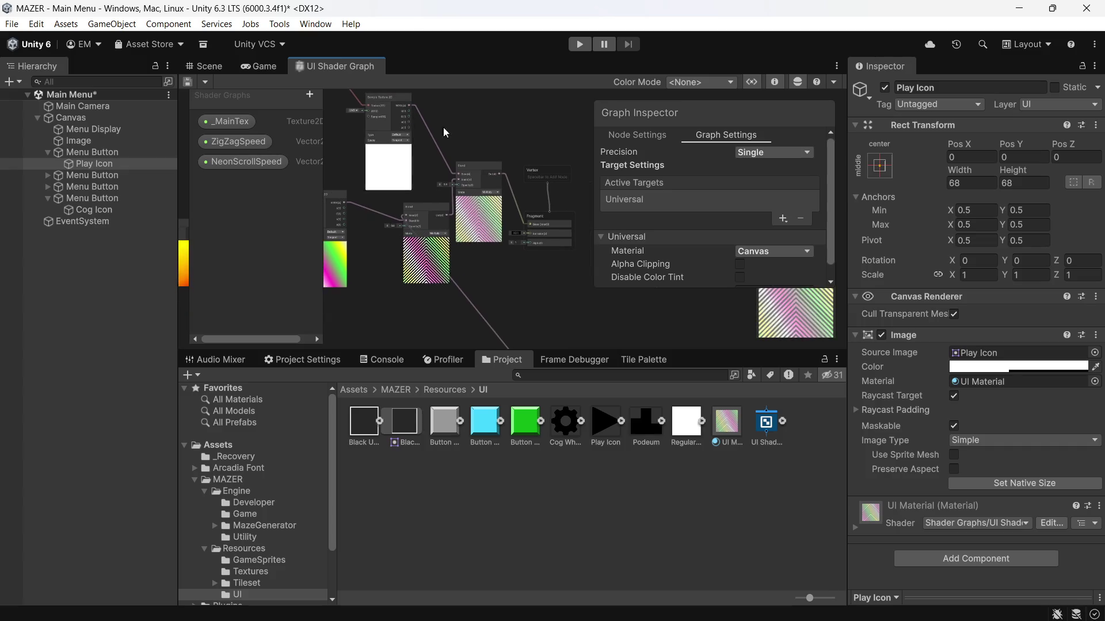
pyautogui.scroll(2, 484, 218)
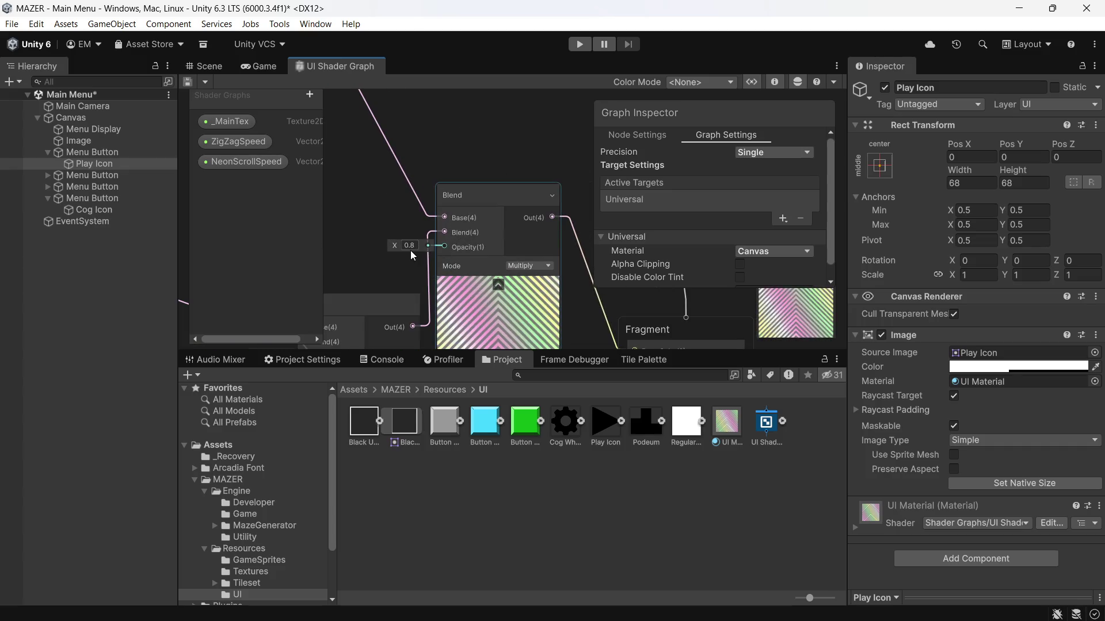
pyautogui.scroll(-1, 455, 250)
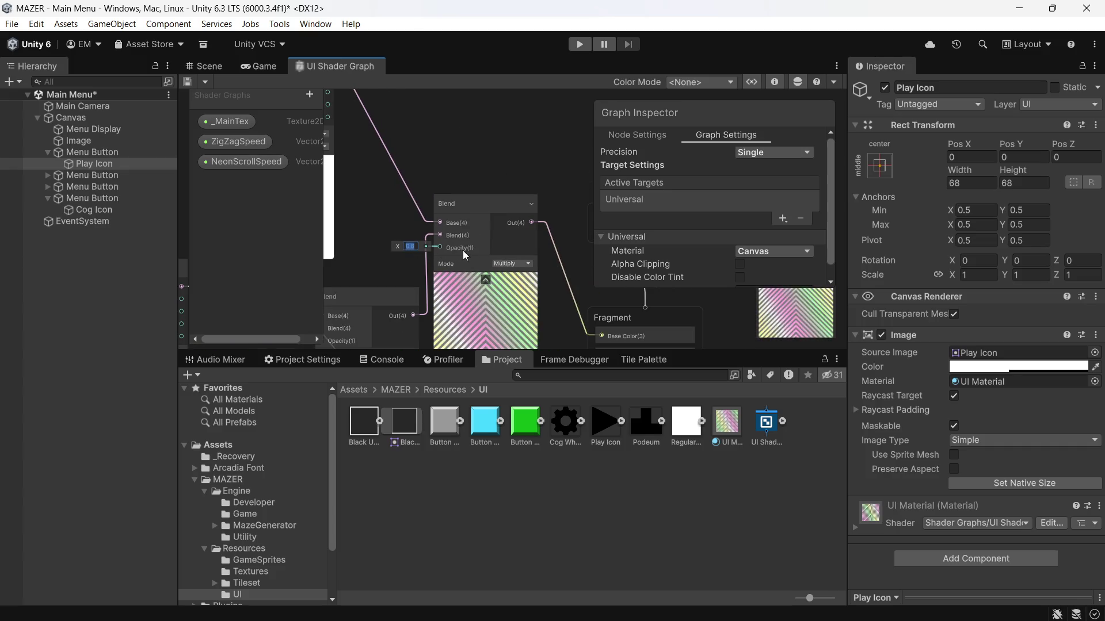
# Confirm the Blend node stays on Multiply, review the texture and Fragment nodes, and save with Ctrl+S
pyautogui.click(511, 264)
pyautogui.click(388, 263)
pyautogui.scroll(-3, 388, 264)
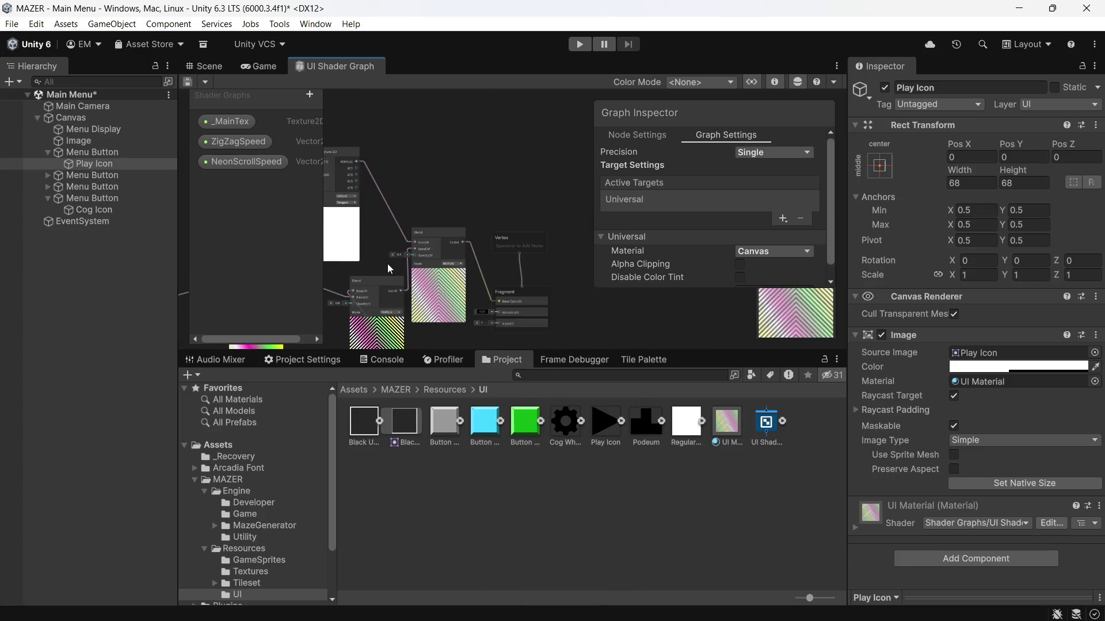
pyautogui.moveTo(406, 301)
pyautogui.mouseDown()
pyautogui.moveTo(522, 279)
pyautogui.moveTo(589, 305)
pyautogui.mouseUp()
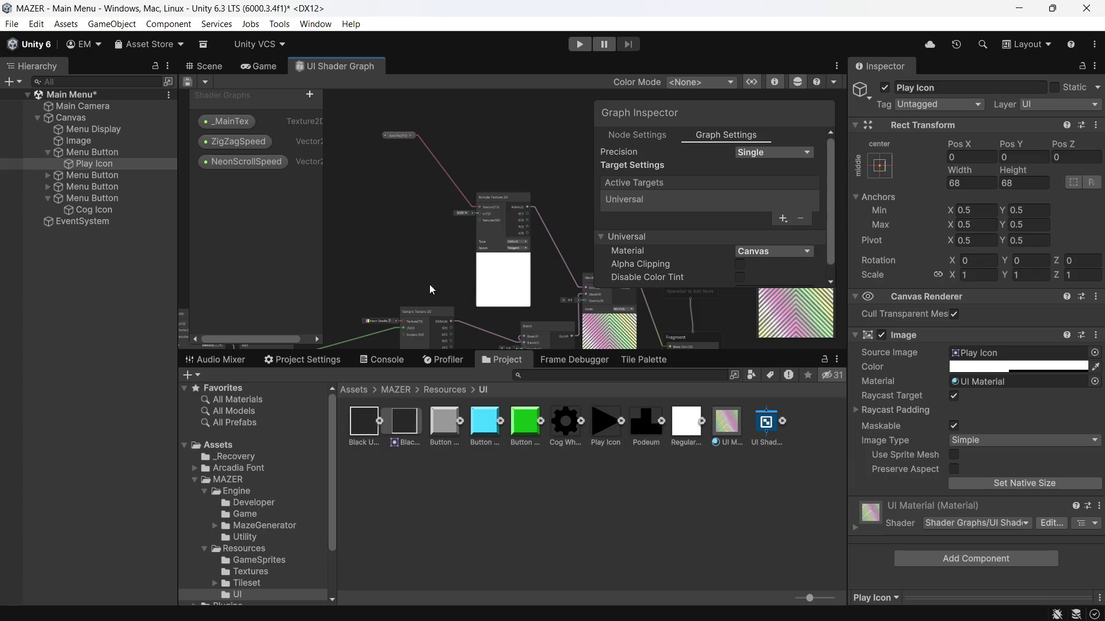
pyautogui.moveTo(405, 286)
pyautogui.mouseDown()
pyautogui.moveTo(424, 259)
pyautogui.moveTo(420, 244)
pyautogui.moveTo(339, 260)
pyautogui.moveTo(321, 217)
pyautogui.moveTo(276, 209)
pyautogui.moveTo(285, 191)
pyautogui.mouseUp()
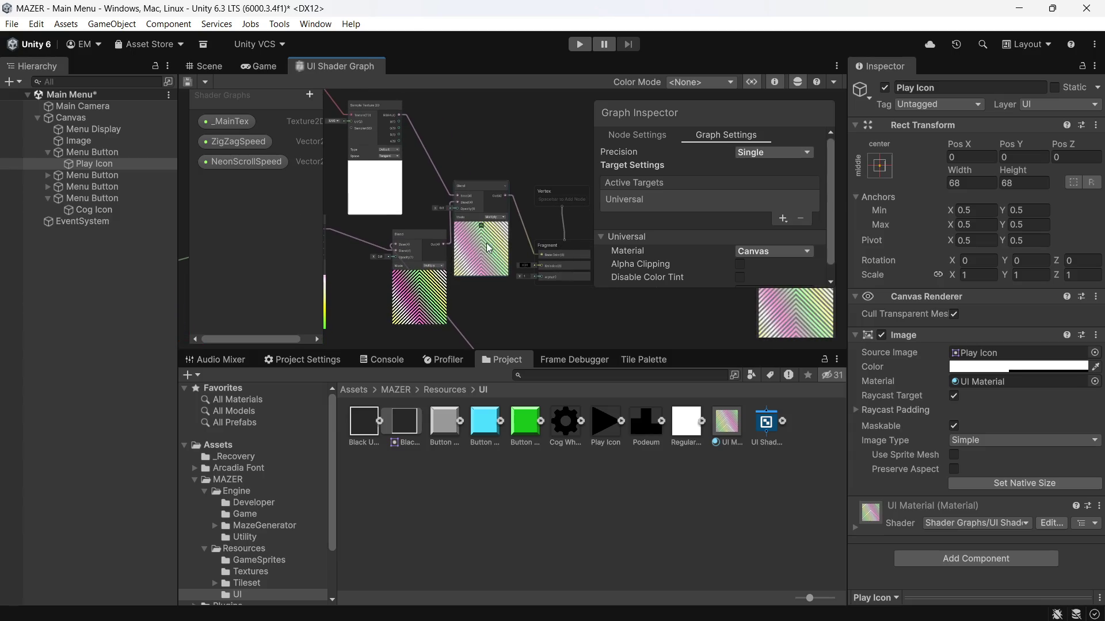
pyautogui.scroll(2, 486, 248)
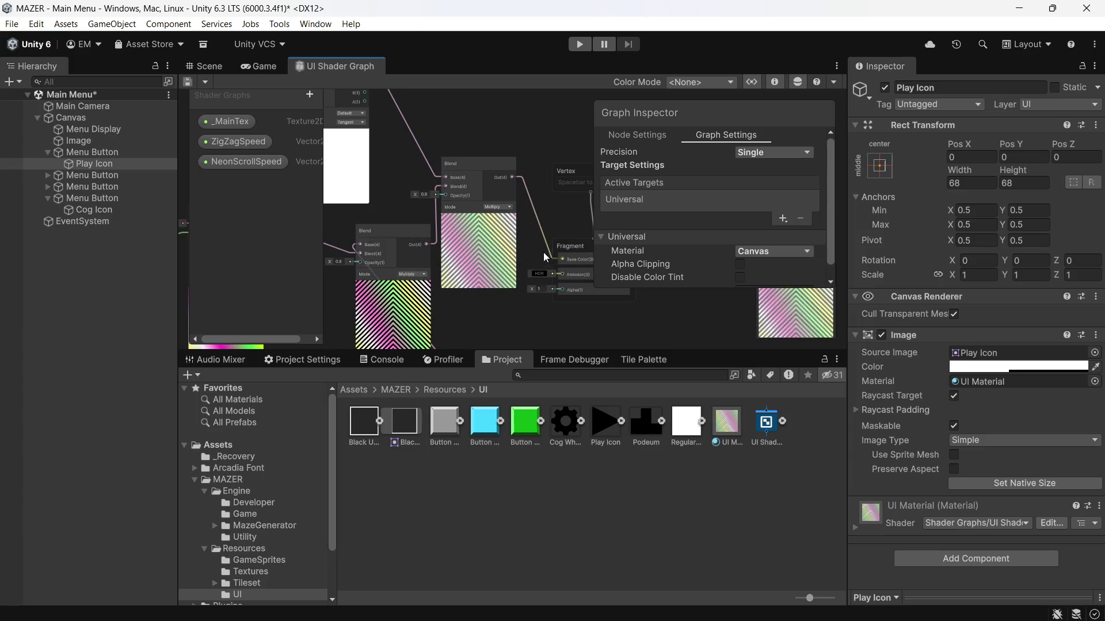
pyautogui.moveTo(526, 251)
pyautogui.mouseDown()
pyautogui.moveTo(517, 225)
pyautogui.moveTo(559, 313)
pyautogui.moveTo(543, 280)
pyautogui.mouseUp()
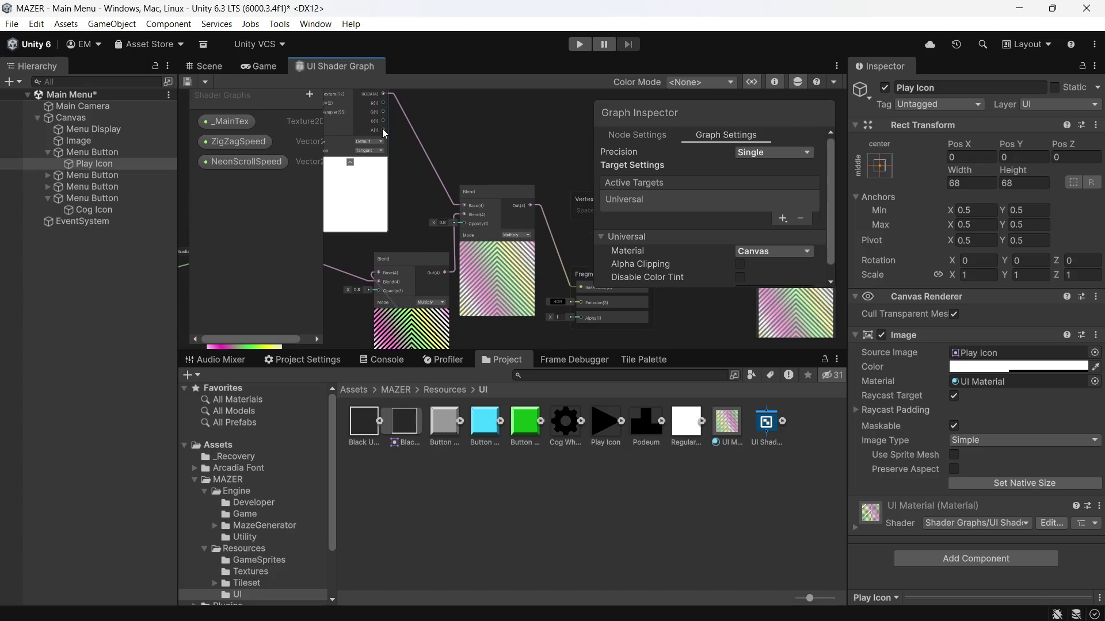
pyautogui.moveTo(383, 129)
pyautogui.mouseDown()
pyautogui.moveTo(494, 257)
pyautogui.moveTo(558, 303)
pyautogui.moveTo(567, 240)
pyautogui.moveTo(572, 250)
pyautogui.mouseUp()
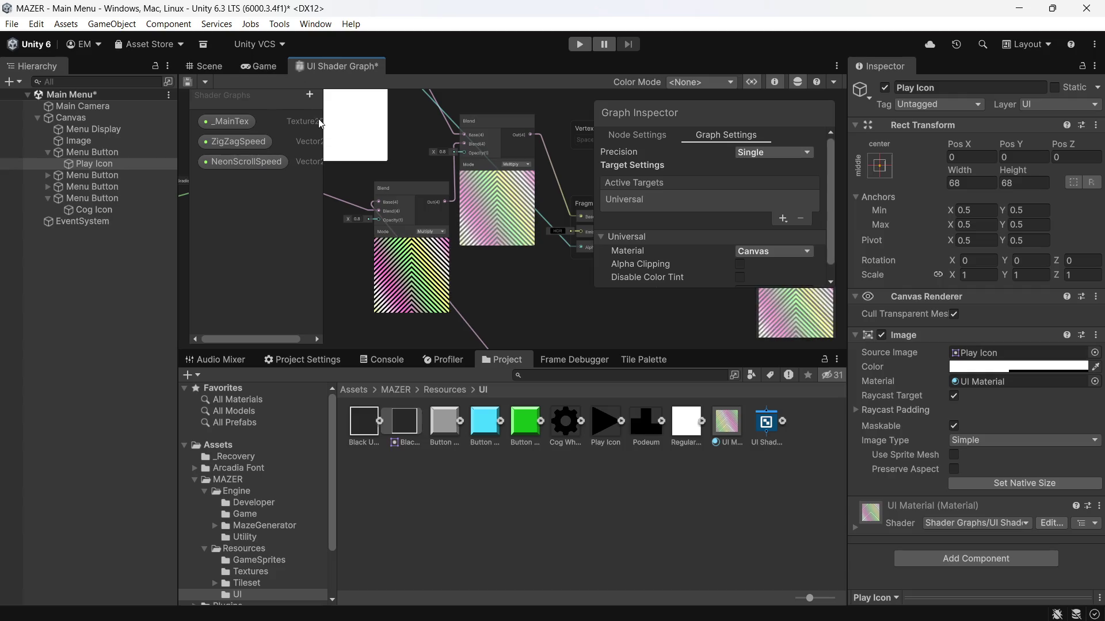
pyautogui.hotkey('ctrl', 's')
pyautogui.click(258, 73)
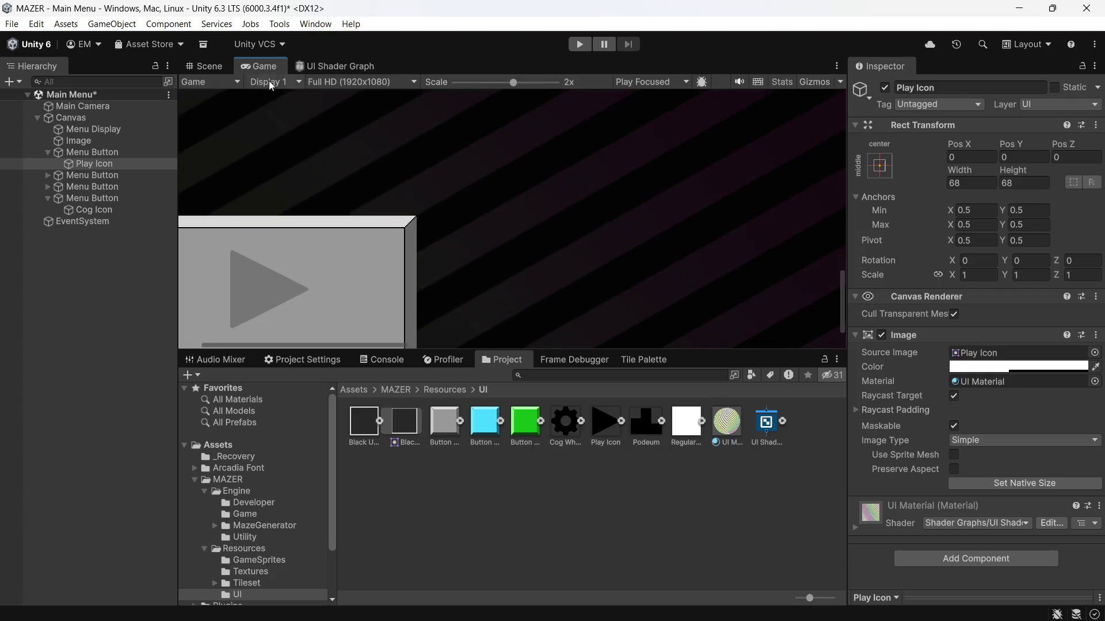
# Zoom the Game view out to 0.67x and show UI Material's ZigZagSpeed and NeonScrollSpeed values
pyautogui.scroll(-3, 229, 291)
pyautogui.click(80, 160)
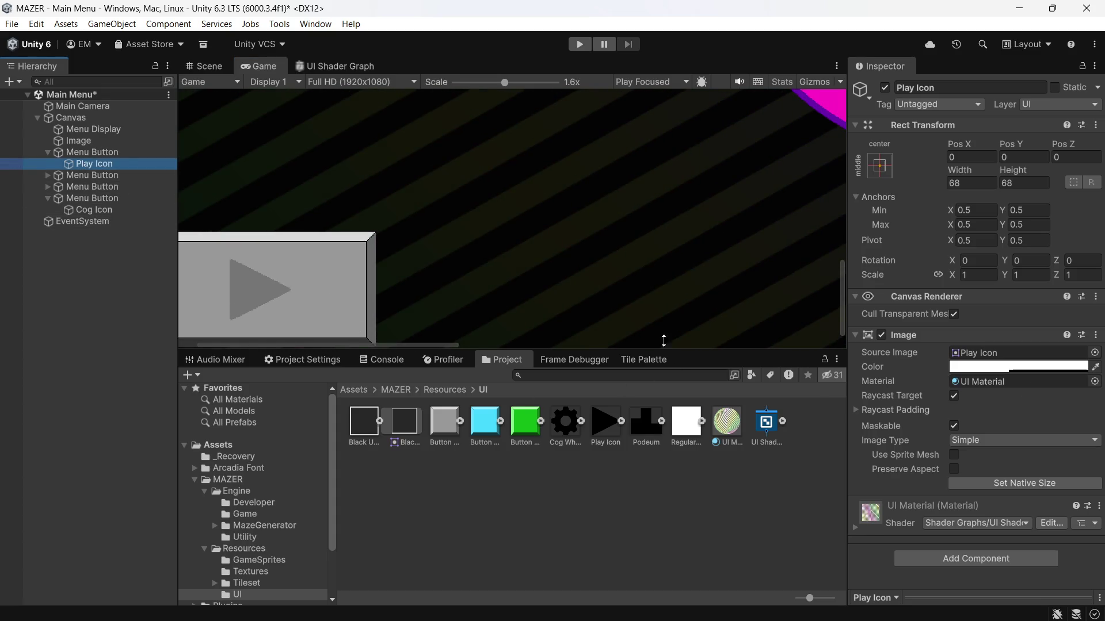
pyautogui.scroll(-5, 416, 285)
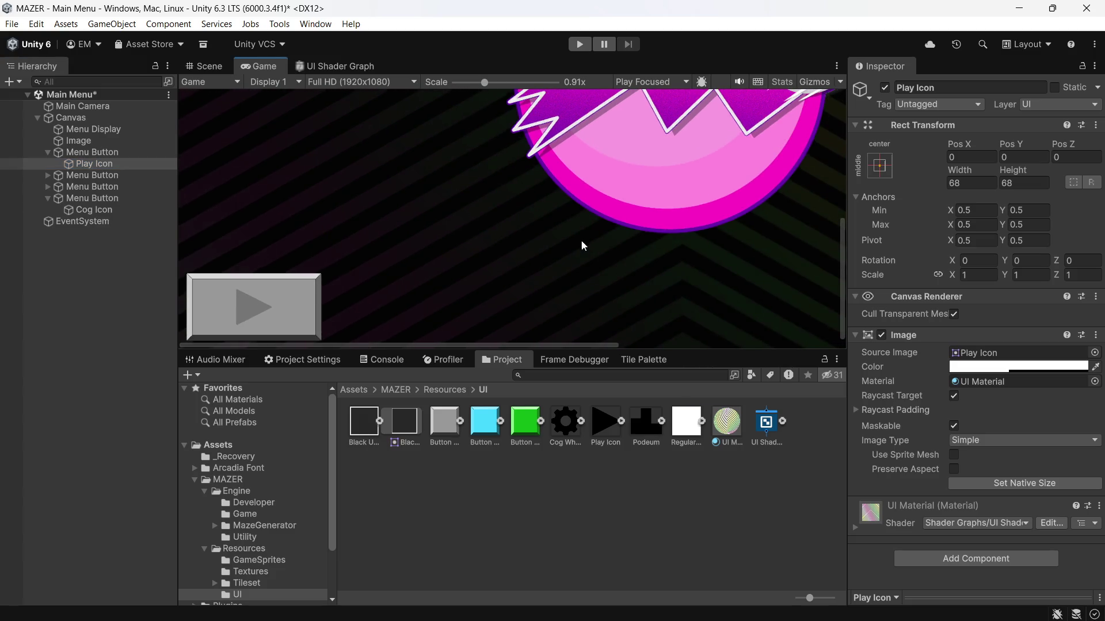
pyautogui.scroll(-3, 234, 300)
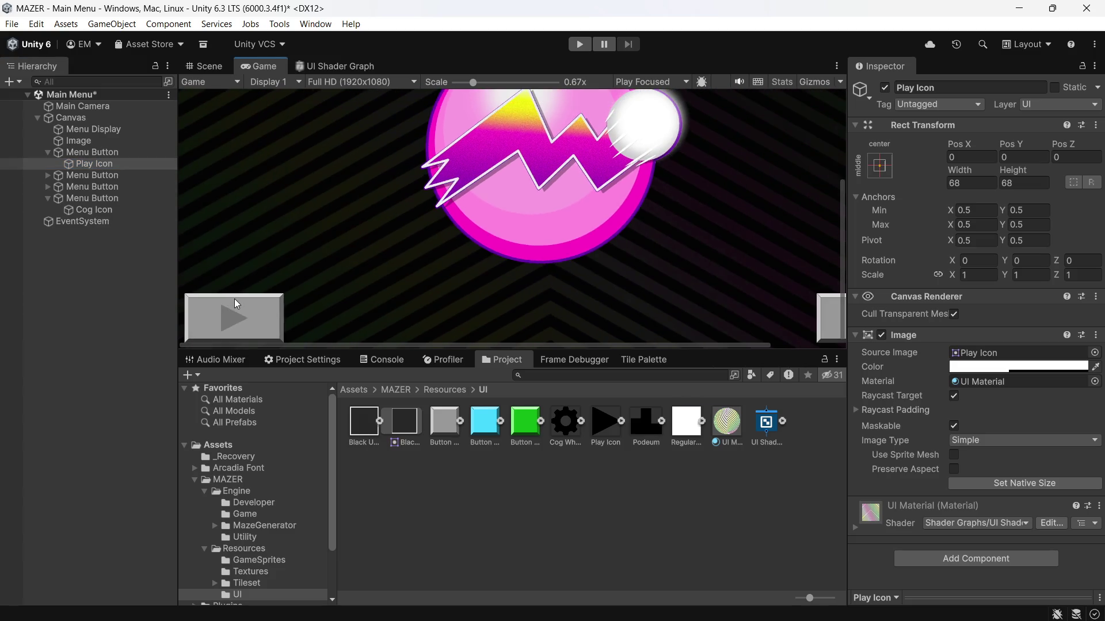
pyautogui.click(85, 164)
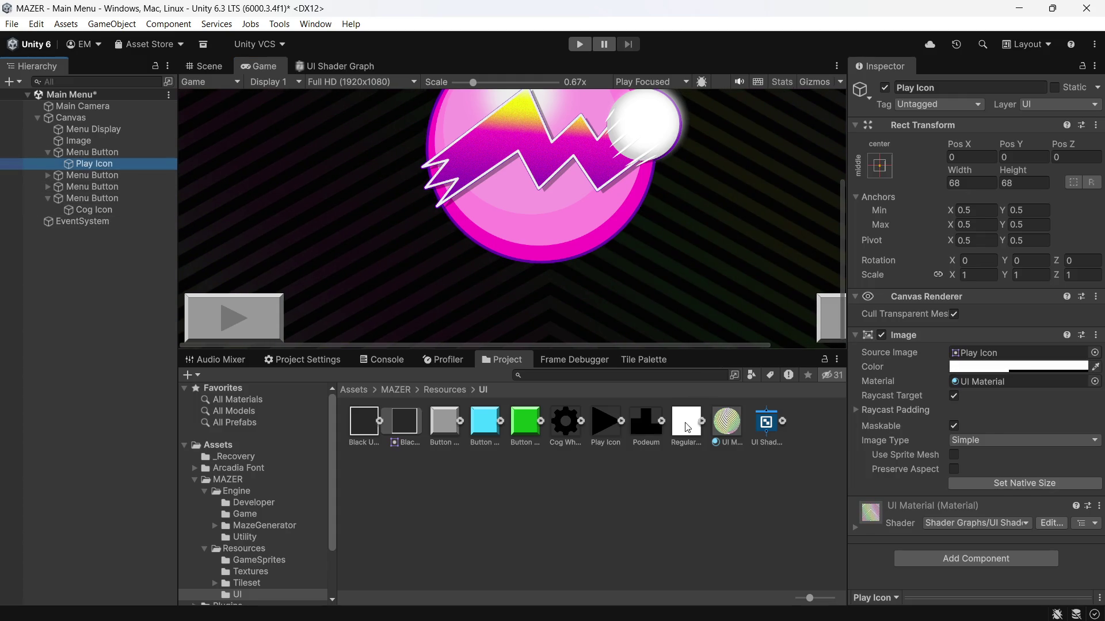
pyautogui.click(727, 423)
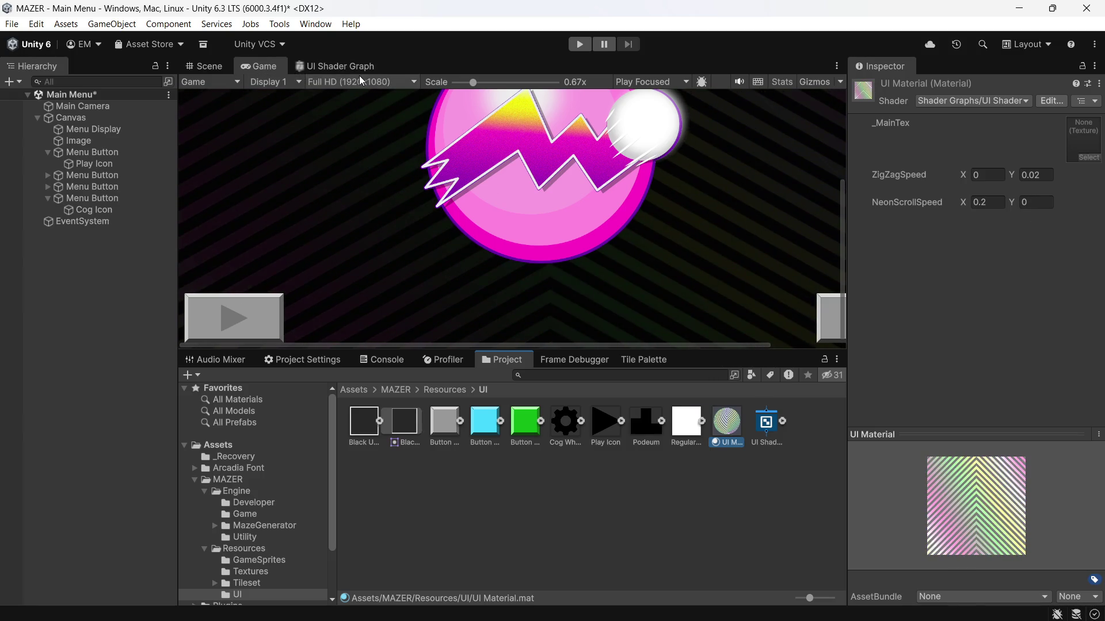
pyautogui.click(360, 81)
# Start Play mode and check the UI shader graph, UI Material and the Play Icon's unchanged material
pyautogui.click(576, 48)
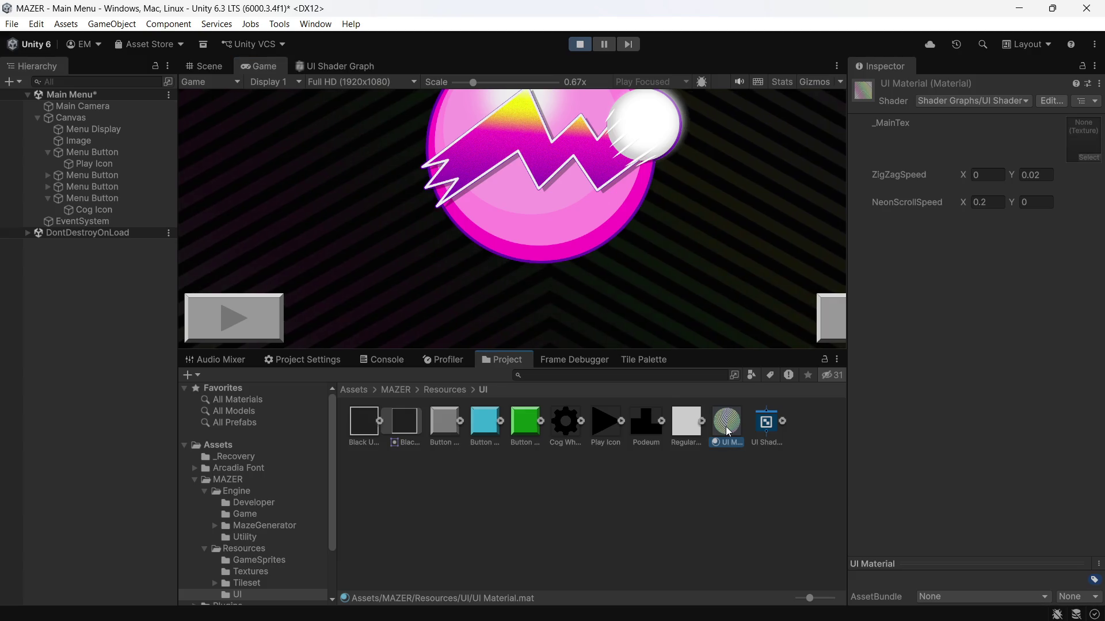
pyautogui.click(765, 432)
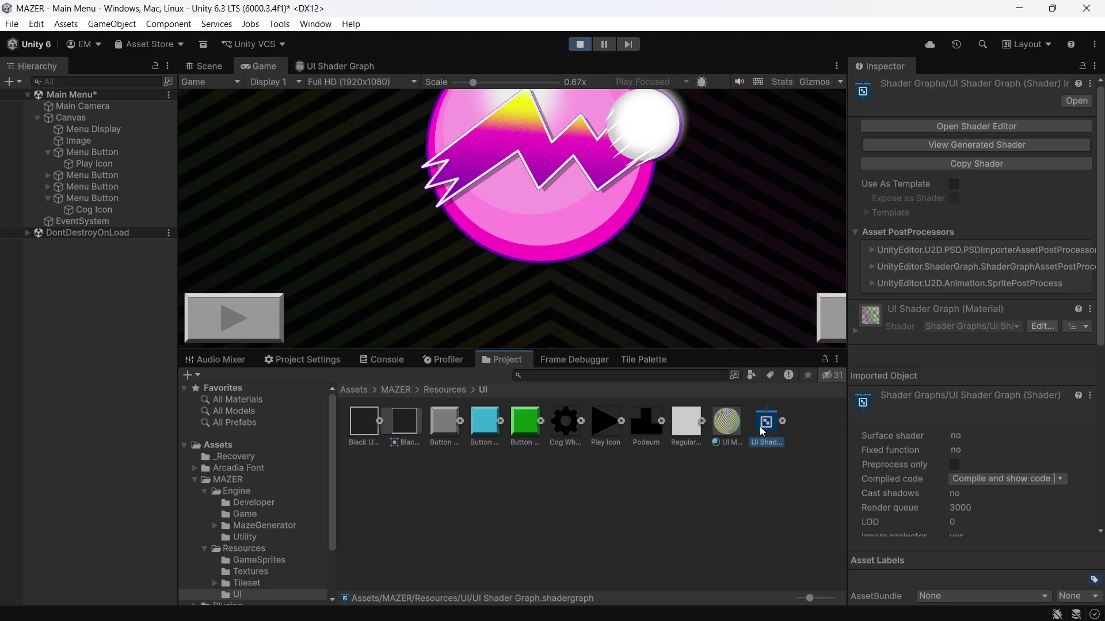
pyautogui.click(734, 431)
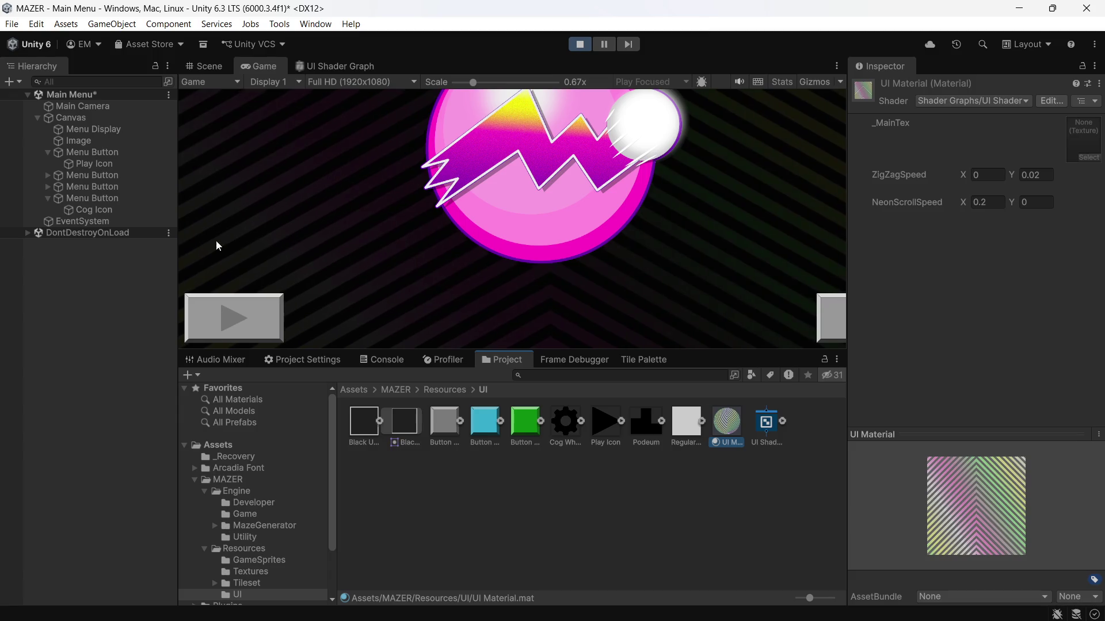
pyautogui.click(84, 166)
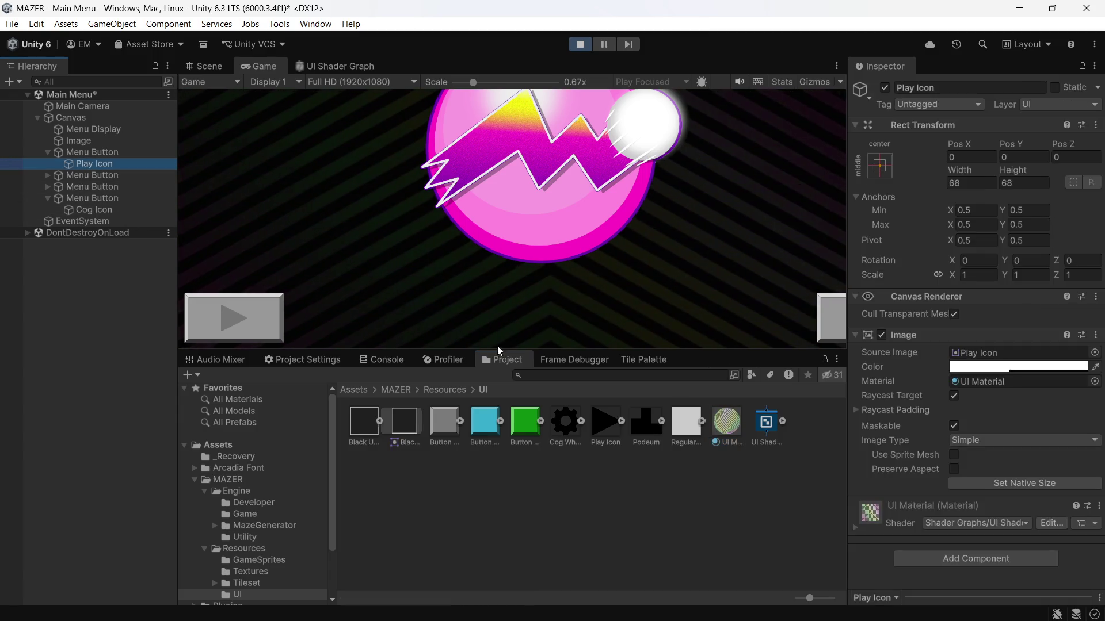
pyautogui.click(1094, 381)
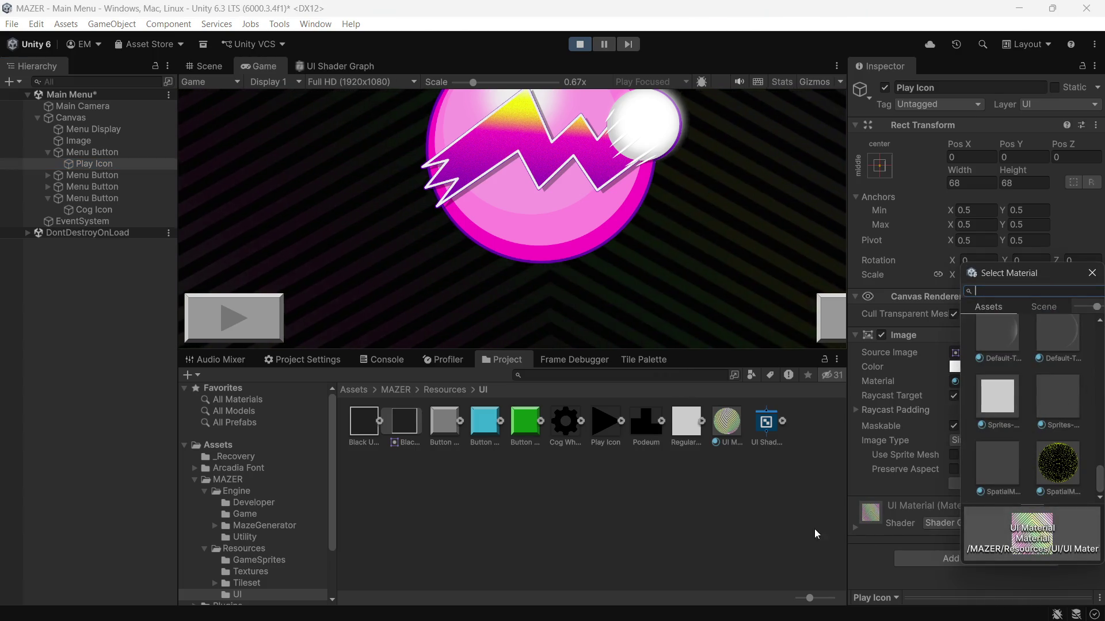
pyautogui.click(796, 526)
pyautogui.click(349, 66)
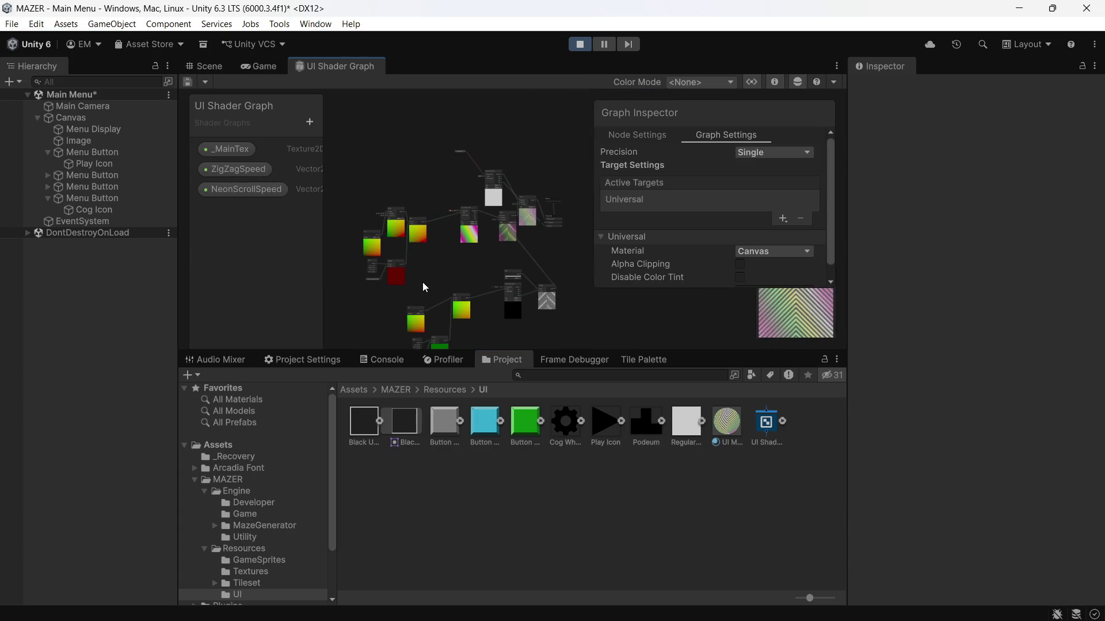
# Zoom and pan the shader graph to bring the Blend, Vertex and Fragment nodes into view
pyautogui.scroll(5, 432, 269)
pyautogui.scroll(3, 351, 336)
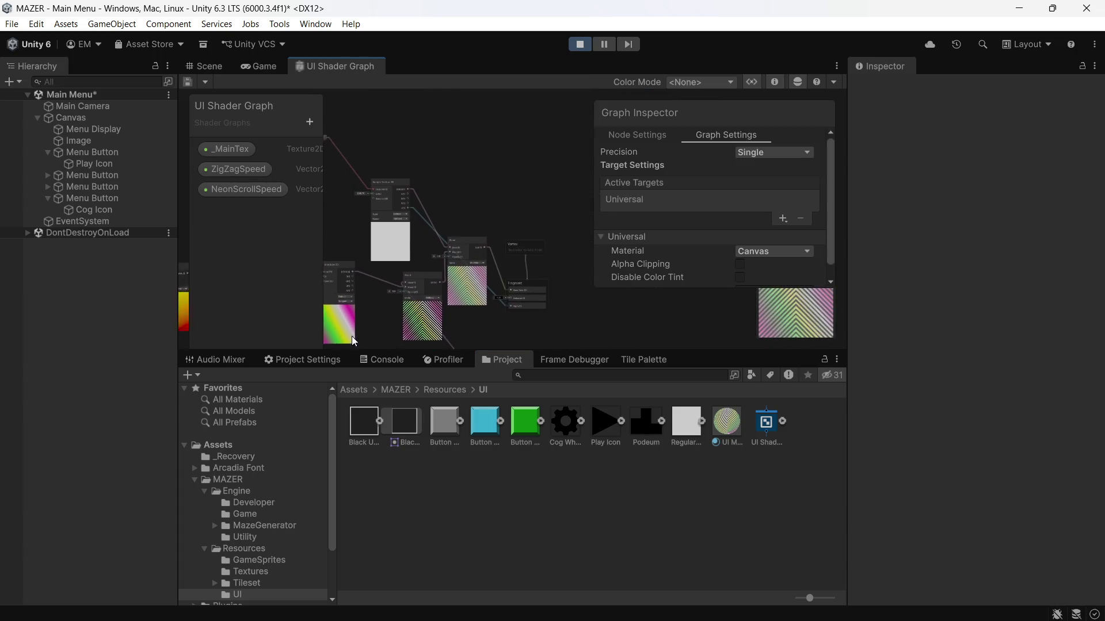
pyautogui.scroll(2, 391, 266)
pyautogui.scroll(-2, 387, 233)
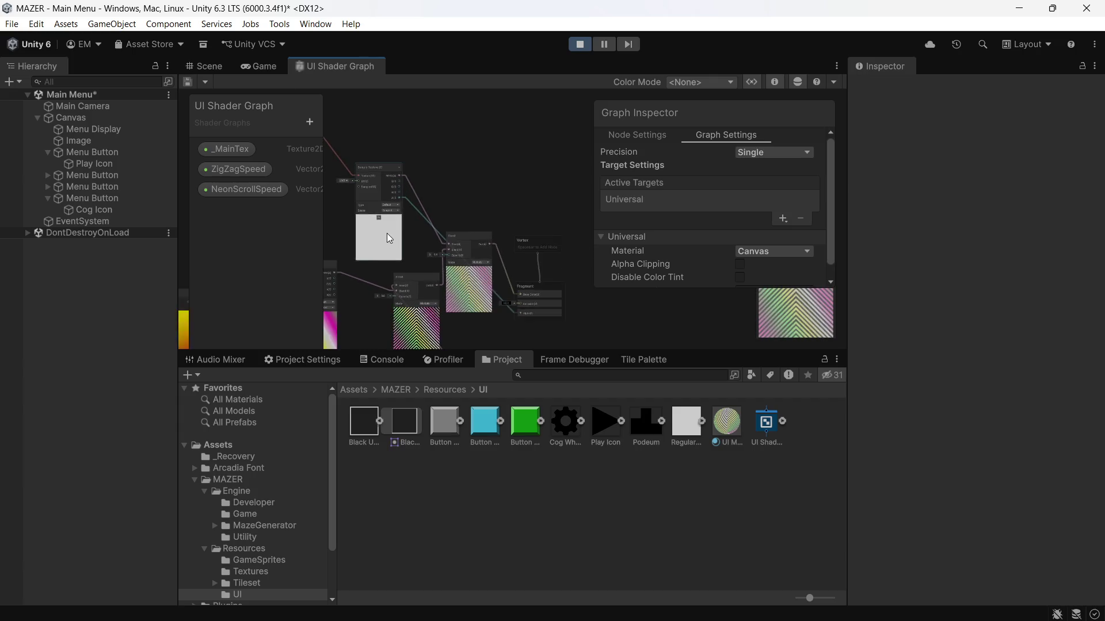
pyautogui.scroll(2, 419, 223)
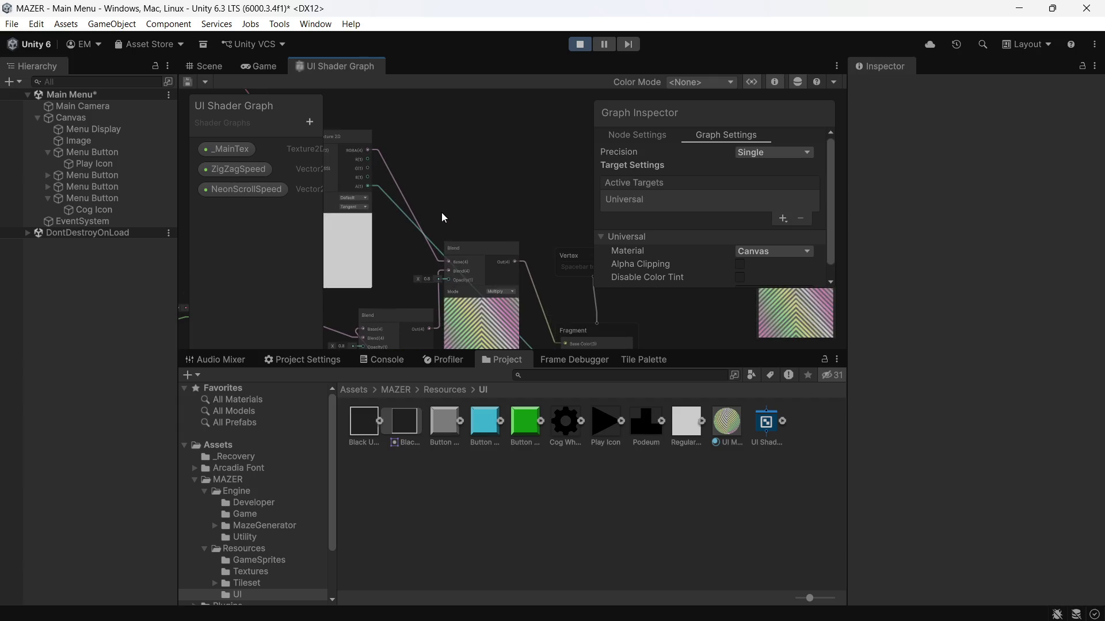
pyautogui.scroll(3, 440, 182)
pyautogui.moveTo(440, 182); pyautogui.dragTo(479, 87)
pyautogui.moveTo(463, 195); pyautogui.dragTo(368, 172)
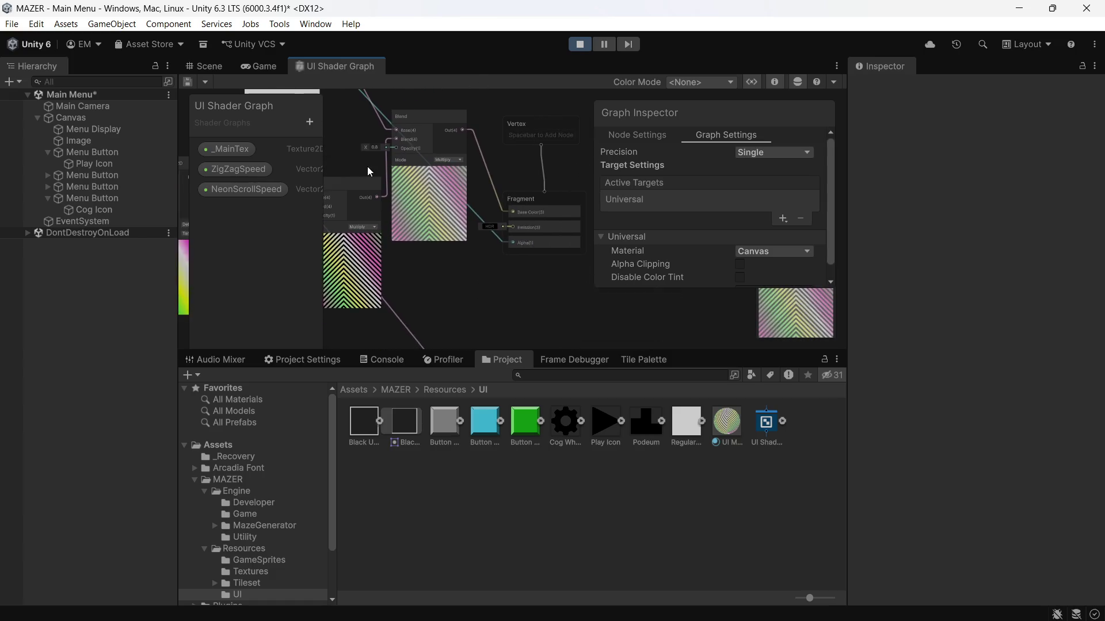
# Delete the edge into the Fragment's Alpha input and save the shader graph
pyautogui.click(487, 231)
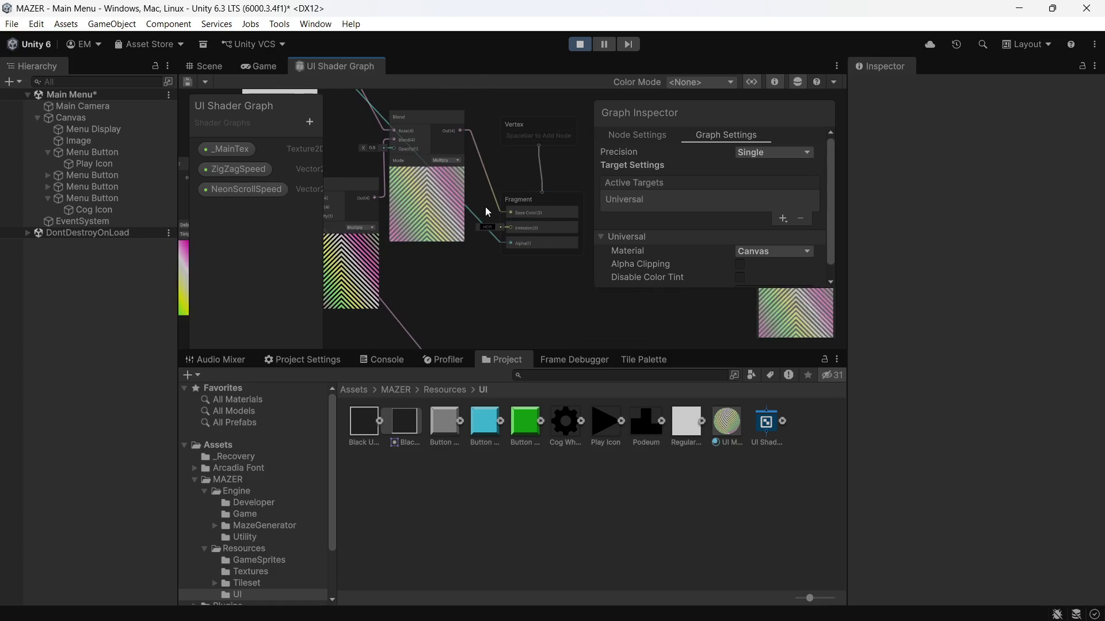
pyautogui.press('Delete')
pyautogui.press('space')
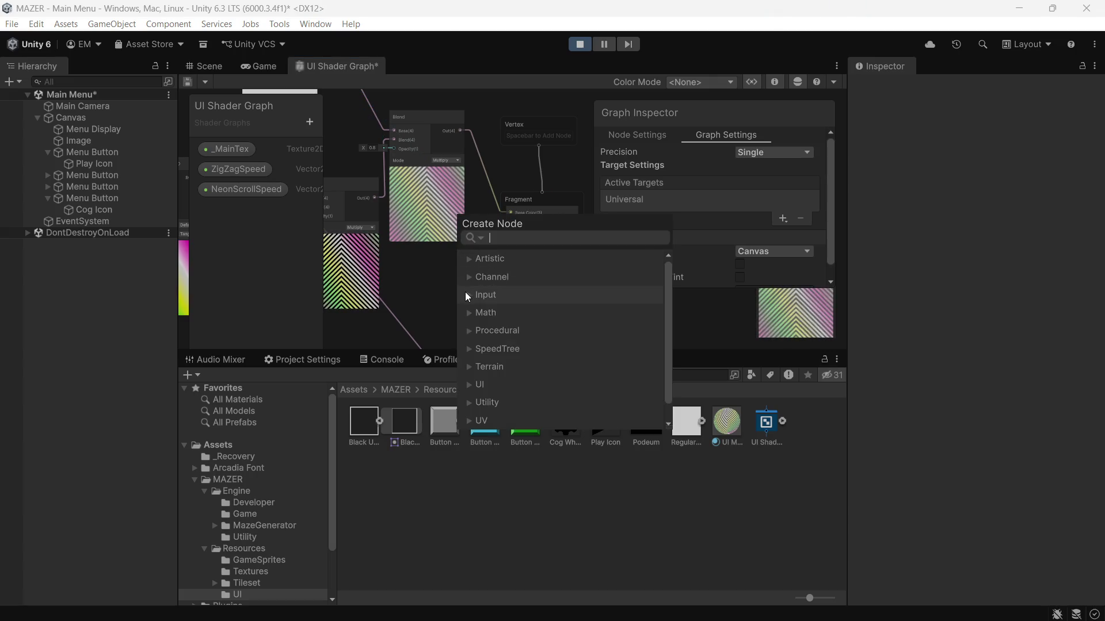
pyautogui.hotkey('ctrl', 's')
pyautogui.press('Escape')
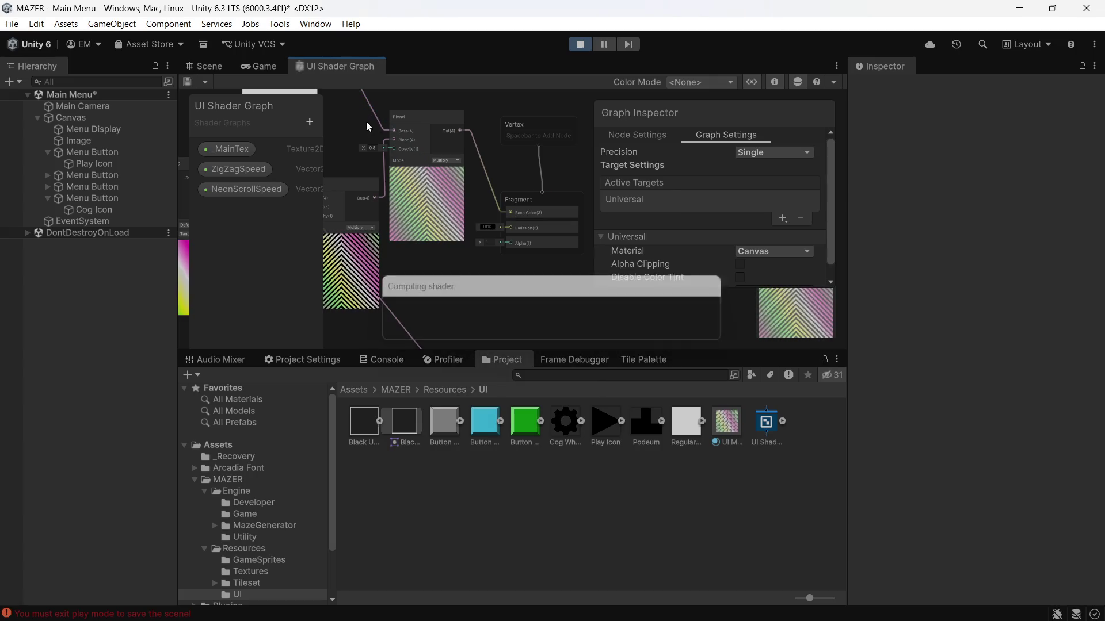
pyautogui.click(257, 65)
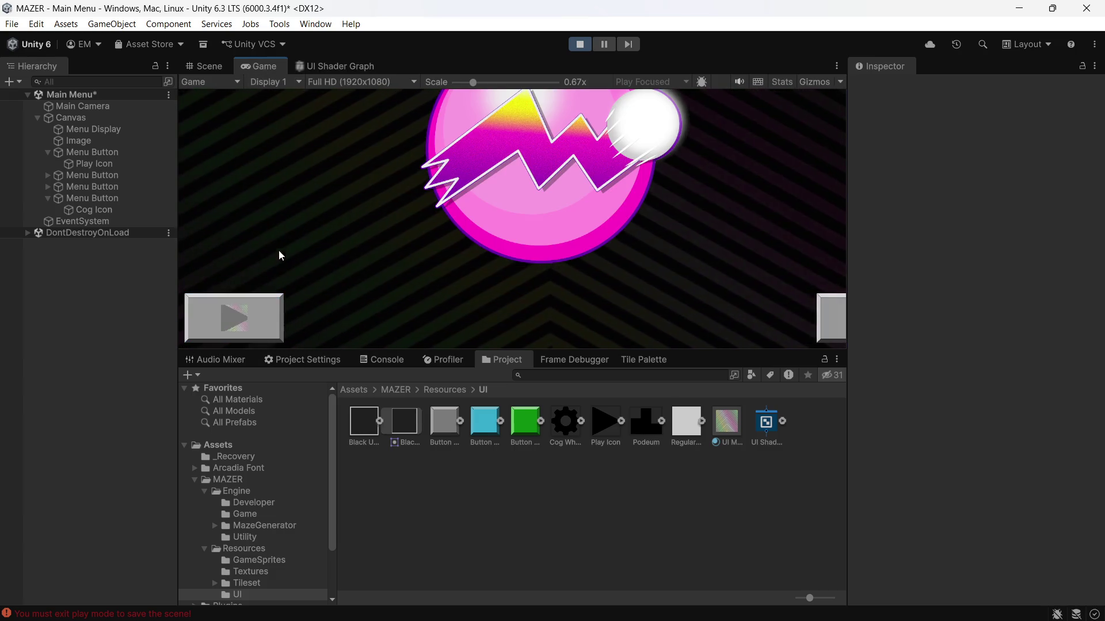
# Exit play mode and assign UI Material to the Play Icon image
pyautogui.click(581, 47)
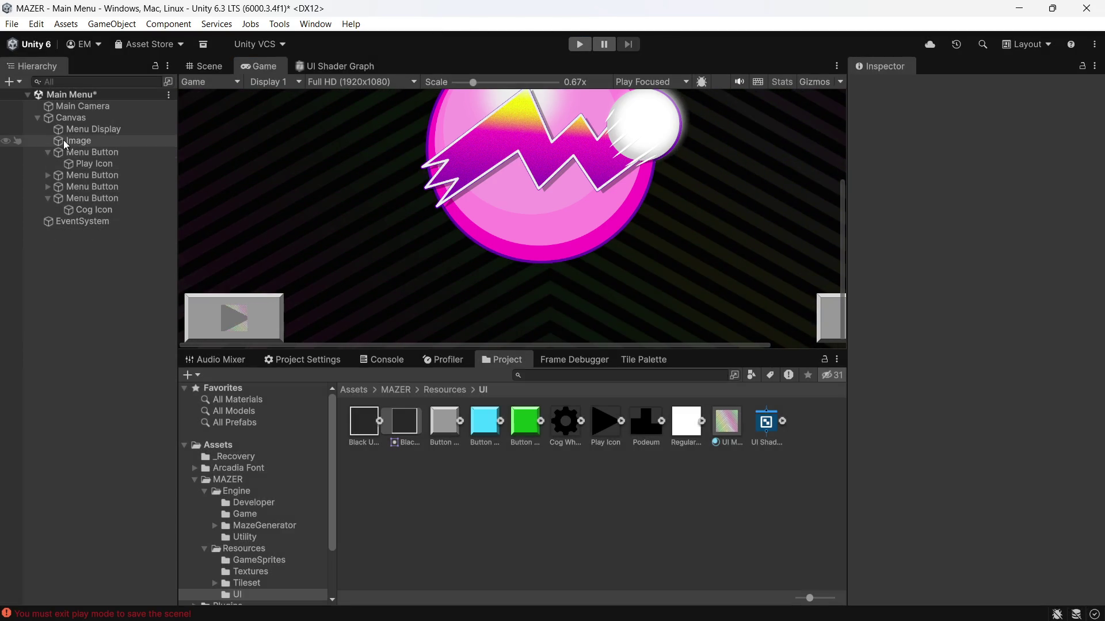
pyautogui.click(87, 164)
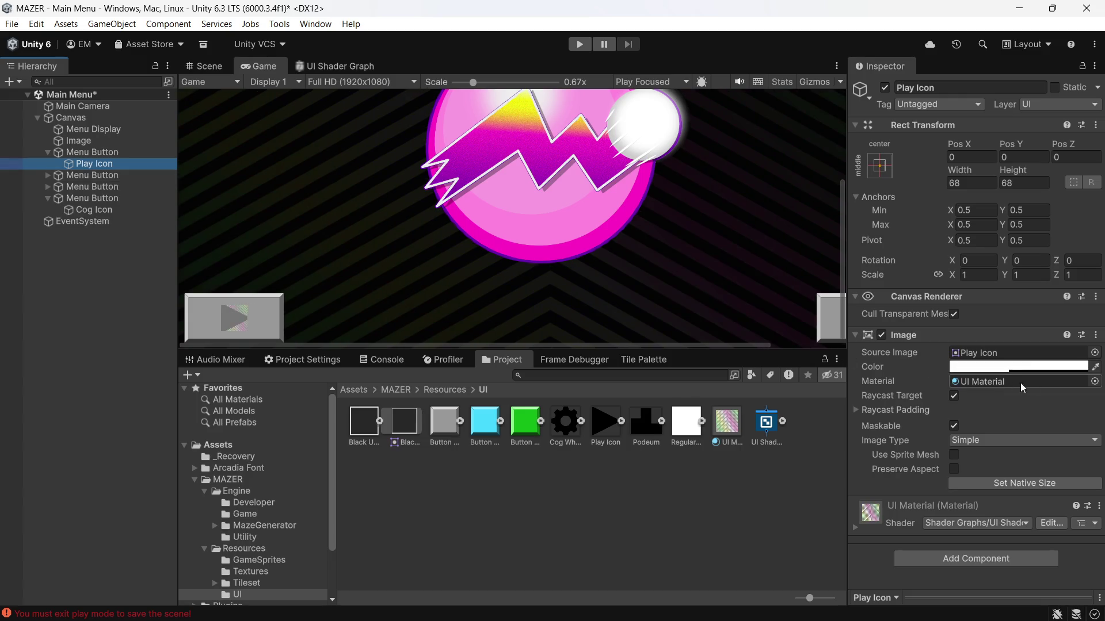
pyautogui.click(1095, 382)
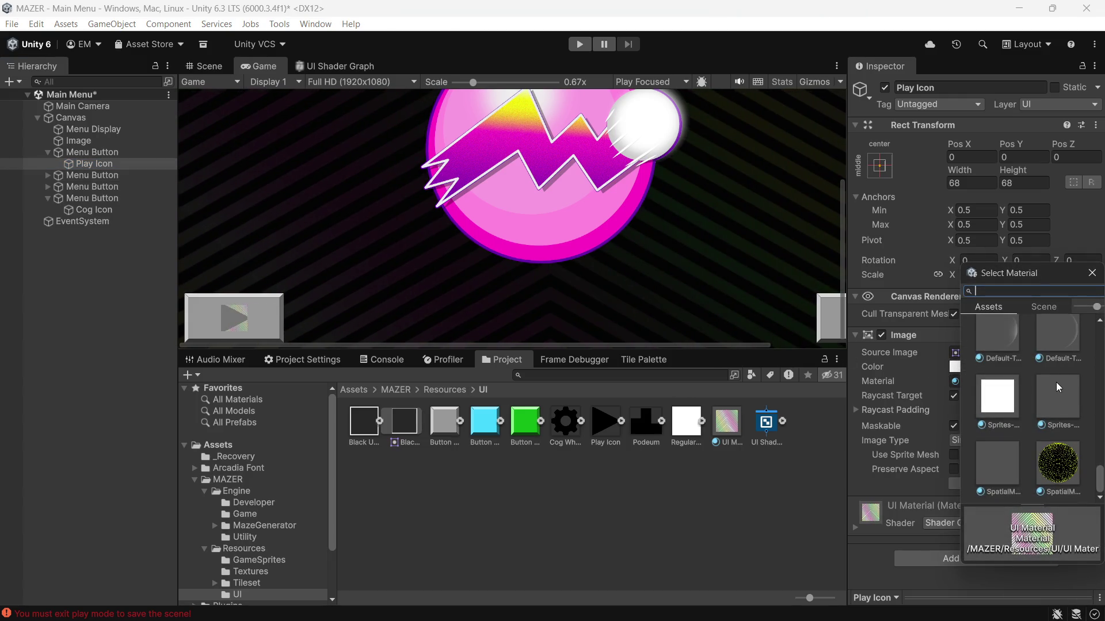
pyautogui.scroll(2, 1059, 430)
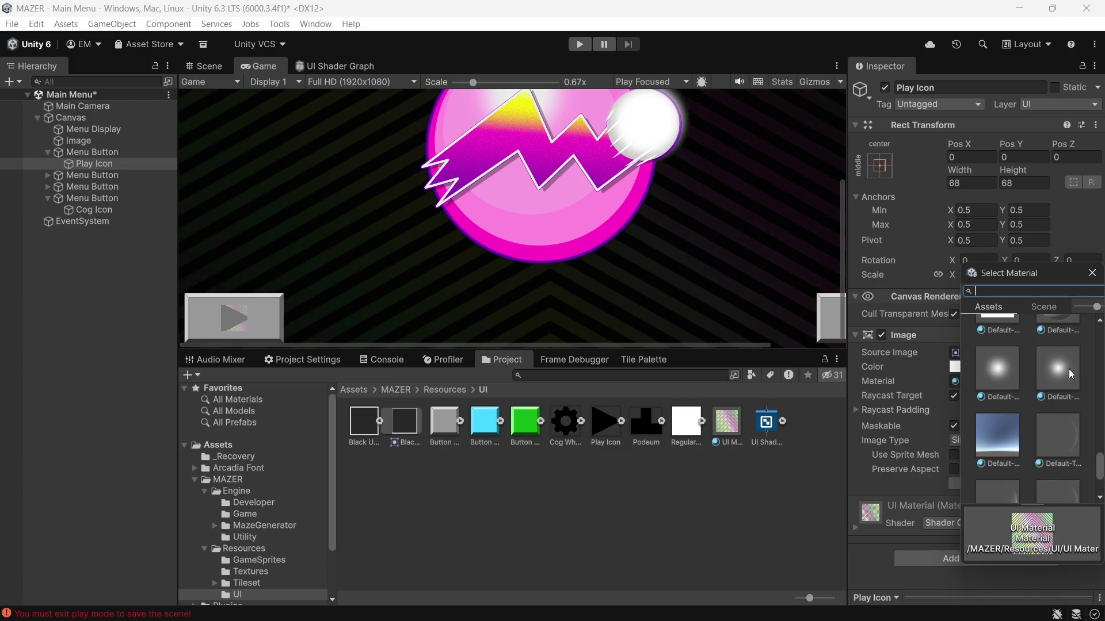
pyautogui.scroll(3, 1053, 380)
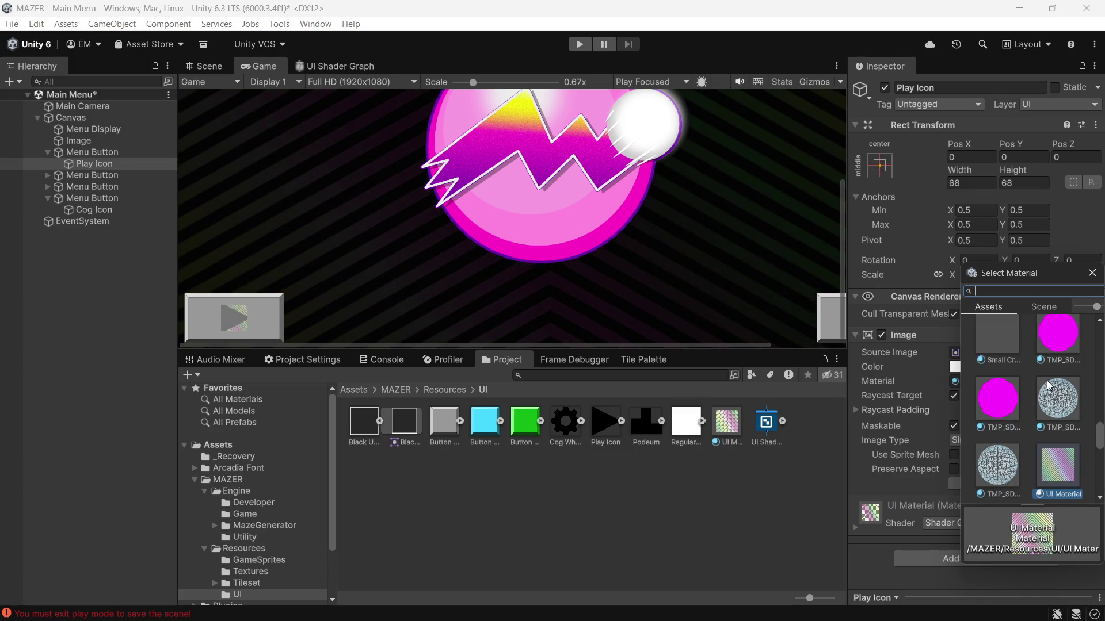
pyautogui.doubleClick(1057, 466)
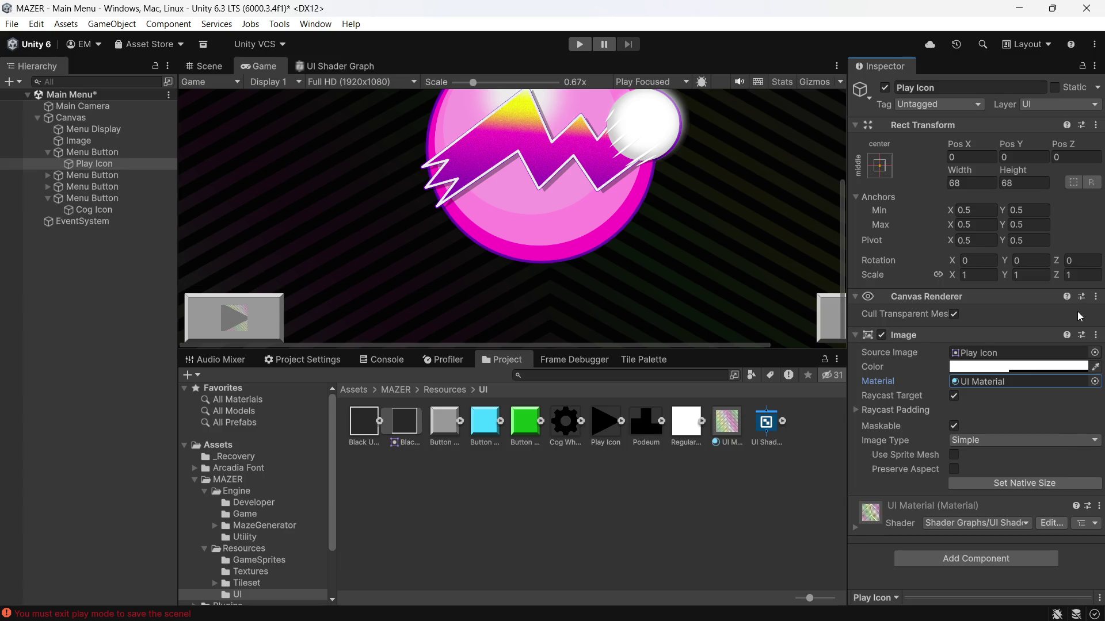
# Set the Play Icon image's material back to None
pyautogui.click(1095, 381)
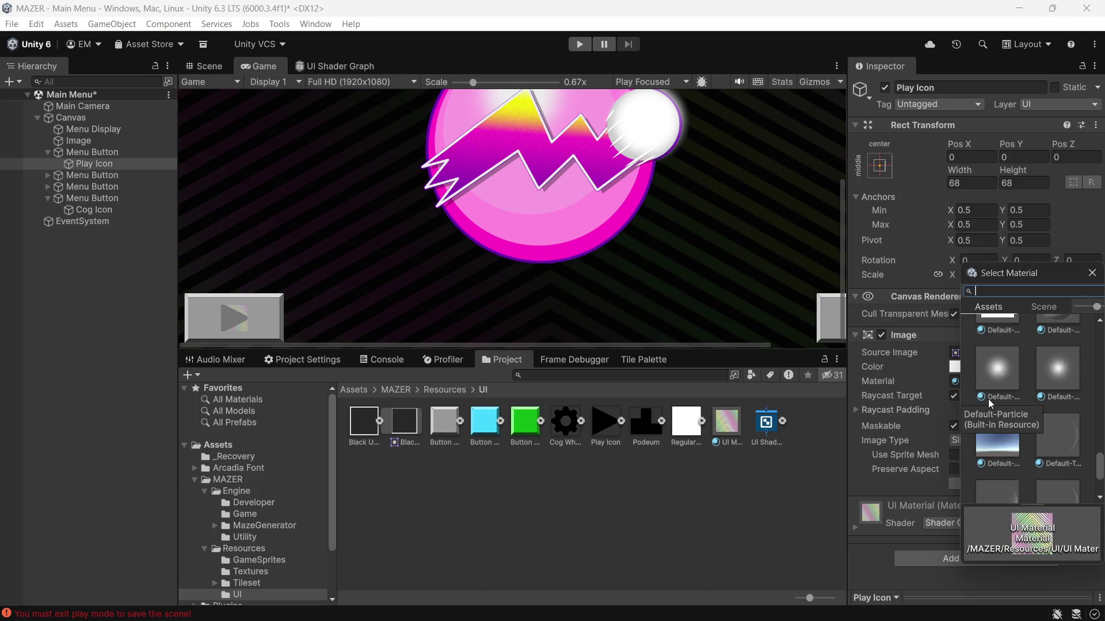
pyautogui.scroll(5, 990, 403)
pyautogui.scroll(5, 984, 370)
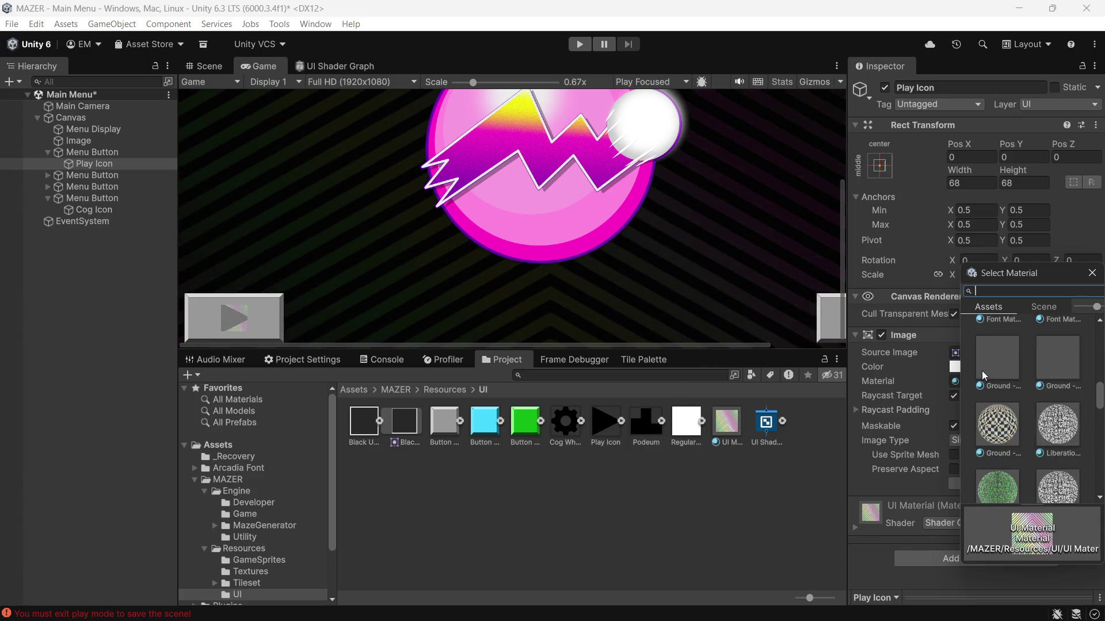
pyautogui.doubleClick(991, 357)
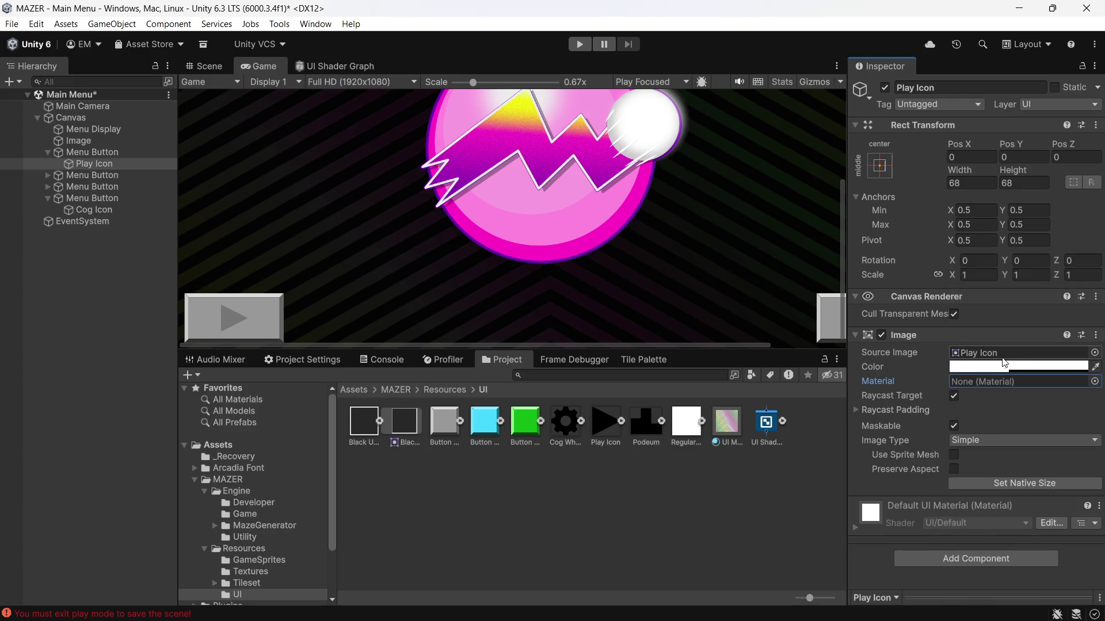
pyautogui.click(81, 152)
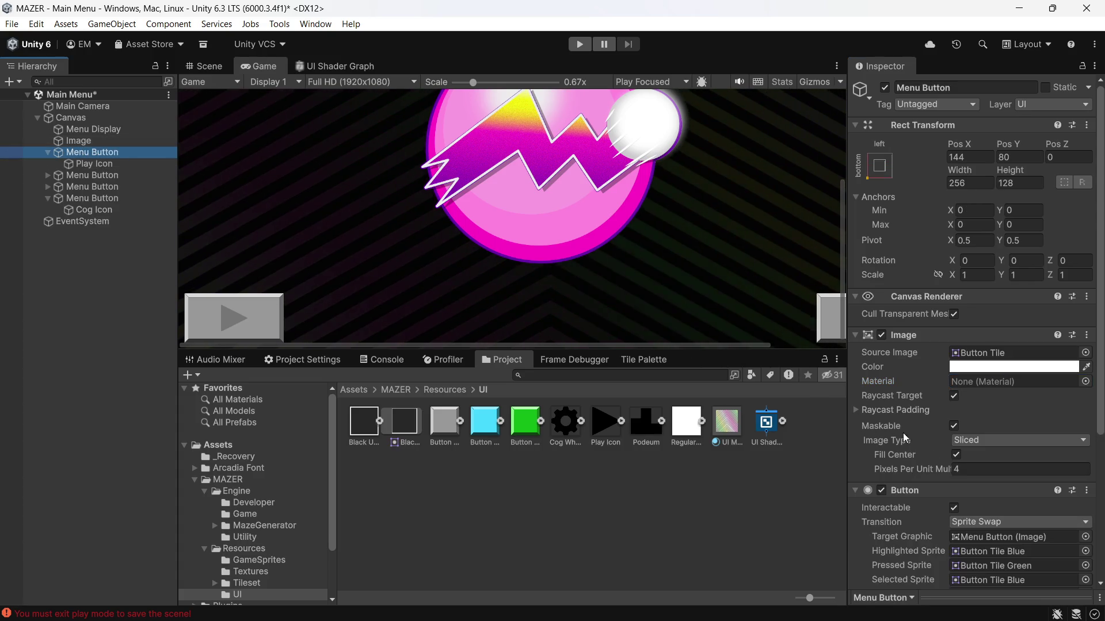
# Apply UI Material to the first Menu Button's image, undo it, and lower Game view scale to 0.42x
pyautogui.click(1084, 382)
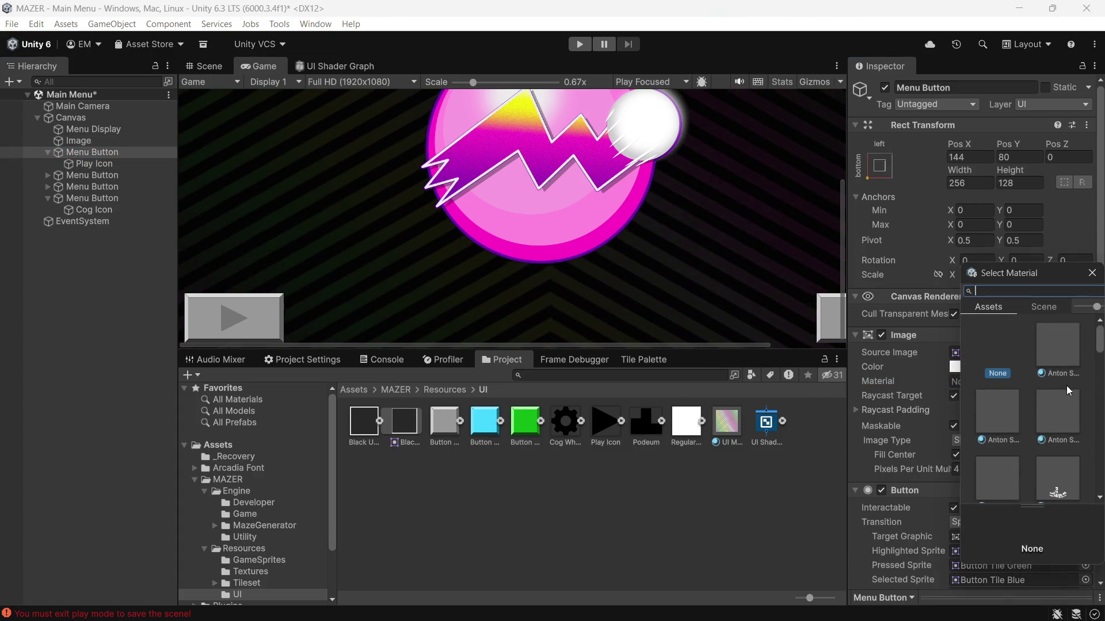
pyautogui.scroll(-2, 1058, 385)
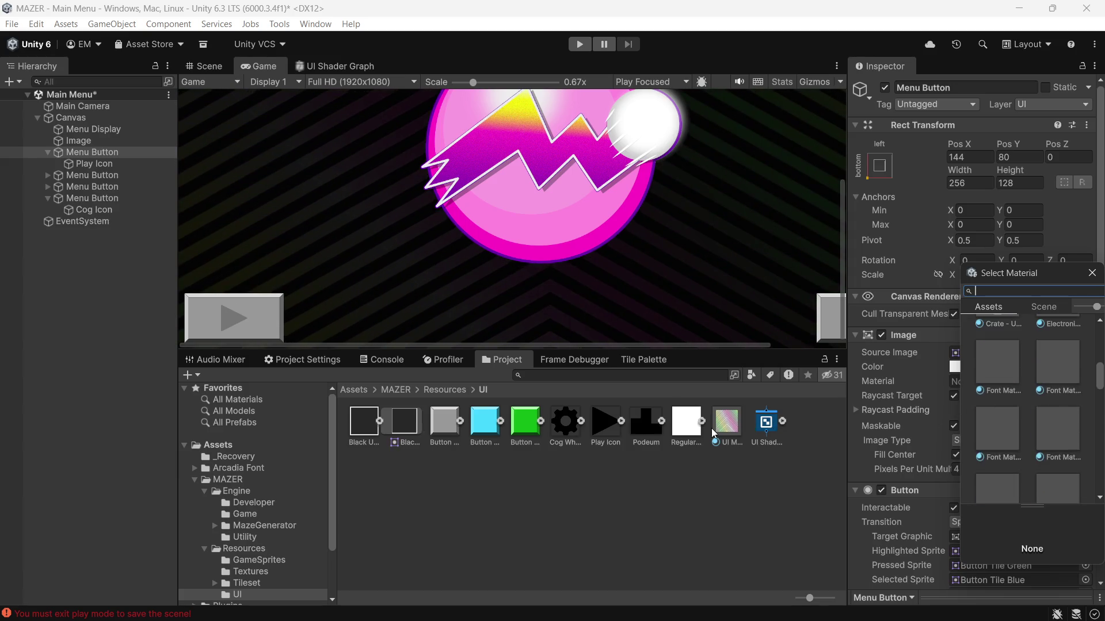
pyautogui.click(726, 426)
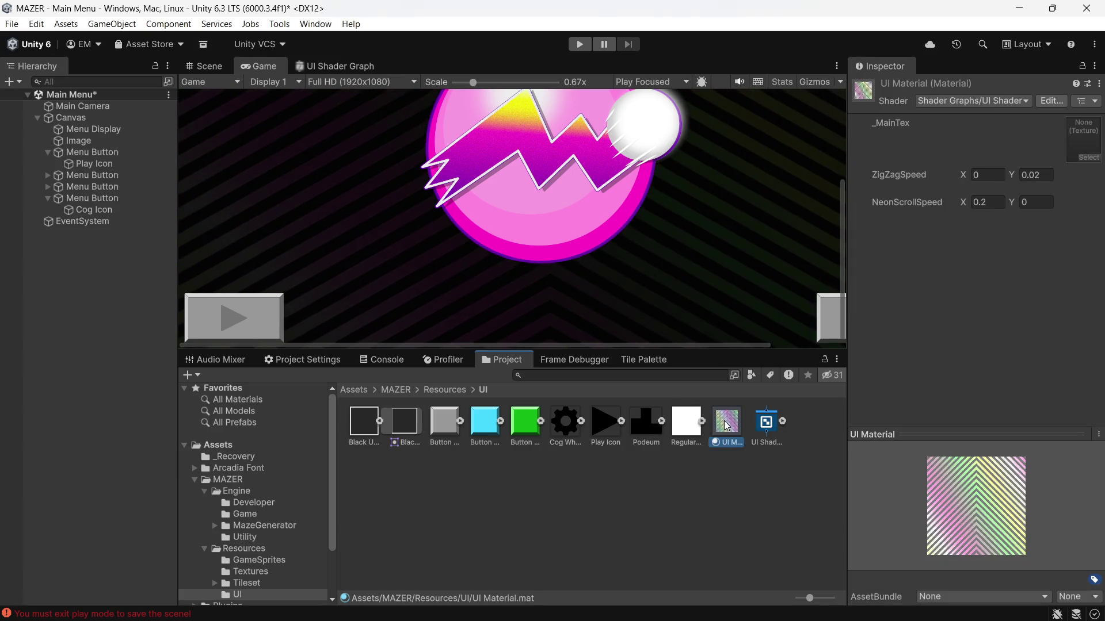
pyautogui.click(95, 154)
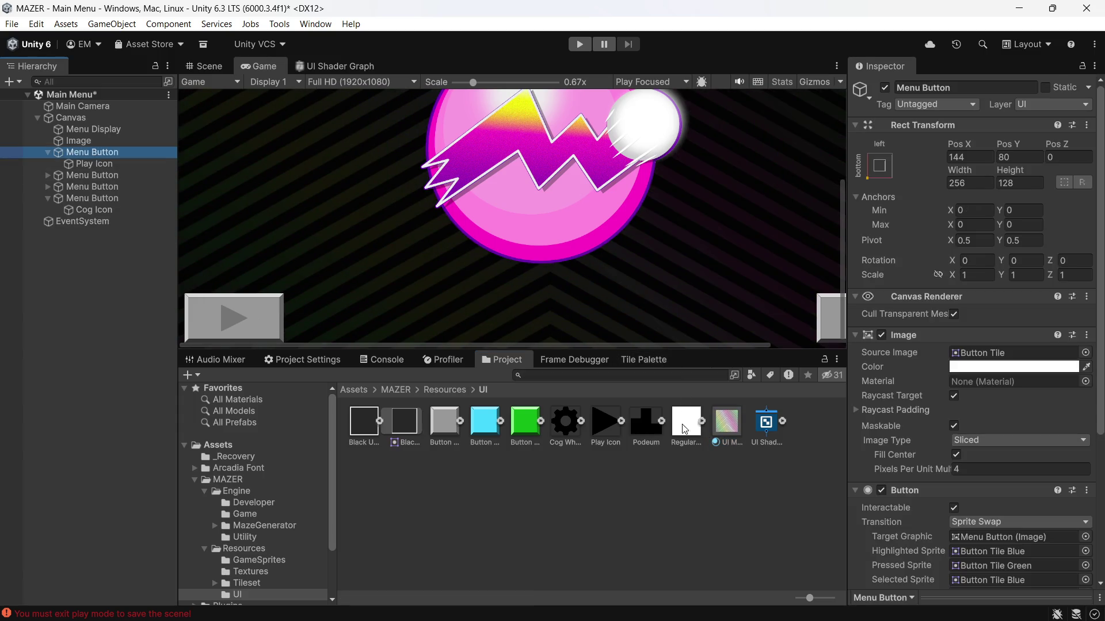
pyautogui.moveTo(735, 426); pyautogui.dragTo(1048, 385)
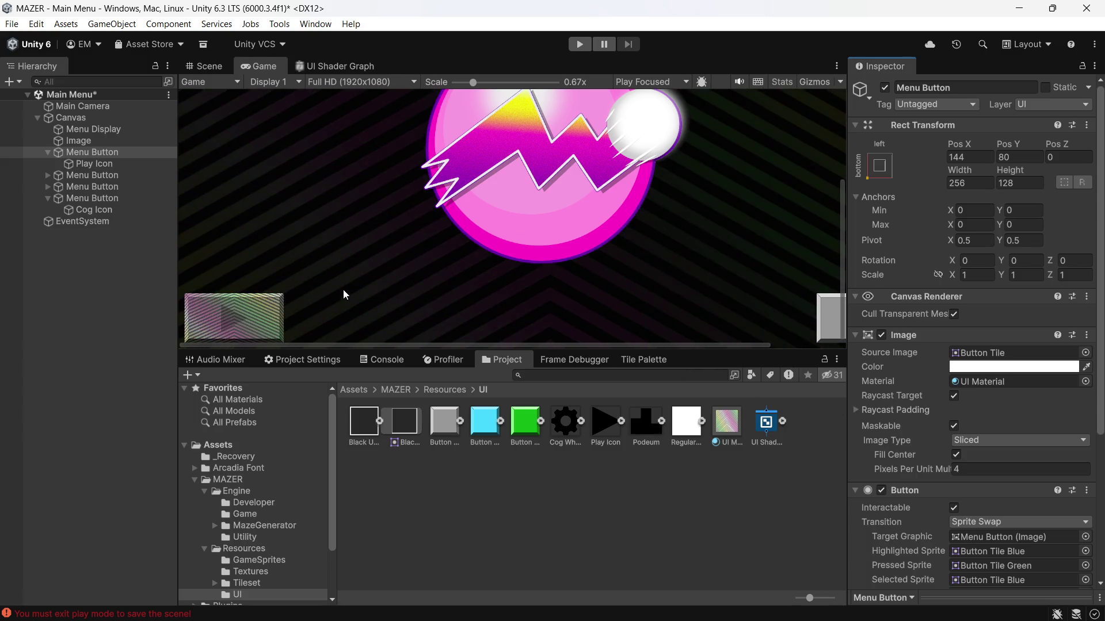
pyautogui.hotkey('ctrl', 'z')
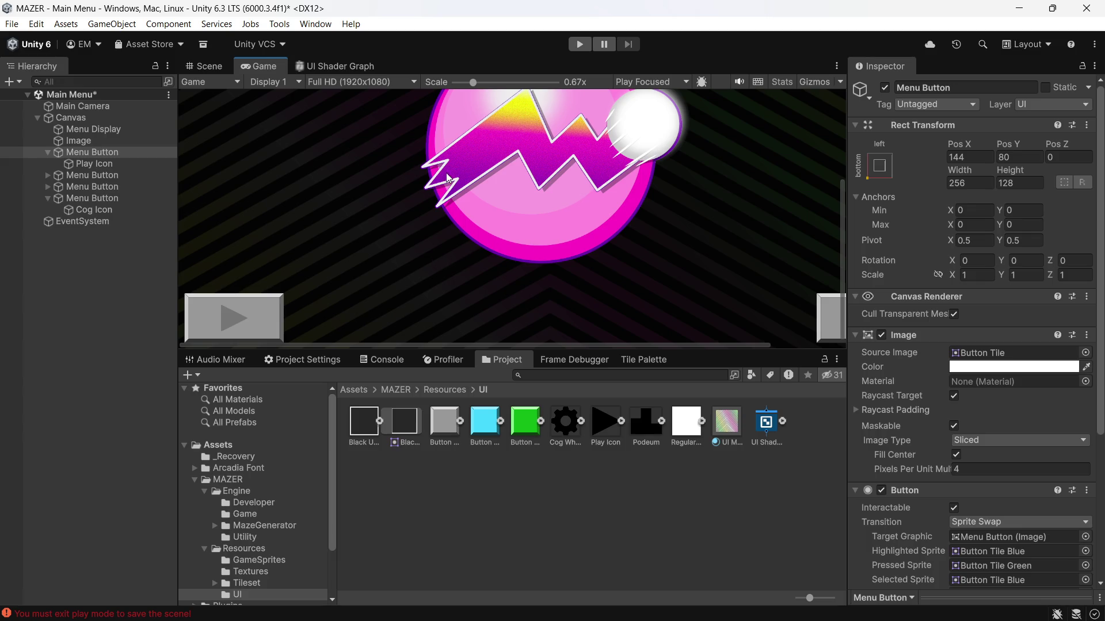
pyautogui.moveTo(472, 82); pyautogui.dragTo(454, 81)
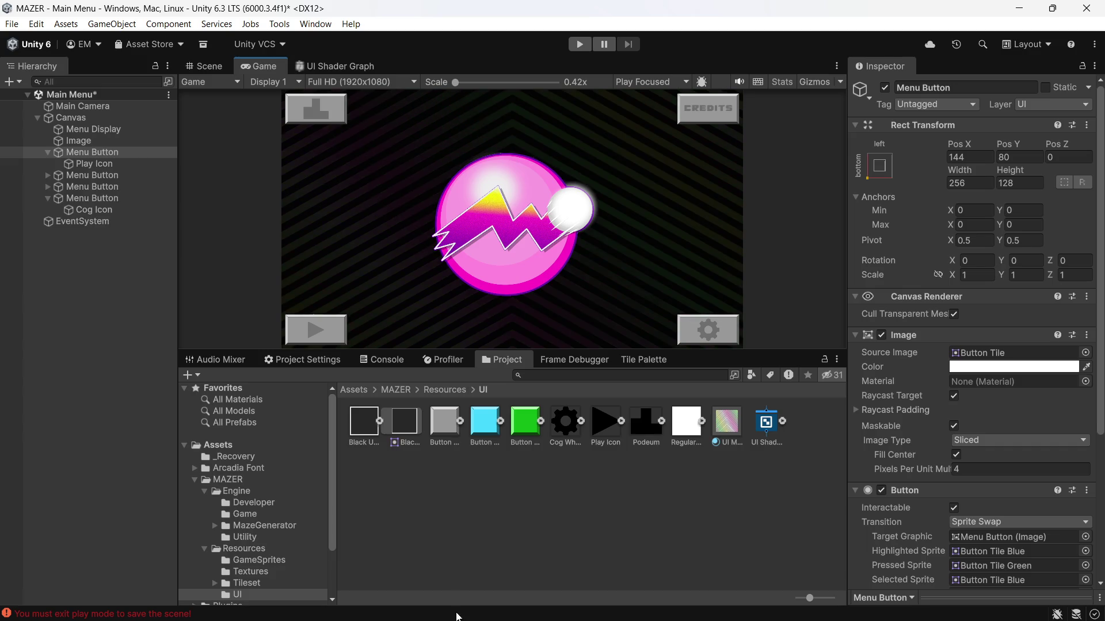
# Collapse the first and fourth Menu Buttons in the Hierarchy, then save the scene
pyautogui.moveTo(461, 620)
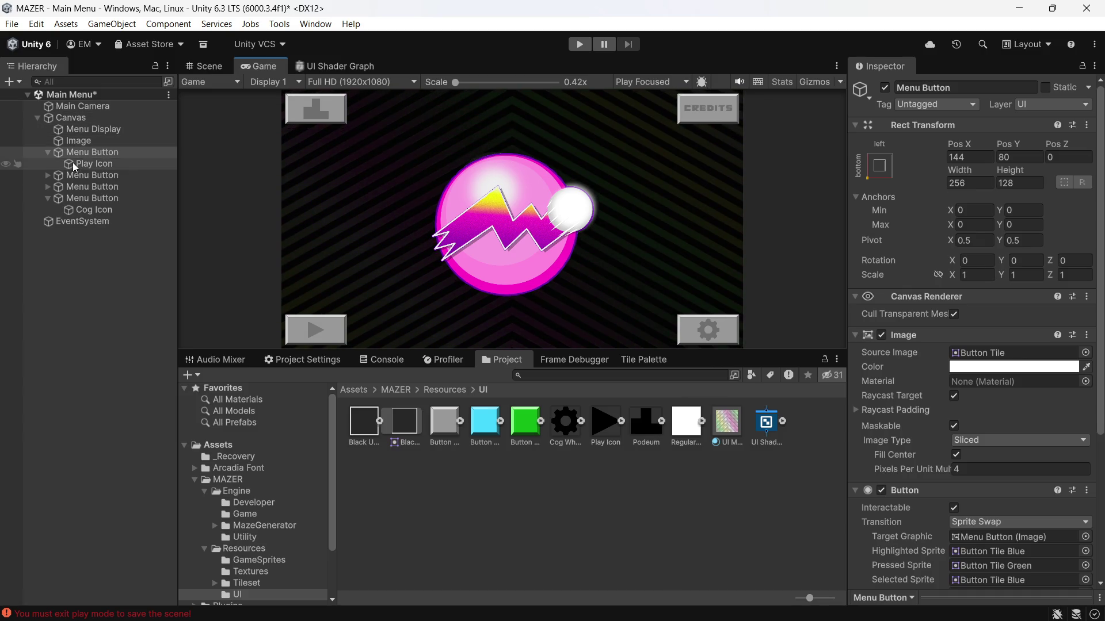
pyautogui.click(92, 151)
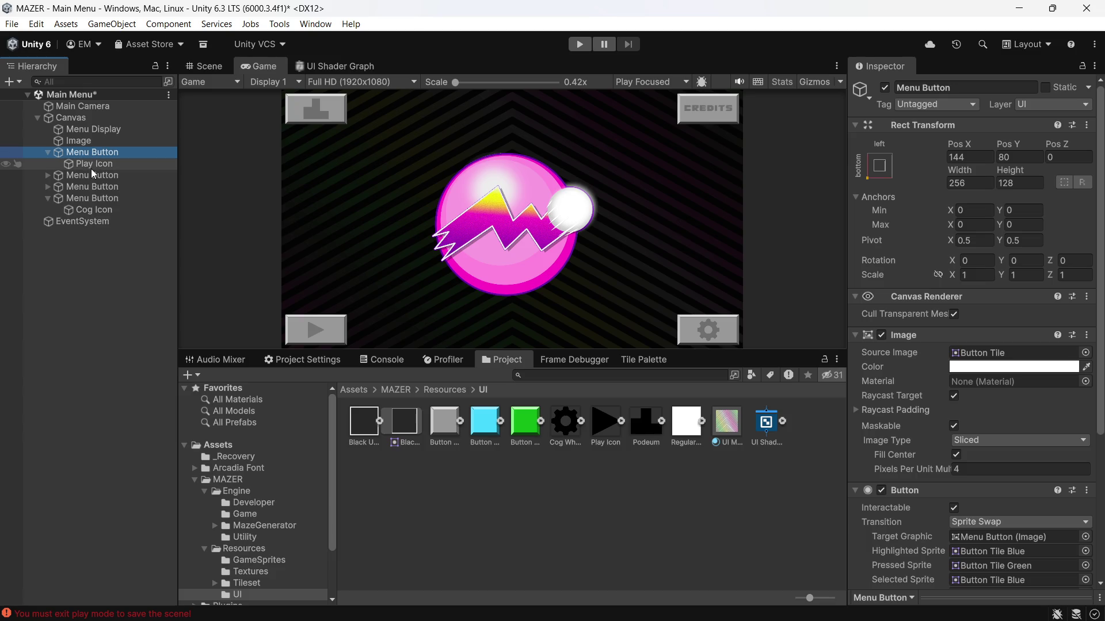
pyautogui.click(49, 153)
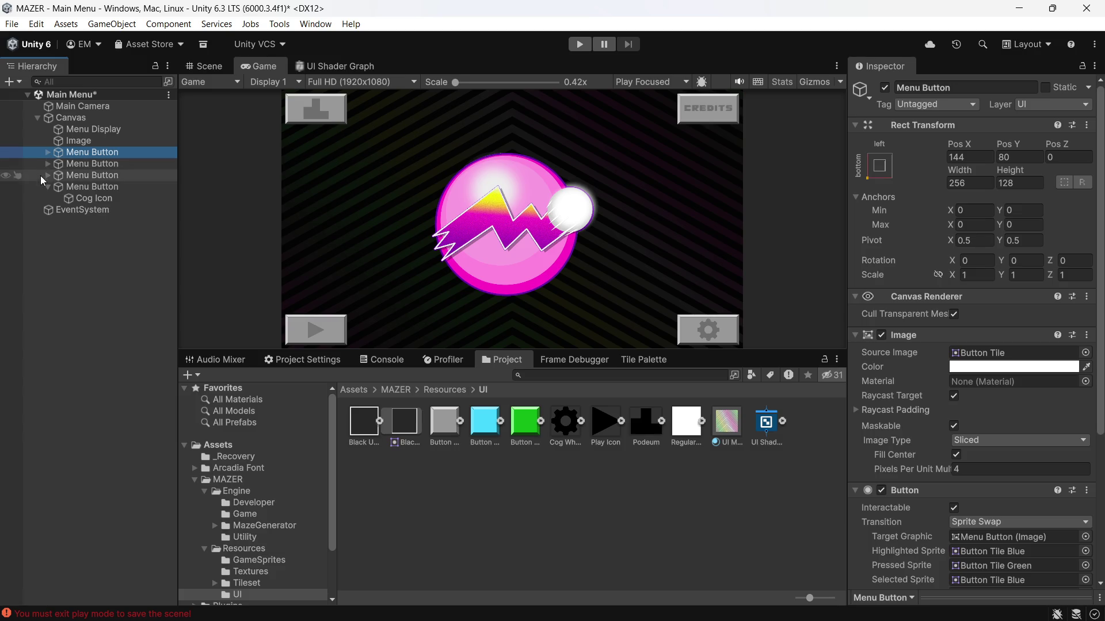
pyautogui.click(48, 189)
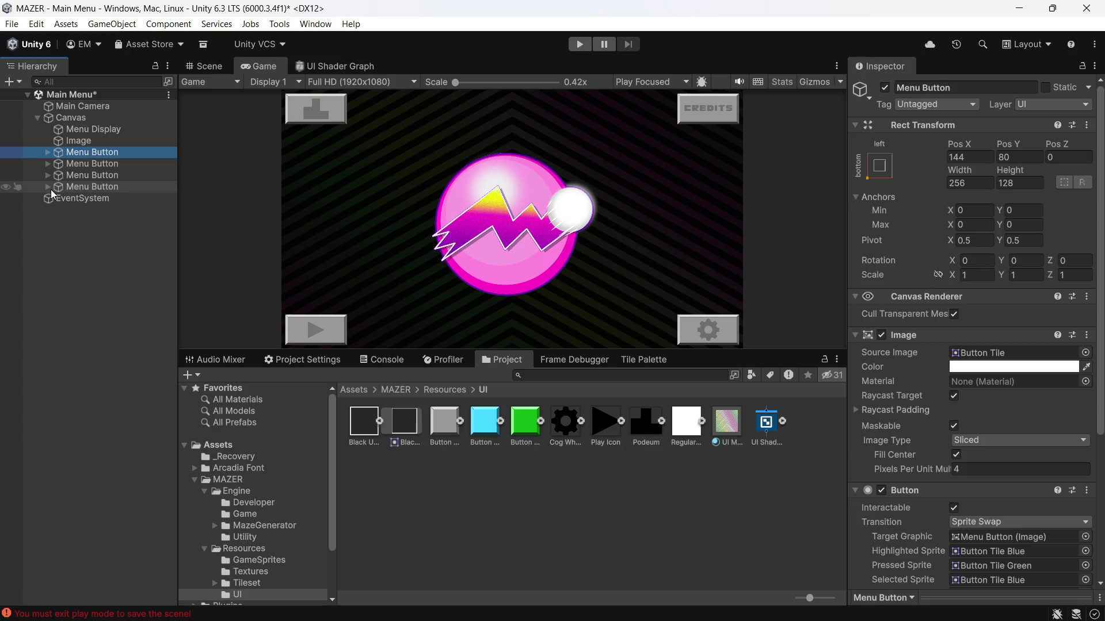
pyautogui.moveTo(51, 620)
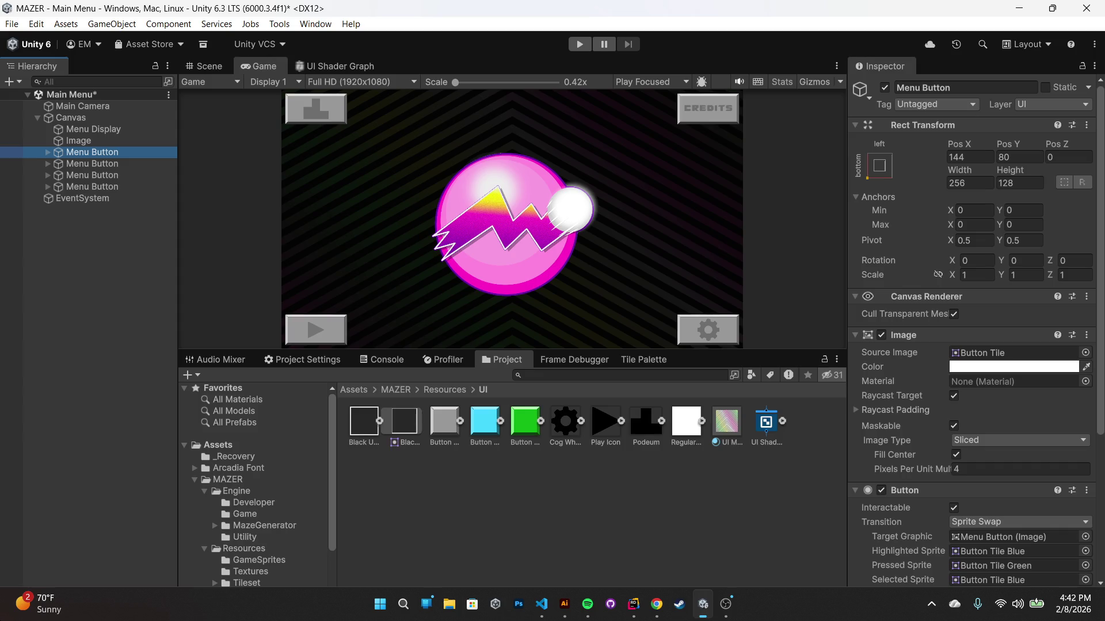
pyautogui.hotkey('ctrl', 's')
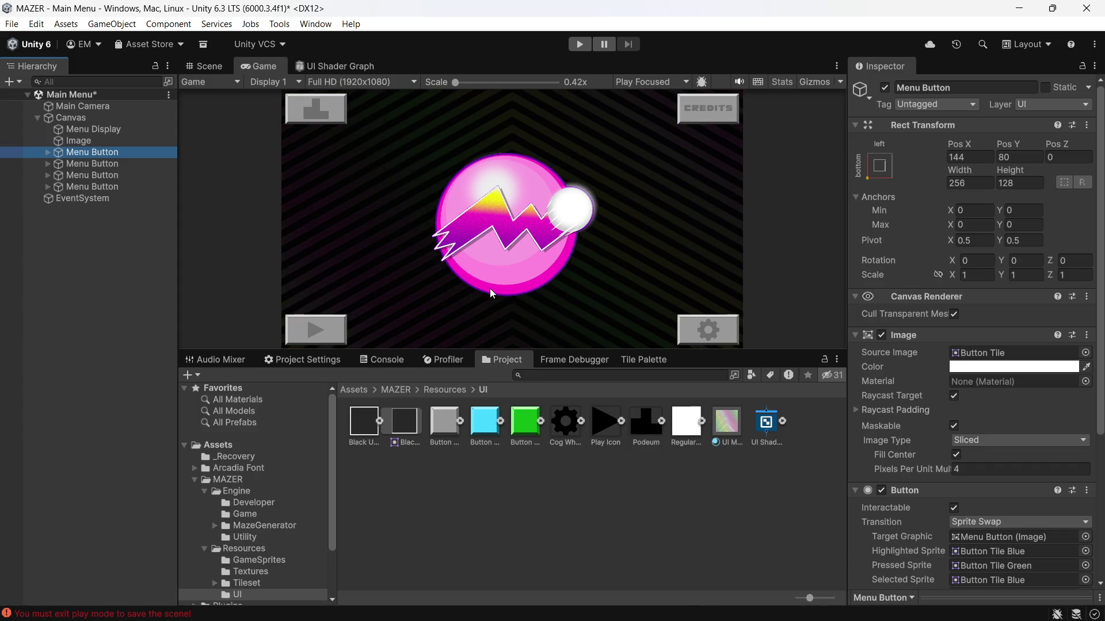
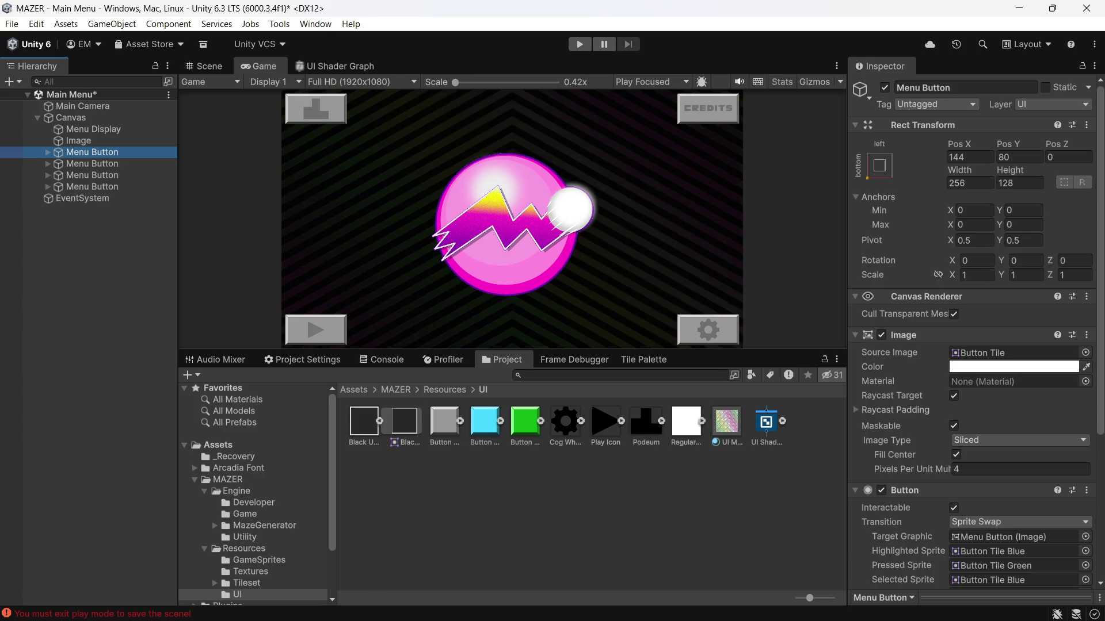
# Try saving the Unity scene, then switch to Button Tile.ai in Illustrator
pyautogui.moveTo(553, 620)
pyautogui.hotkey('ctrl', 's')
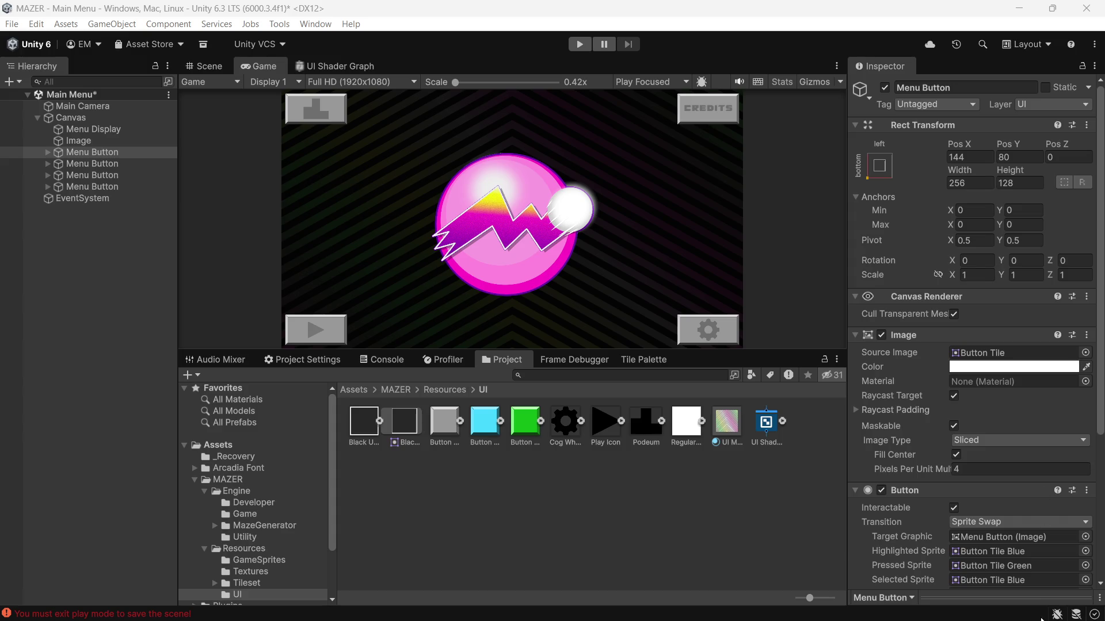
pyautogui.moveTo(657, 604)
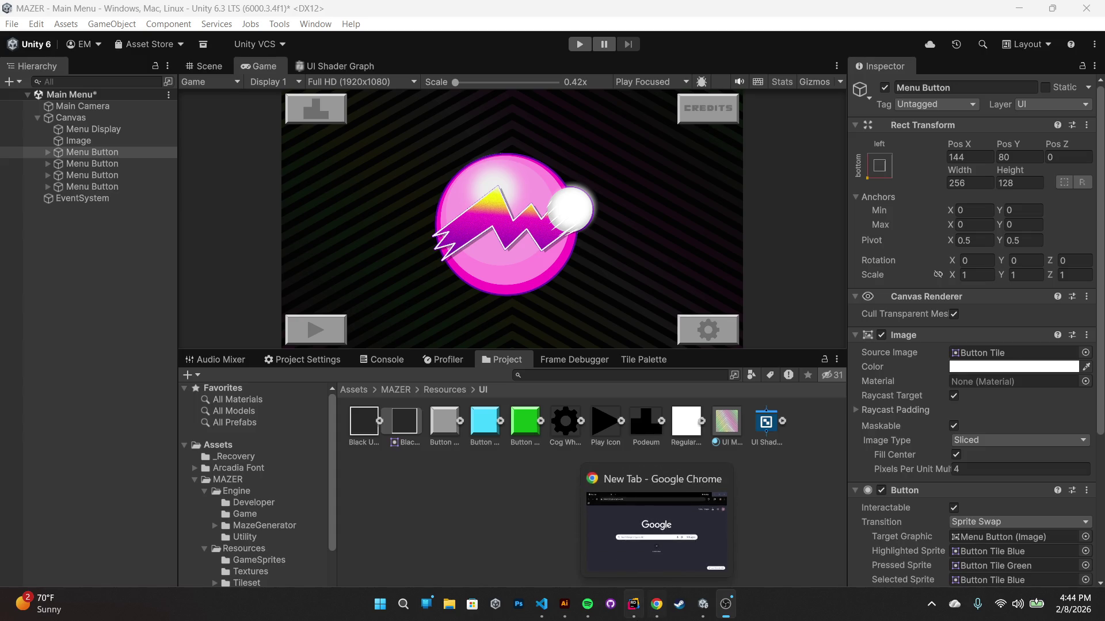
pyautogui.click(565, 604)
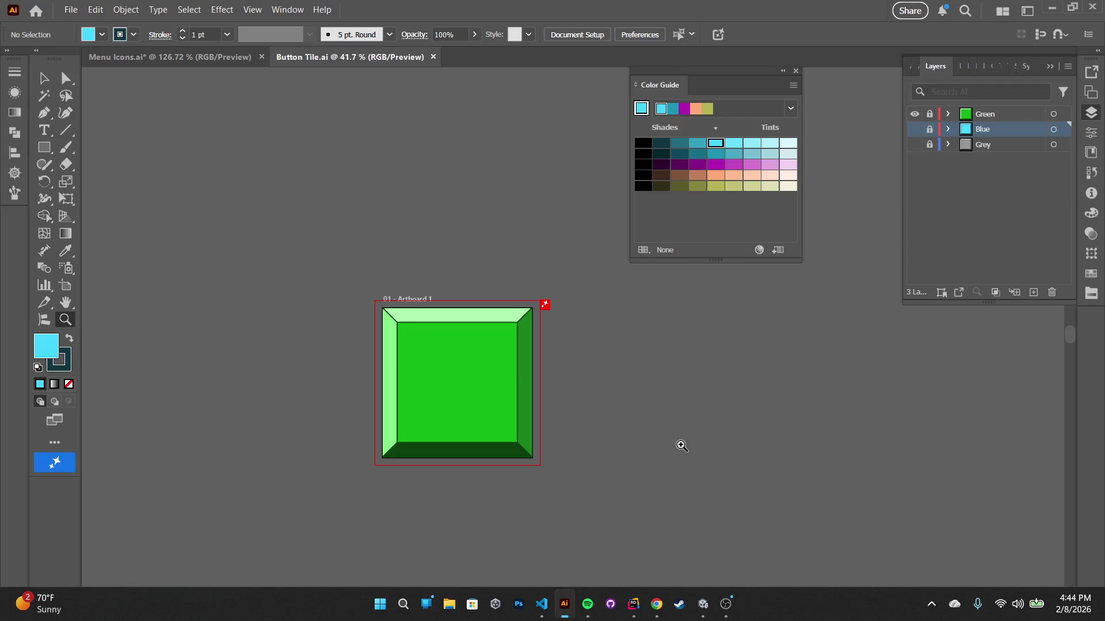
# Duplicate the Green layer as Green copy, then unlock it and expand its paths
pyautogui.click(1037, 115)
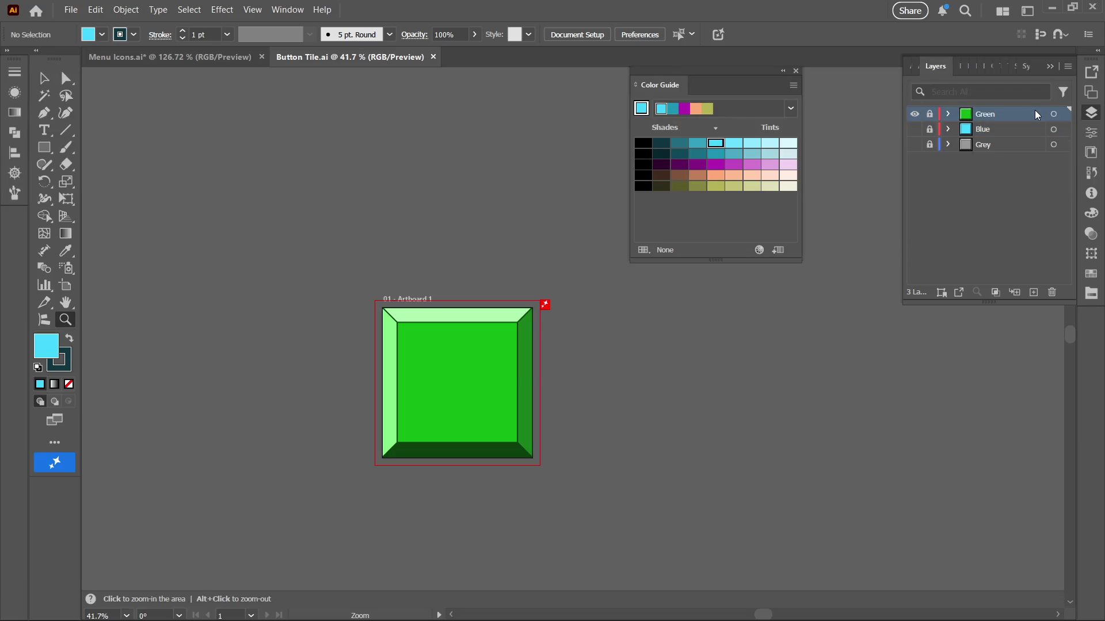
pyautogui.click(1068, 67)
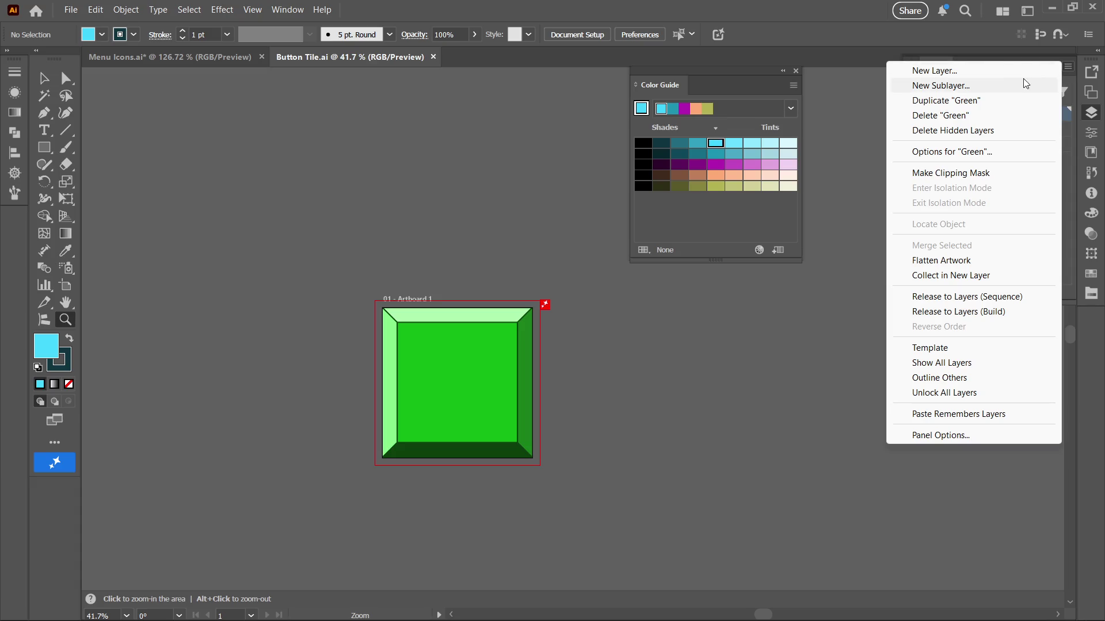
pyautogui.click(976, 89)
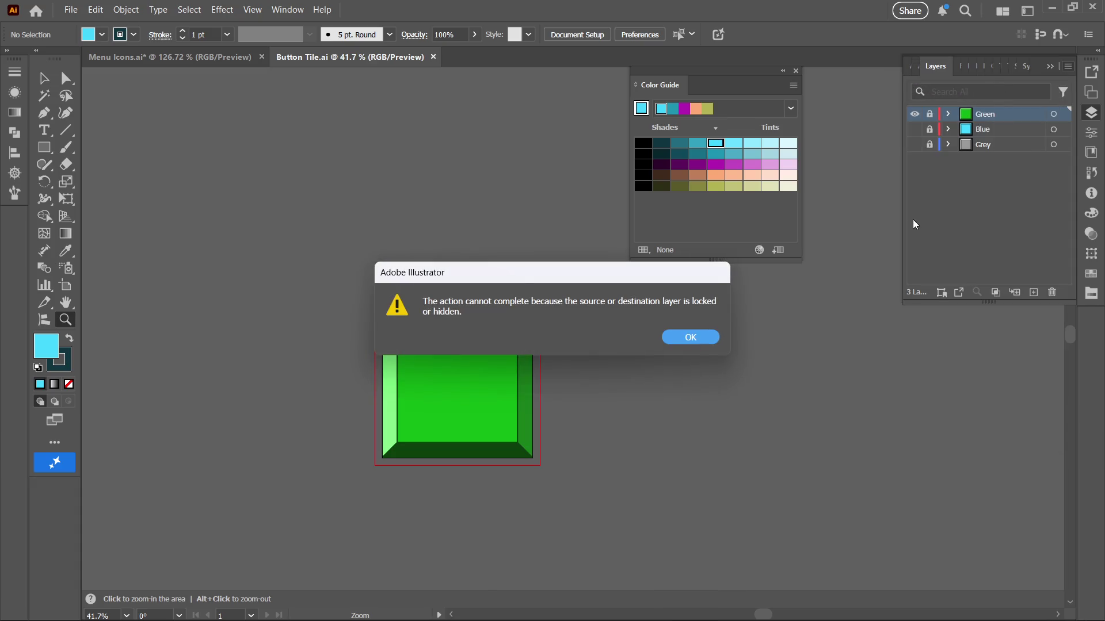
pyautogui.press('Return')
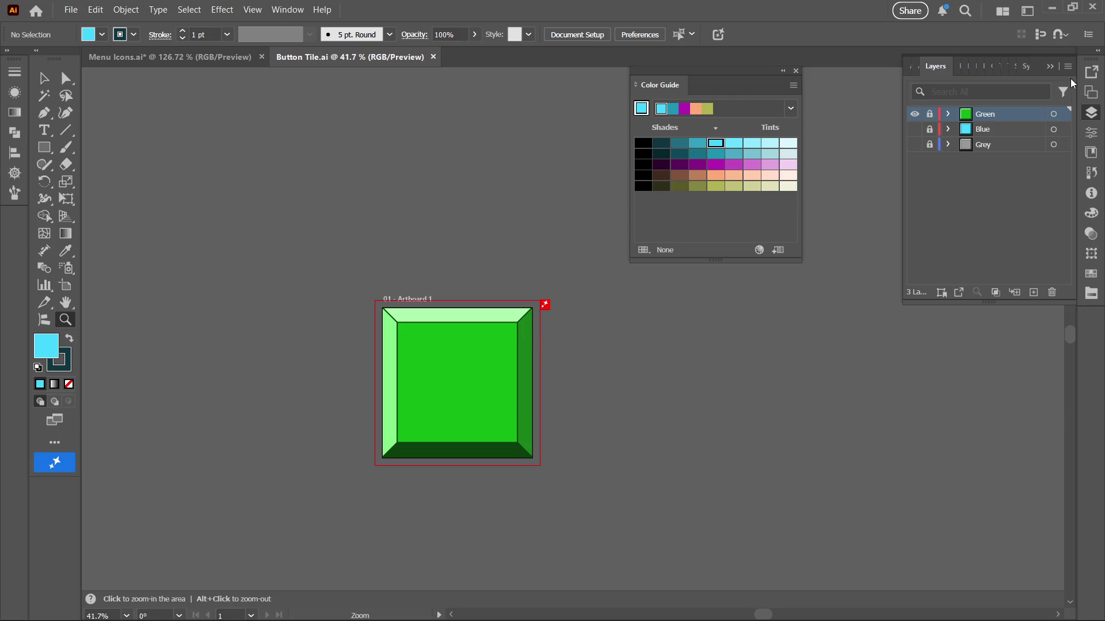
pyautogui.click(1069, 67)
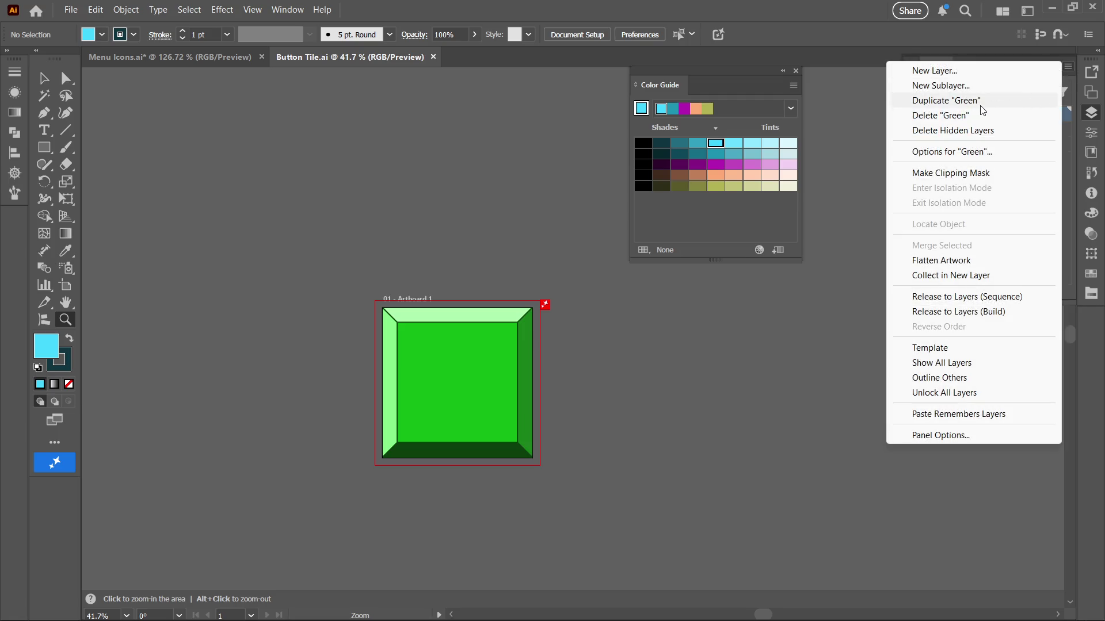
pyautogui.click(982, 104)
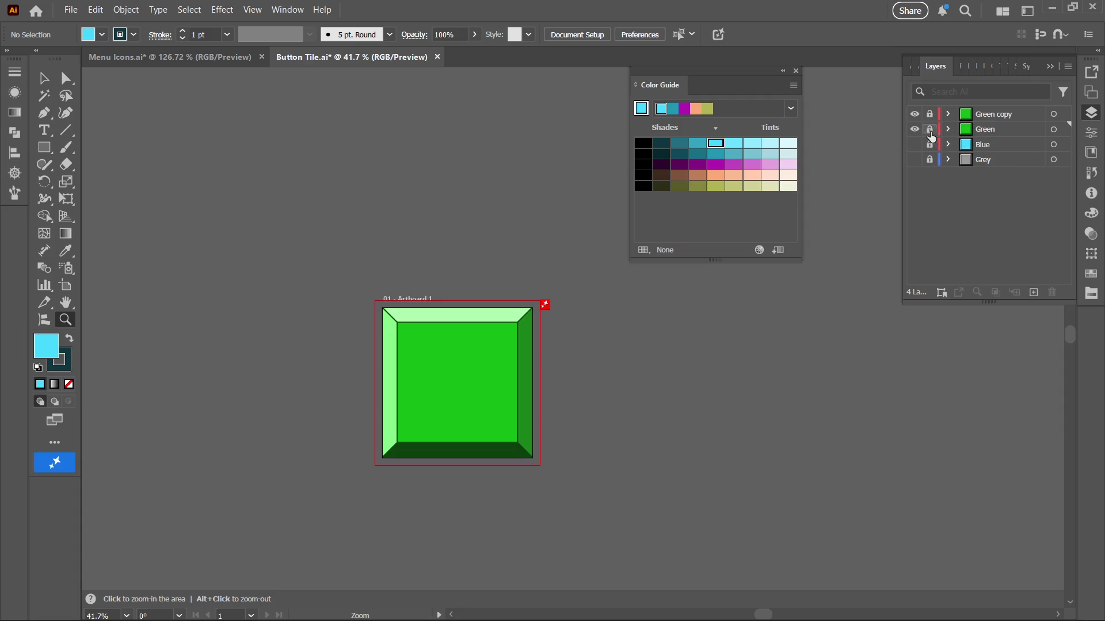
pyautogui.click(930, 114)
pyautogui.click(948, 115)
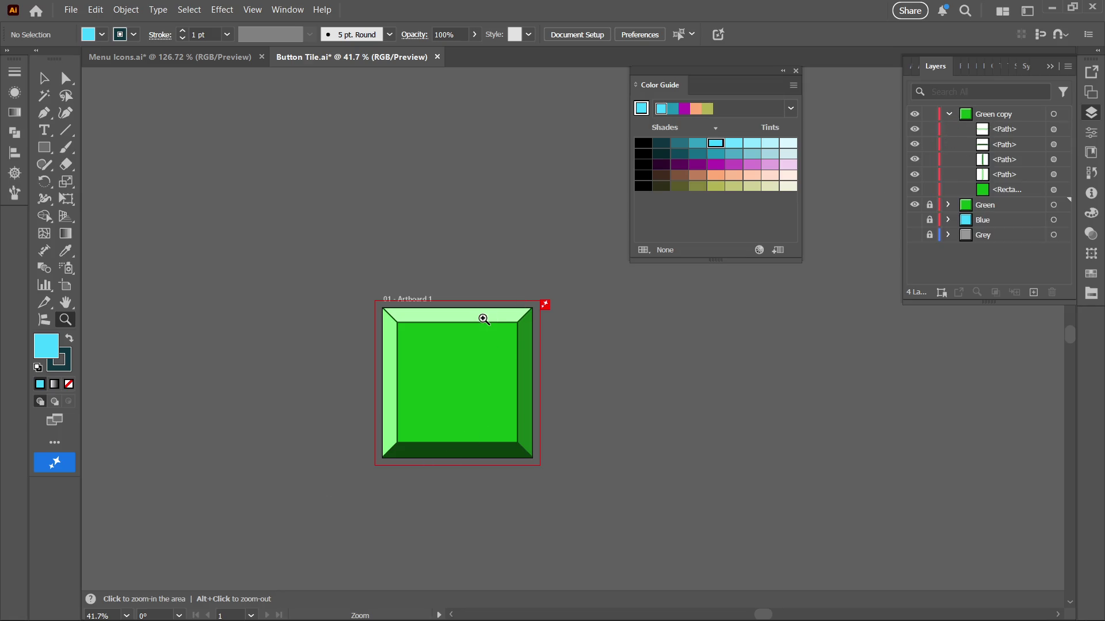
# Select every piece of the copied tile and give the outlines a dark purple stroke
pyautogui.press('v')
pyautogui.press('a')
pyautogui.click(526, 395)
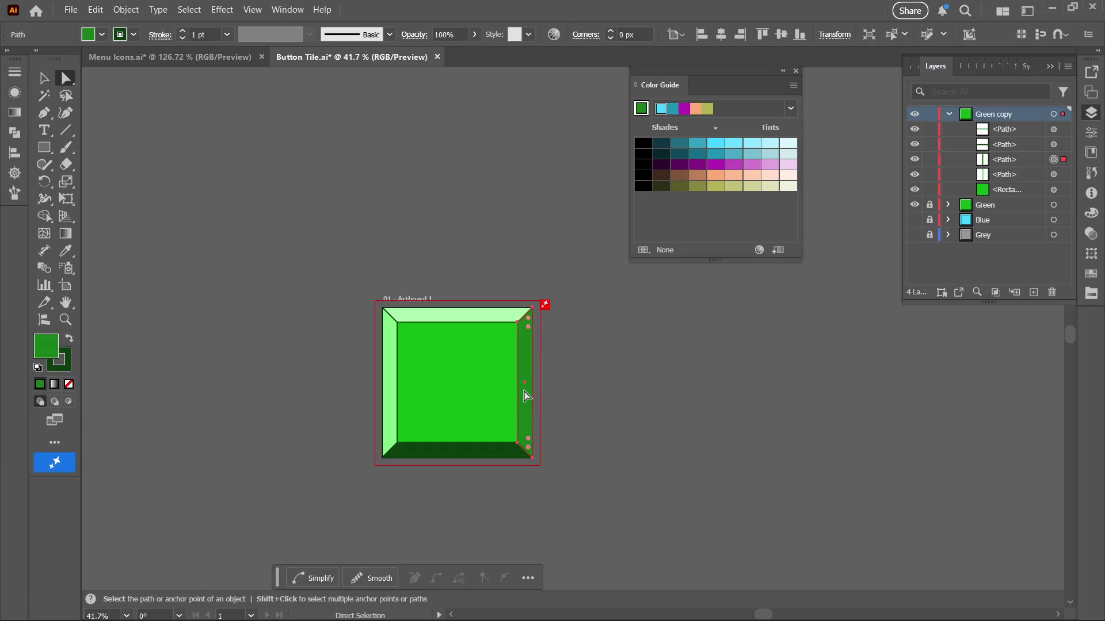
pyautogui.press('ctrl')
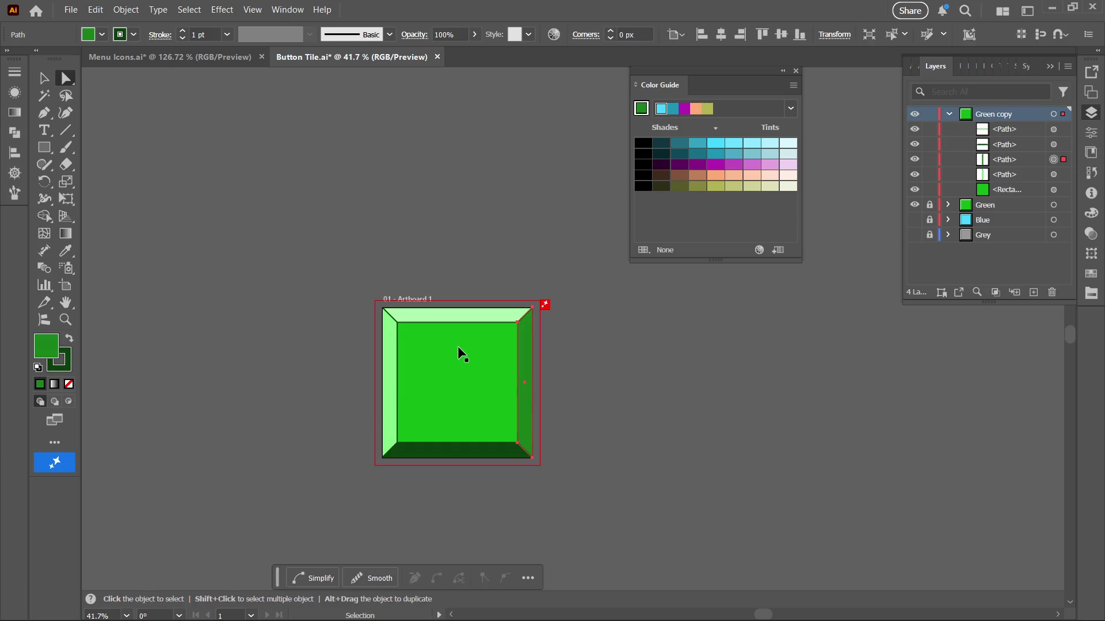
pyautogui.keyDown('ctrl'); pyautogui.click(462, 354); pyautogui.keyUp('ctrl')
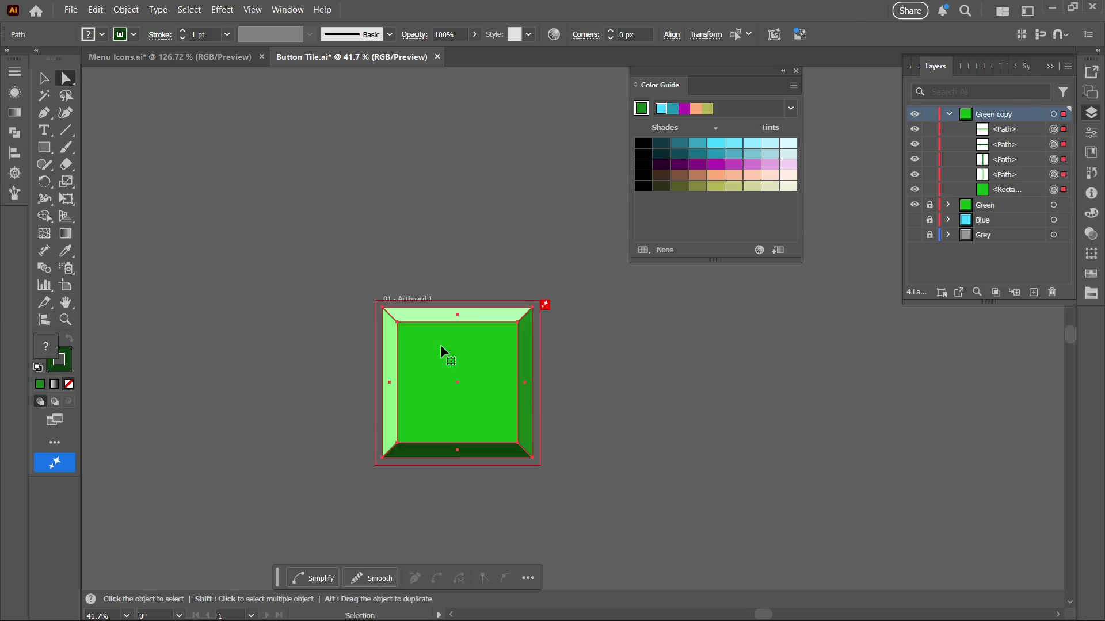
pyautogui.click(63, 368)
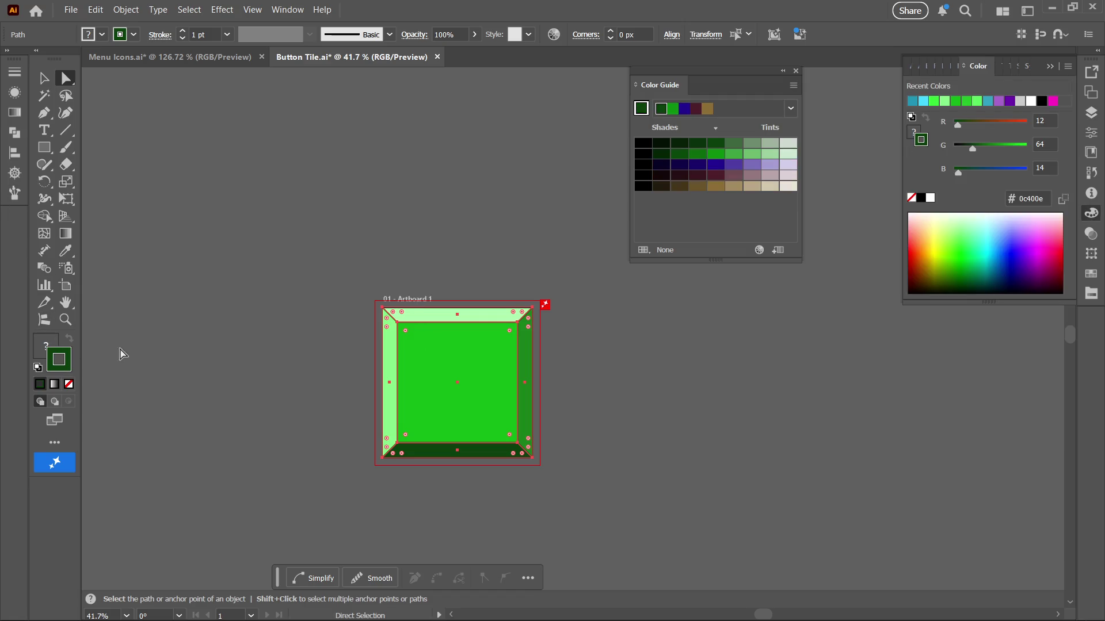
pyautogui.click(1026, 66)
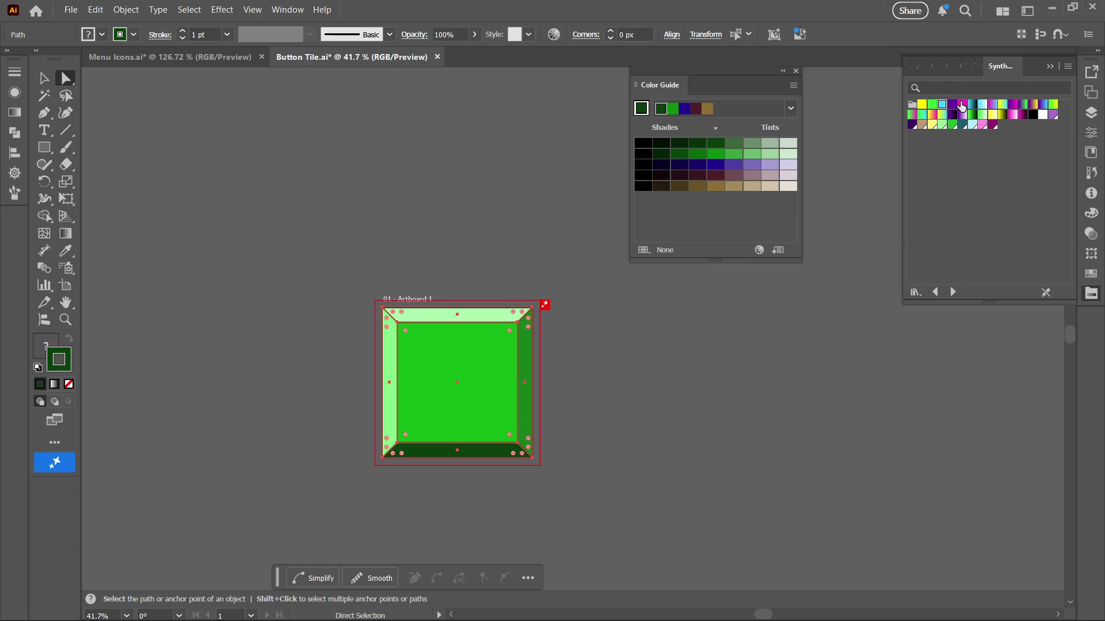
pyautogui.click(962, 105)
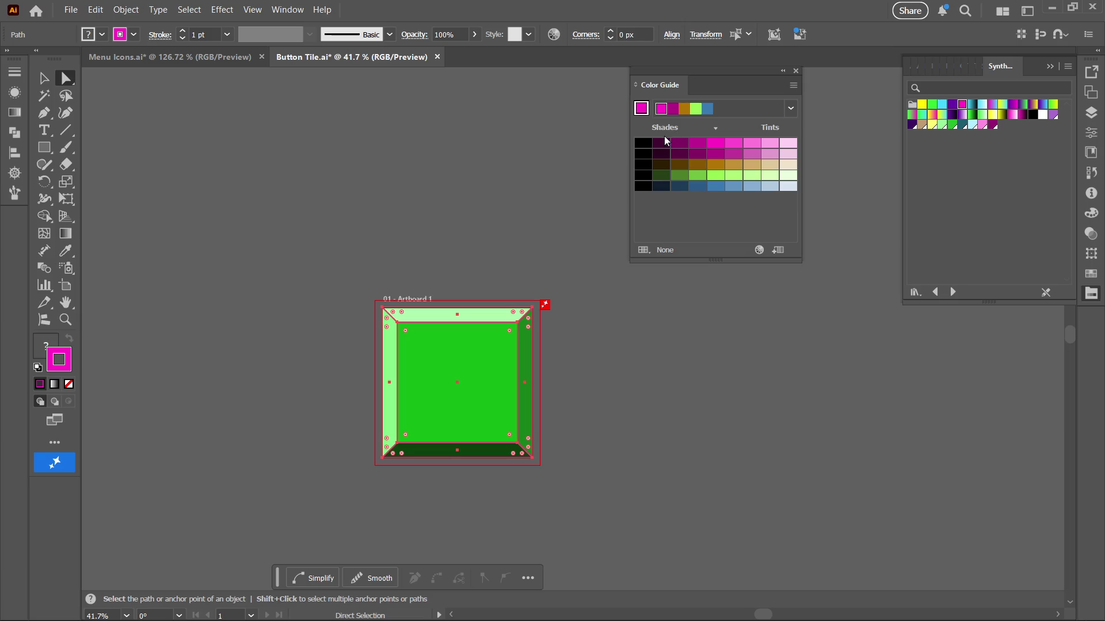
pyautogui.click(662, 143)
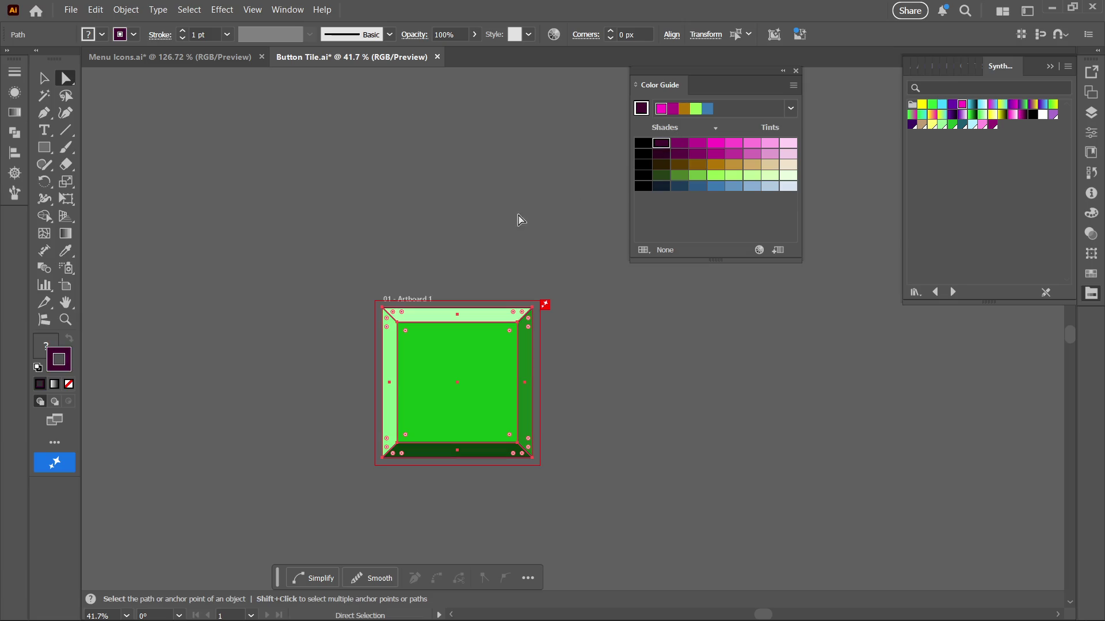
# Fill the whole copied tile magenta from the swatch library, then deselect it
pyautogui.click(49, 353)
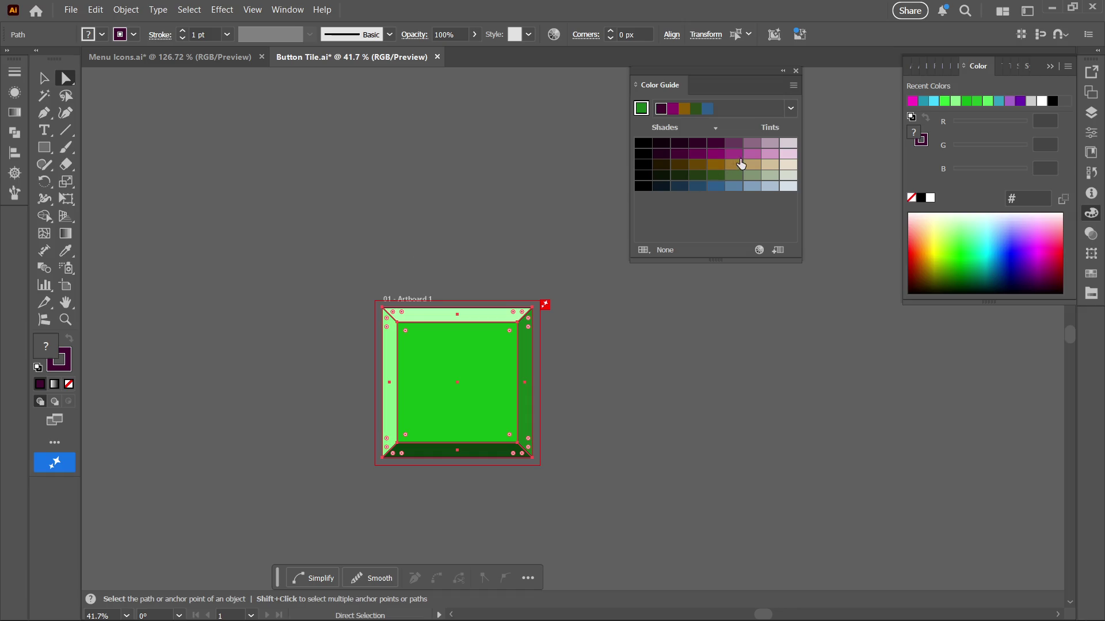
pyautogui.click(1028, 68)
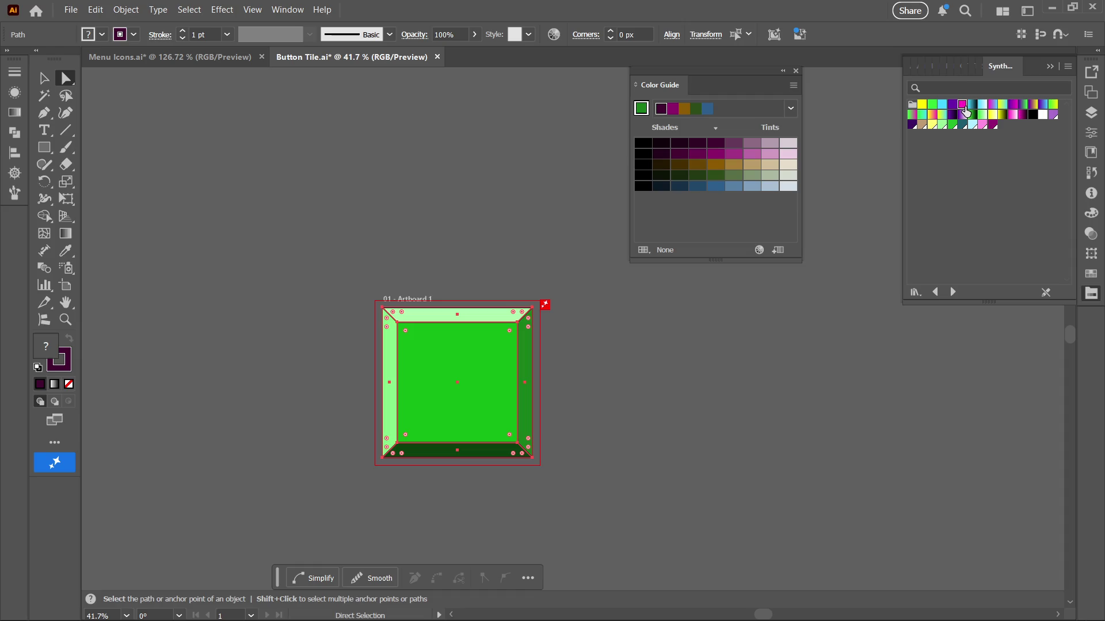
pyautogui.click(965, 109)
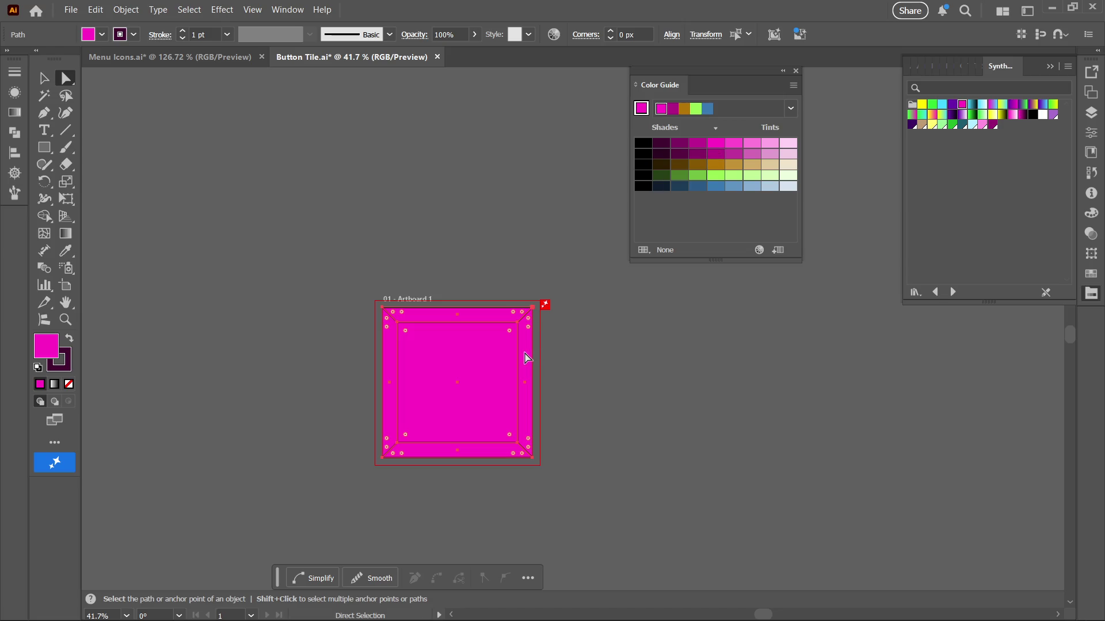
pyautogui.click(564, 353)
# Shade the right bevel a brighter magenta and the bottom bevel dark magenta
pyautogui.click(530, 357)
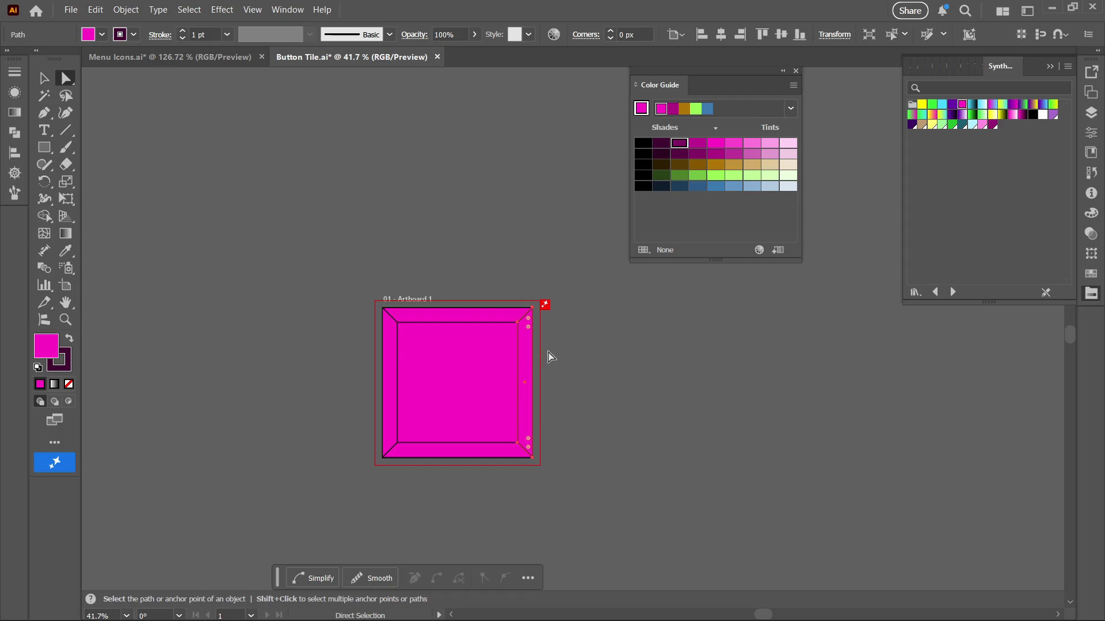
pyautogui.click(685, 147)
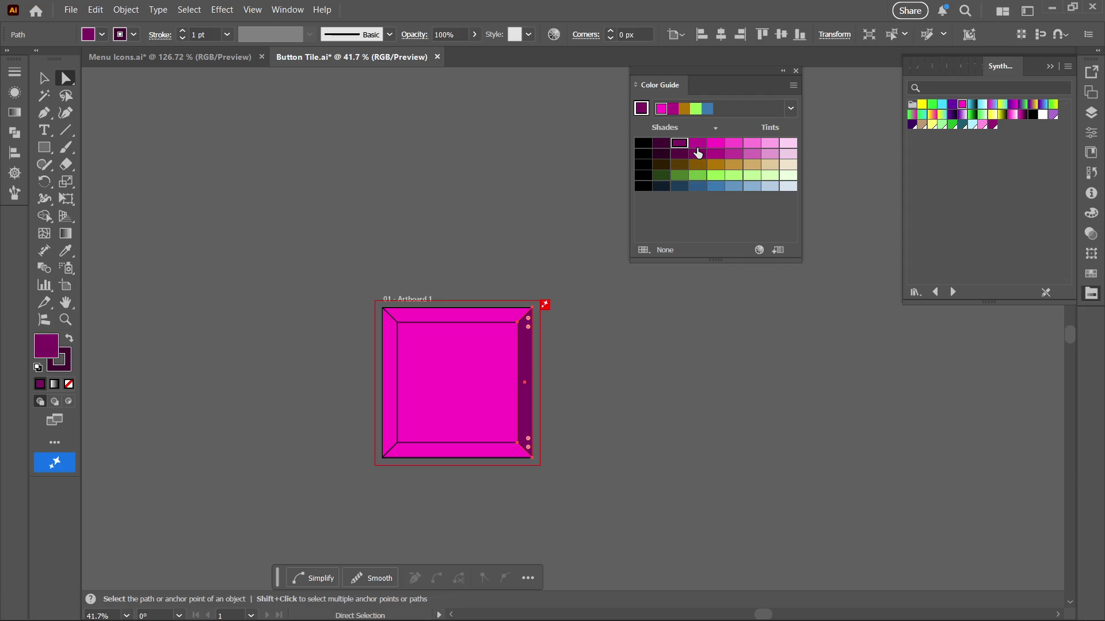
pyautogui.click(697, 143)
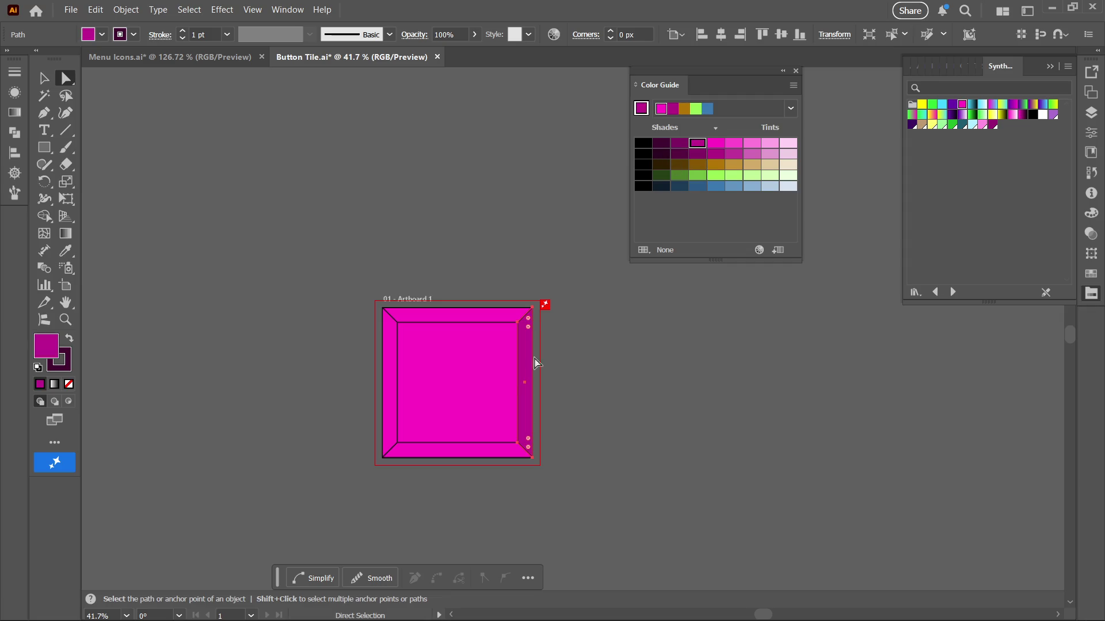
pyautogui.click(433, 454)
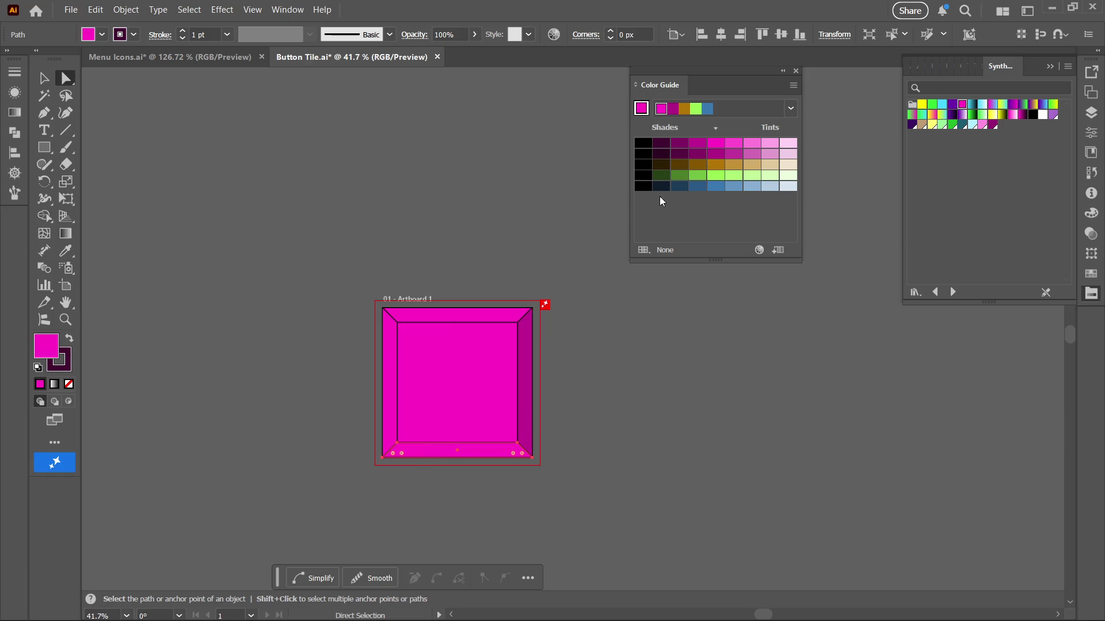
pyautogui.click(680, 142)
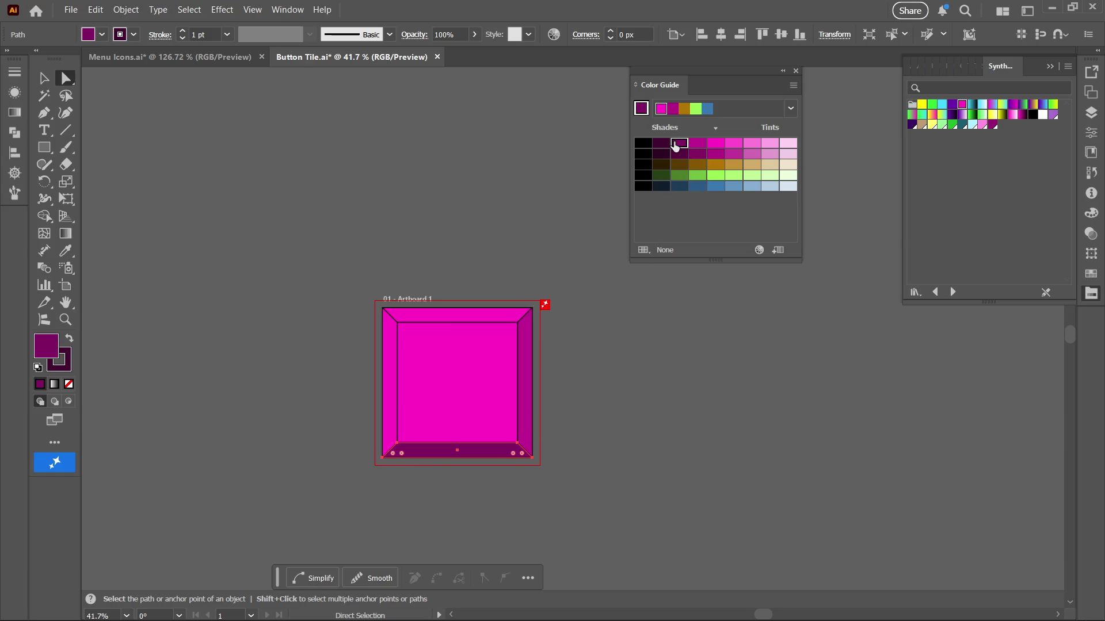
# Lighten the left bevel to a lighter magenta and tint the top bevel light pink
pyautogui.click(446, 377)
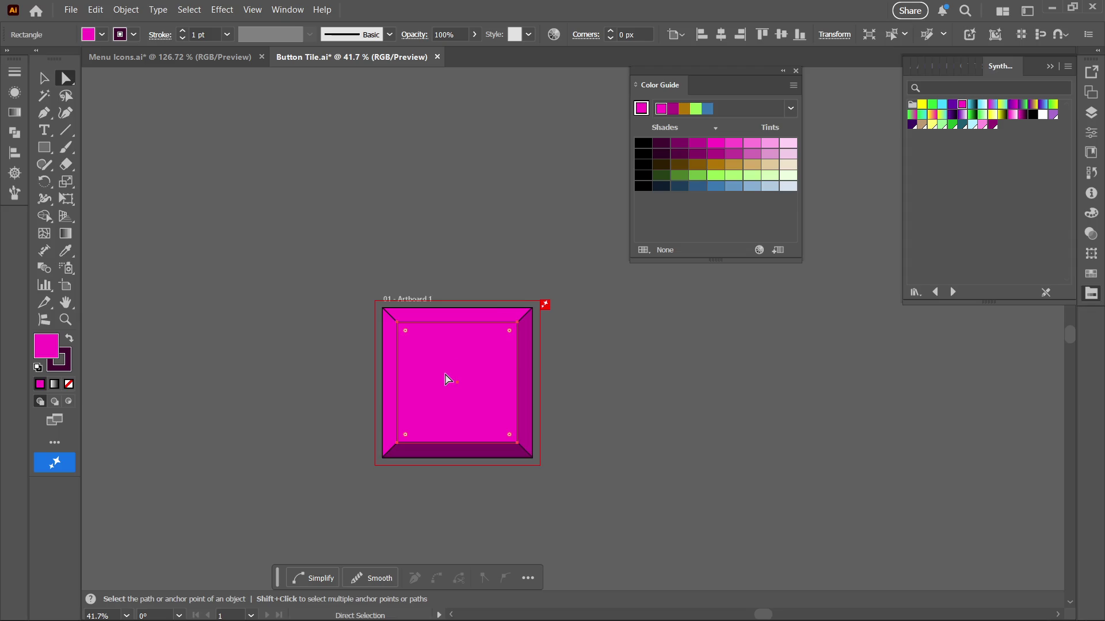
pyautogui.click(387, 382)
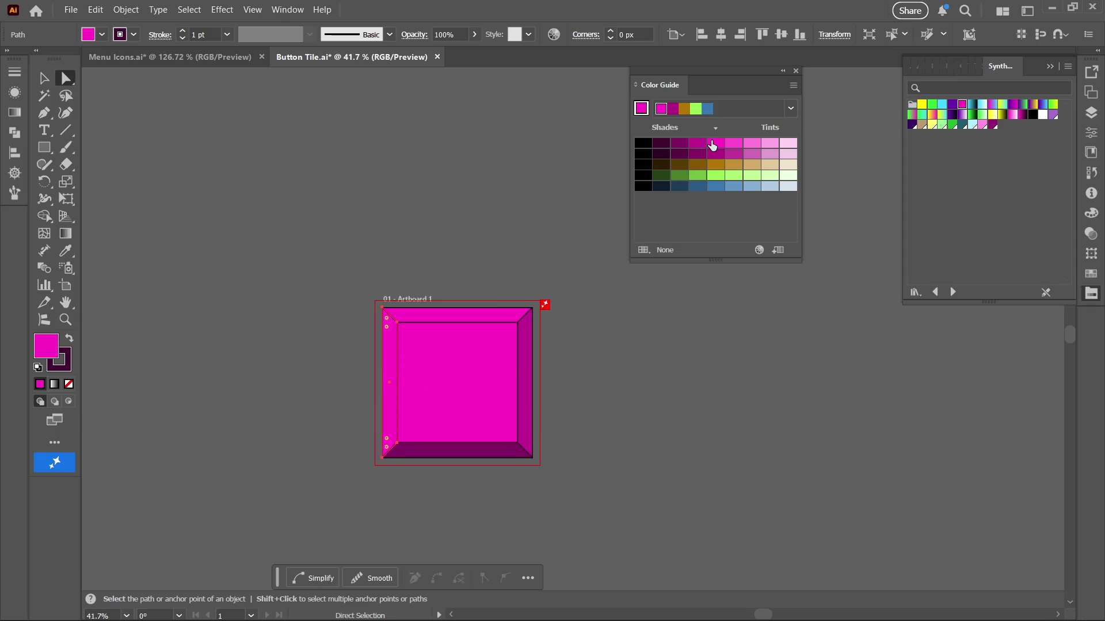
pyautogui.click(734, 144)
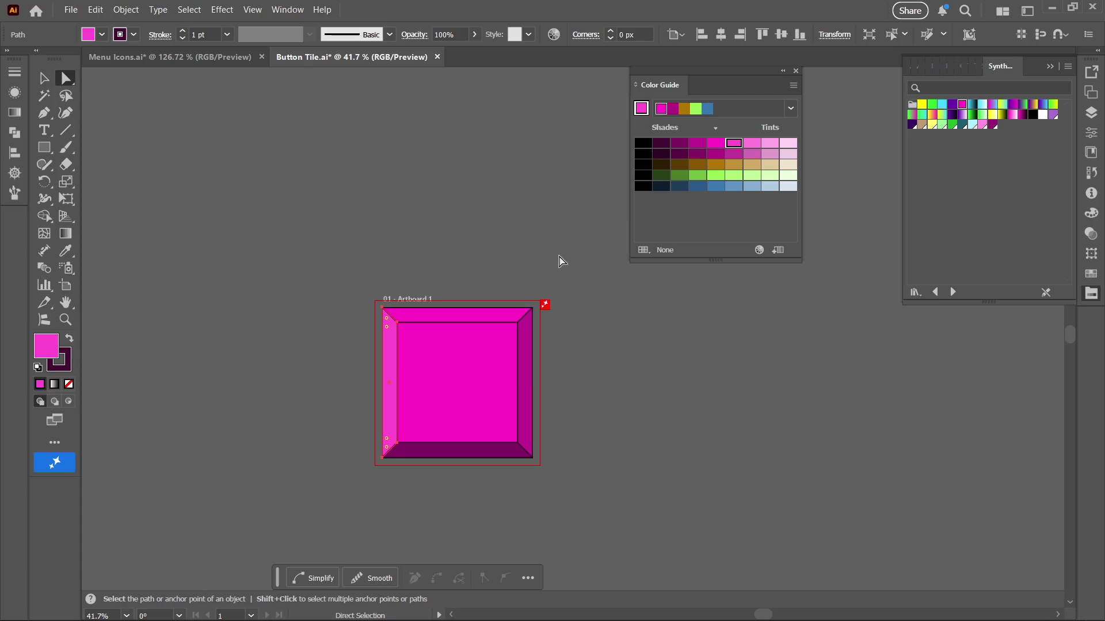
pyautogui.click(477, 321)
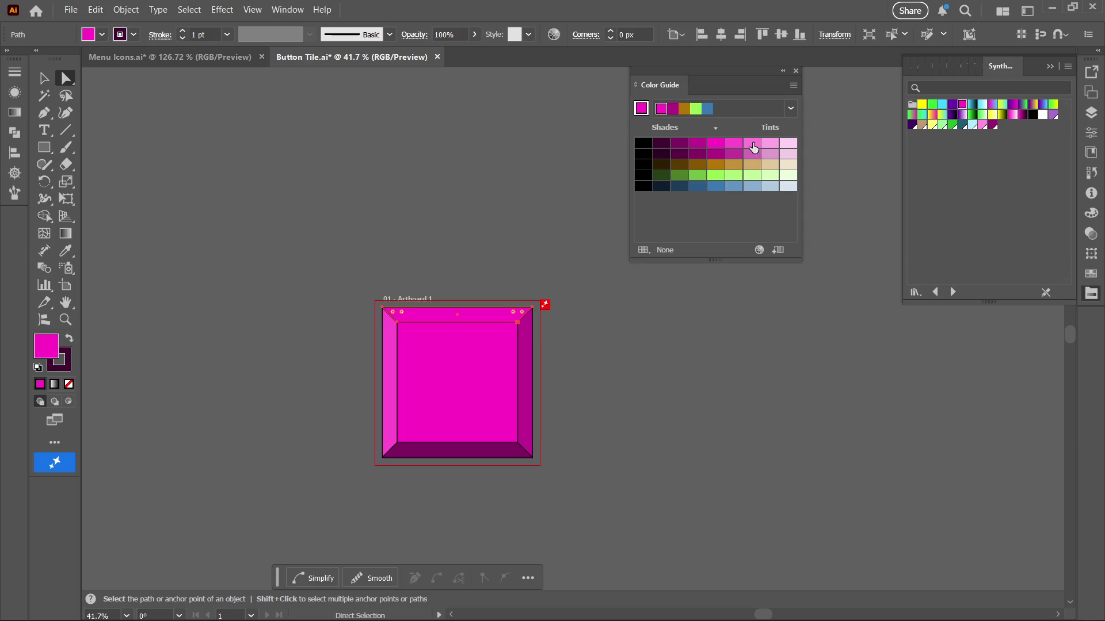
pyautogui.click(752, 144)
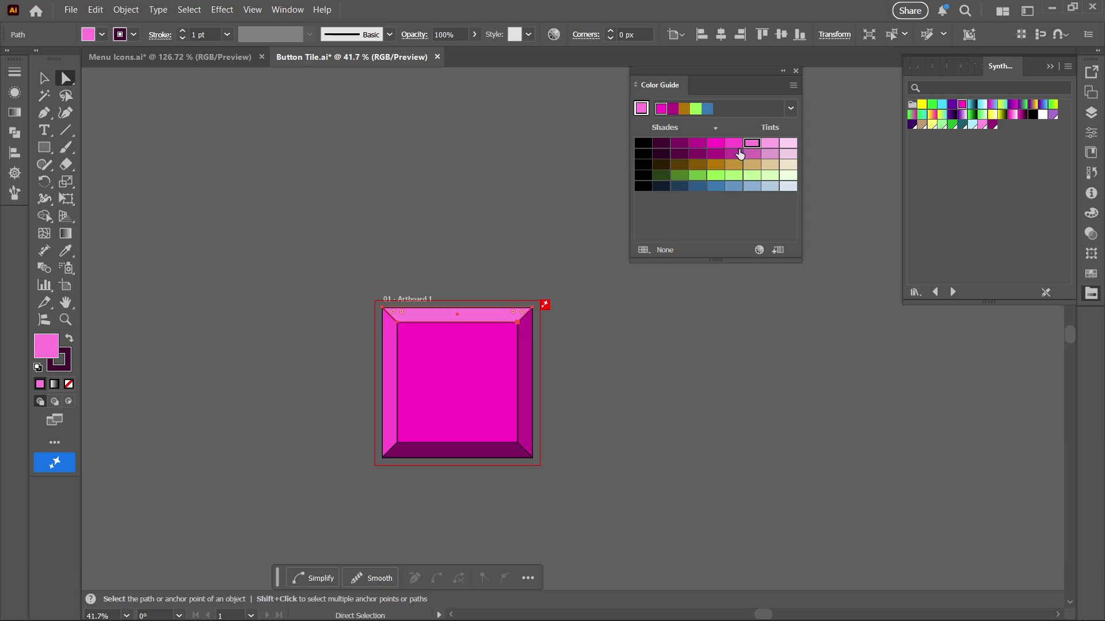
pyautogui.click(477, 423)
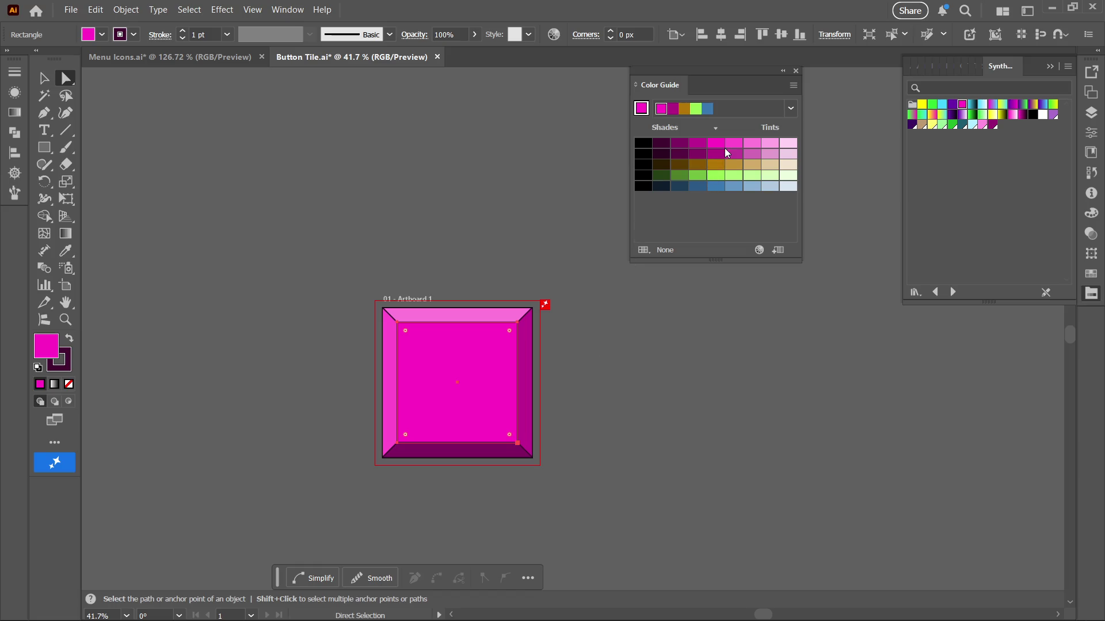
# Zoom in on the pink tile, save Button Tile.ai, and select all its shapes
pyautogui.press('z')
pyautogui.moveTo(633, 467); pyautogui.dragTo(537, 487)
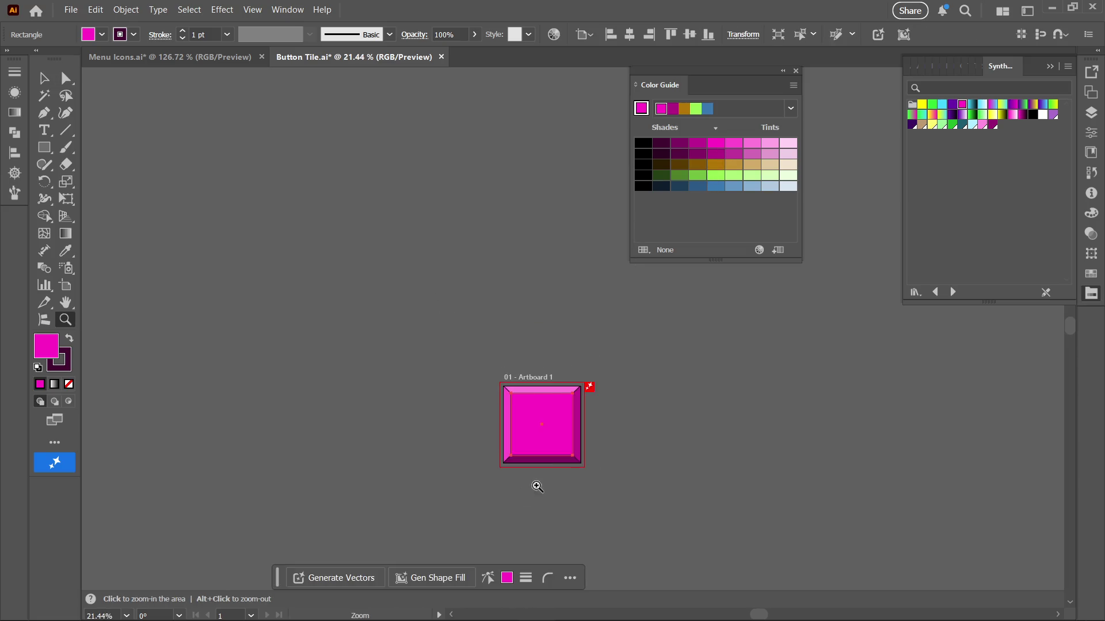
pyautogui.press('a')
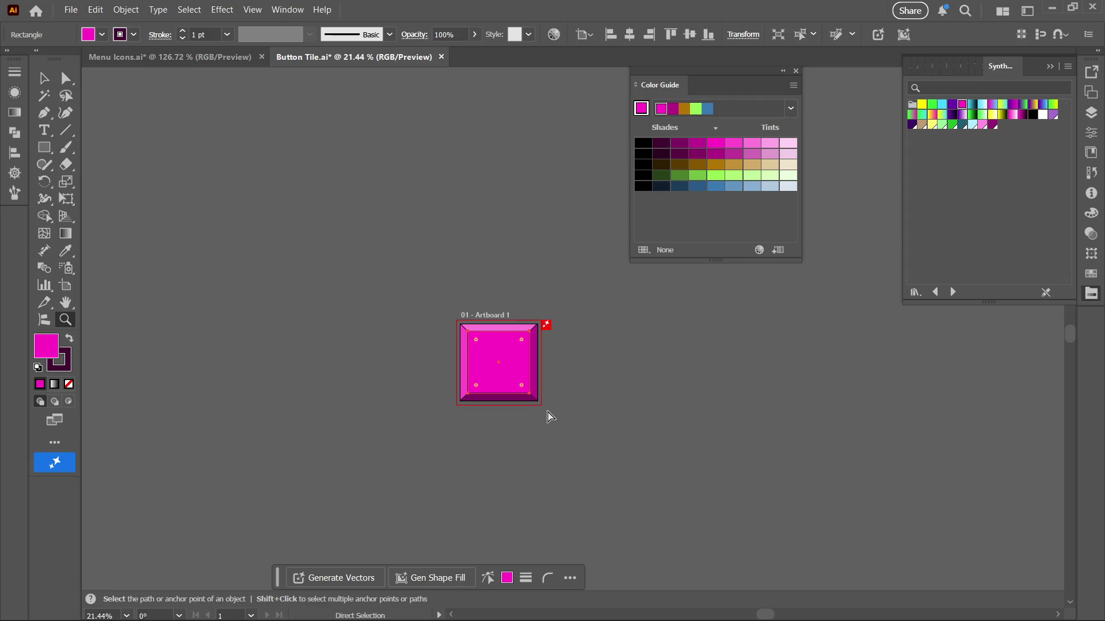
pyautogui.click(551, 416)
pyautogui.press('z')
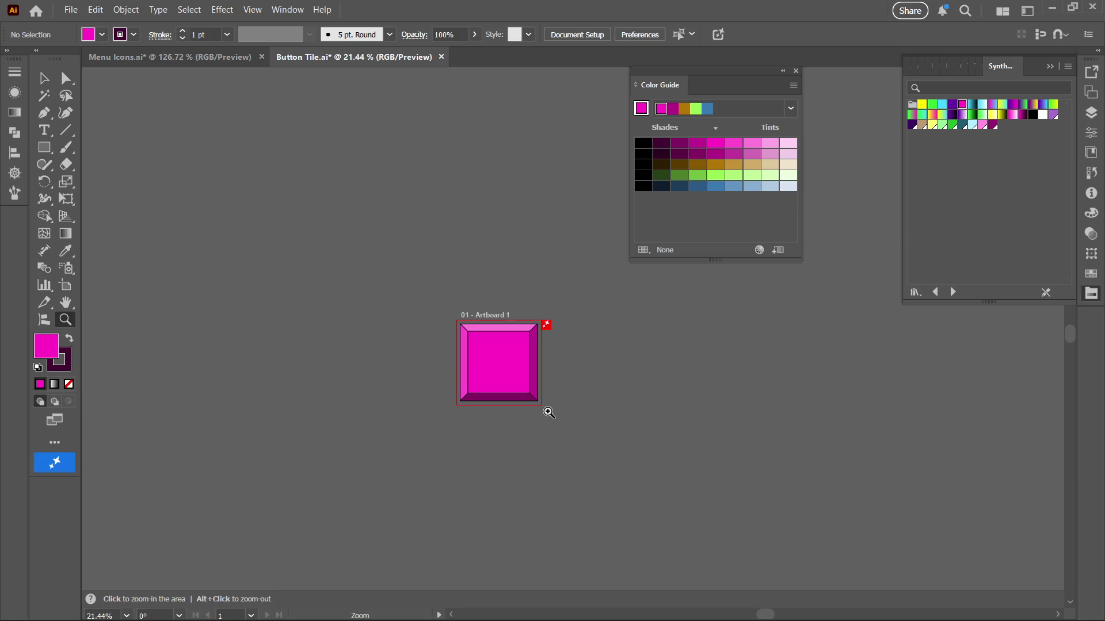
pyautogui.moveTo(541, 366)
pyautogui.mouseDown()
pyautogui.moveTo(856, 340)
pyautogui.moveTo(708, 419)
pyautogui.mouseUp()
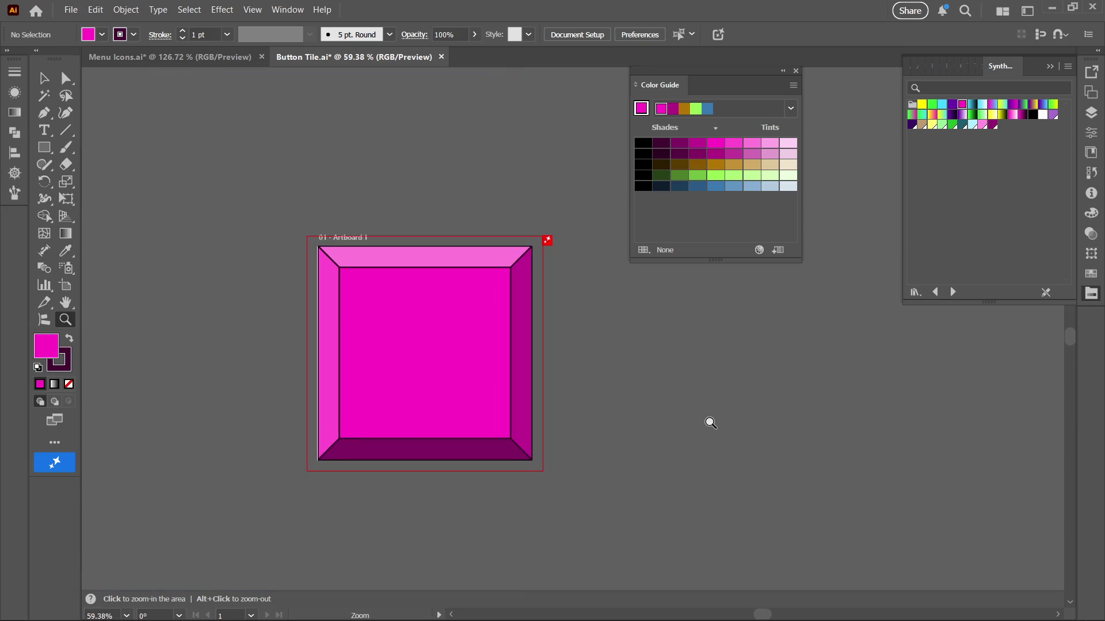
pyautogui.scroll(2, 546, 422)
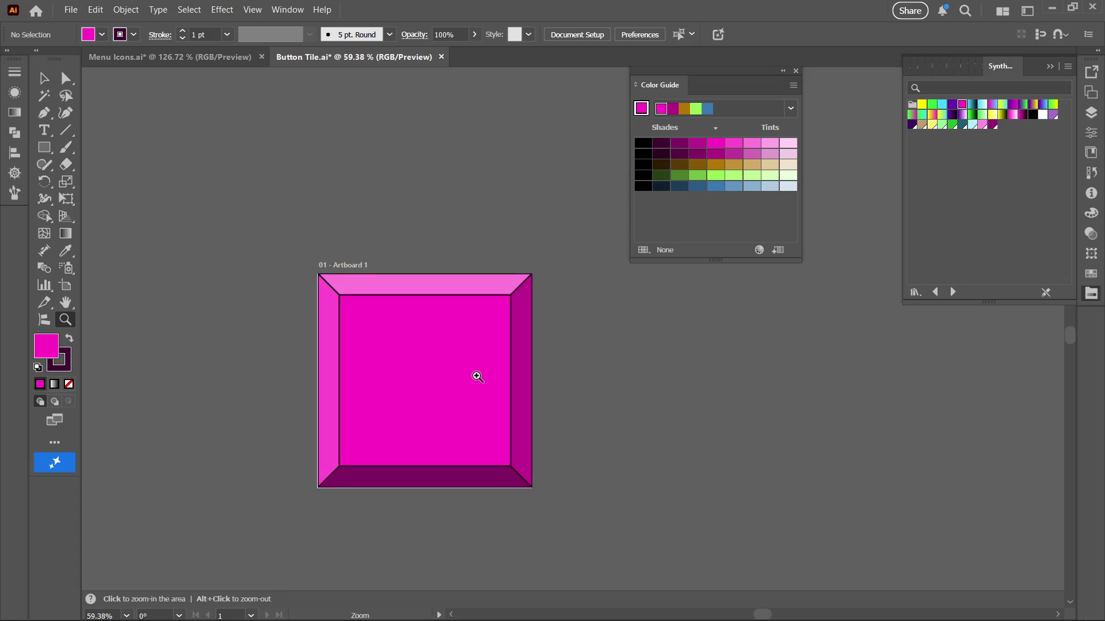
pyautogui.moveTo(476, 375)
pyautogui.mouseDown()
pyautogui.moveTo(614, 358)
pyautogui.moveTo(587, 362)
pyautogui.mouseUp()
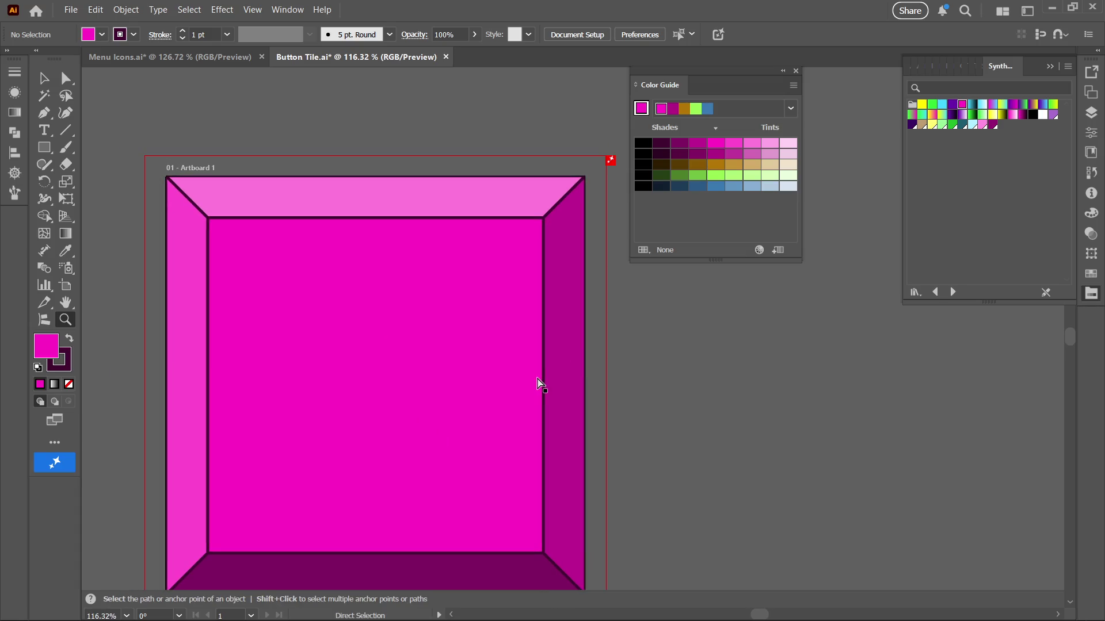
pyautogui.hotkey('ctrl', 's')
pyautogui.hotkey('ctrl', 'a')
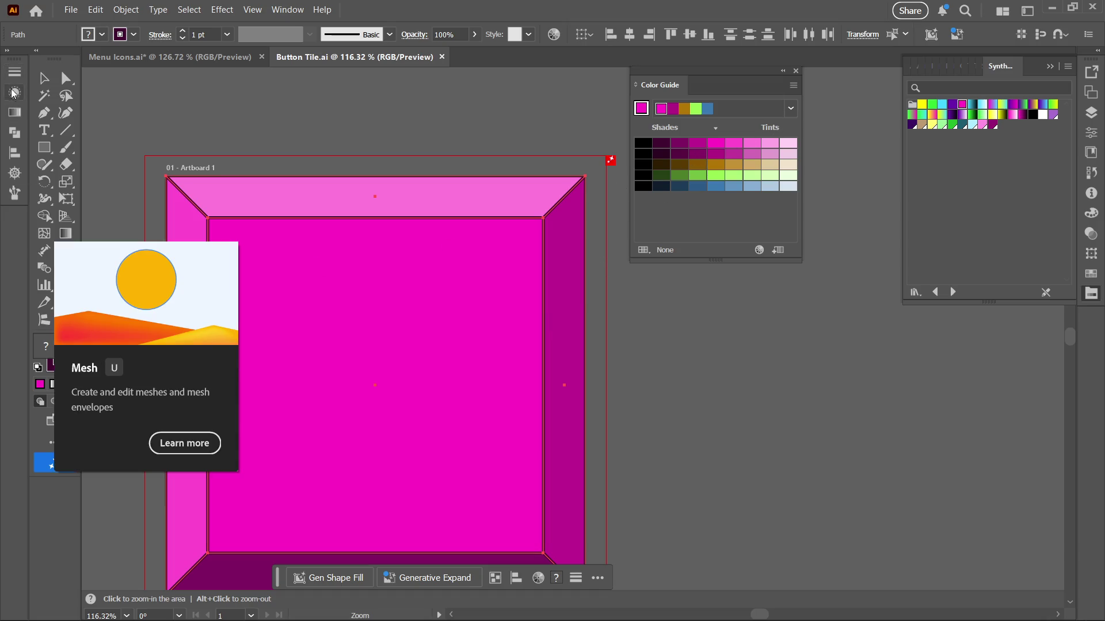
# Set the pink tile's outlines to Round Join and zoom in to check a corner
pyautogui.click(16, 74)
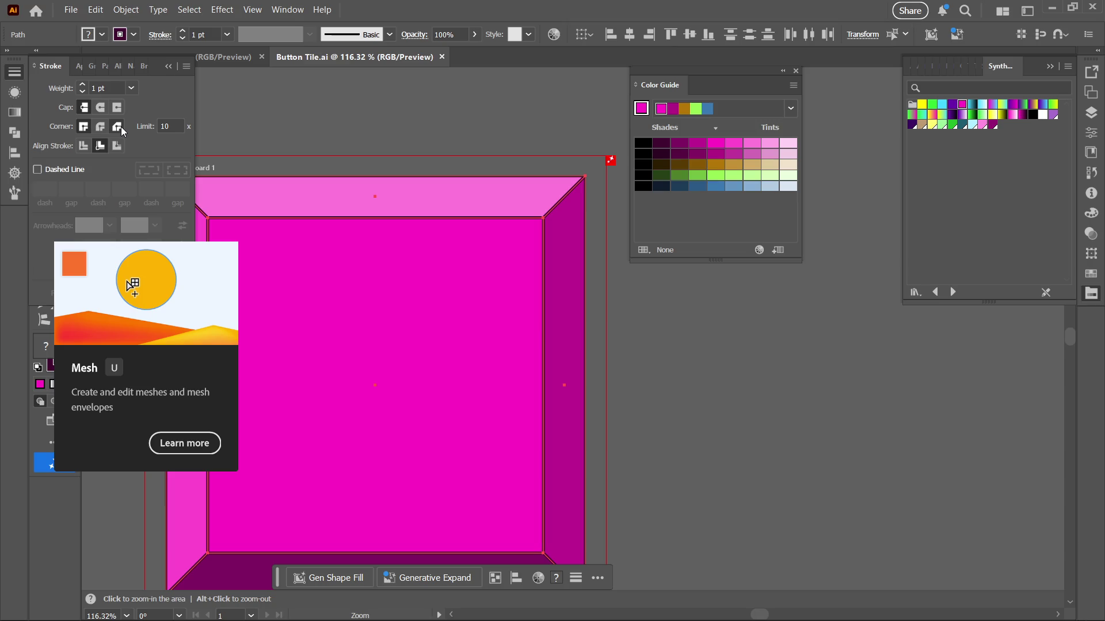
pyautogui.click(105, 126)
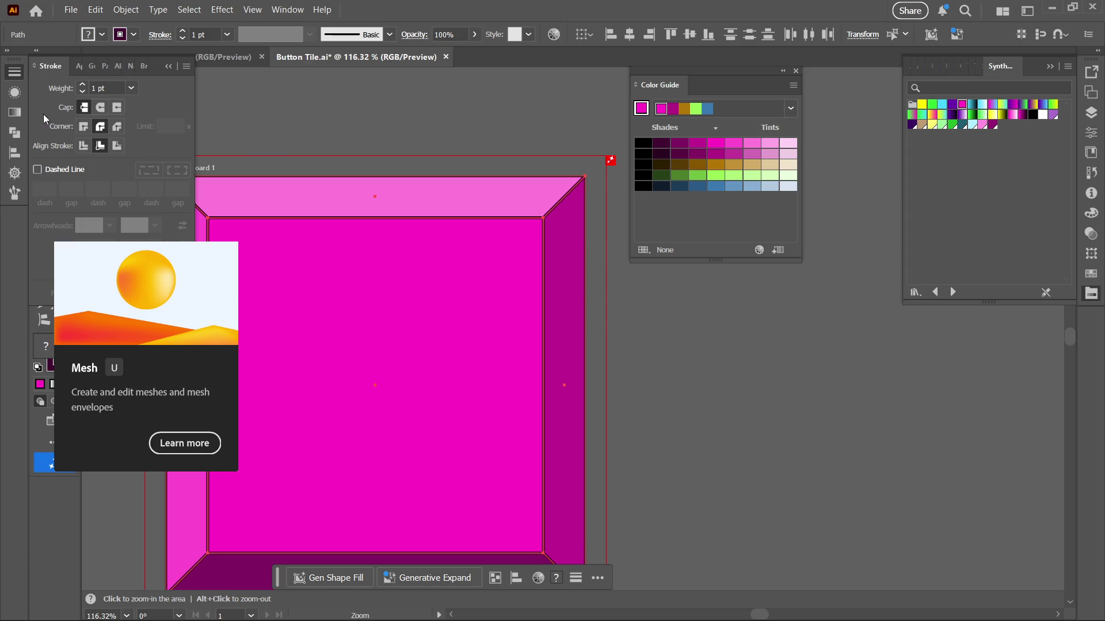
pyautogui.keyDown('ctrl'); pyautogui.click(698, 363); pyautogui.keyUp('ctrl')
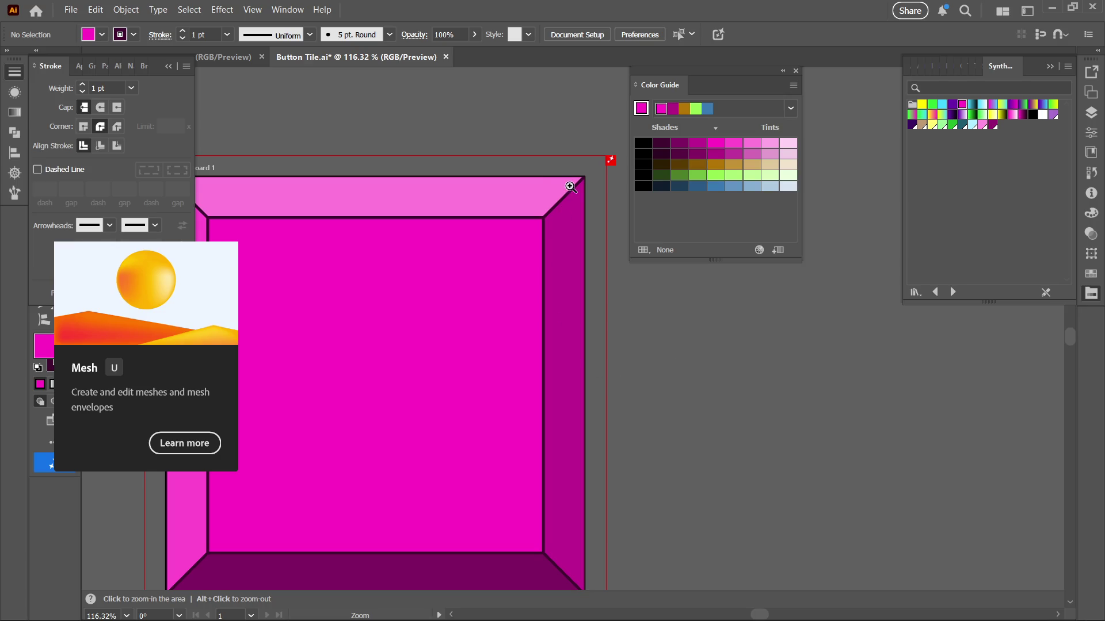
pyautogui.scroll(1, 586, 218)
pyautogui.moveTo(585, 218)
pyautogui.mouseDown()
pyautogui.moveTo(612, 214)
pyautogui.moveTo(725, 254)
pyautogui.moveTo(836, 355)
pyautogui.moveTo(796, 380)
pyautogui.mouseUp()
pyautogui.moveTo(585, 239)
pyautogui.mouseDown()
pyautogui.moveTo(550, 359)
pyautogui.moveTo(550, 345)
pyautogui.mouseUp()
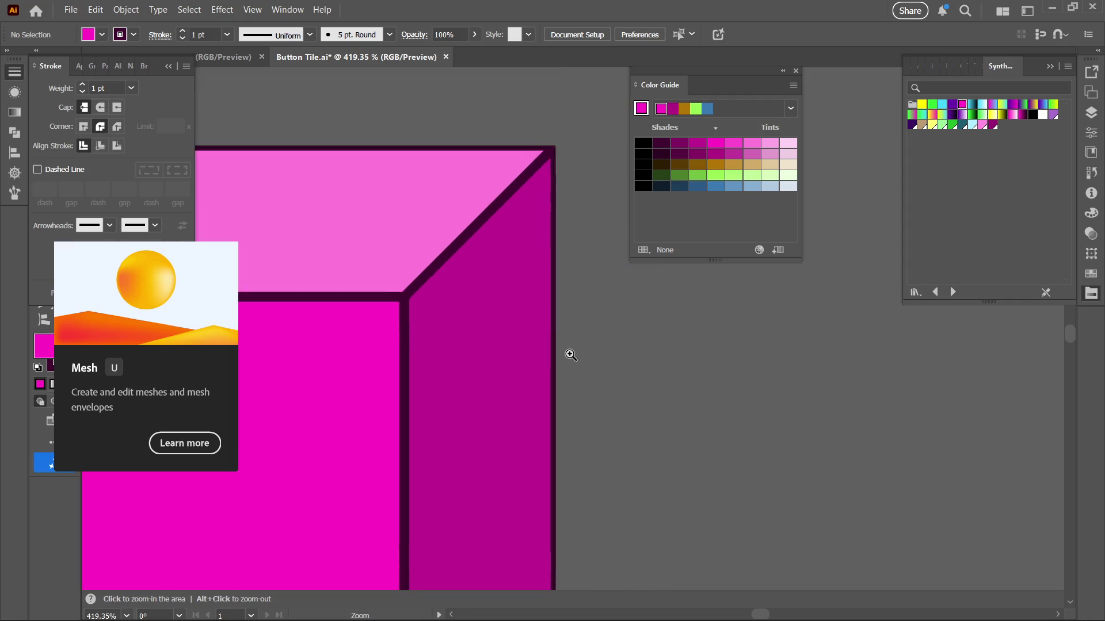
# Zoom back out to the whole pink tile and save Button Tile.ai
pyautogui.keyDown('alt'); pyautogui.click(673, 347); pyautogui.keyUp('alt')
pyautogui.moveTo(613, 367); pyautogui.dragTo(345, 454)
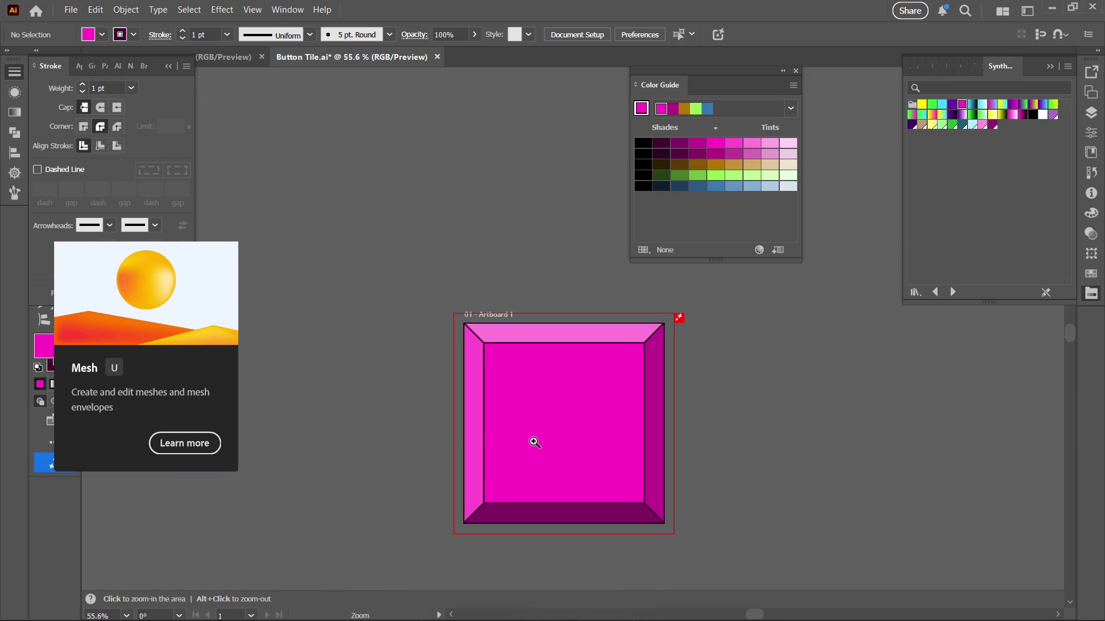
pyautogui.scroll(-2, 533, 437)
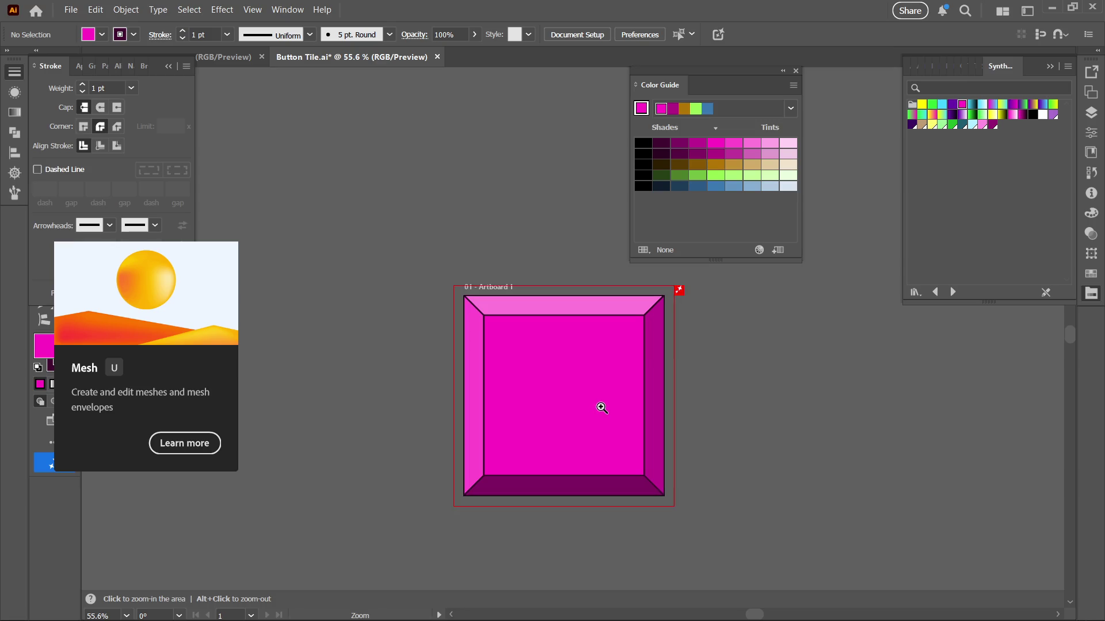
pyautogui.scroll(1, 639, 420)
pyautogui.moveTo(640, 422)
pyautogui.mouseDown()
pyautogui.moveTo(755, 420)
pyautogui.moveTo(681, 444)
pyautogui.mouseUp()
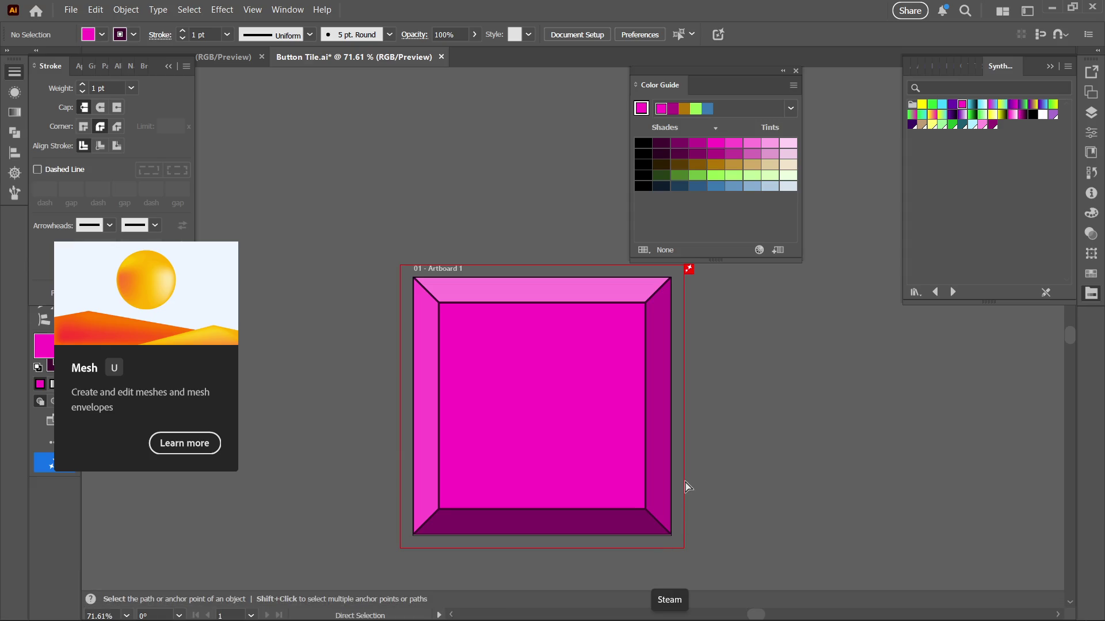
pyautogui.hotkey('ctrl', 's')
pyautogui.click(1093, 118)
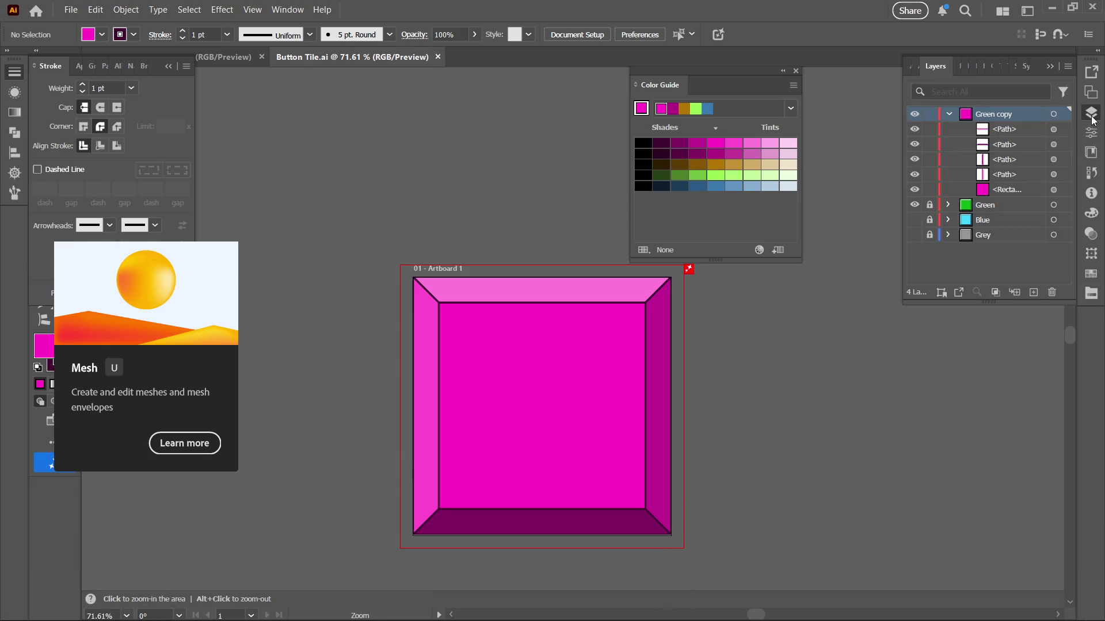
# Rename the Green copy layer to Pink, then select and unlock the Green layer
pyautogui.click(954, 113)
pyautogui.click(931, 129)
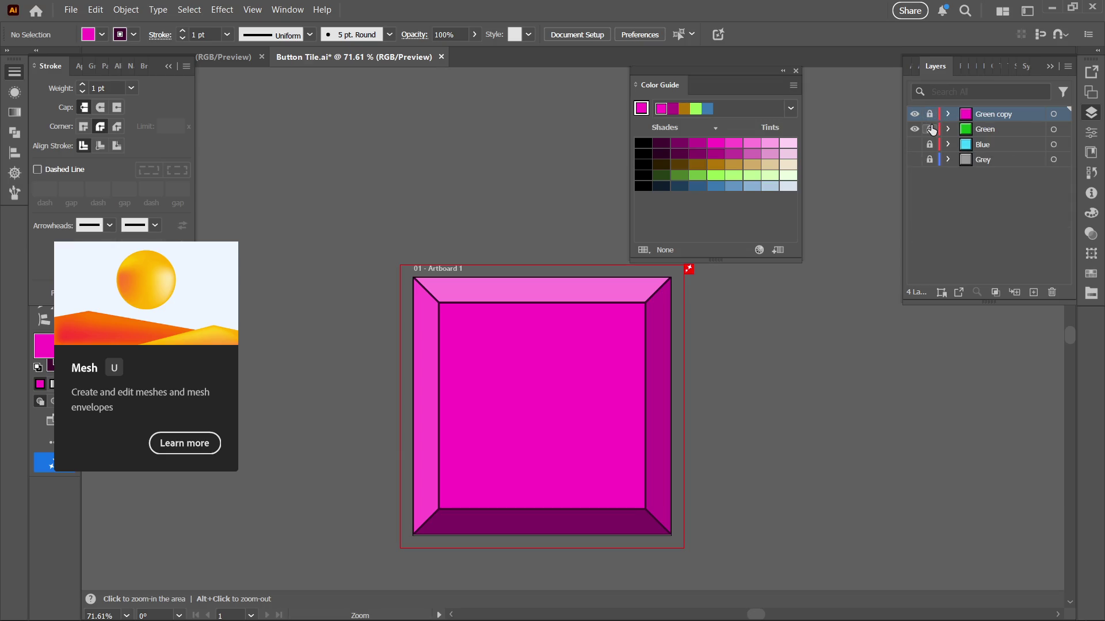
pyautogui.click(930, 129)
pyautogui.write('Pink')
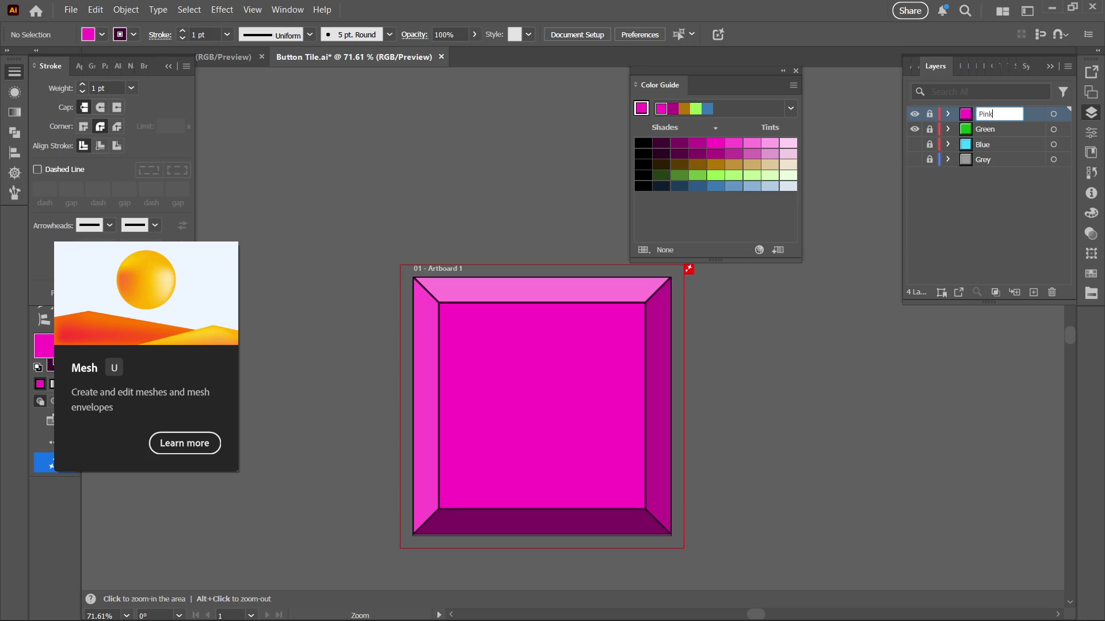
pyautogui.press('Return')
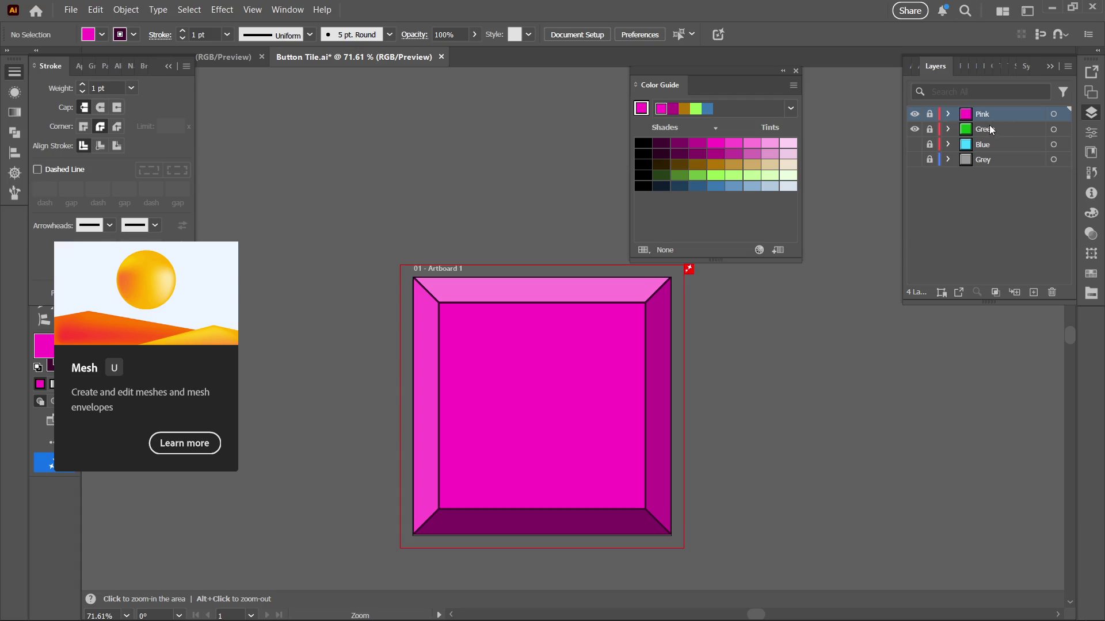
pyautogui.click(990, 128)
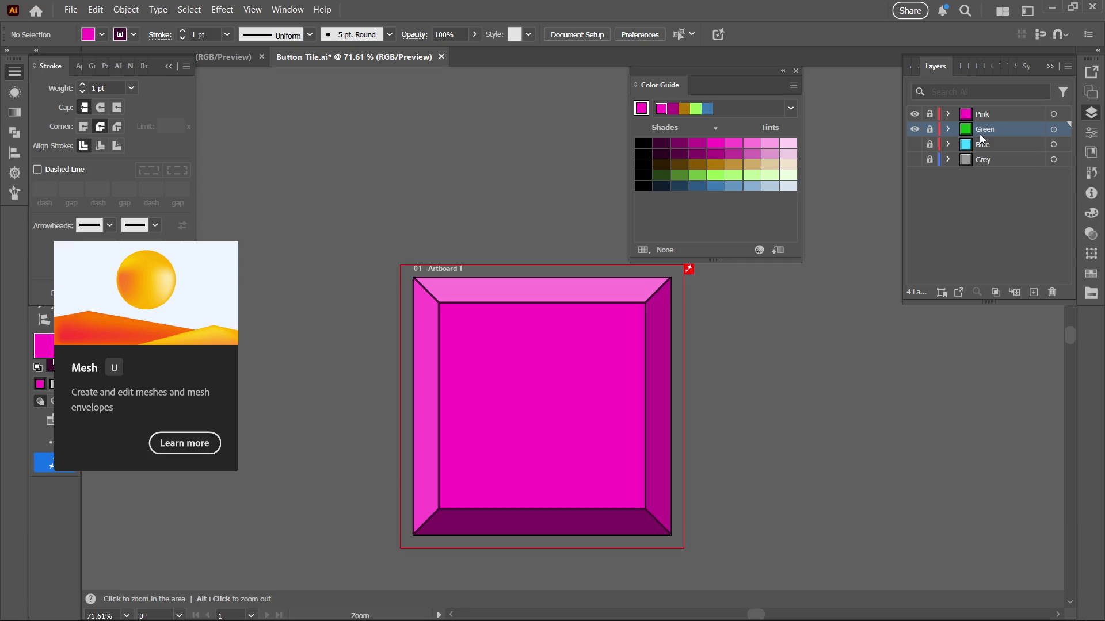
pyautogui.click(929, 129)
# Give the green tile's outlines Round Join corners, then lock the Green layer
pyautogui.click(828, 302)
pyautogui.hotkey('ctrl', 'a')
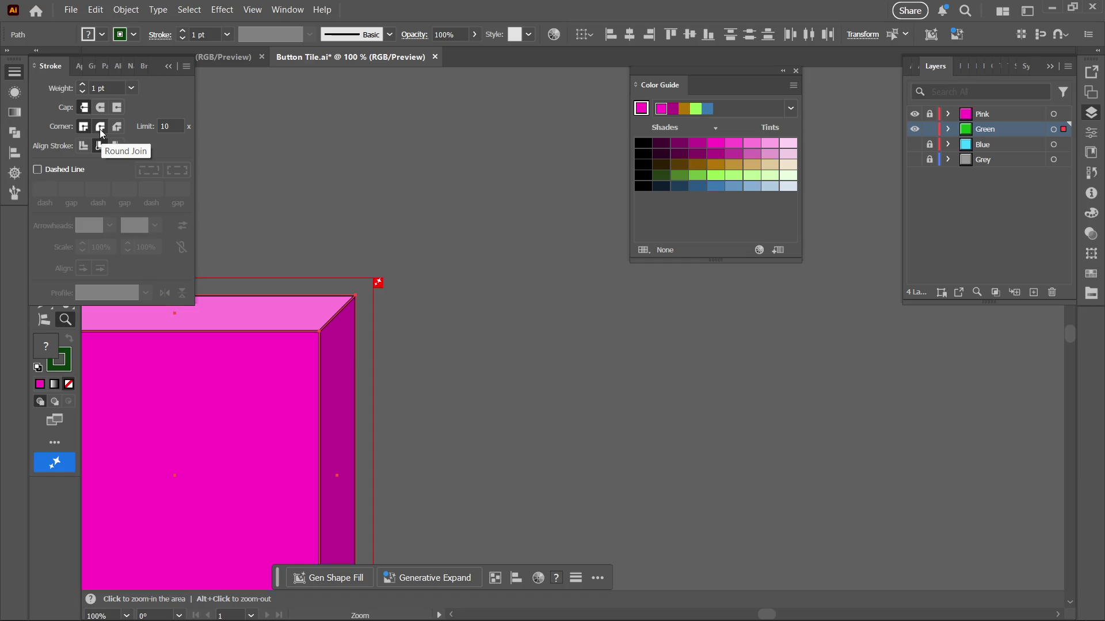
pyautogui.click(101, 129)
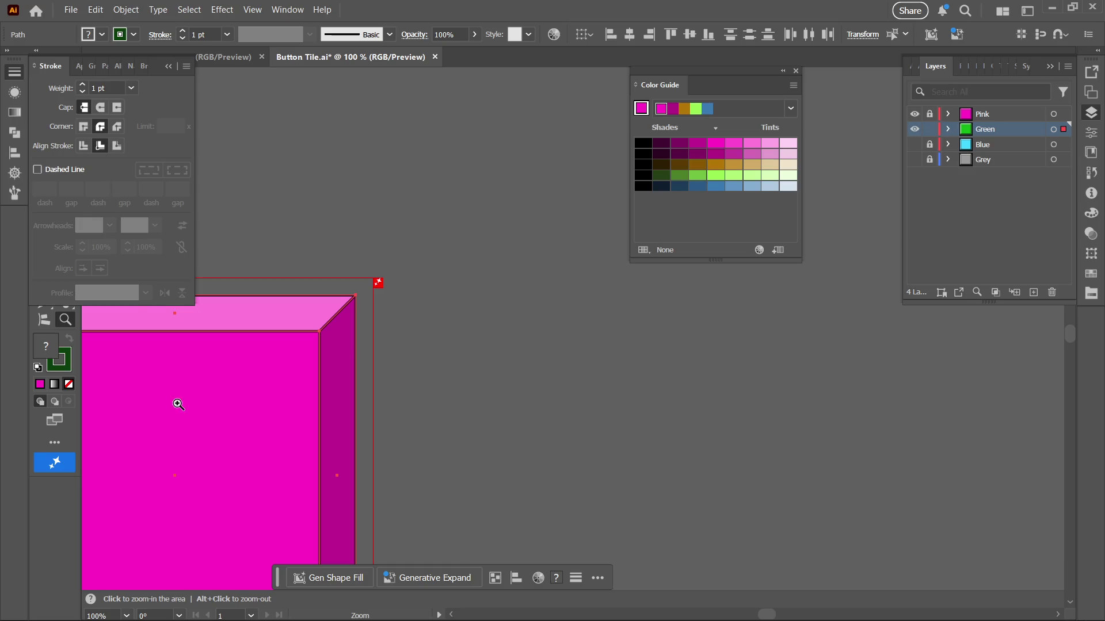
pyautogui.moveTo(222, 349)
pyautogui.mouseDown()
pyautogui.moveTo(378, 351)
pyautogui.moveTo(468, 336)
pyautogui.mouseUp()
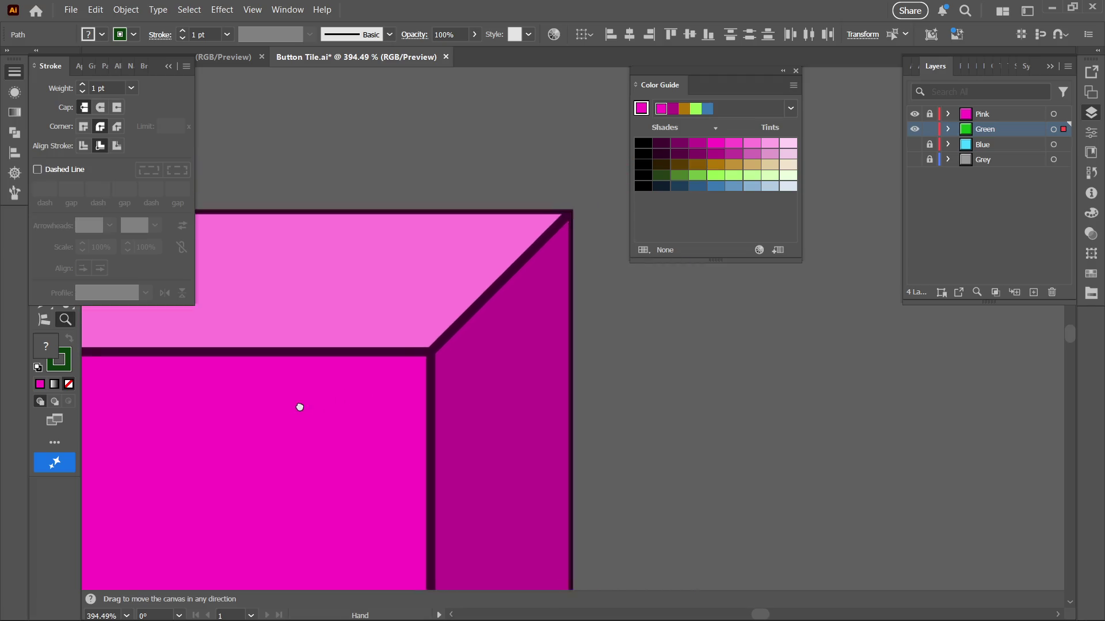
pyautogui.hotkey('ctrl', 'shift', 'a')
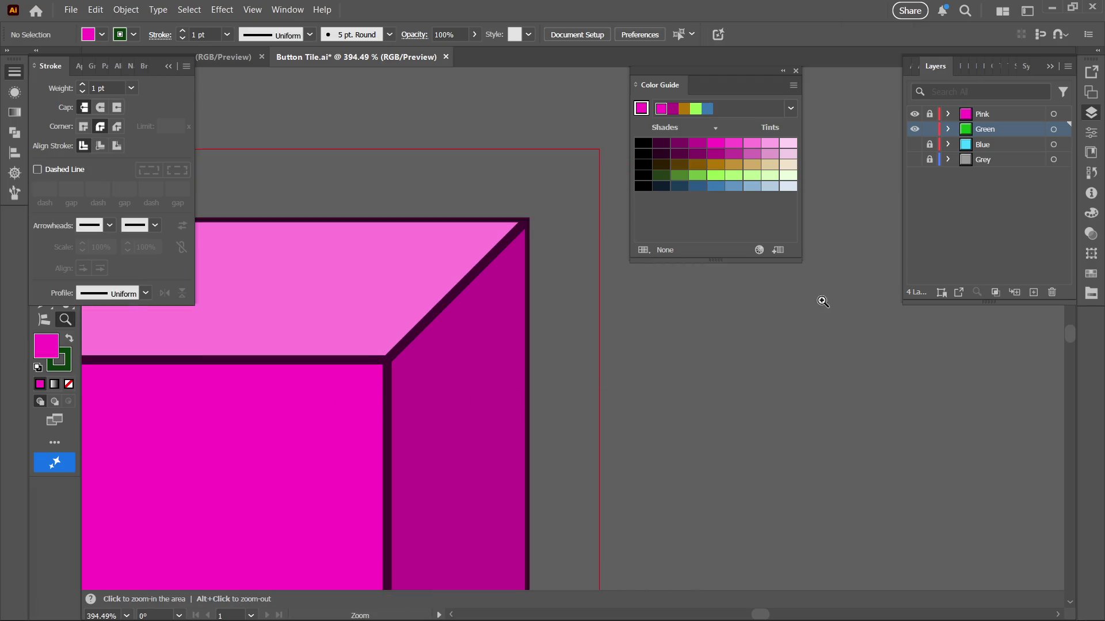
pyautogui.press('a')
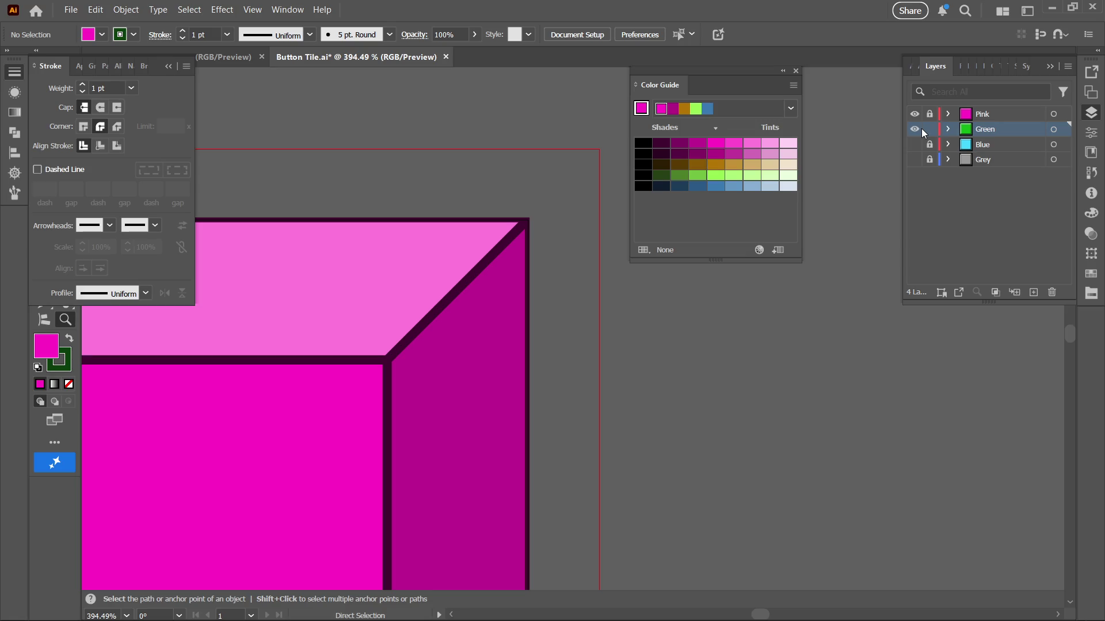
pyautogui.click(928, 129)
# Reselect the green tile to adjust its stroke, hide Pink so green shows, and relock Green
pyautogui.press('z')
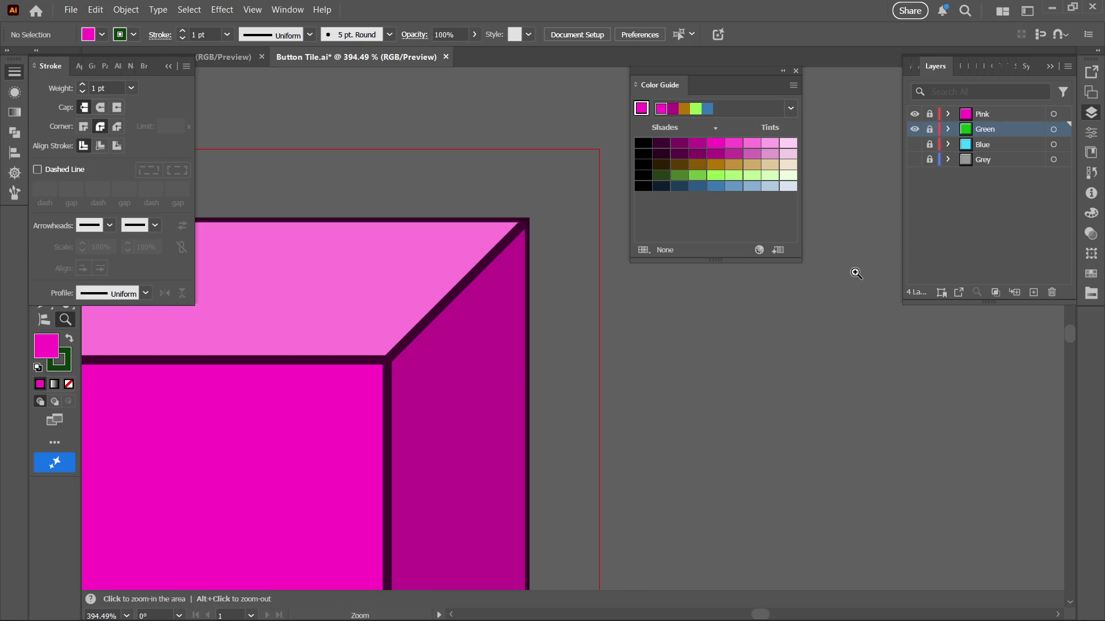
pyautogui.click(929, 129)
pyautogui.hotkey('ctrl', 'a')
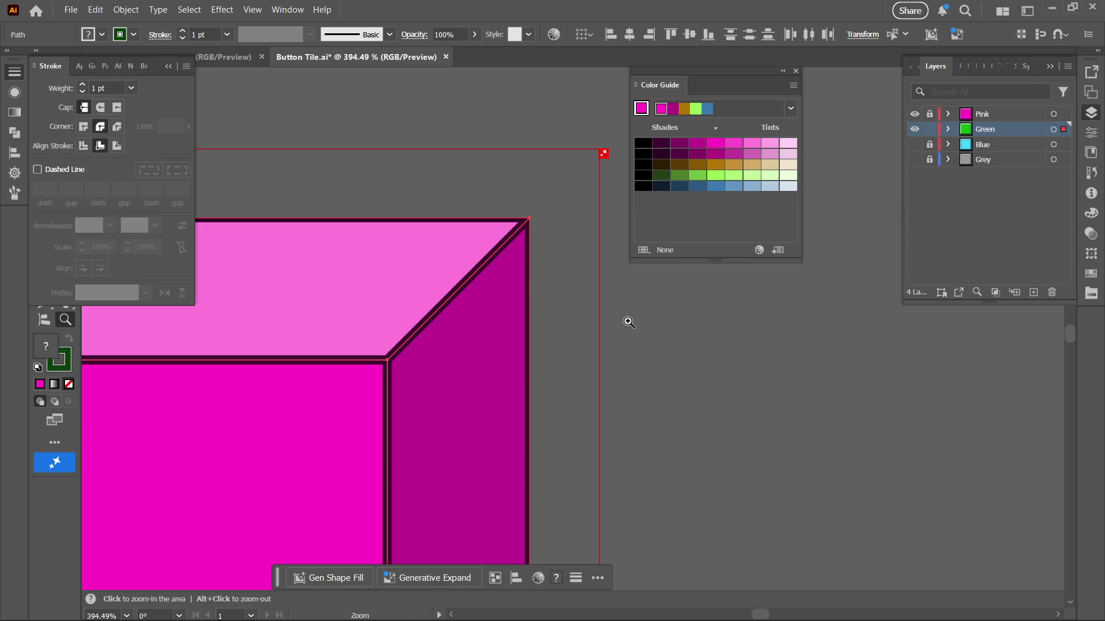
pyautogui.click(100, 145)
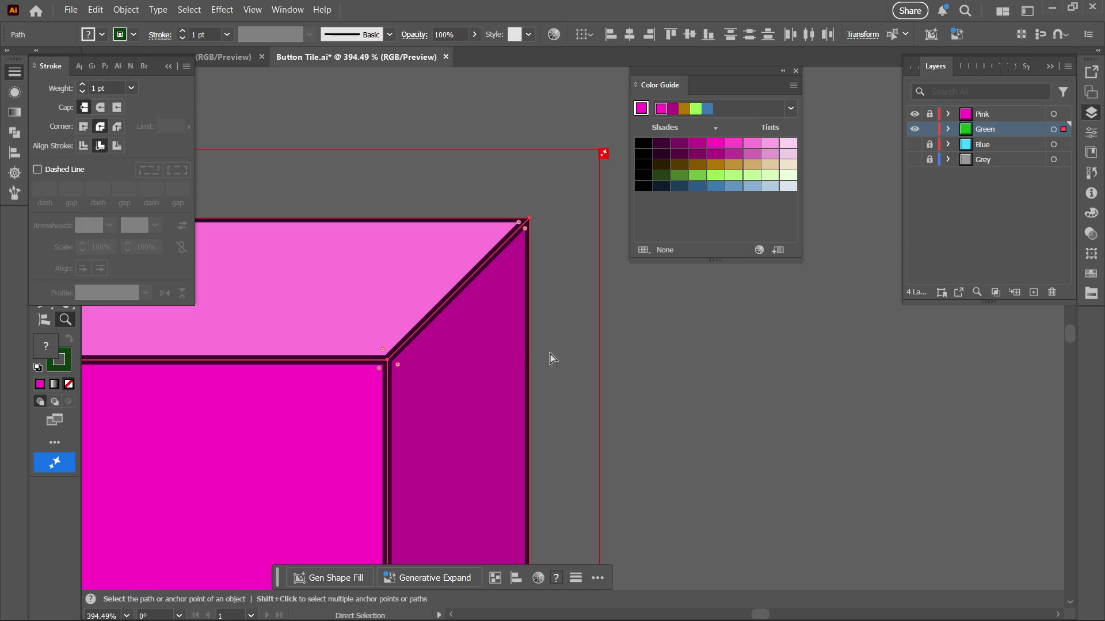
pyautogui.keyDown('alt'); pyautogui.click(914, 128); pyautogui.keyUp('alt')
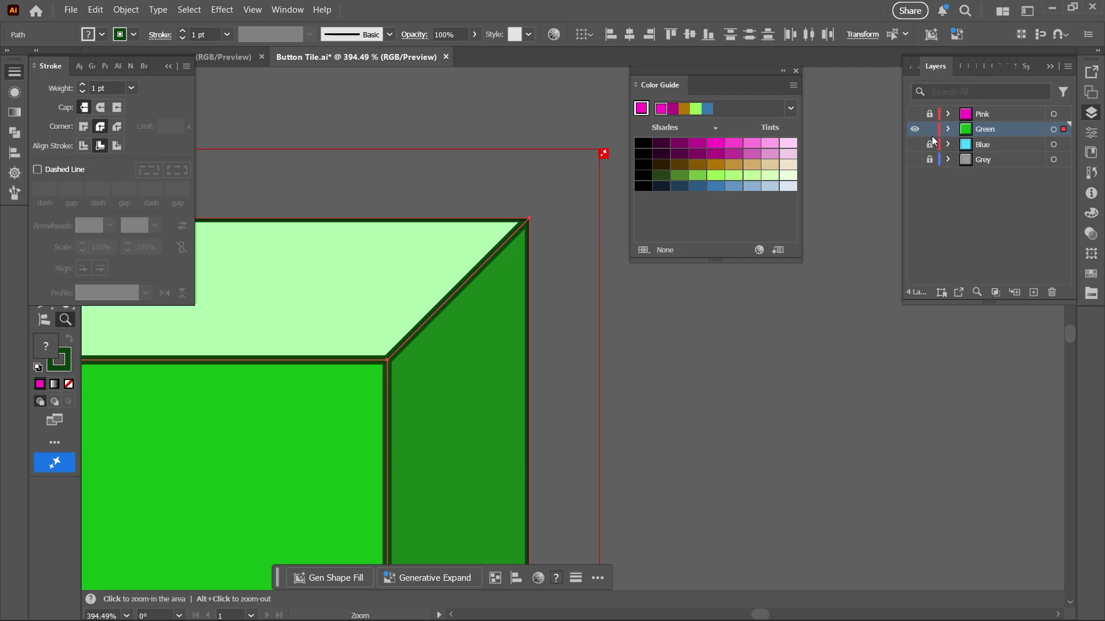
pyautogui.click(930, 130)
# Show only the blue tile, give its outlines Round Join, save, and lock Blue
pyautogui.click(914, 129)
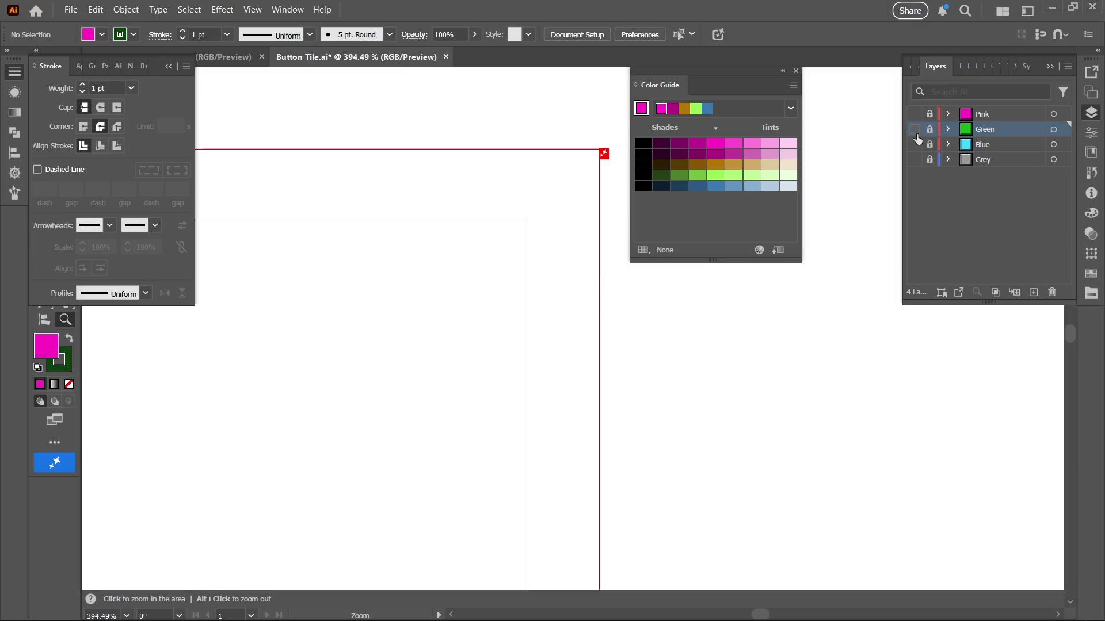
pyautogui.click(915, 145)
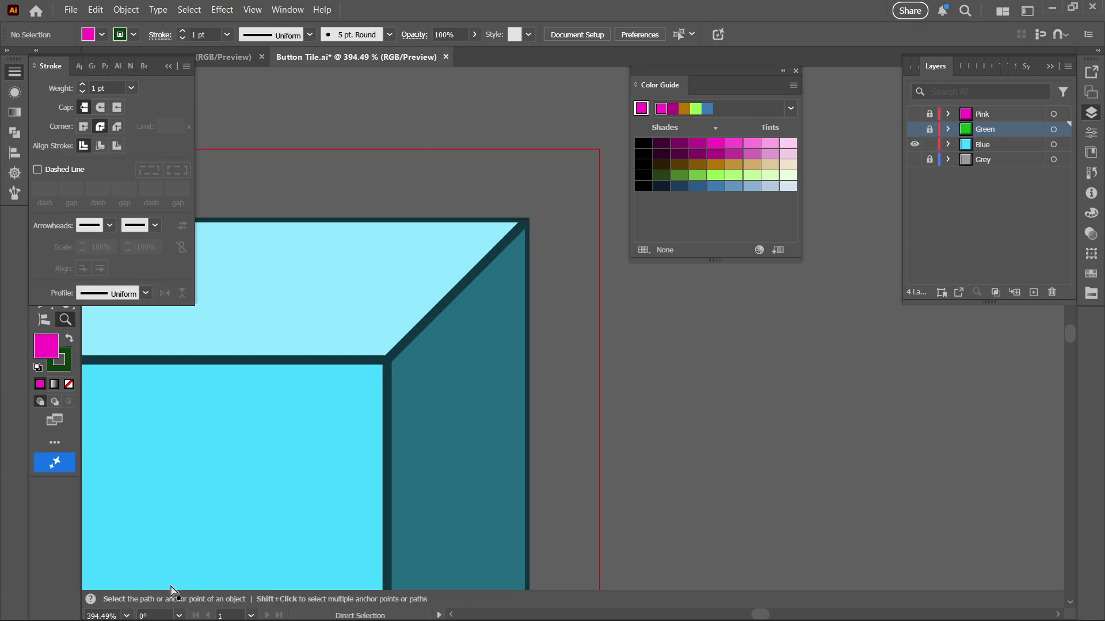
pyautogui.keyDown('ctrl'); pyautogui.click(491, 466); pyautogui.keyUp('ctrl')
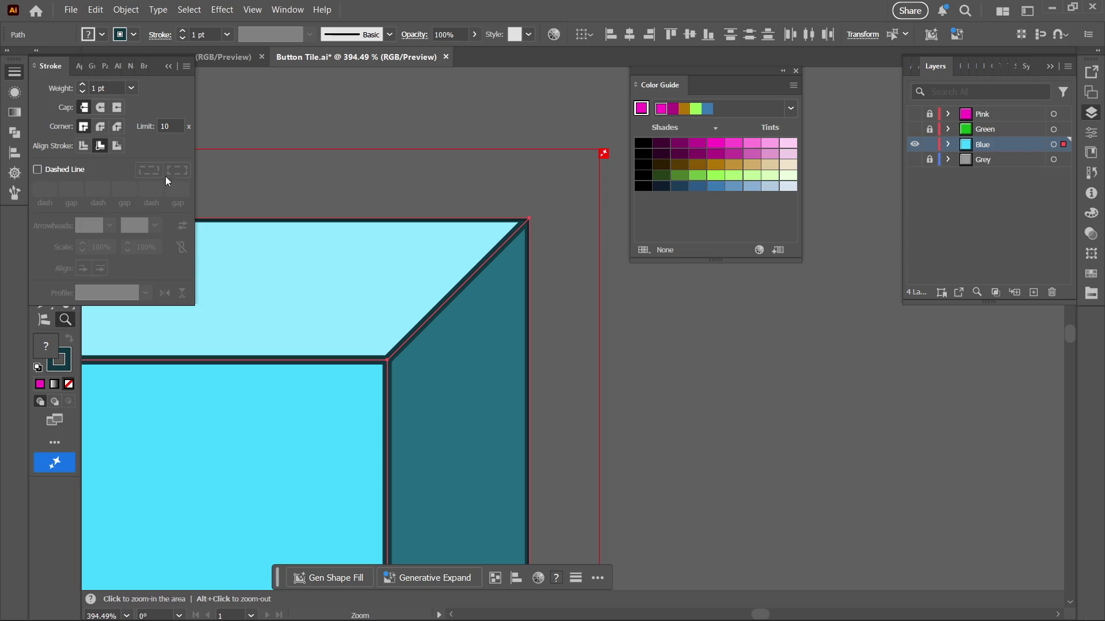
pyautogui.click(97, 132)
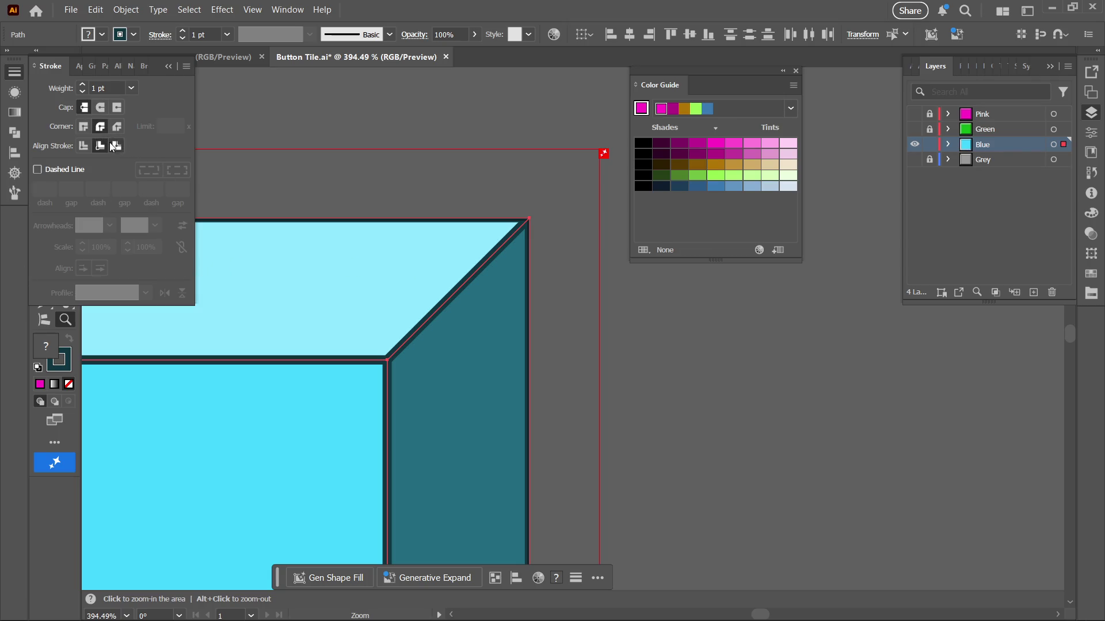
pyautogui.press('a')
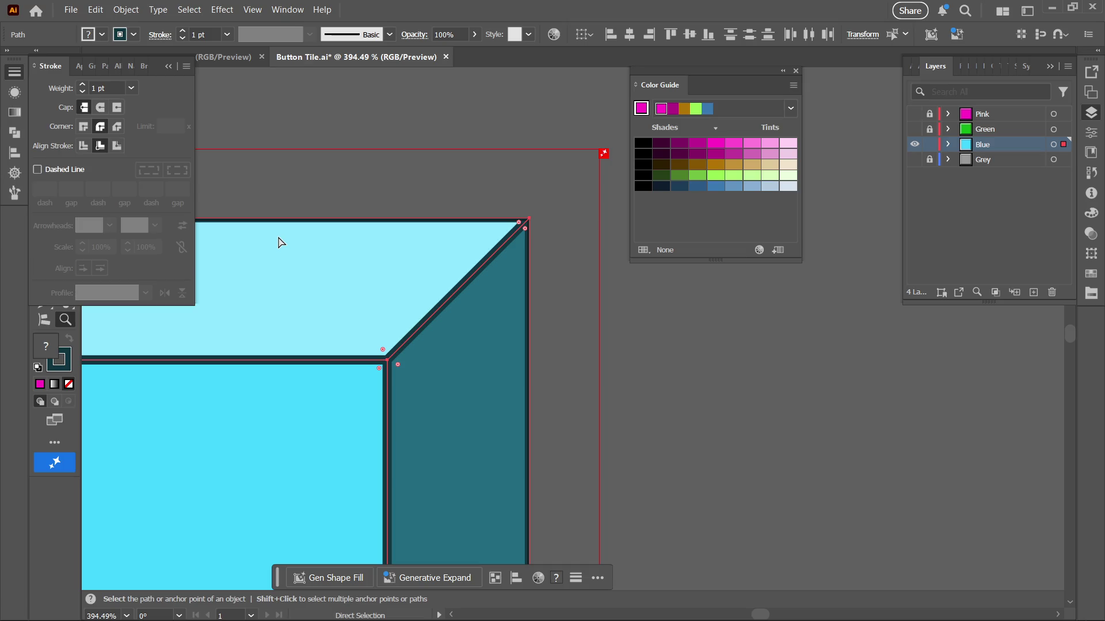
pyautogui.hotkey('ctrl', 's')
pyautogui.press('z')
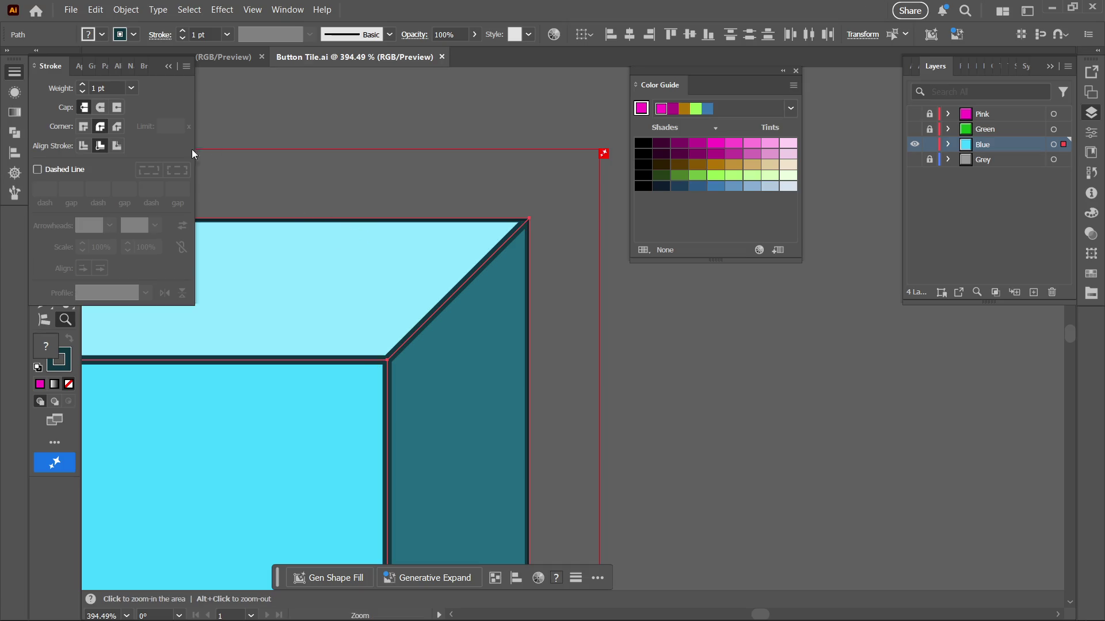
pyautogui.click(929, 145)
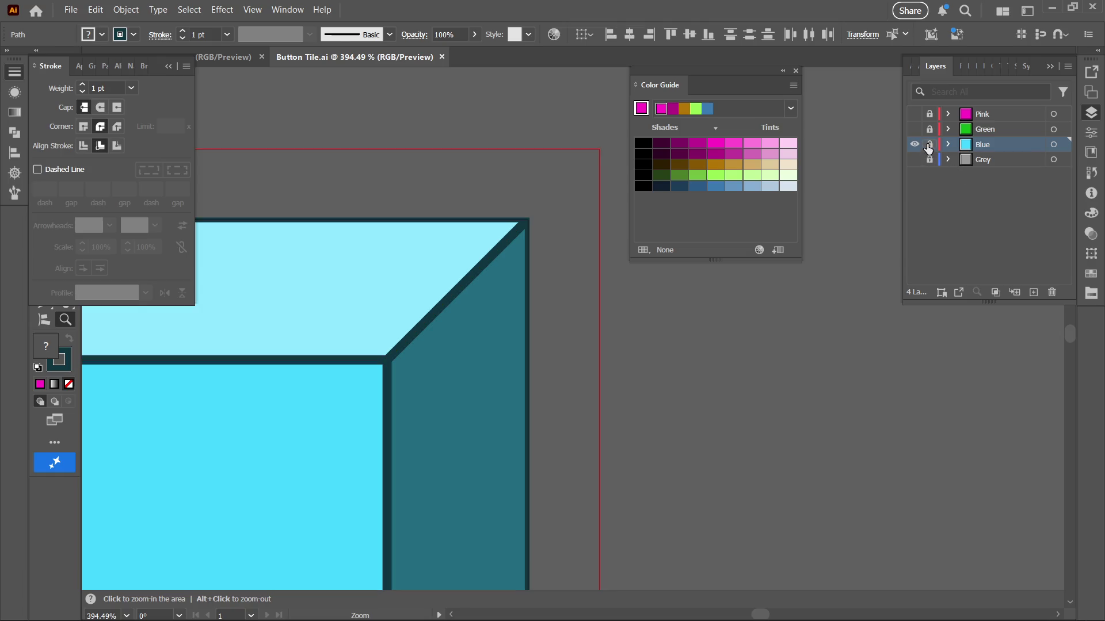
# Show the grey tile, set its outlines to Round Join, lock Grey, and view it at 100%
pyautogui.keyDown('alt'); pyautogui.click(915, 159); pyautogui.keyUp('alt')
pyautogui.hotkey('ctrl', 'y')
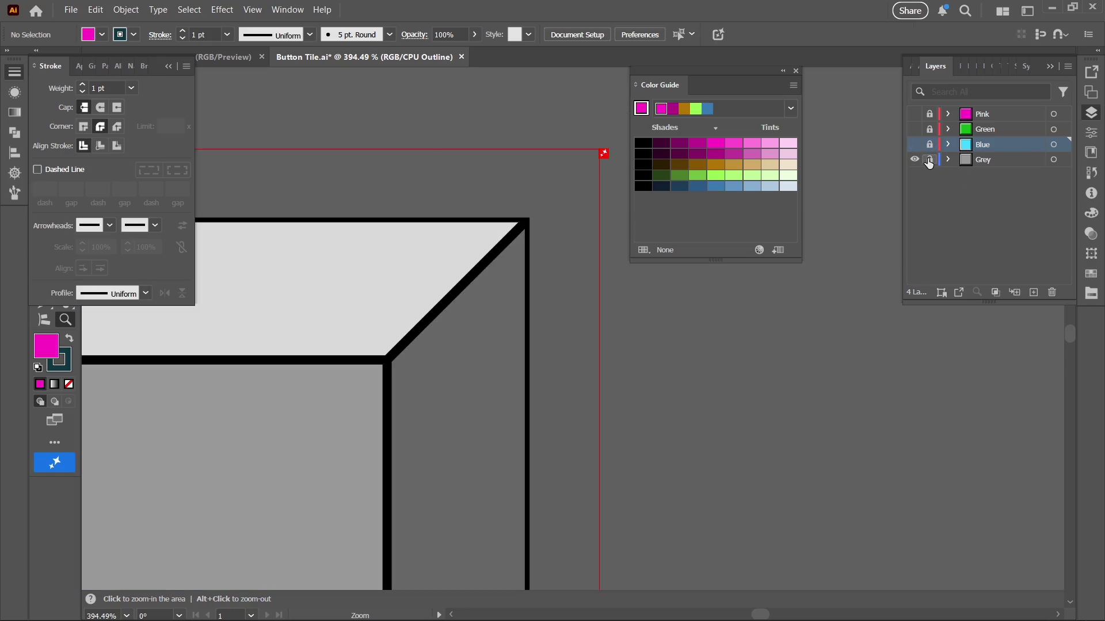
pyautogui.click(930, 159)
pyautogui.press('a')
pyautogui.hotkey('ctrl', 'a')
pyautogui.press('z')
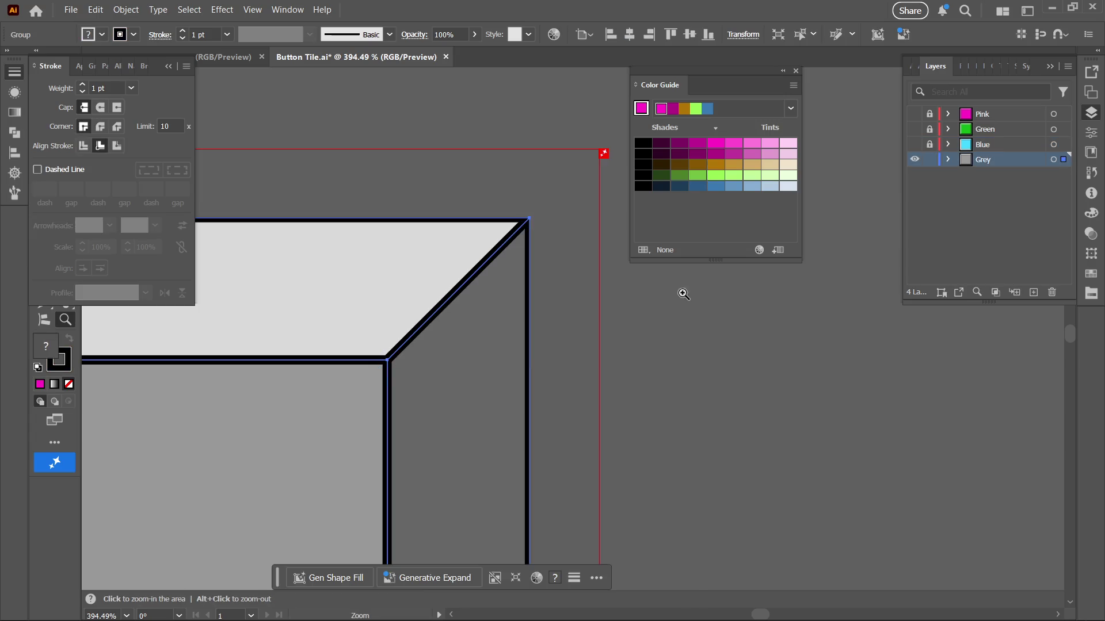
pyautogui.click(100, 127)
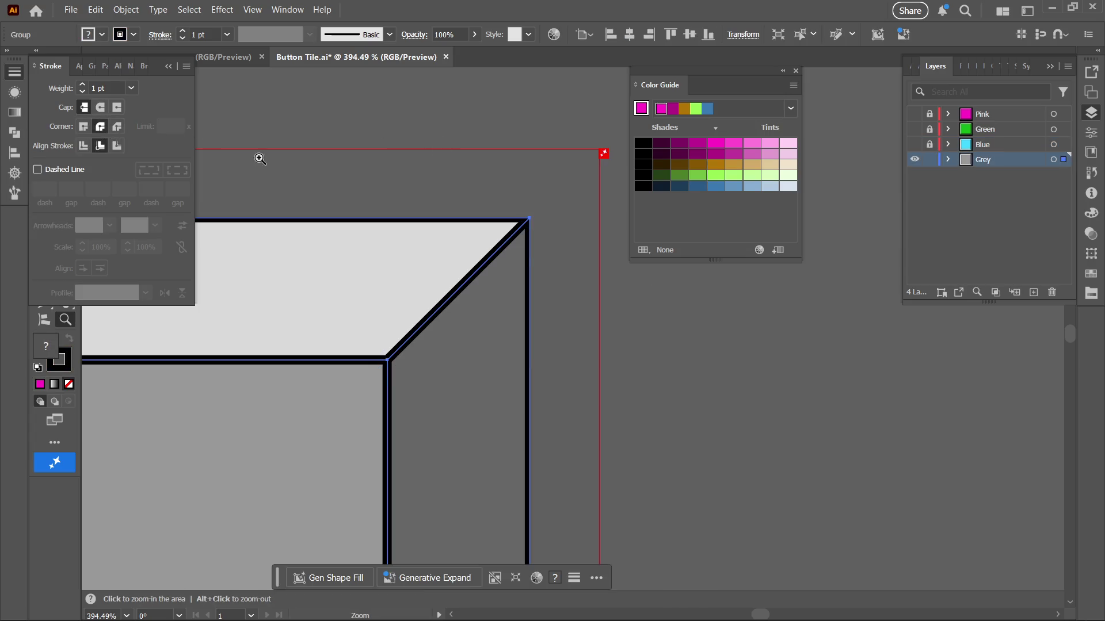
pyautogui.click(929, 159)
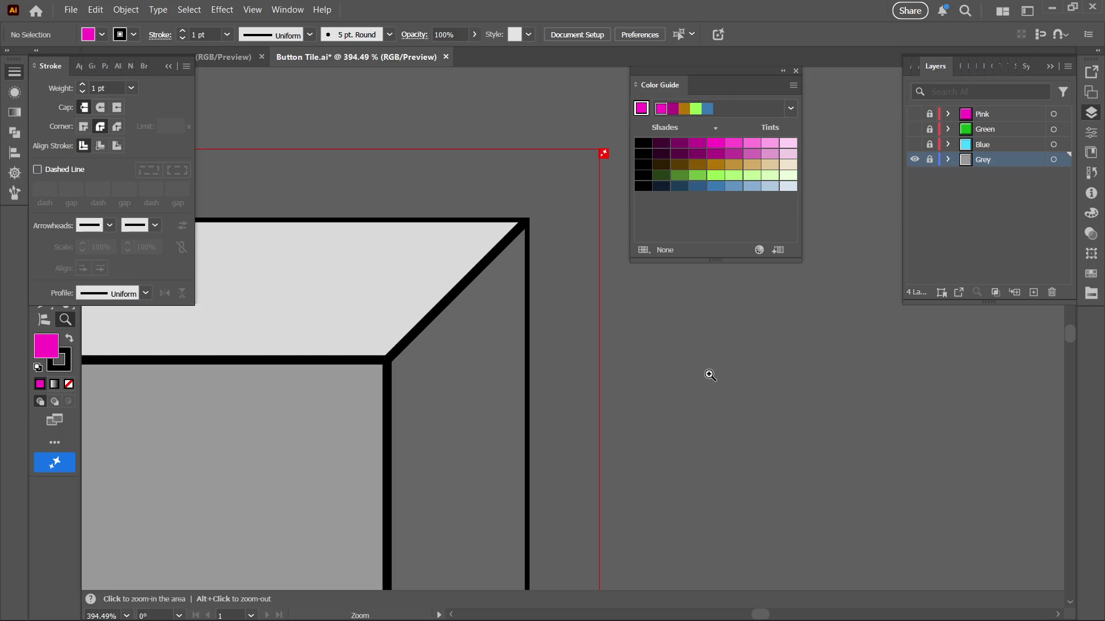
pyautogui.moveTo(701, 397)
pyautogui.mouseDown()
pyautogui.moveTo(425, 466)
pyautogui.moveTo(315, 321)
pyautogui.moveTo(316, 367)
pyautogui.mouseUp()
pyautogui.keyDown('ctrl'); pyautogui.click(315, 367); pyautogui.keyUp('ctrl')
pyautogui.moveTo(437, 362); pyautogui.dragTo(380, 367)
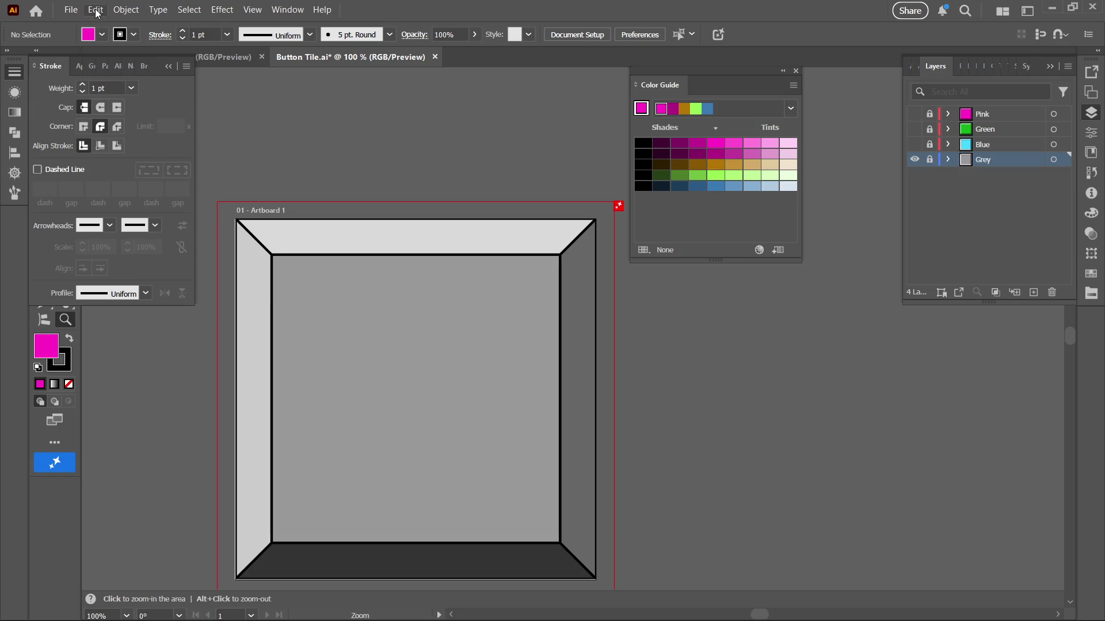
# Export the grey tile as a PNG, replacing Button Tile.png
pyautogui.click(71, 10)
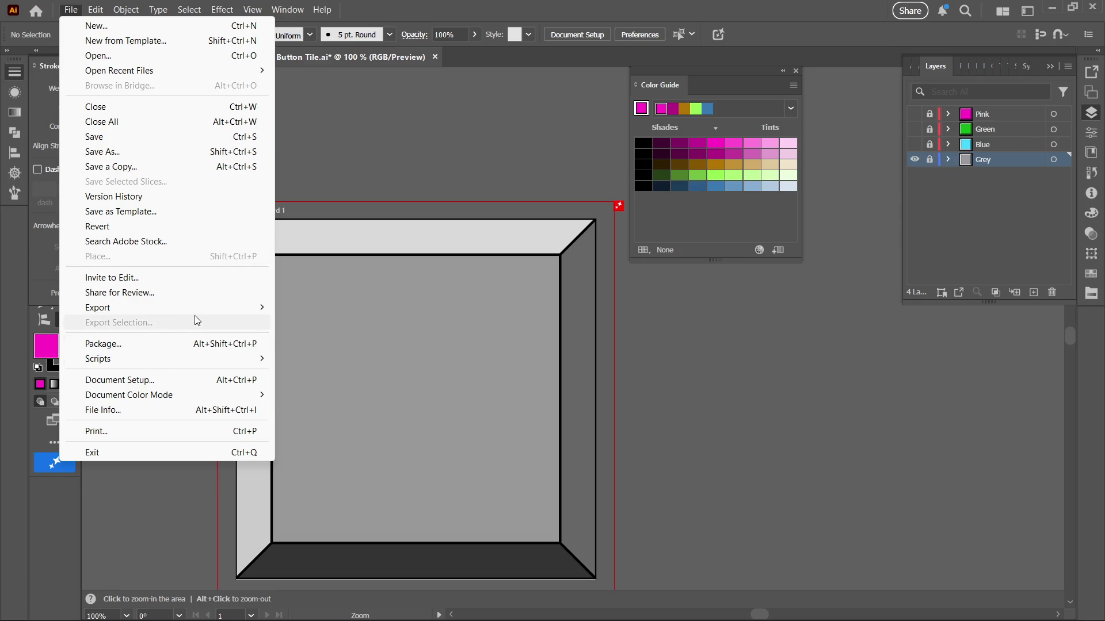
pyautogui.moveTo(255, 315)
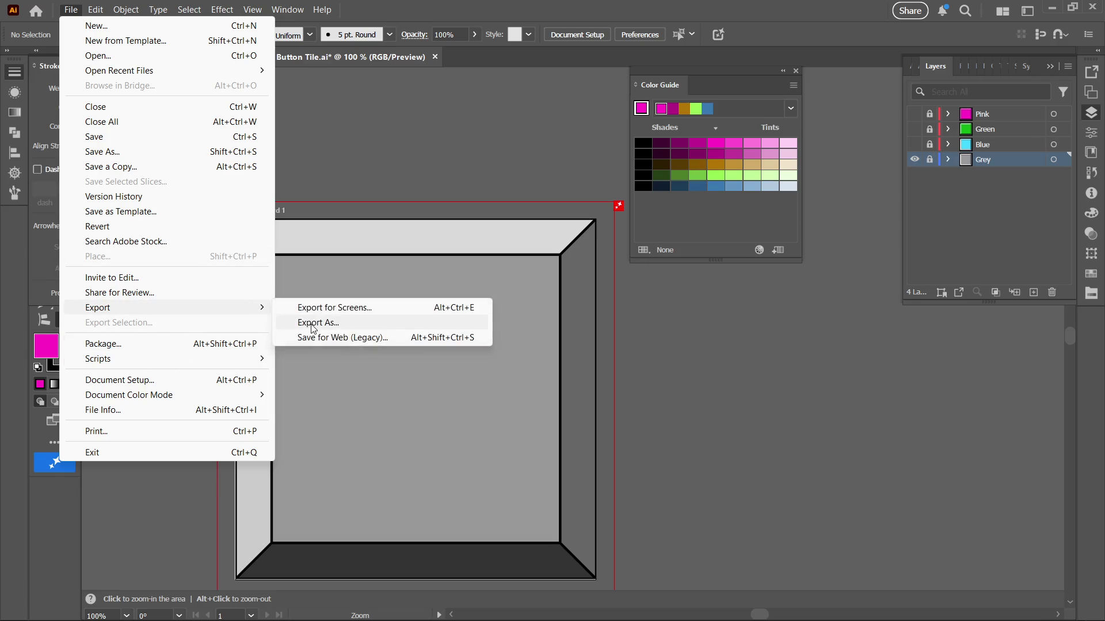
pyautogui.click(316, 323)
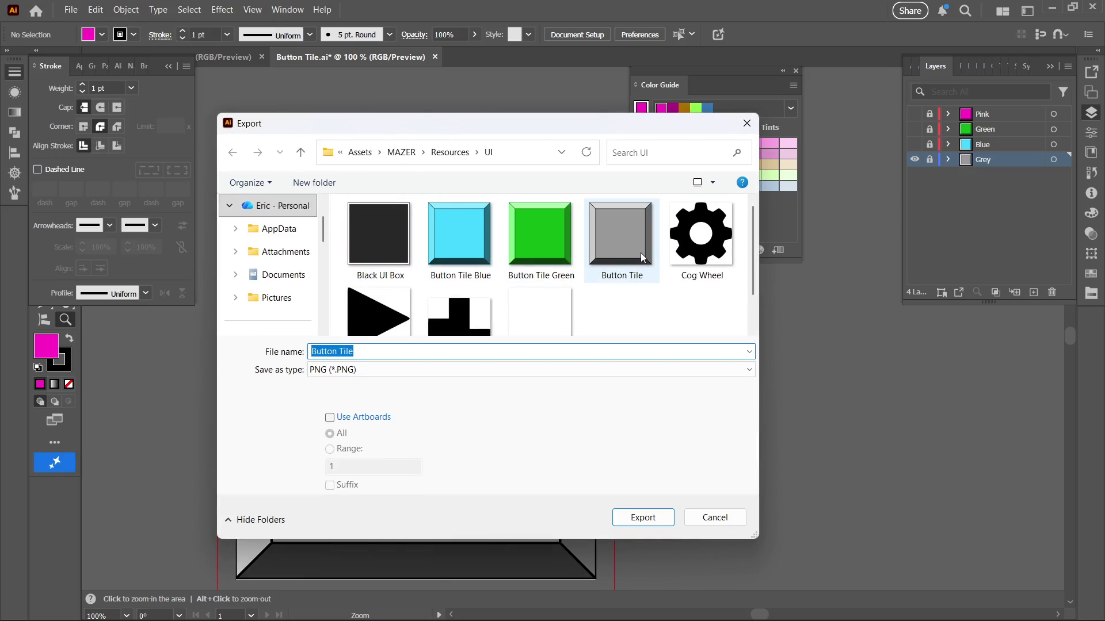
pyautogui.click(644, 258)
pyautogui.click(623, 517)
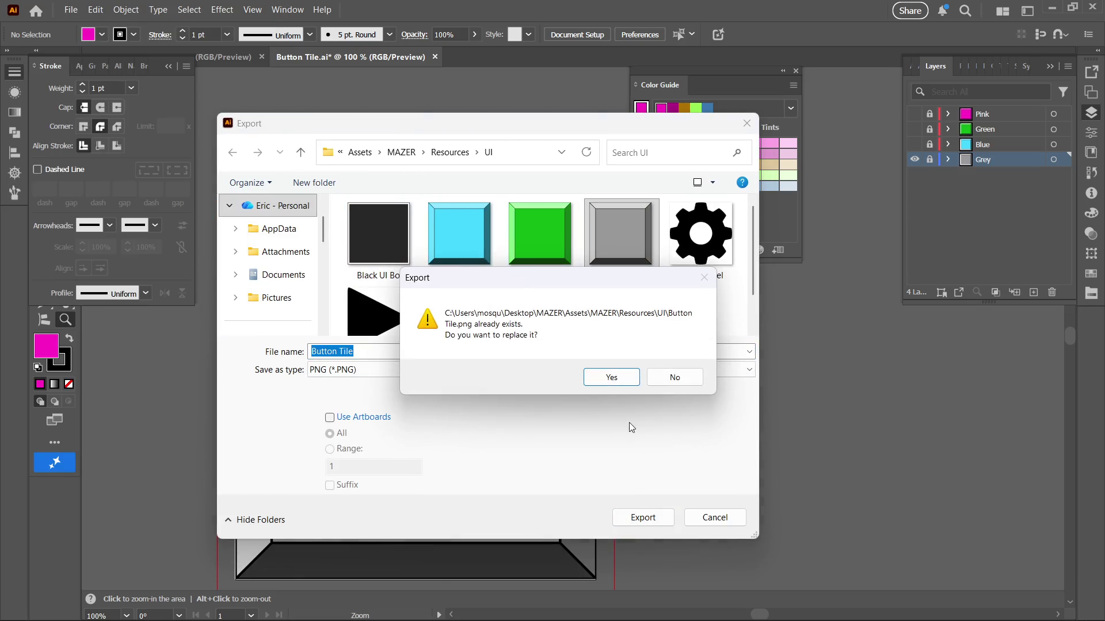
pyautogui.click(622, 381)
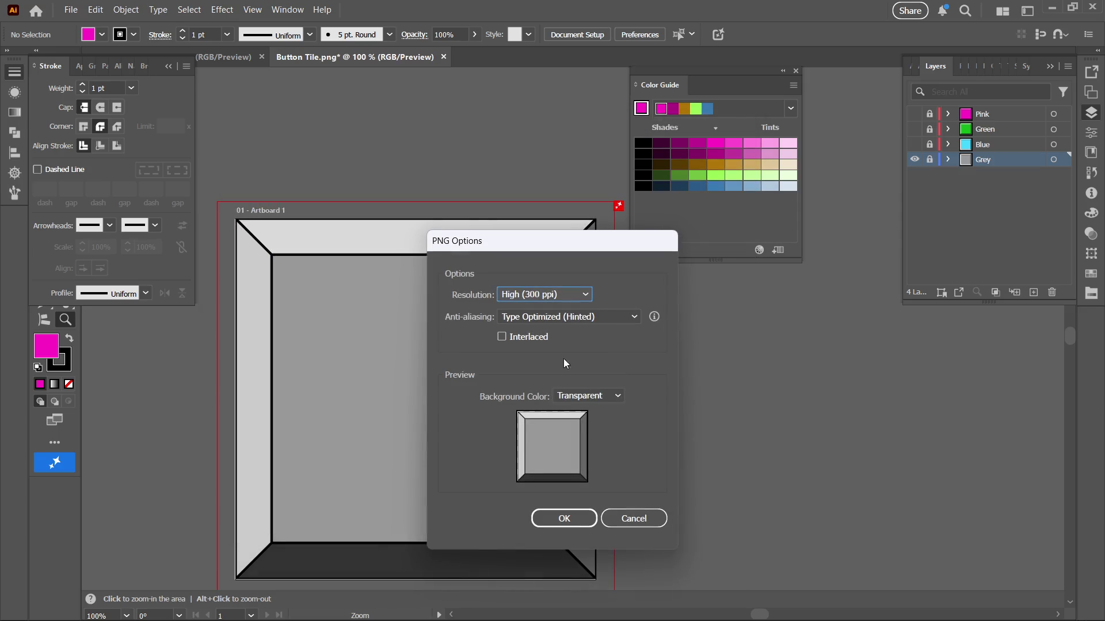
pyautogui.click(561, 518)
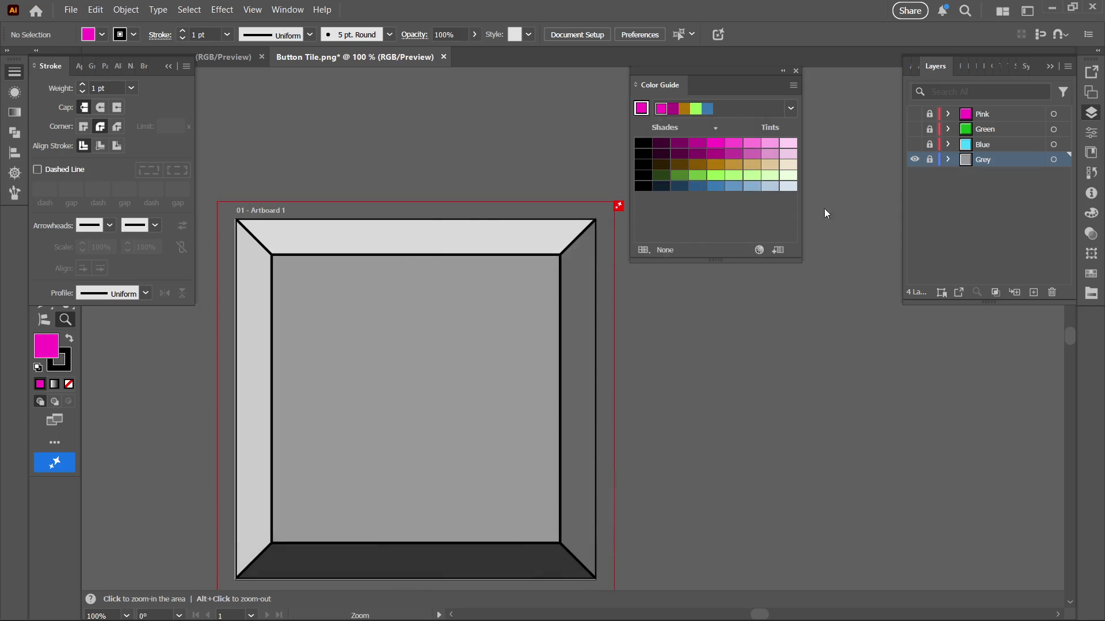
# Show only the blue tile and export it as a PNG, replacing Button Tile Blue.png
pyautogui.click(914, 163)
pyautogui.click(915, 144)
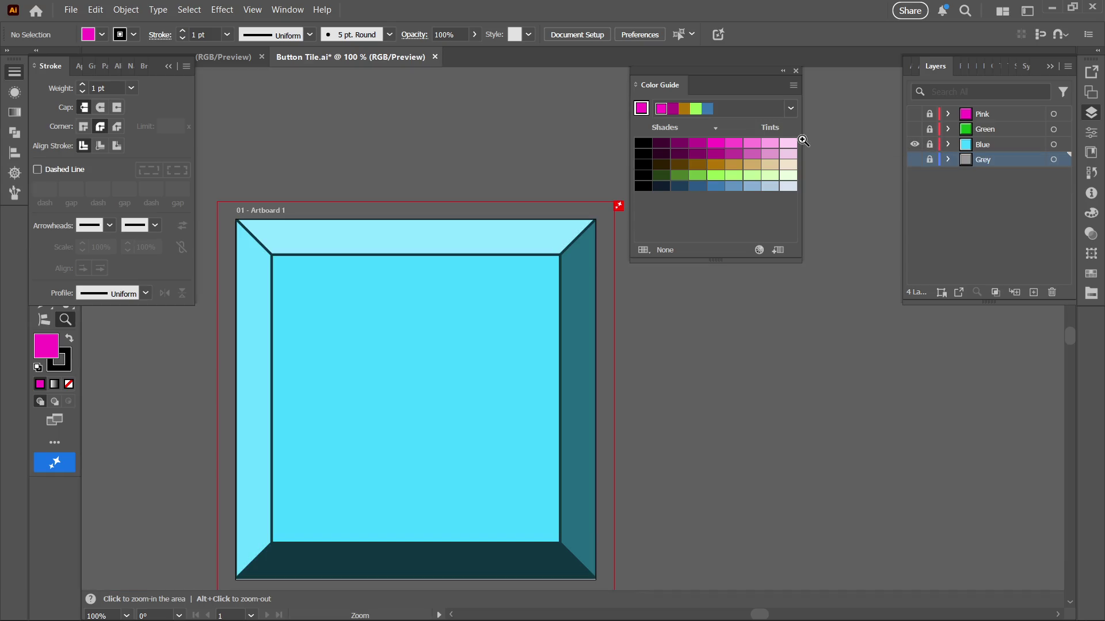
pyautogui.click(77, 10)
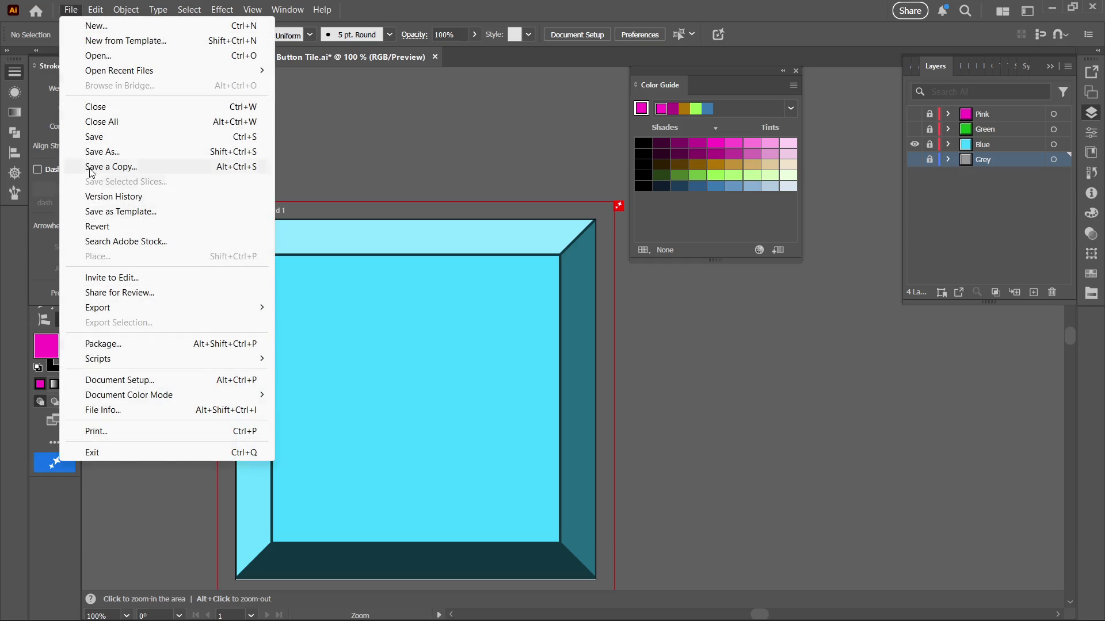
pyautogui.moveTo(190, 308)
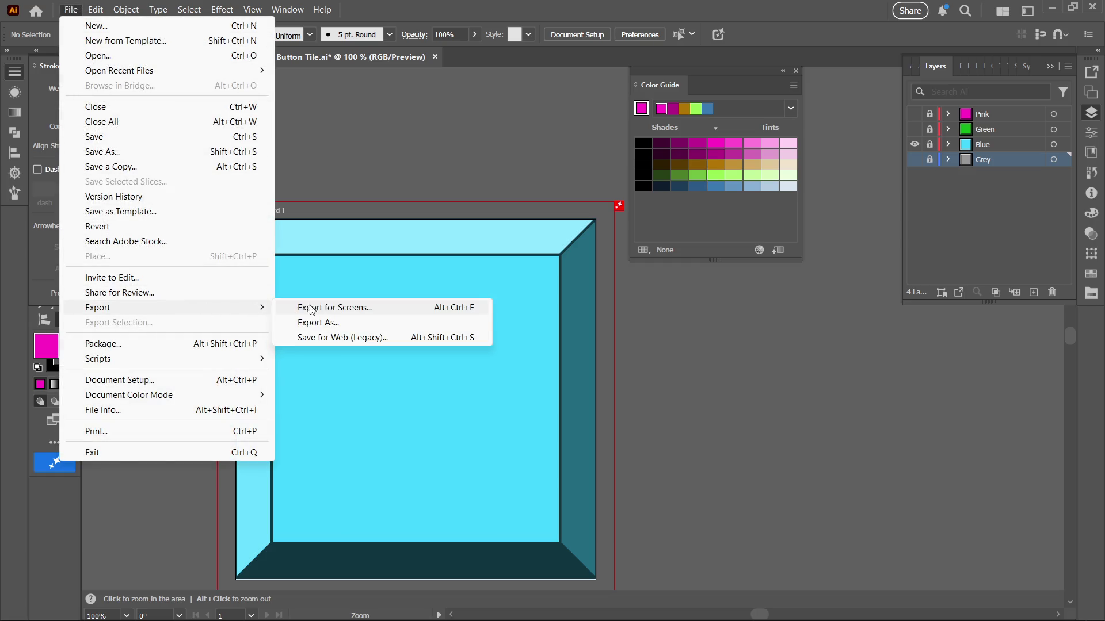
pyautogui.click(335, 325)
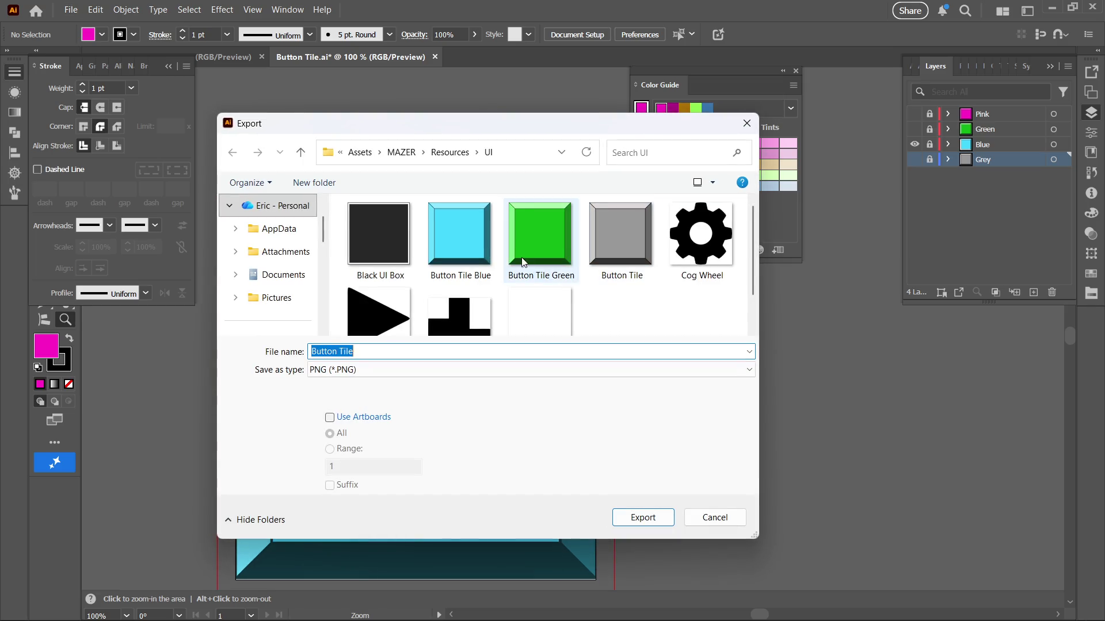
pyautogui.click(461, 254)
pyautogui.click(643, 517)
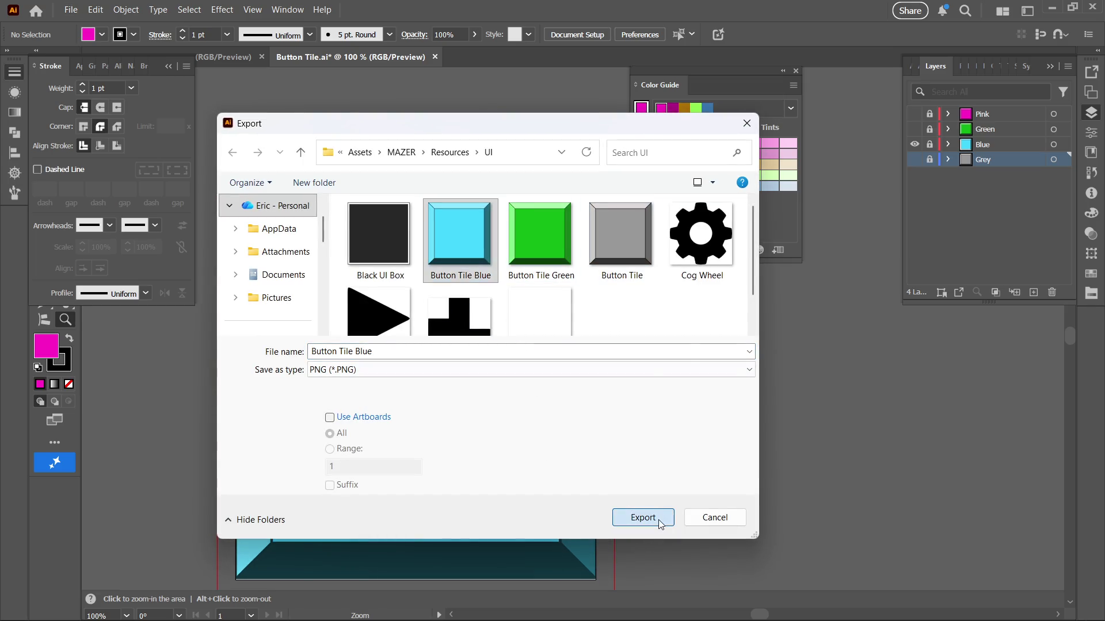
pyautogui.click(694, 616)
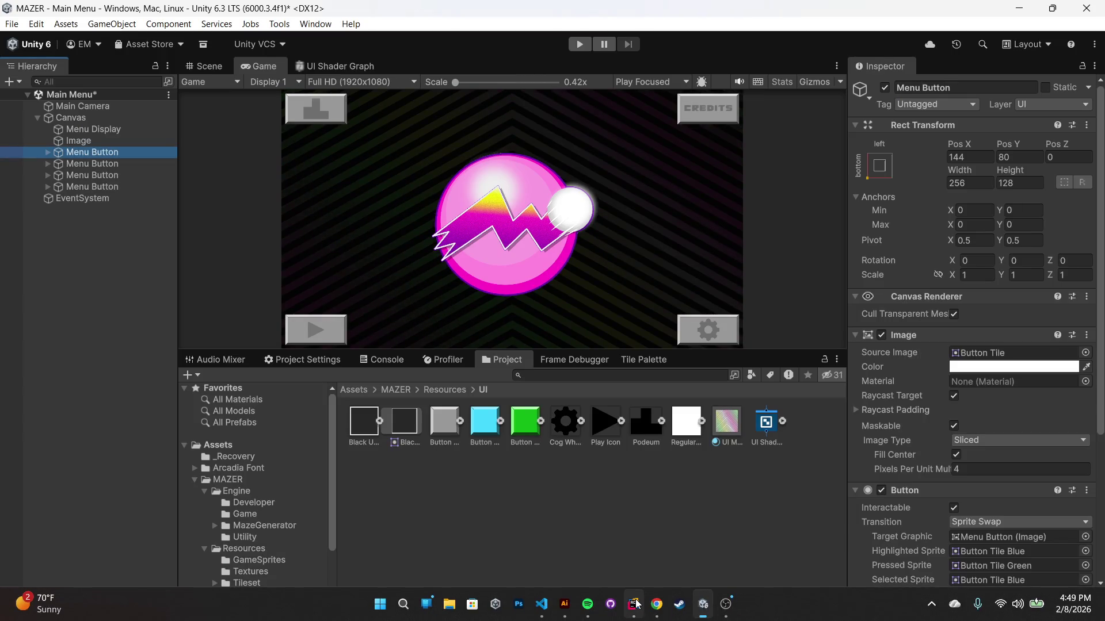
pyautogui.moveTo(637, 603)
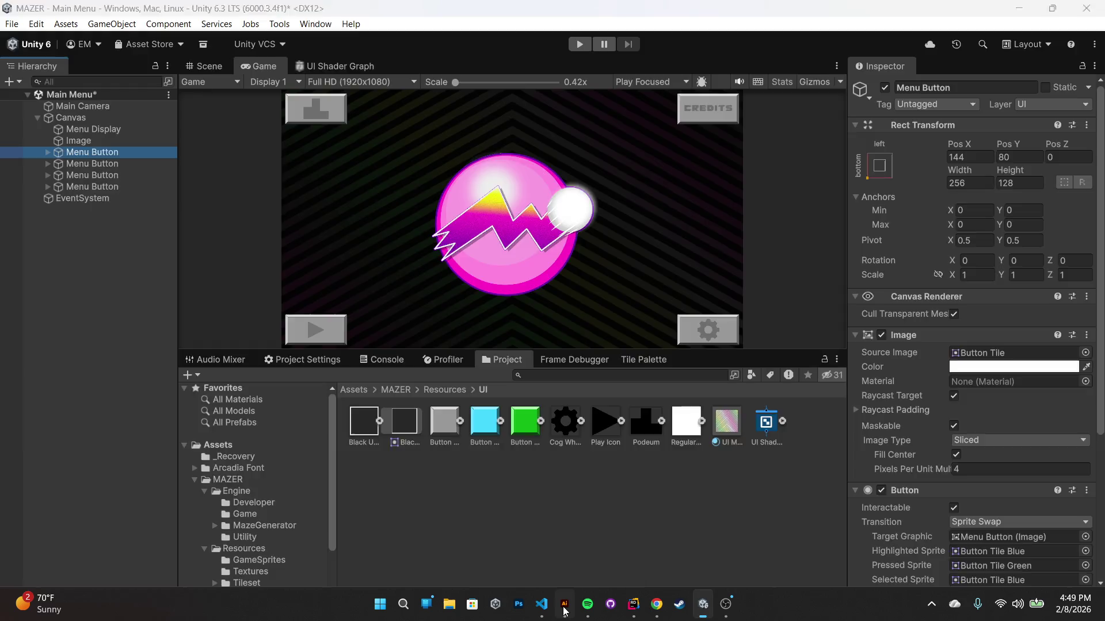
pyautogui.click(565, 604)
pyautogui.click(611, 377)
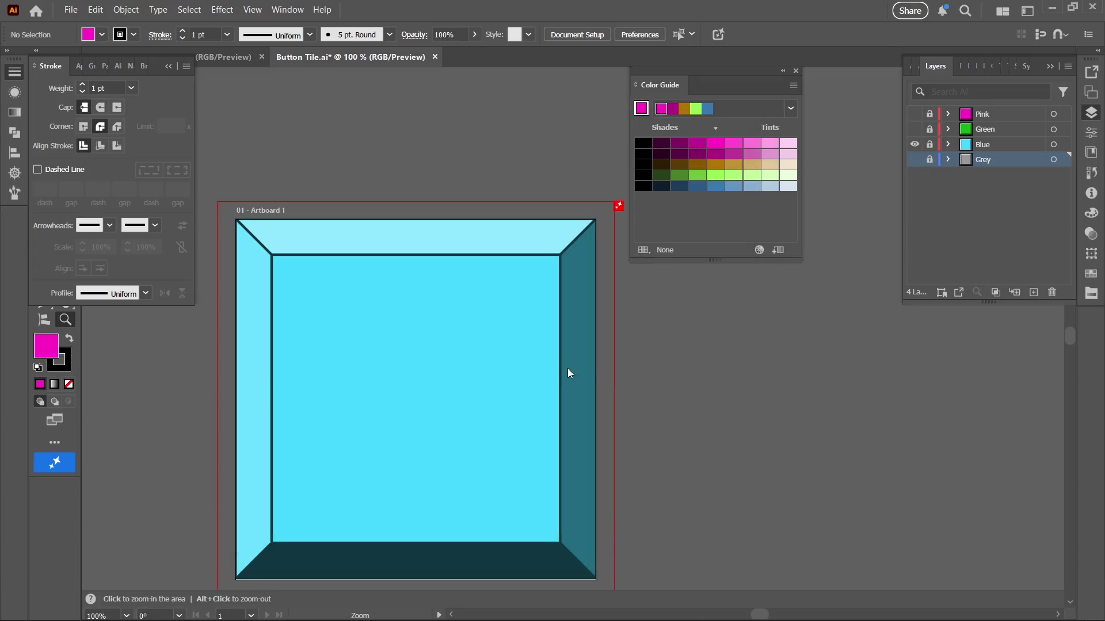
pyautogui.click(575, 521)
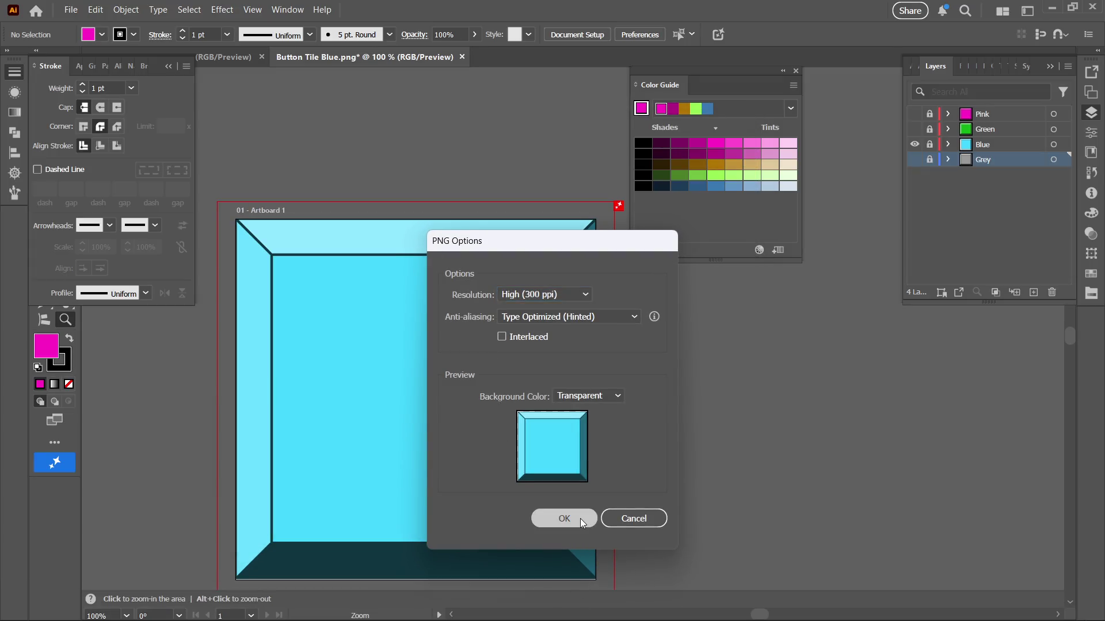
# Show only the green tile, export it over Button Tile Green.png at 300 ppi, then hide it
pyautogui.click(915, 145)
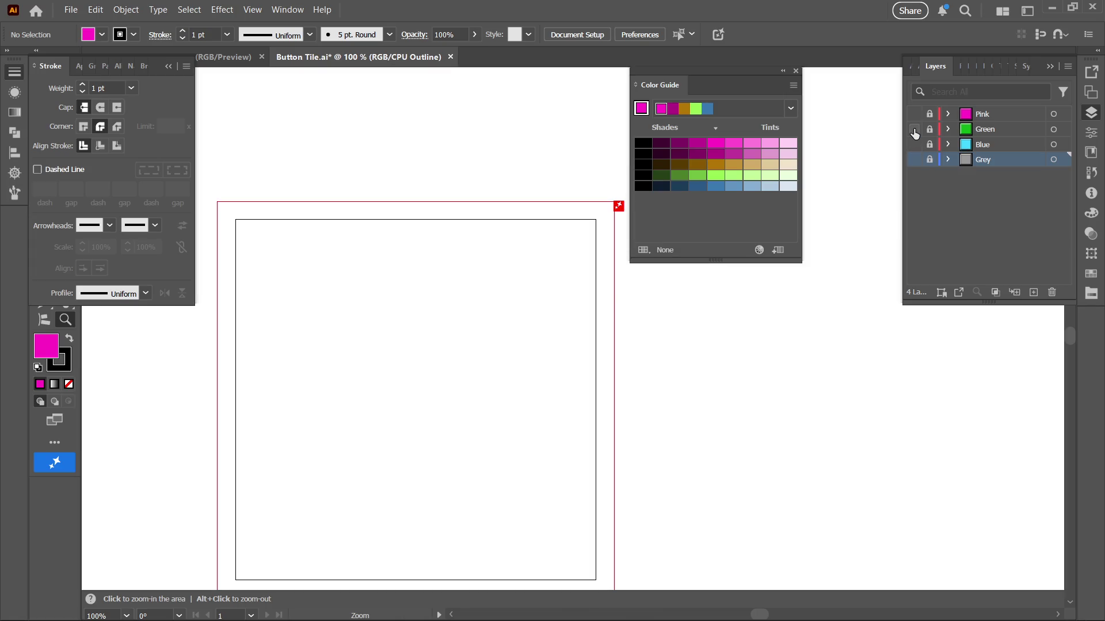
pyautogui.click(915, 129)
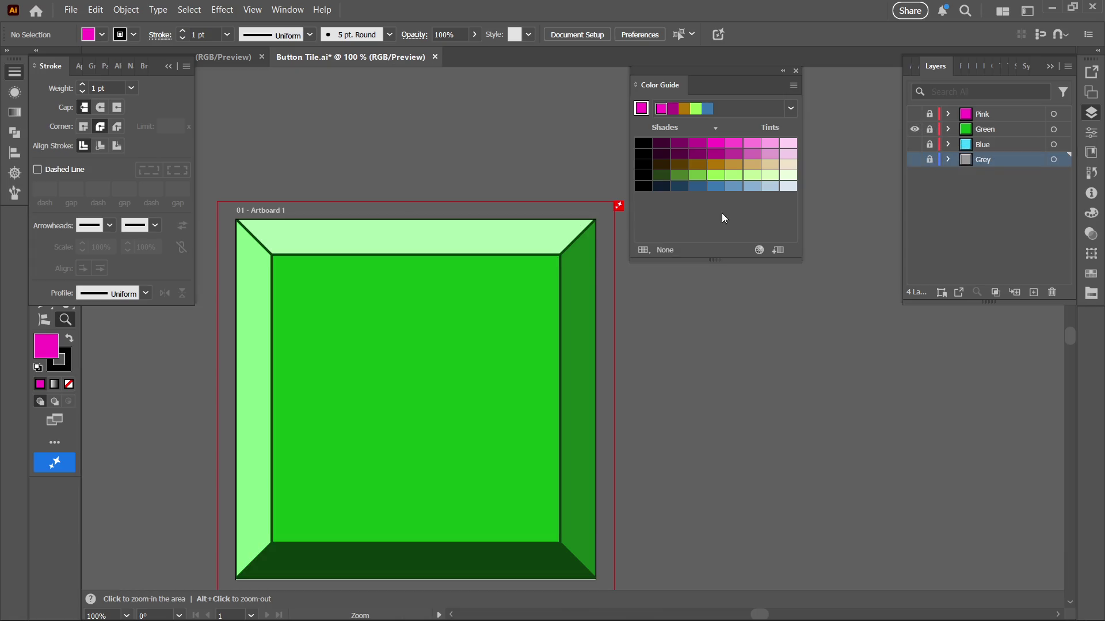
pyautogui.click(72, 11)
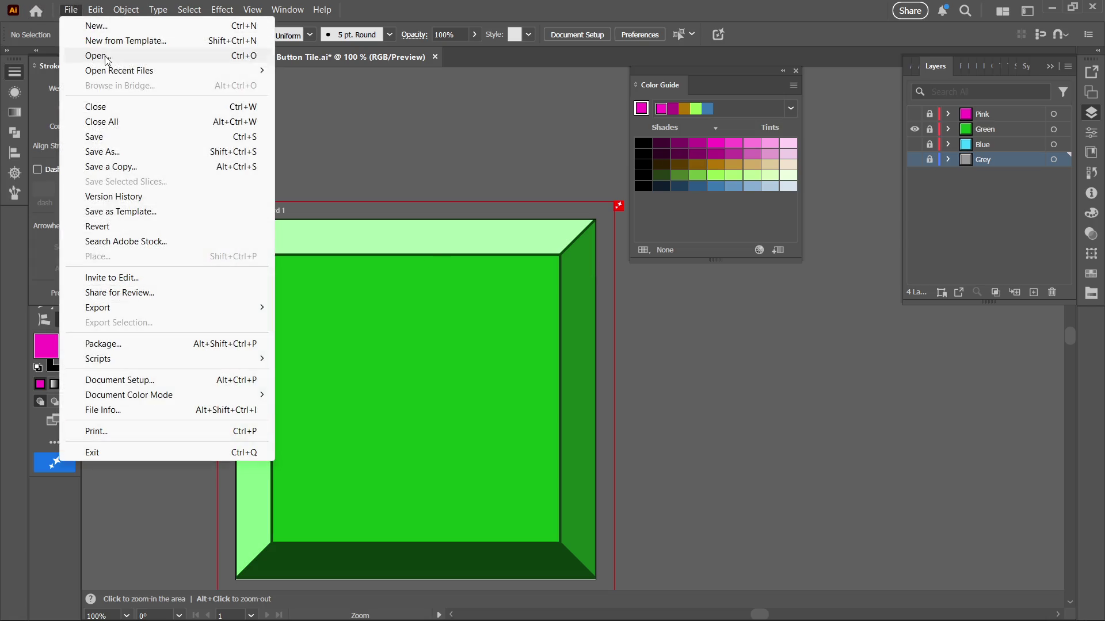
pyautogui.moveTo(223, 310)
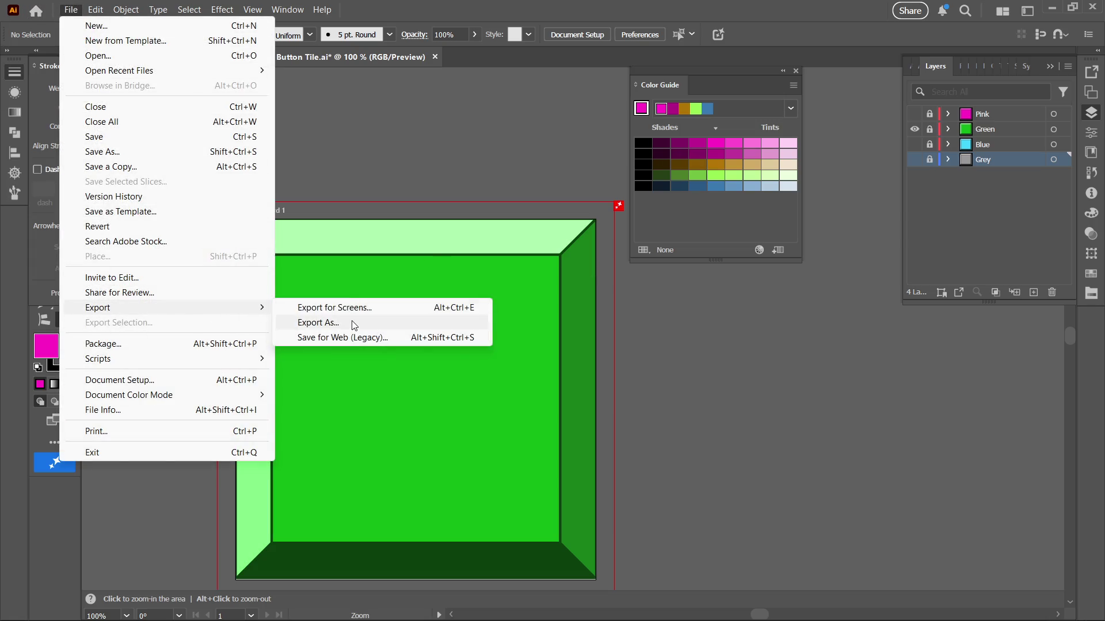
pyautogui.click(348, 323)
pyautogui.click(561, 249)
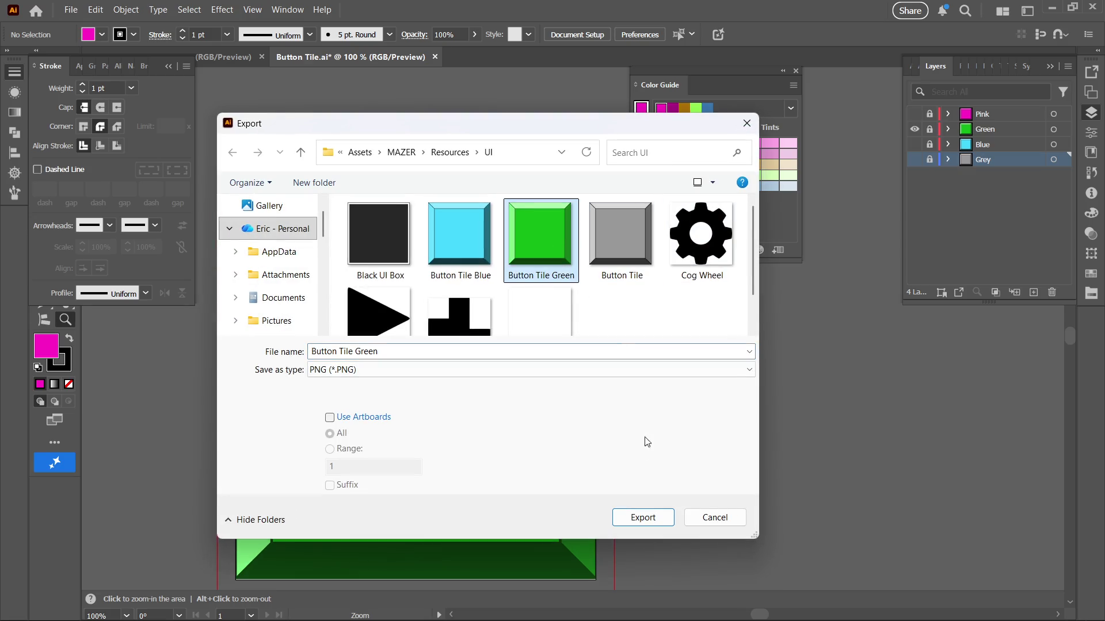
pyautogui.click(617, 513)
pyautogui.click(611, 375)
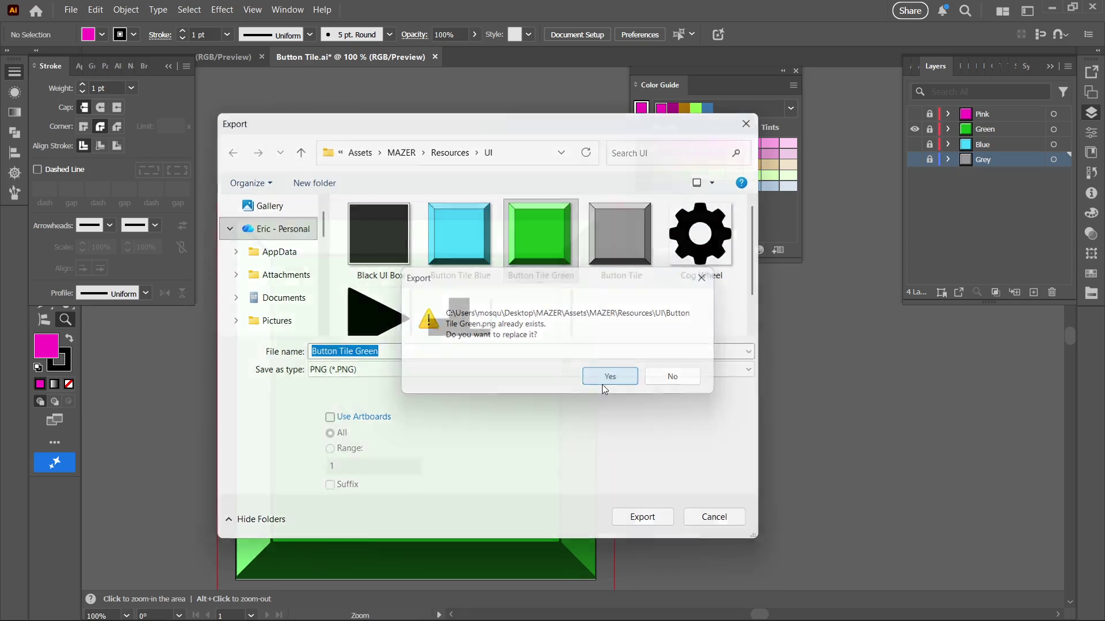
pyautogui.click(555, 516)
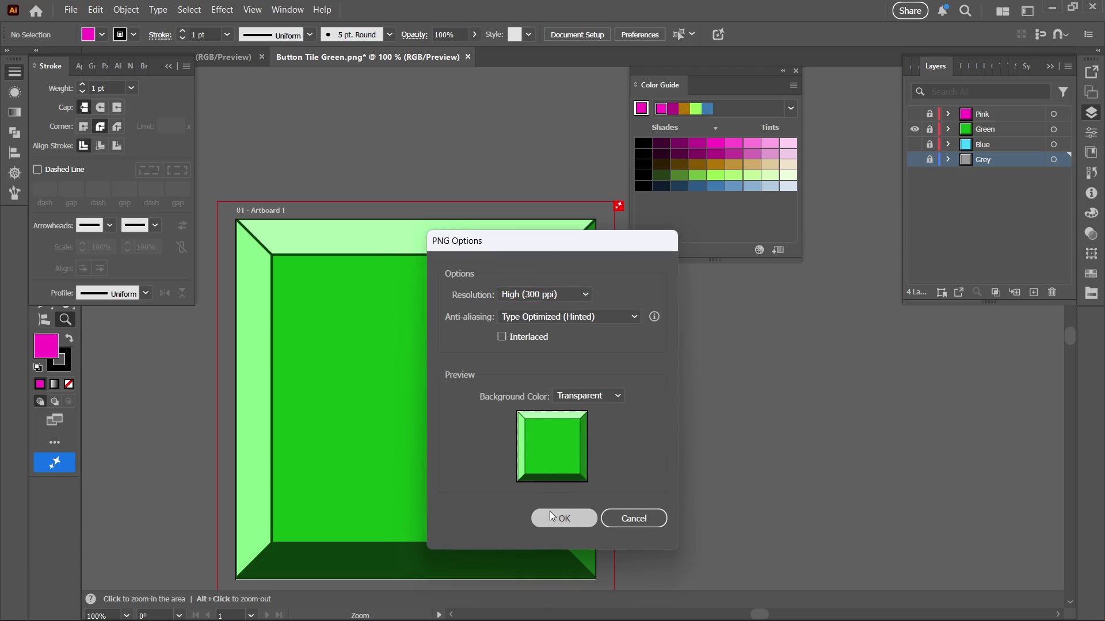
pyautogui.click(915, 129)
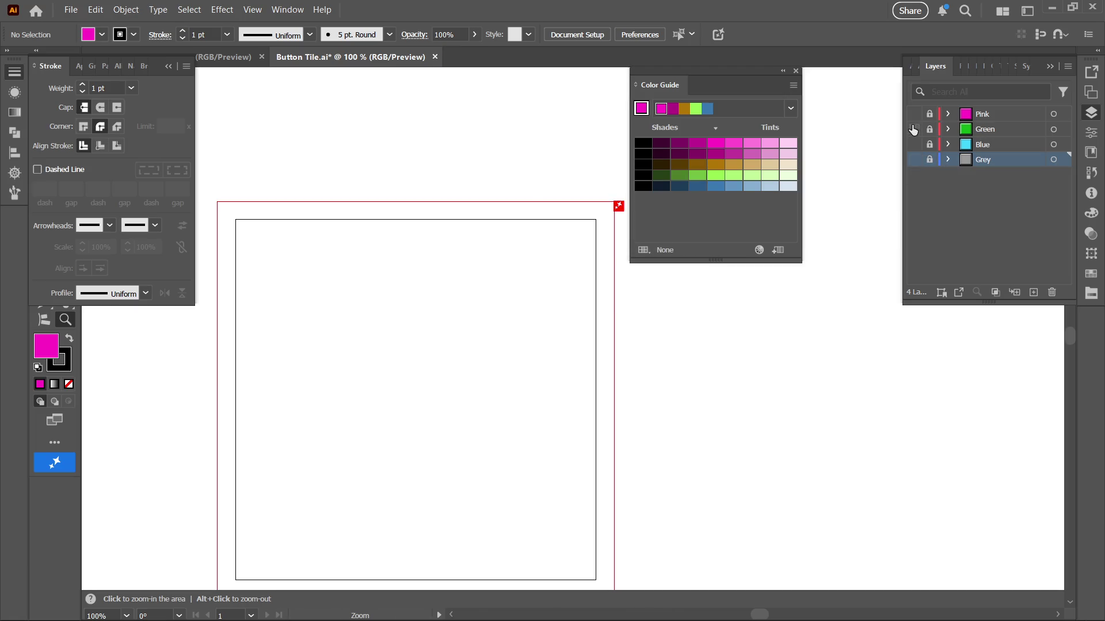
# Show the Pink layer and export the tile as the PNG 'Pink Button Tile' into the UI folder
pyautogui.click(914, 114)
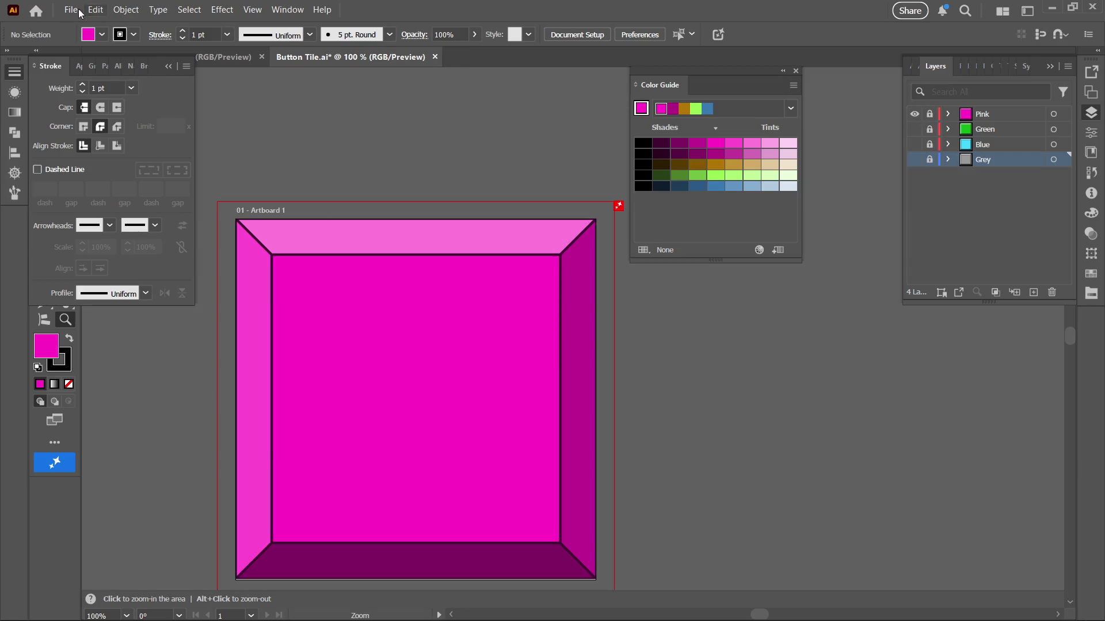
pyautogui.click(80, 13)
pyautogui.moveTo(95, 10)
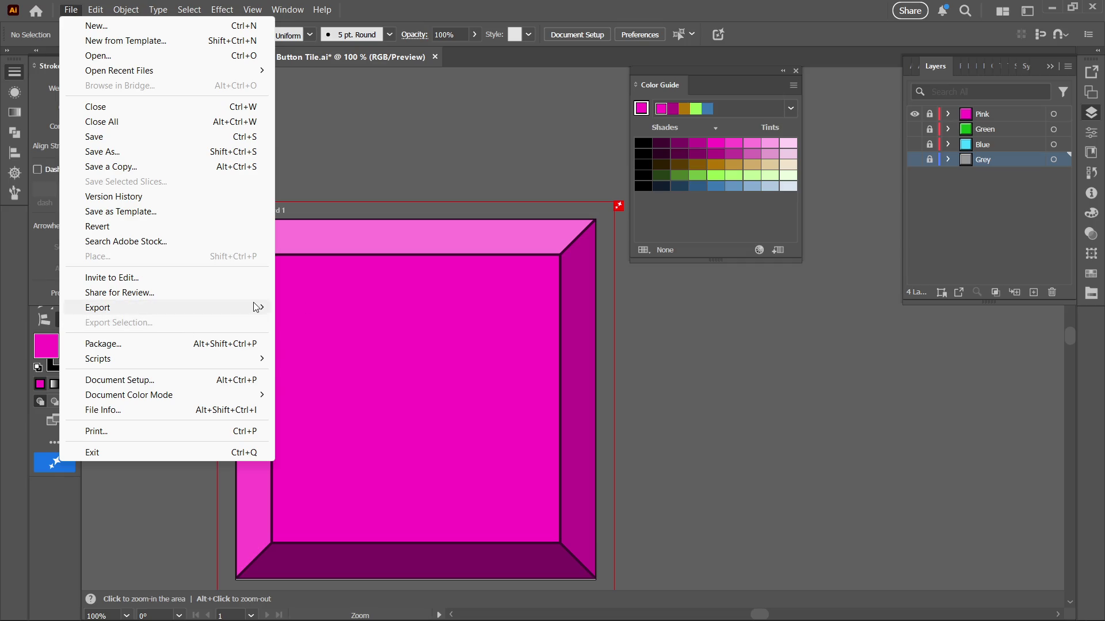
pyautogui.moveTo(261, 308)
pyautogui.click(314, 321)
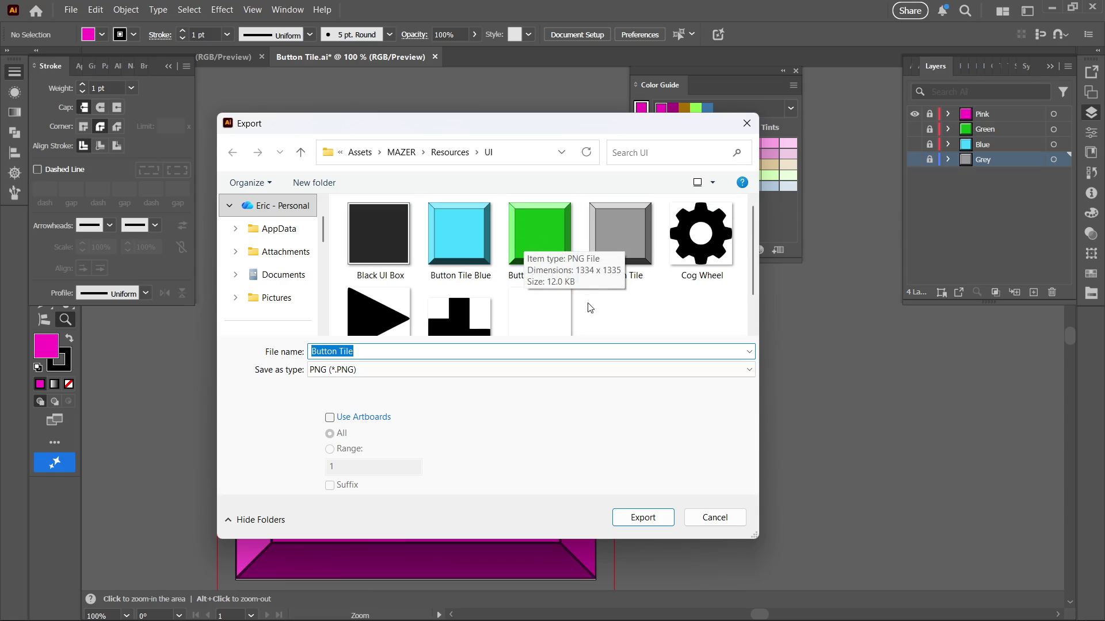
pyautogui.write('Pint')
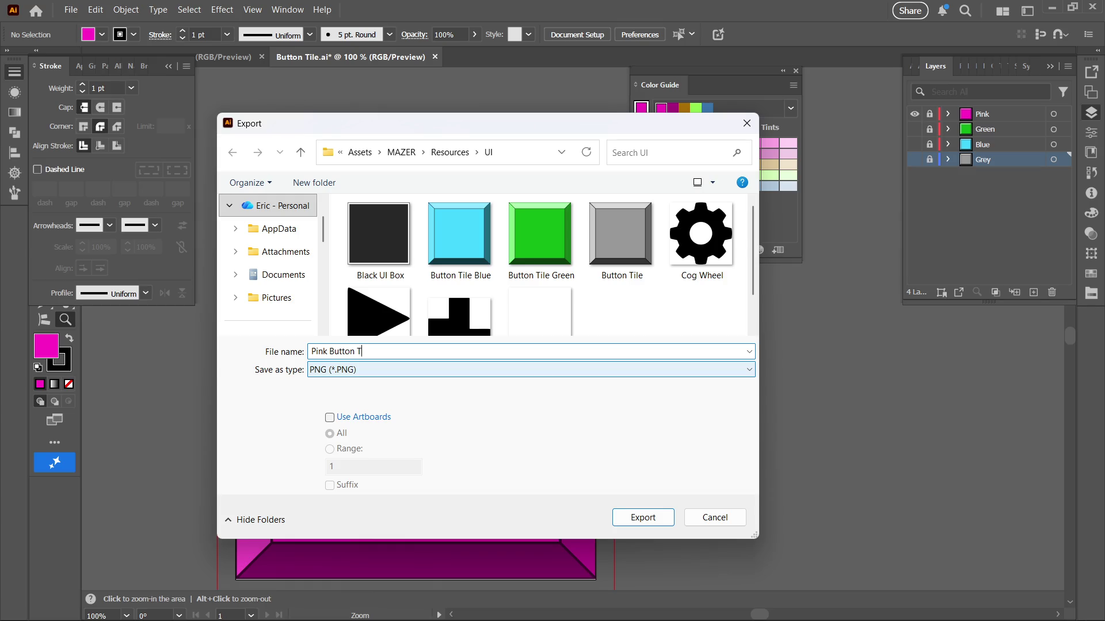
pyautogui.press('Return')
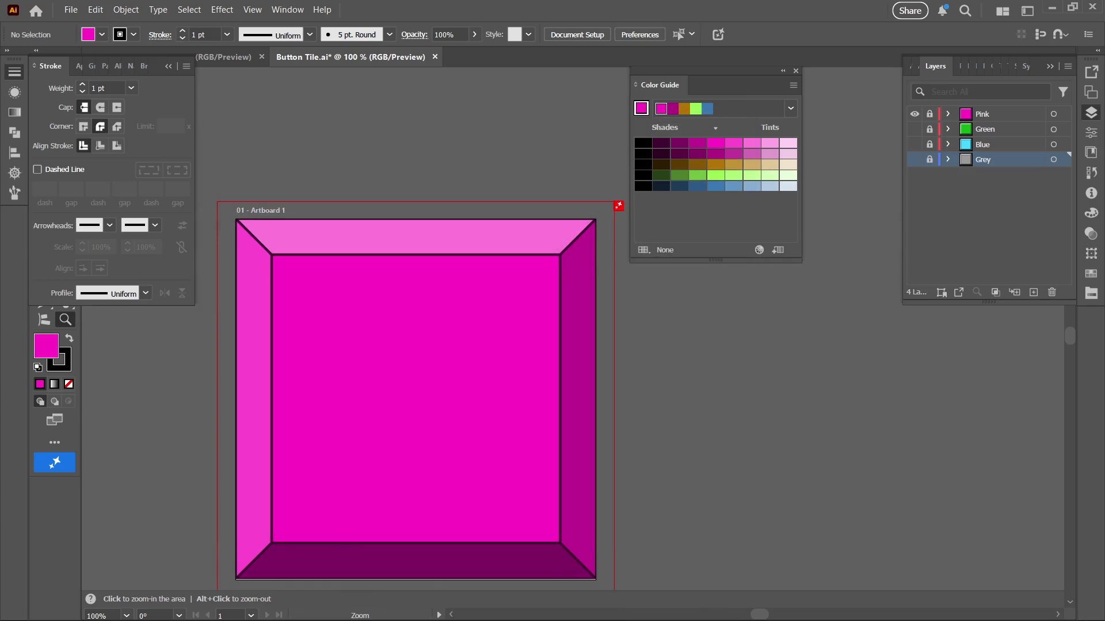
pyautogui.click(588, 515)
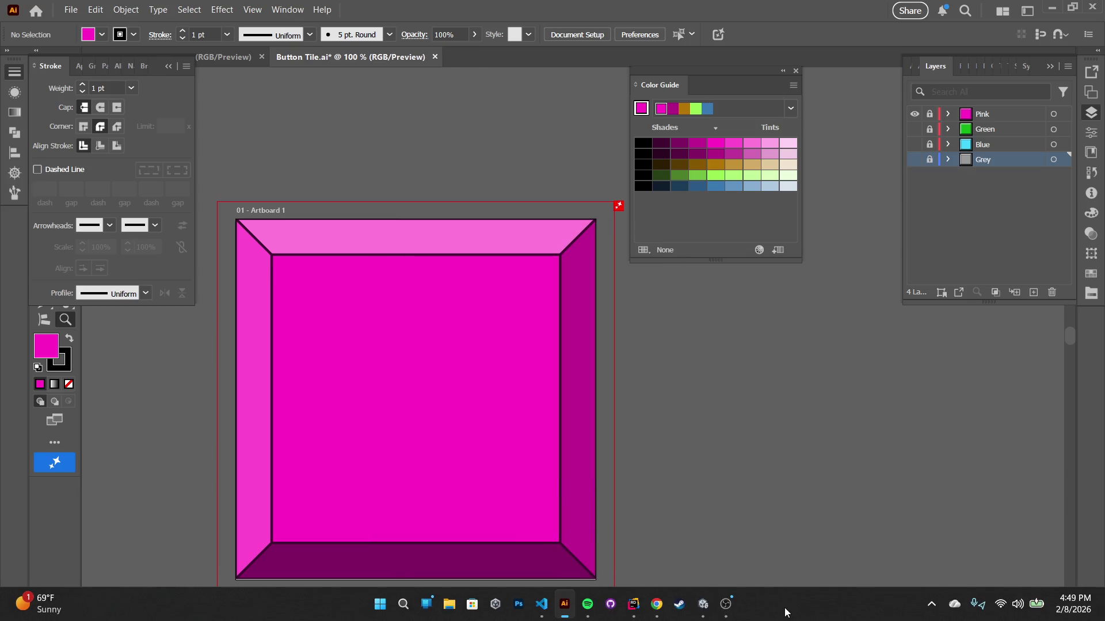
# Switch from Illustrator back to the Unity editor, then bring Spotify to the front
pyautogui.click(703, 604)
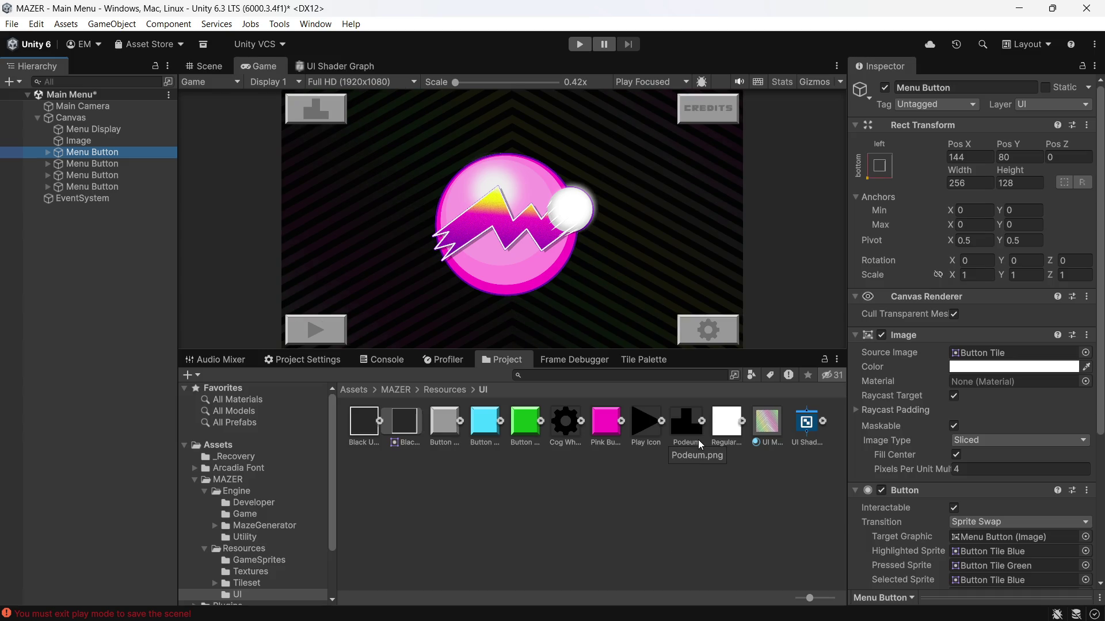
pyautogui.moveTo(656, 604)
pyautogui.moveTo(512, 619)
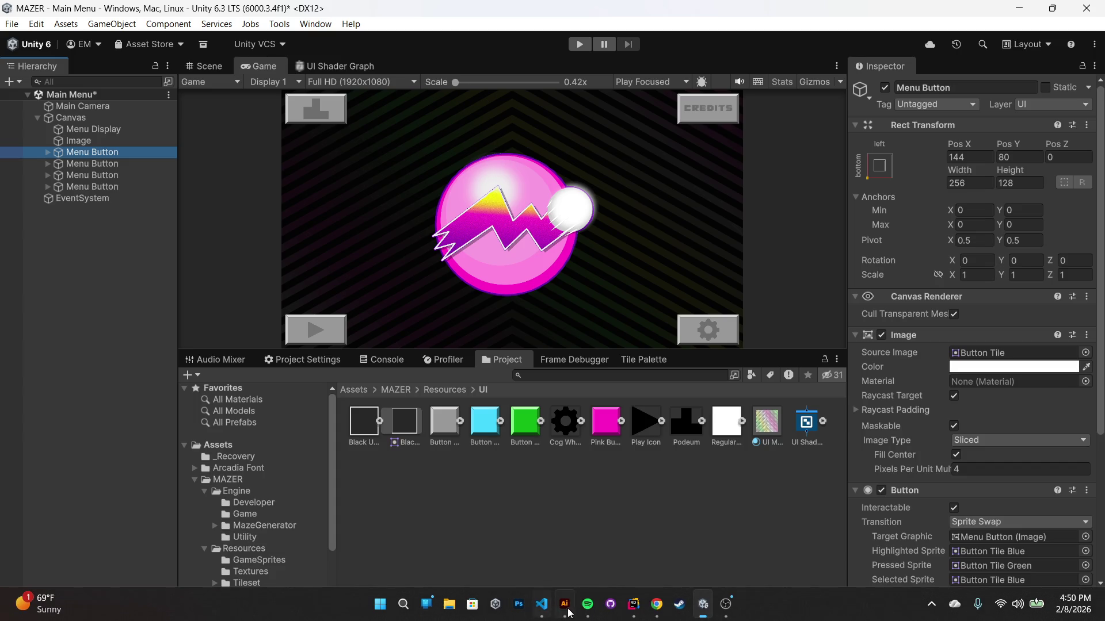
pyautogui.click(588, 604)
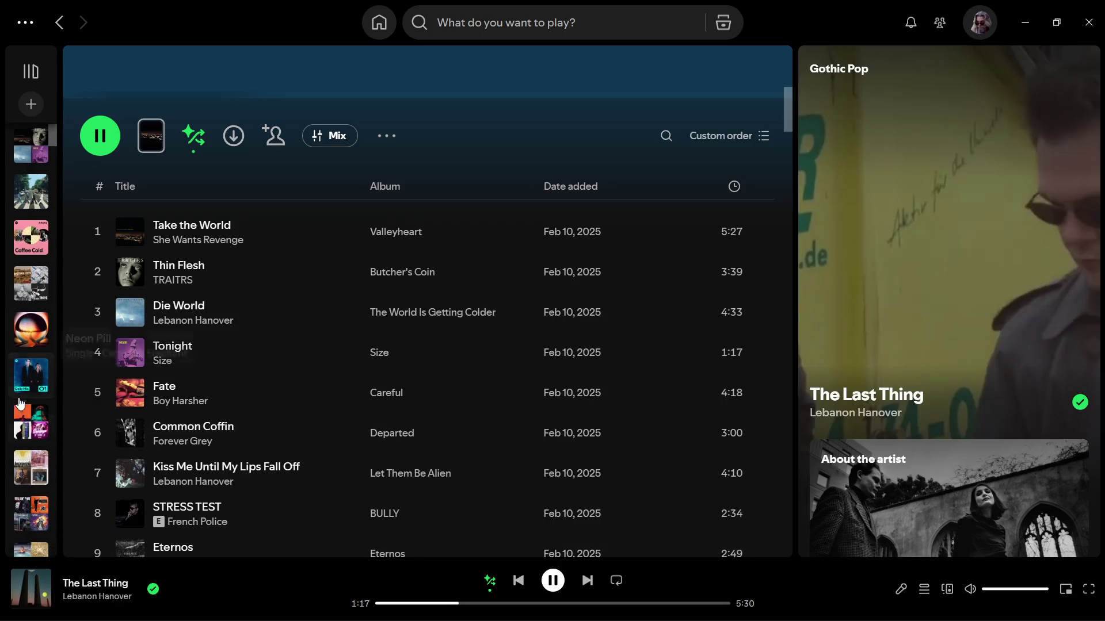
# Find the Golden Slumbers playlist in the library sidebar and play its first track
pyautogui.scroll(-3, 17, 383)
pyautogui.scroll(-5, 23, 380)
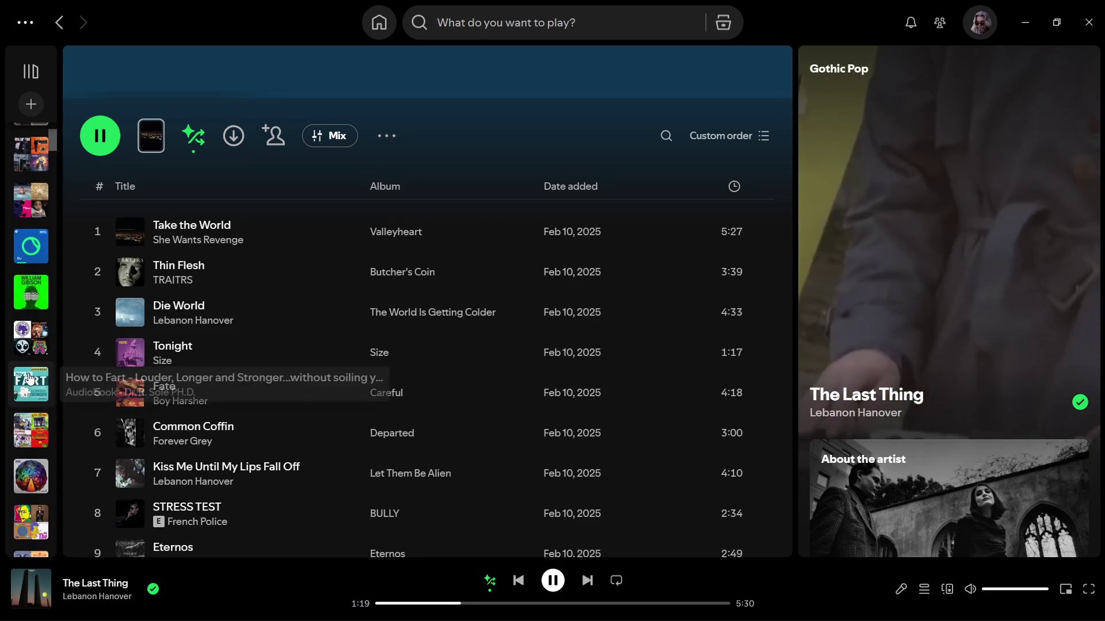
pyautogui.scroll(-5, 30, 378)
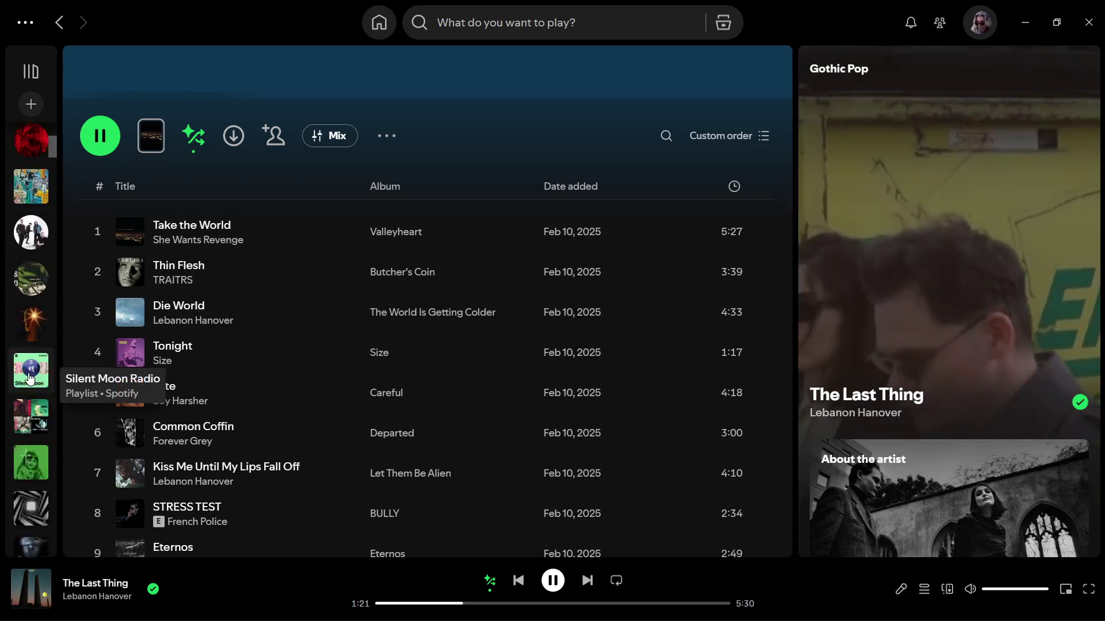
pyautogui.scroll(-5, 30, 378)
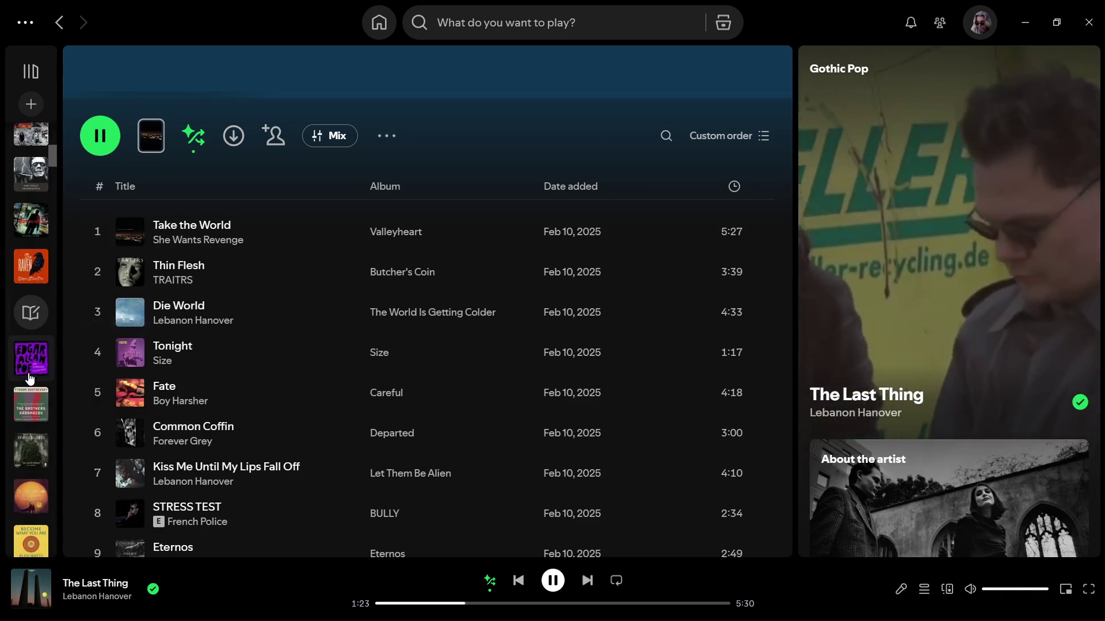
pyautogui.scroll(5, 30, 378)
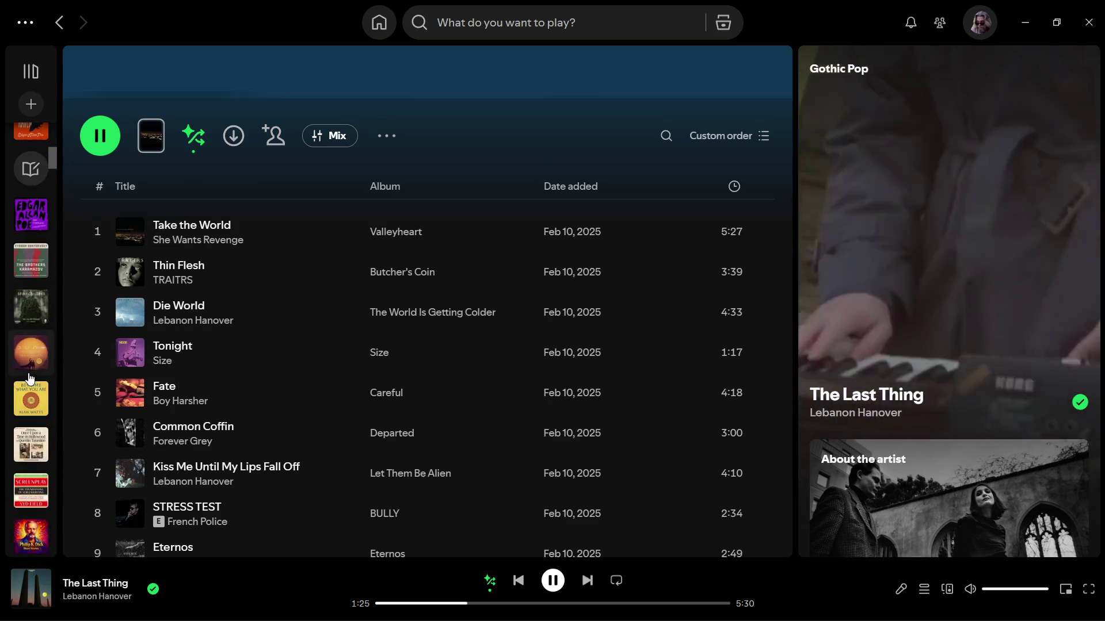
pyautogui.scroll(5, 37, 365)
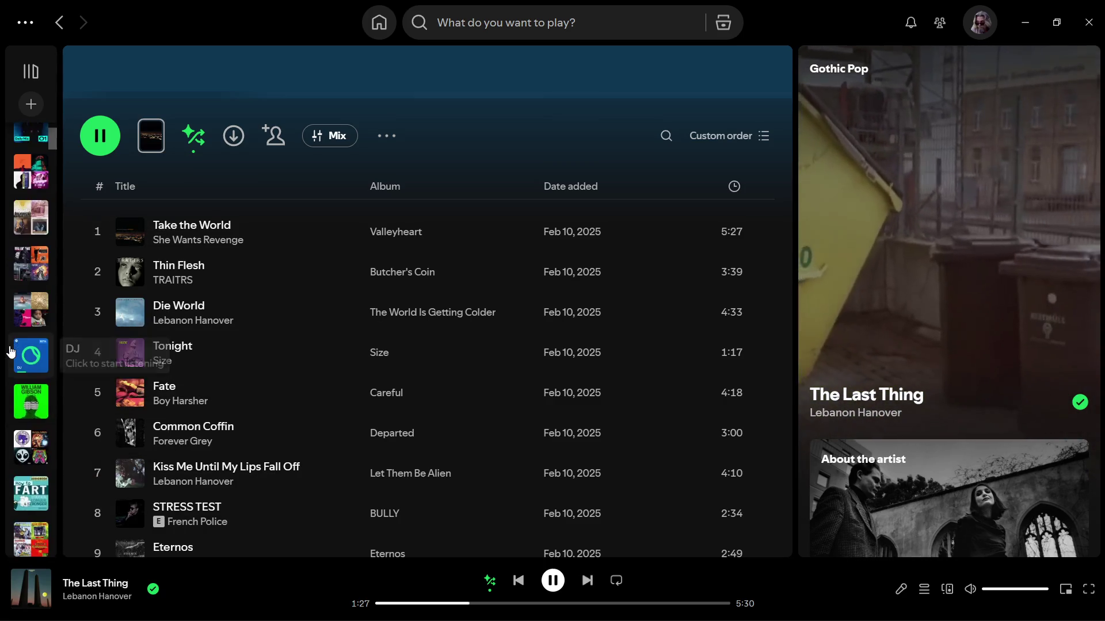
pyautogui.scroll(5, 23, 336)
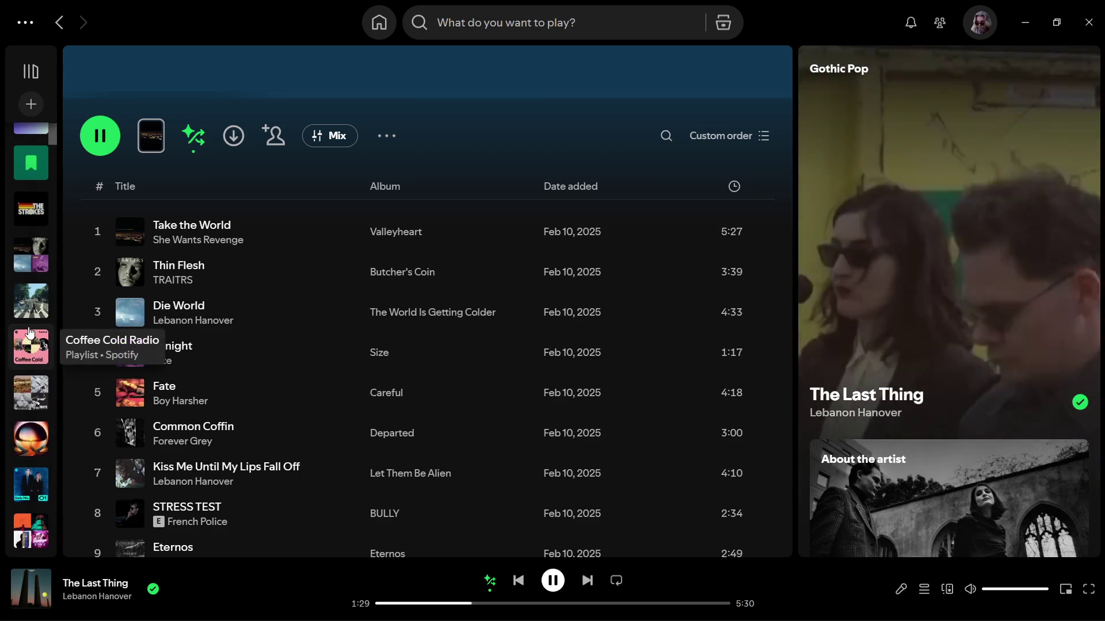
pyautogui.scroll(-6, 29, 332)
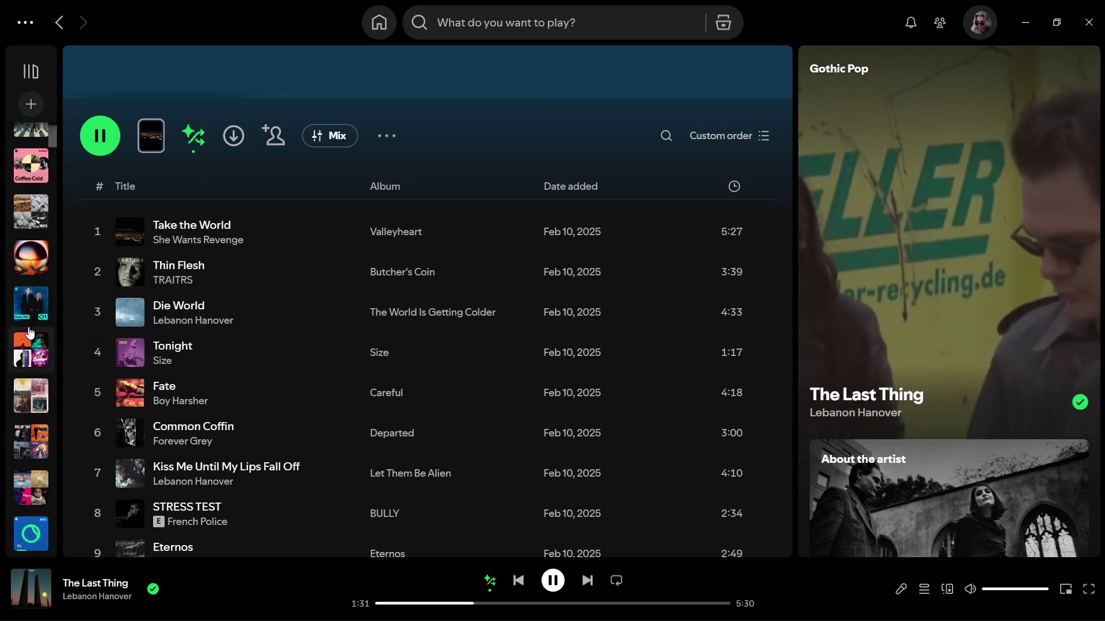
pyautogui.scroll(-5, 29, 333)
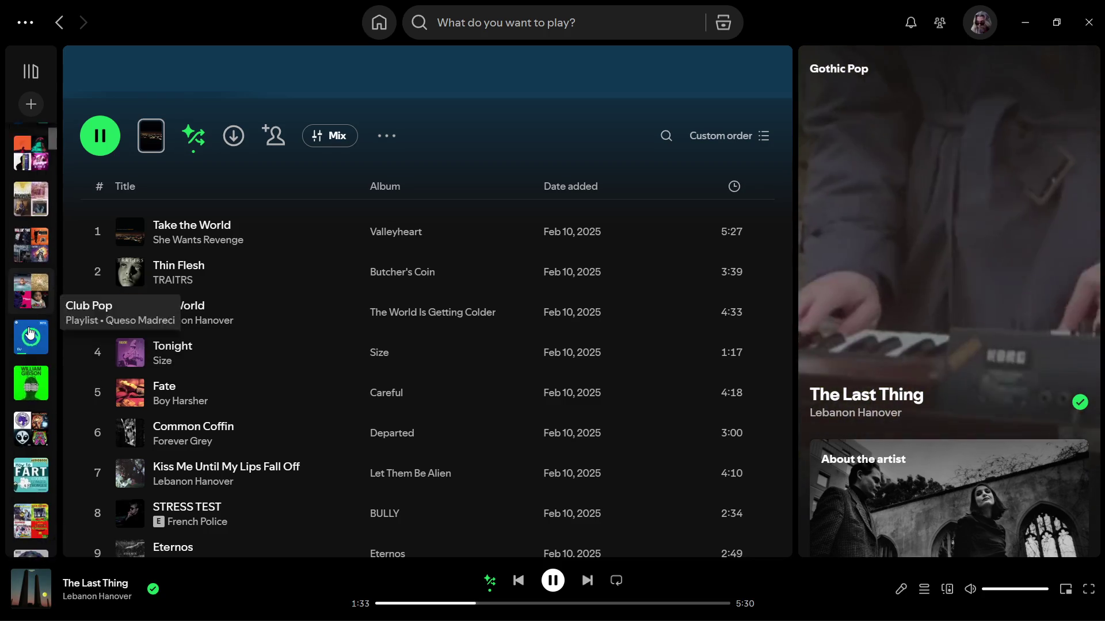
pyautogui.scroll(-3, 30, 333)
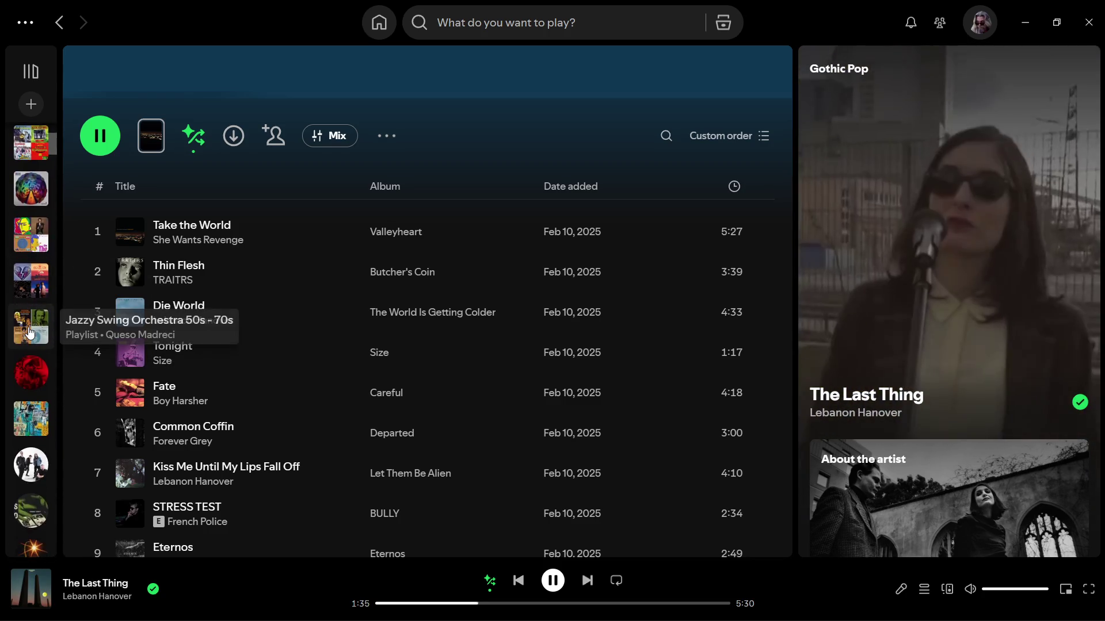
pyautogui.scroll(-6, 30, 332)
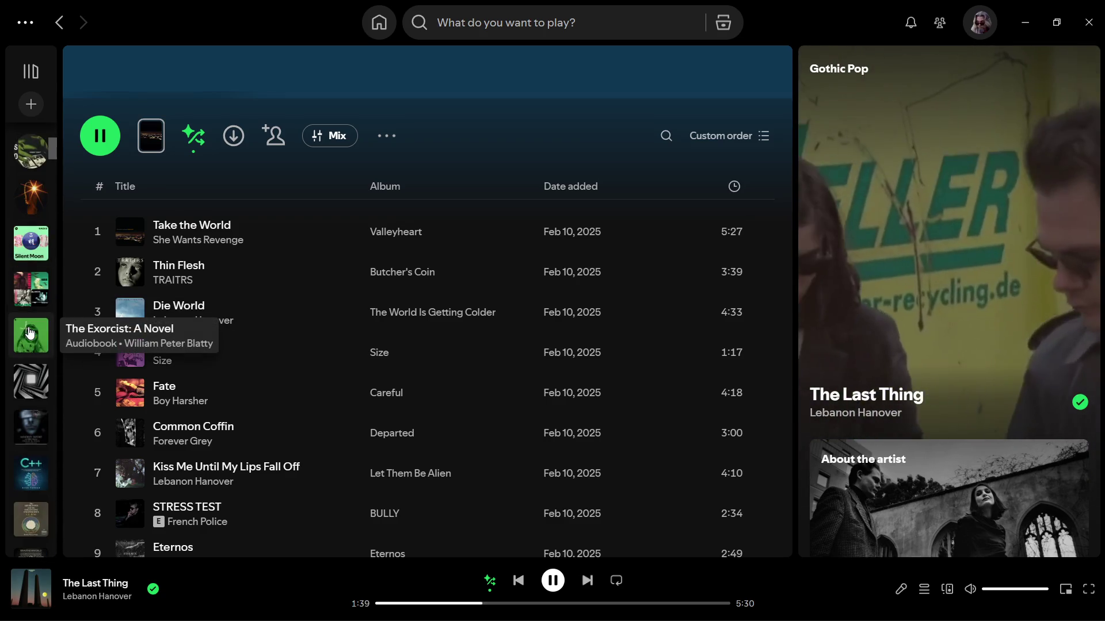
pyautogui.scroll(4, 30, 332)
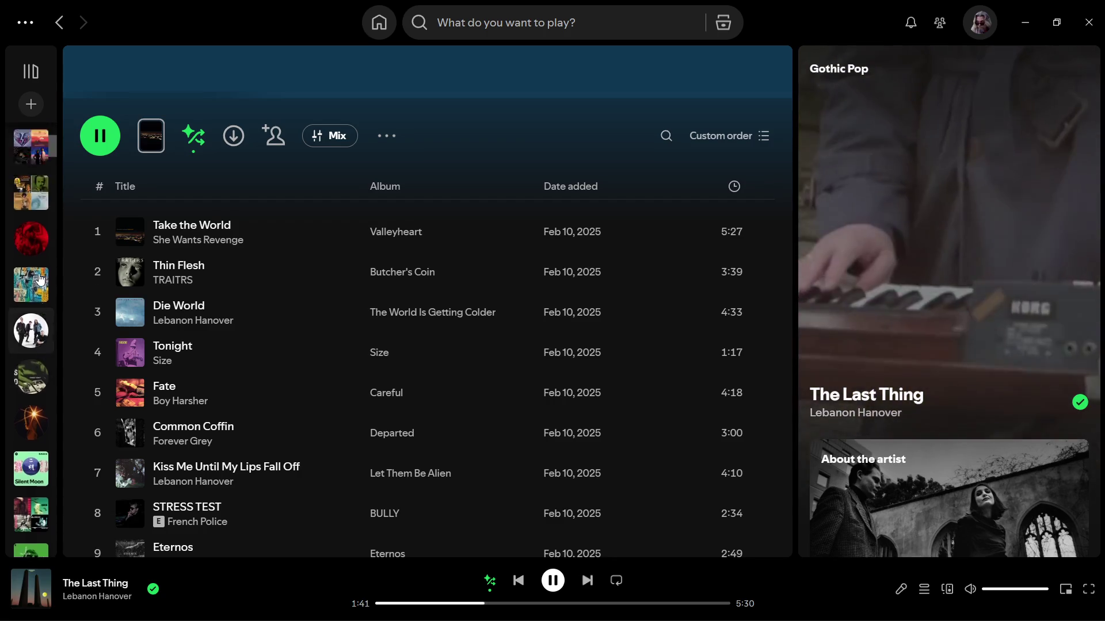
pyautogui.scroll(2, 40, 279)
pyautogui.scroll(5, 40, 279)
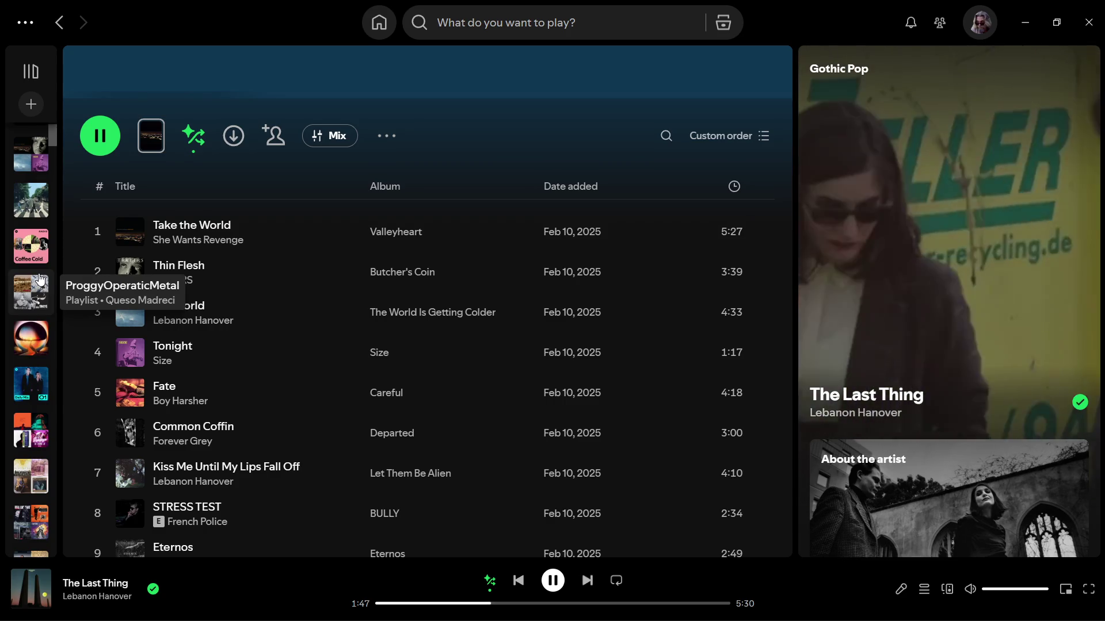
pyautogui.scroll(3, 39, 280)
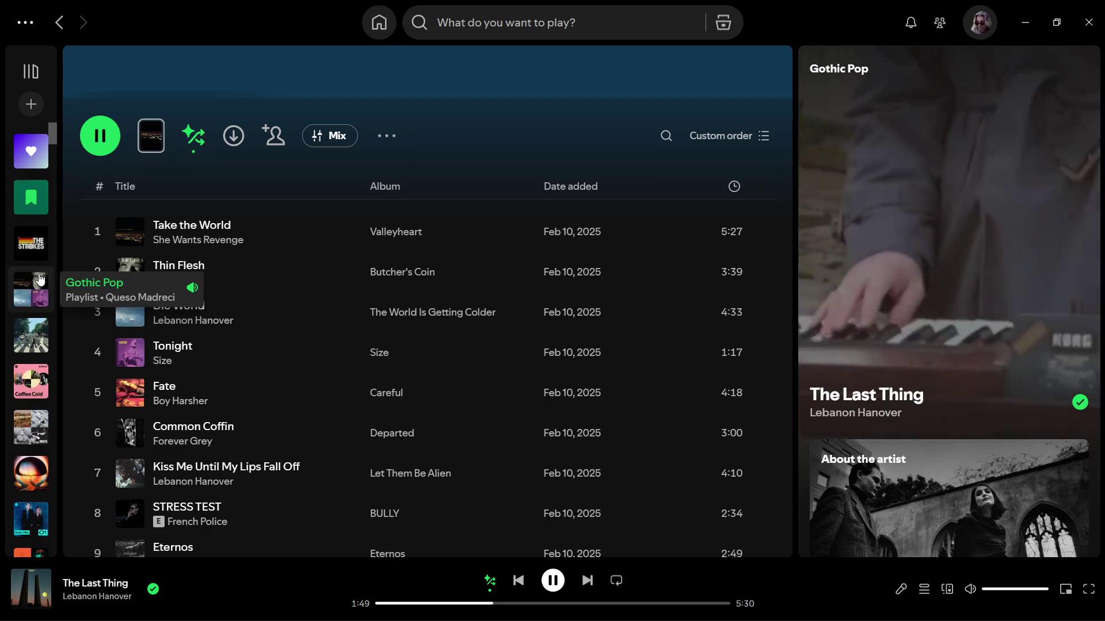
pyautogui.click(34, 334)
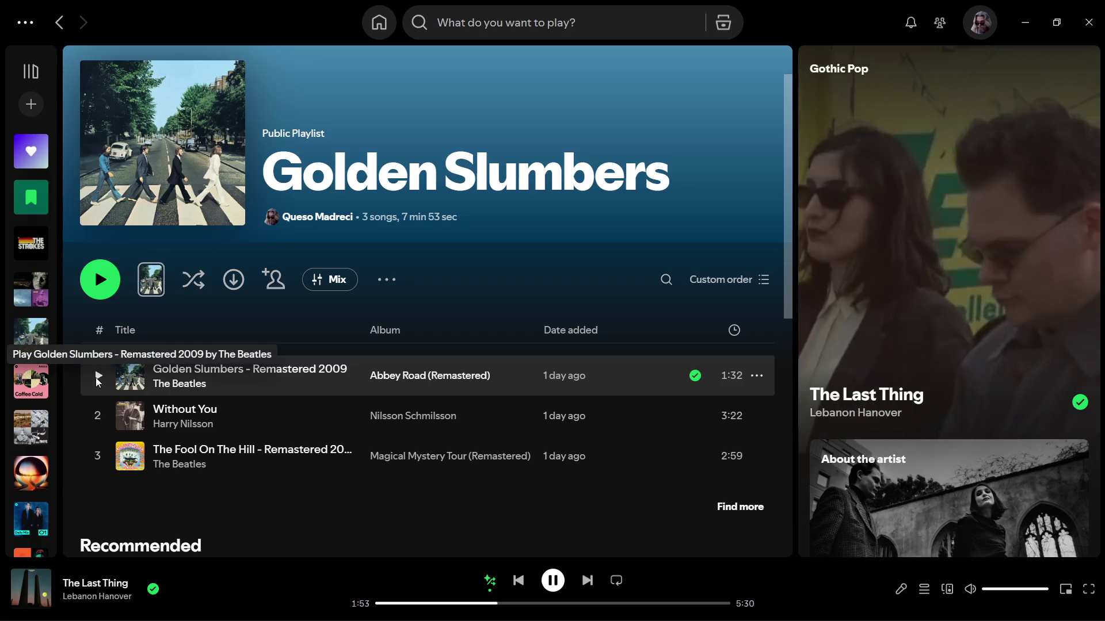
pyautogui.click(98, 376)
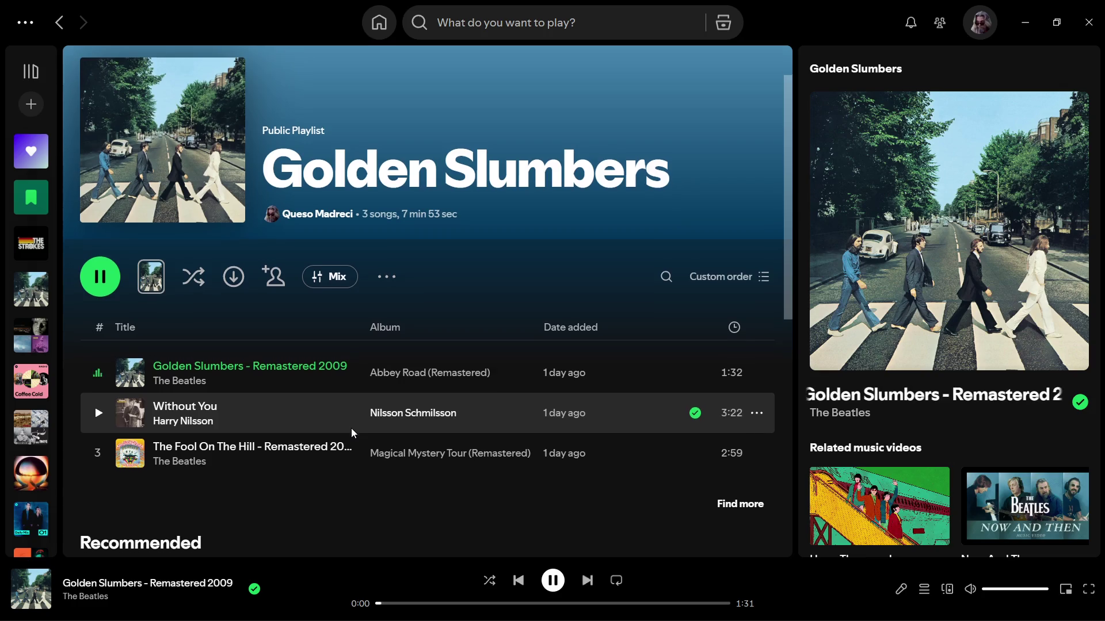
# Turn on Smart Shuffle for the playlist and minimise Spotify
pyautogui.scroll(-5, 351, 429)
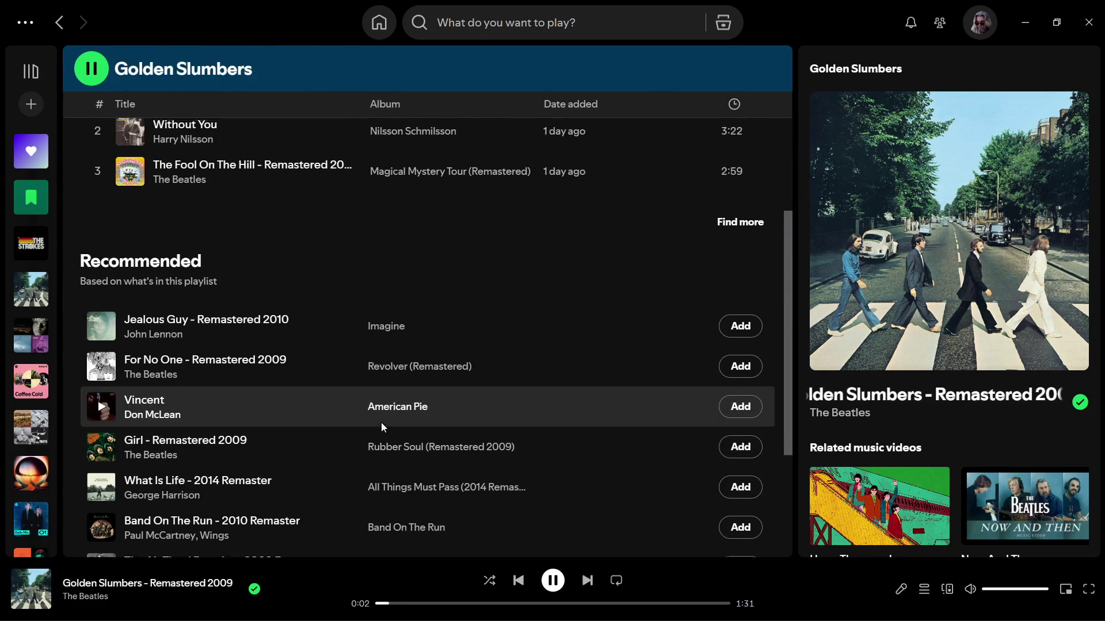
pyautogui.scroll(5, 381, 422)
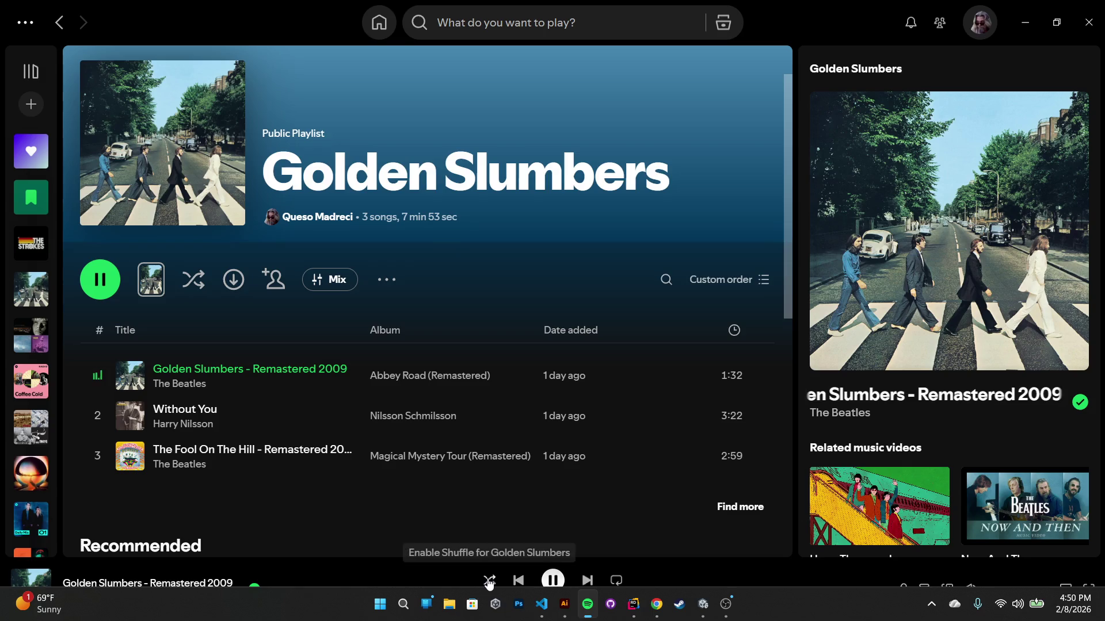
pyautogui.click(489, 581)
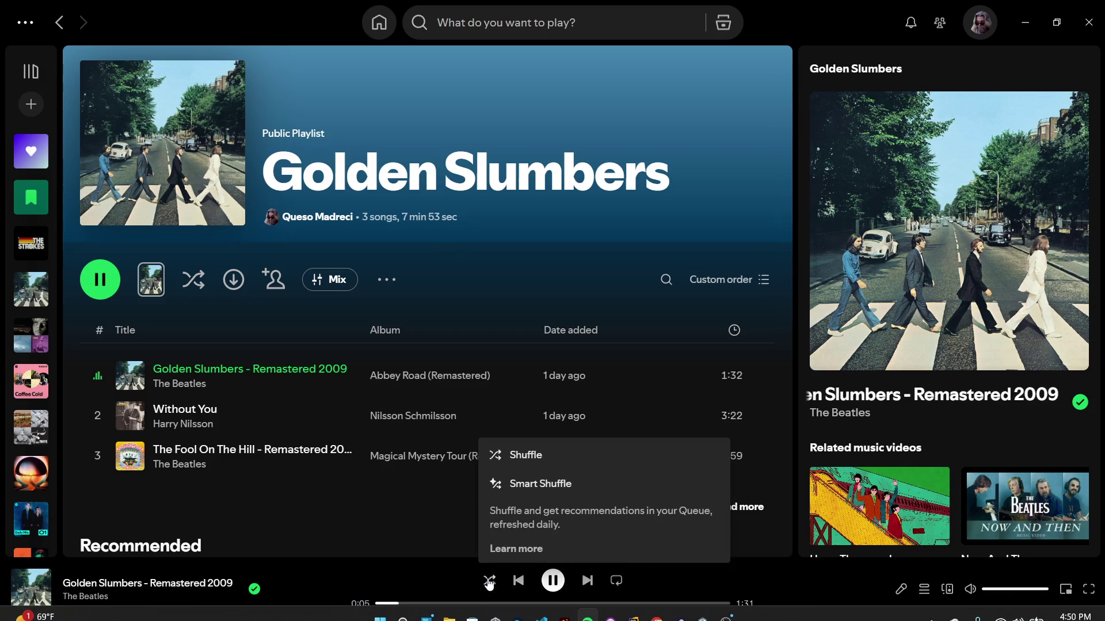
pyautogui.click(537, 491)
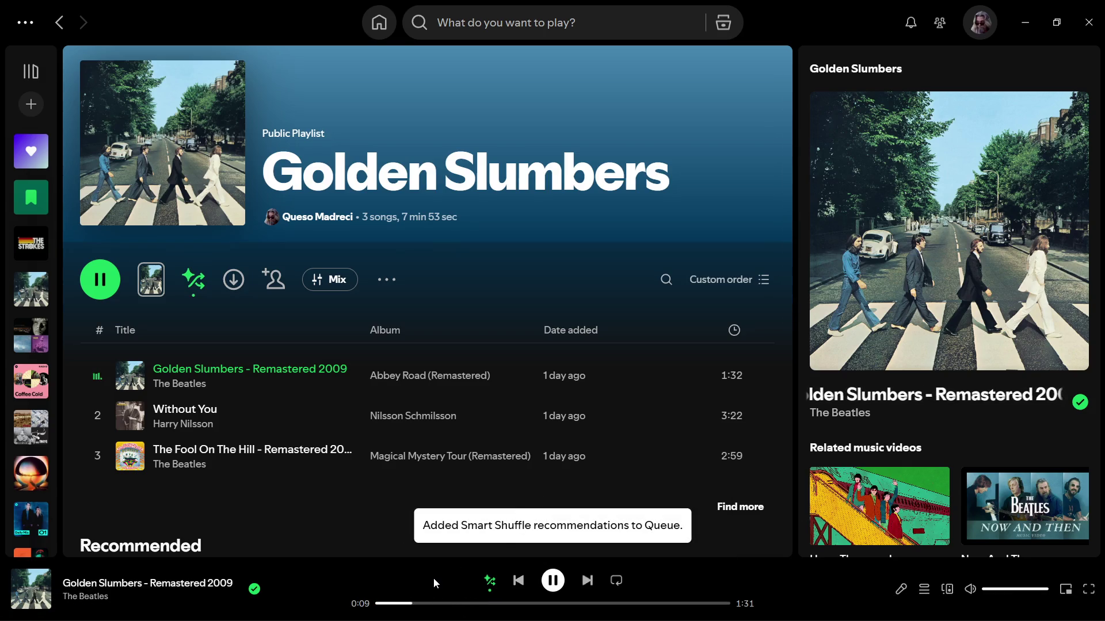
pyautogui.click(1018, 9)
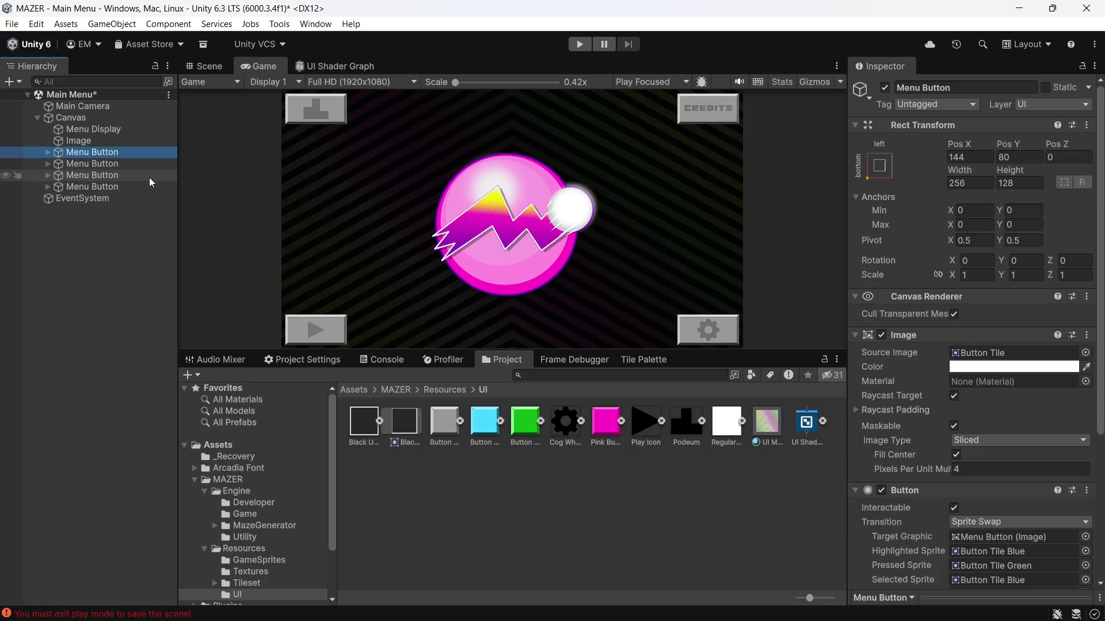
# Select all four Menu Buttons and open the Pressed Sprite picker
pyautogui.click(86, 141)
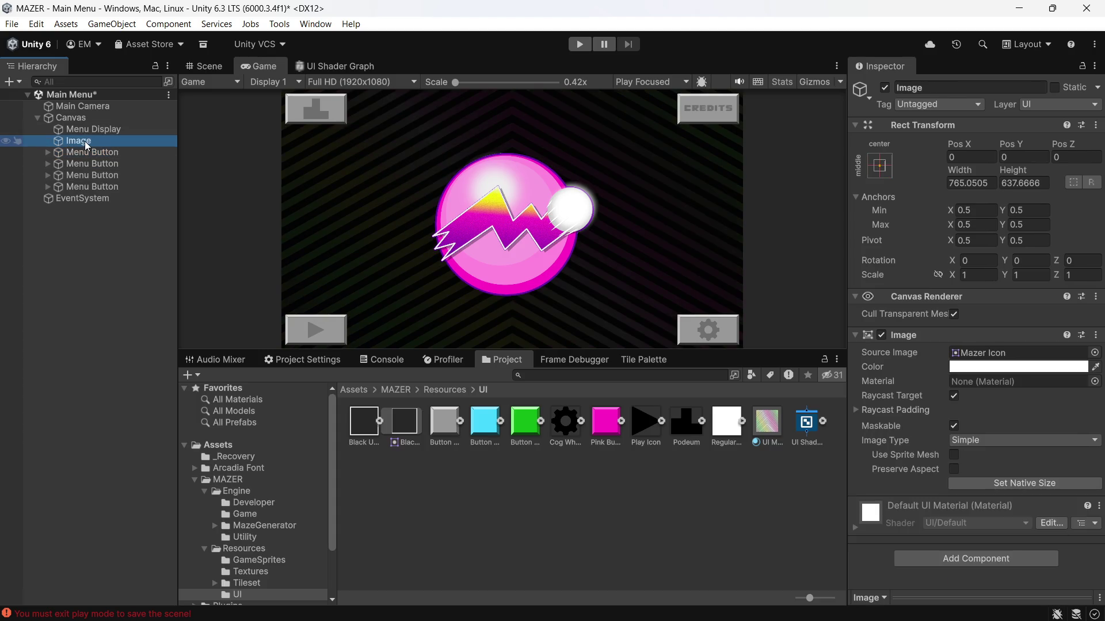
pyautogui.click(103, 154)
pyautogui.keyDown('shift'); pyautogui.click(91, 185); pyautogui.keyUp('shift')
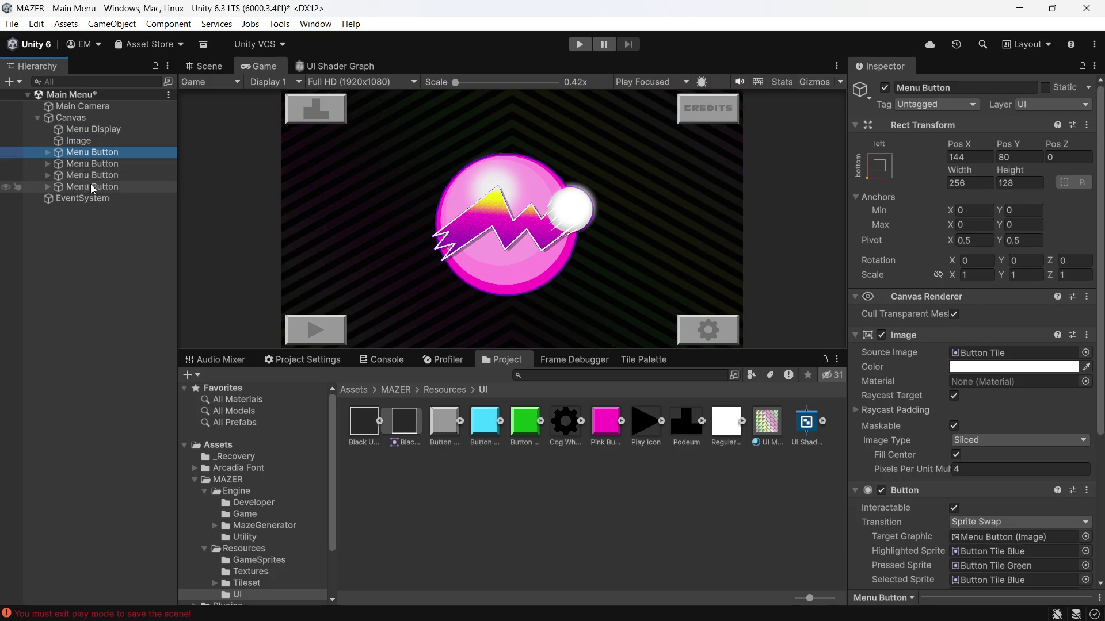
pyautogui.scroll(-5, 1046, 330)
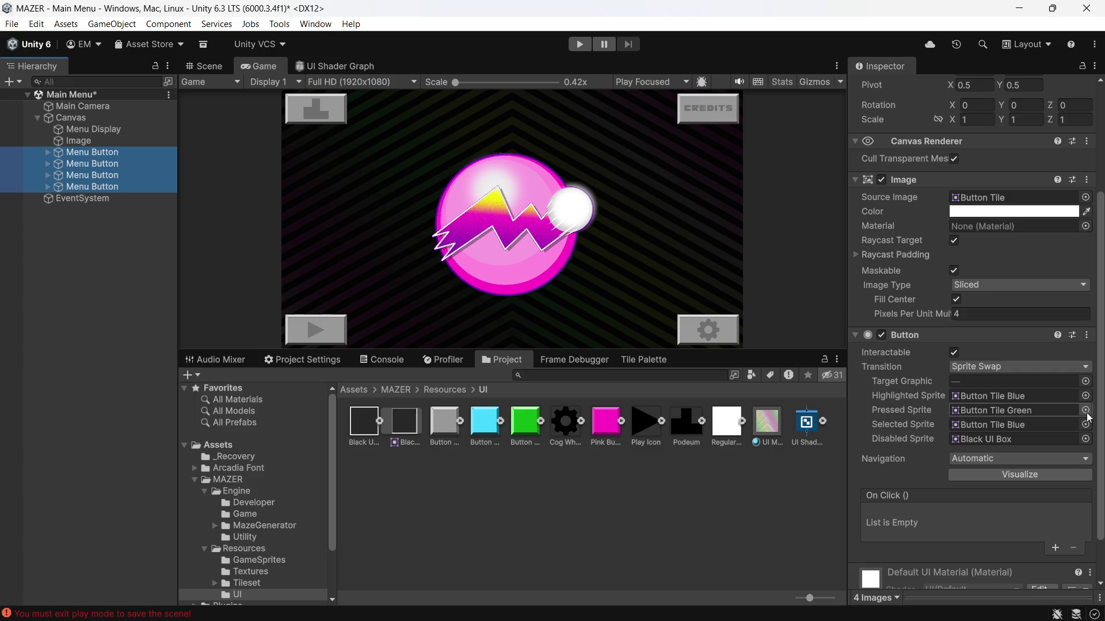
pyautogui.click(1085, 411)
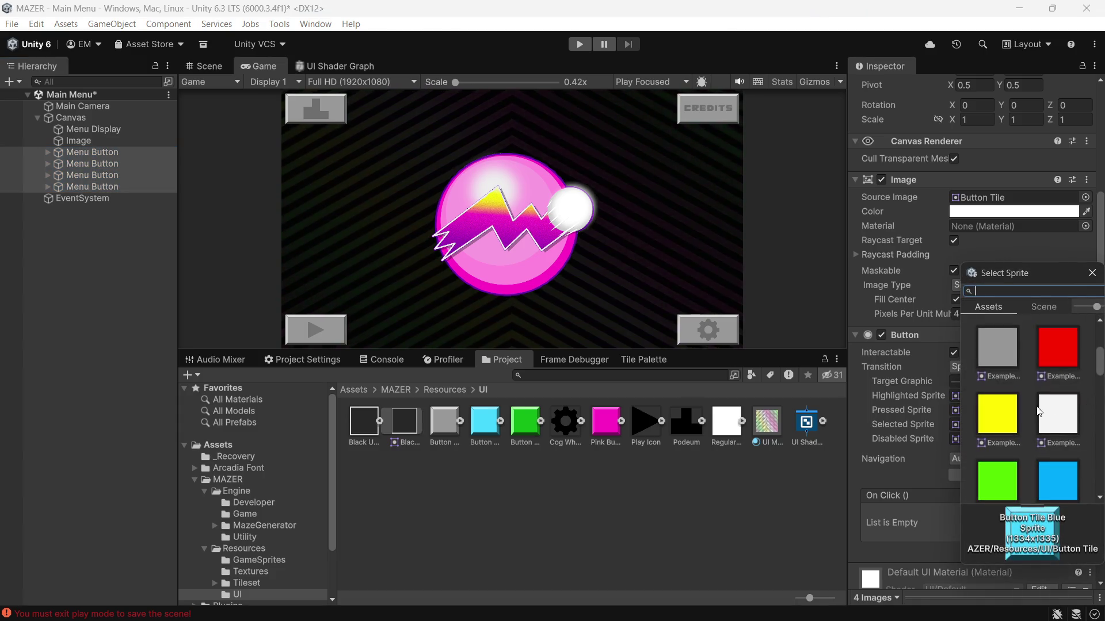
# Close the sprite picker and select Pink Button Tile in the Project panel to see its import settings
pyautogui.scroll(-3, 1039, 412)
pyautogui.scroll(1, 1040, 412)
pyautogui.click(674, 556)
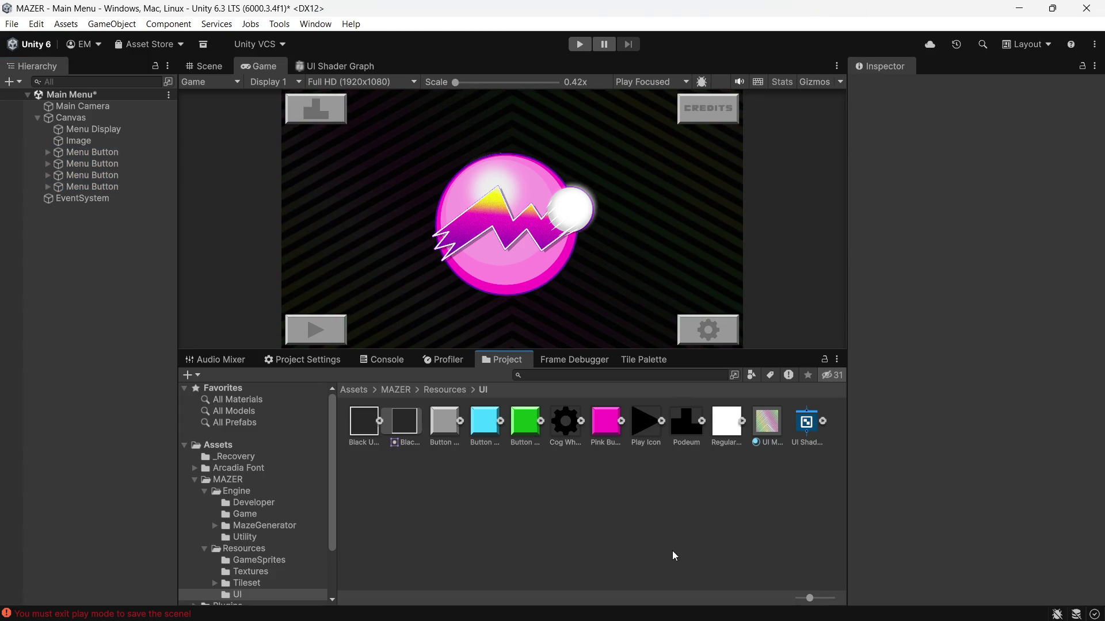
pyautogui.click(606, 426)
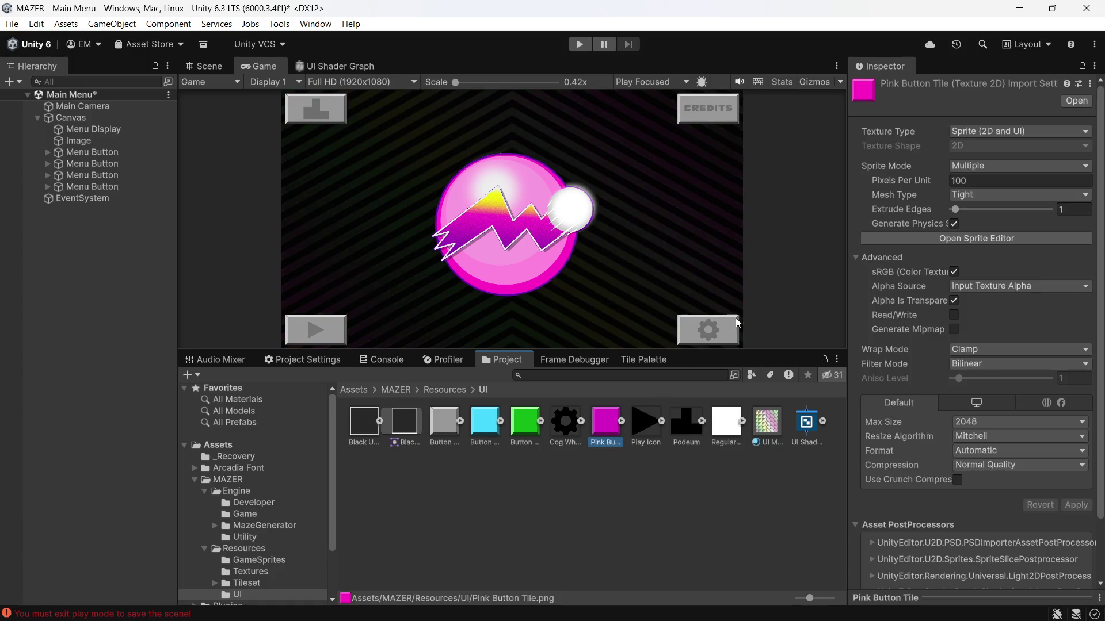
# Set Pink Button Tile to Single sprite mode at 320 pixels per unit and save the import settings
pyautogui.click(1014, 166)
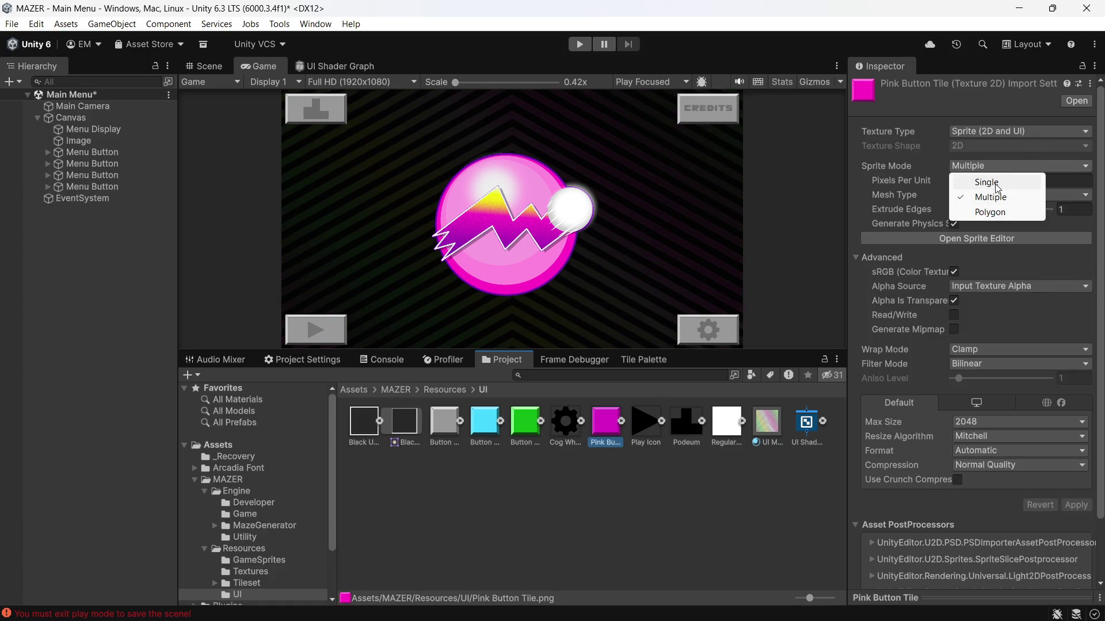
pyautogui.click(991, 180)
pyautogui.click(999, 180)
pyautogui.write('3')
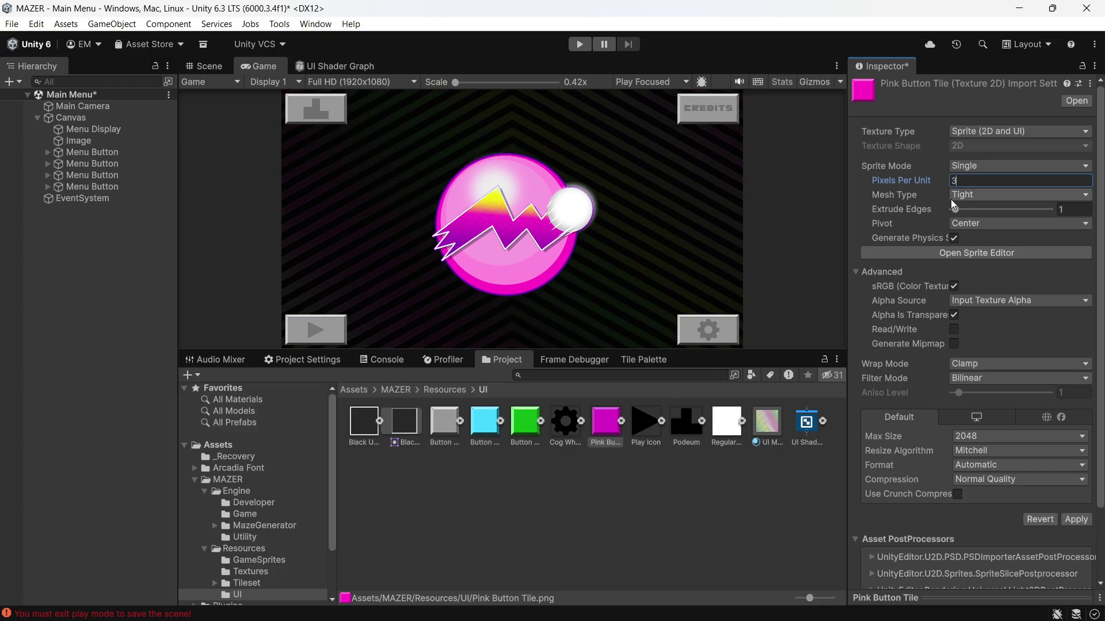
pyautogui.write('20')
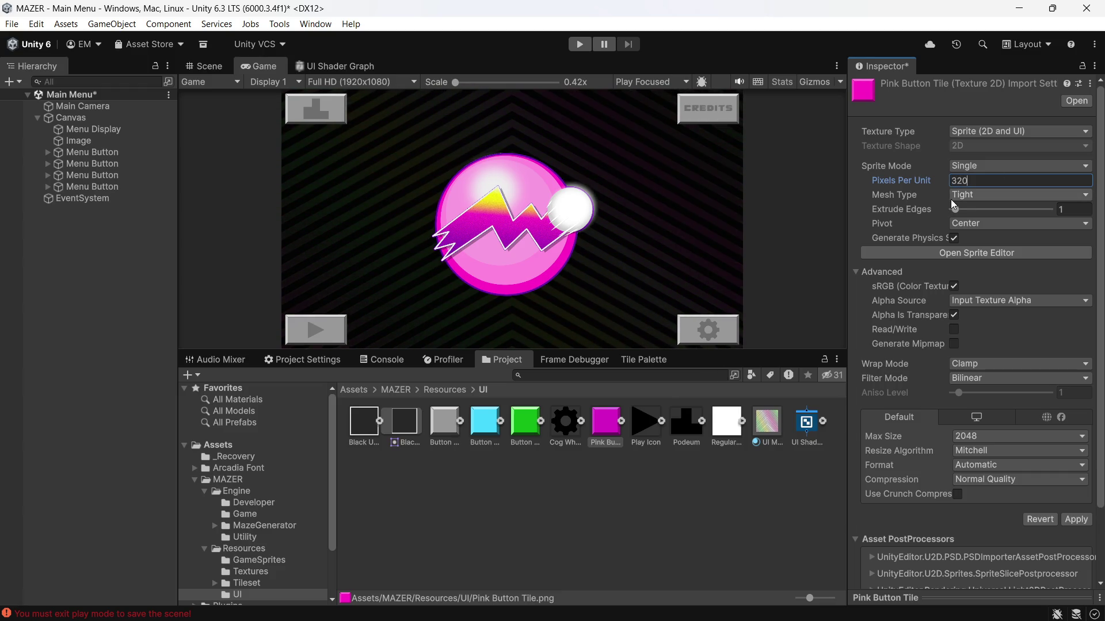
pyautogui.click(577, 464)
pyautogui.click(504, 343)
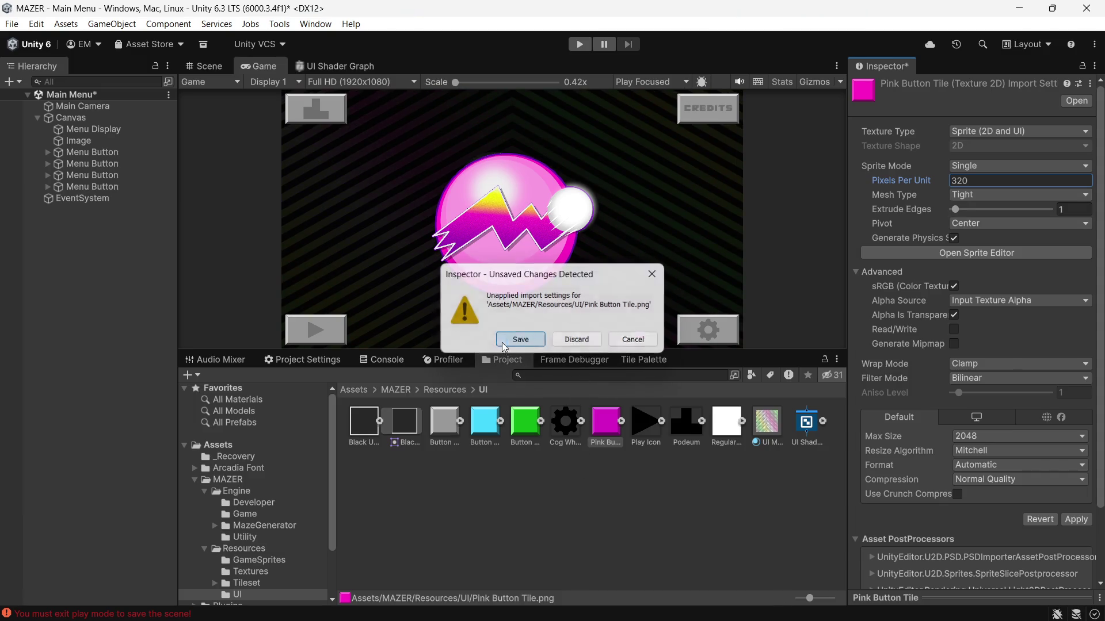
# Compare it with the Button Tile Green settings, then open Pink Button Tile in the Sprite Editor
pyautogui.click(610, 426)
pyautogui.click(523, 431)
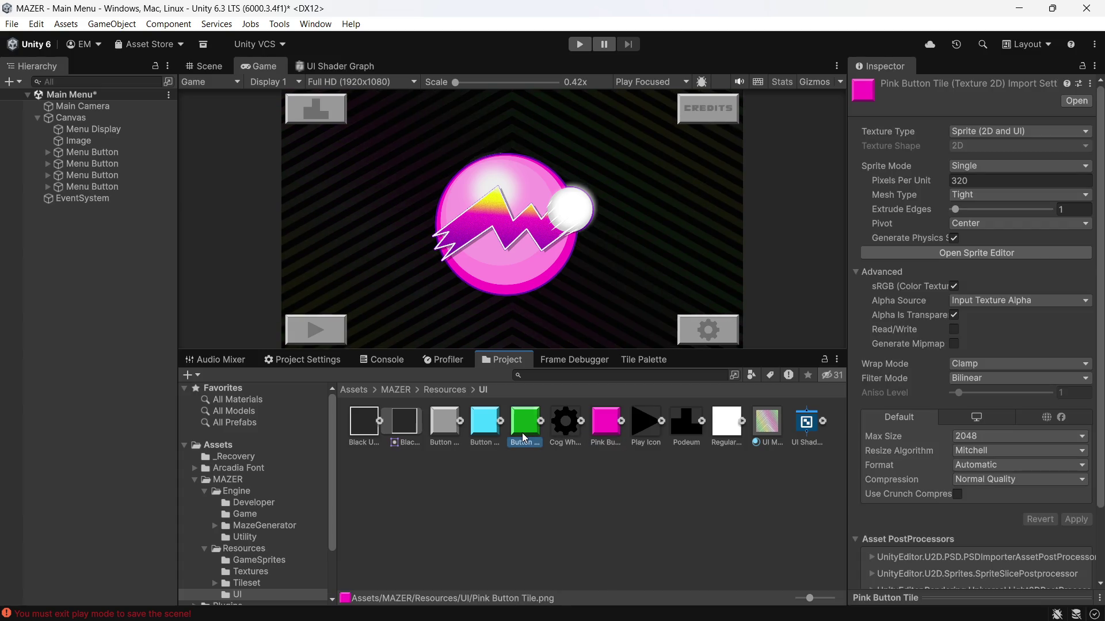
pyautogui.click(616, 428)
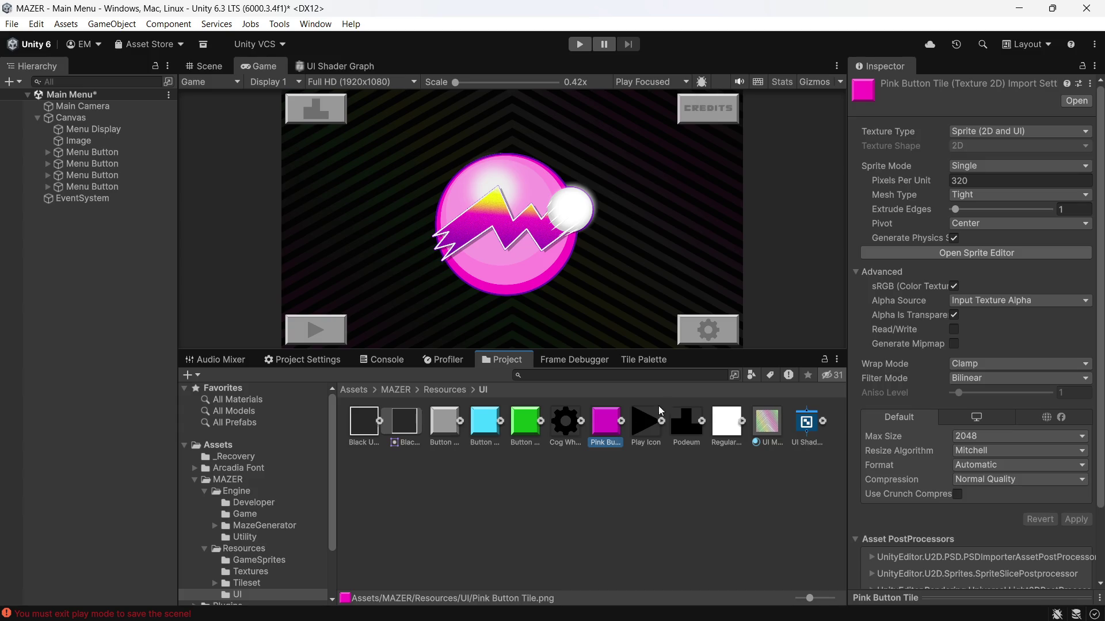
pyautogui.click(972, 263)
pyautogui.click(978, 253)
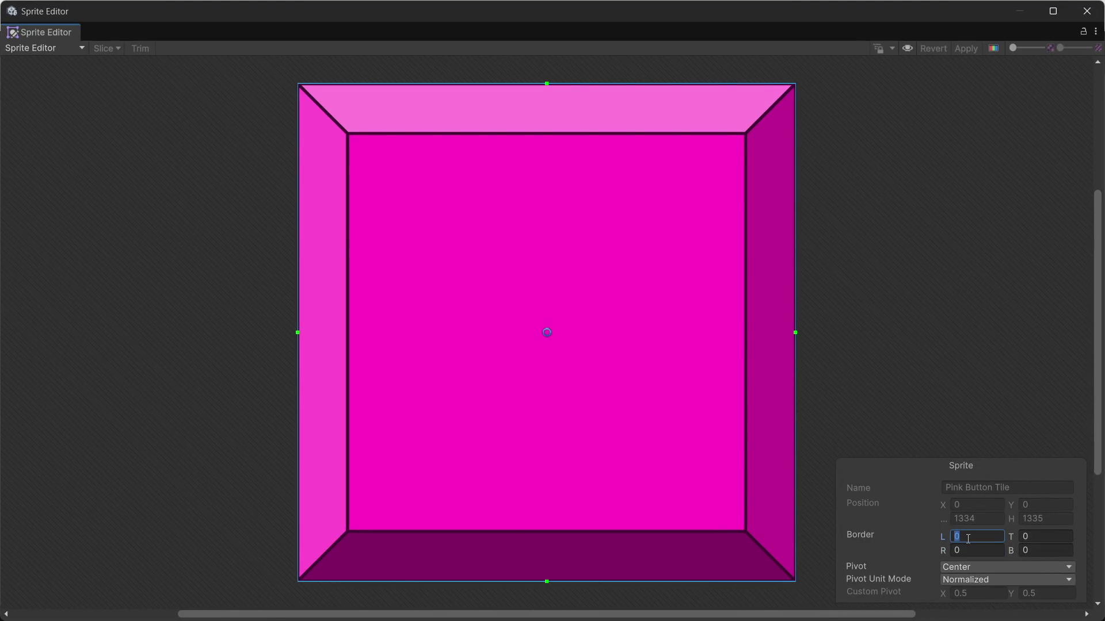
# Set the pink sprite's left, right, top and bottom borders to 144, apply, and close the Sprite Editor
pyautogui.write('144')
pyautogui.click(976, 551)
pyautogui.write('44')
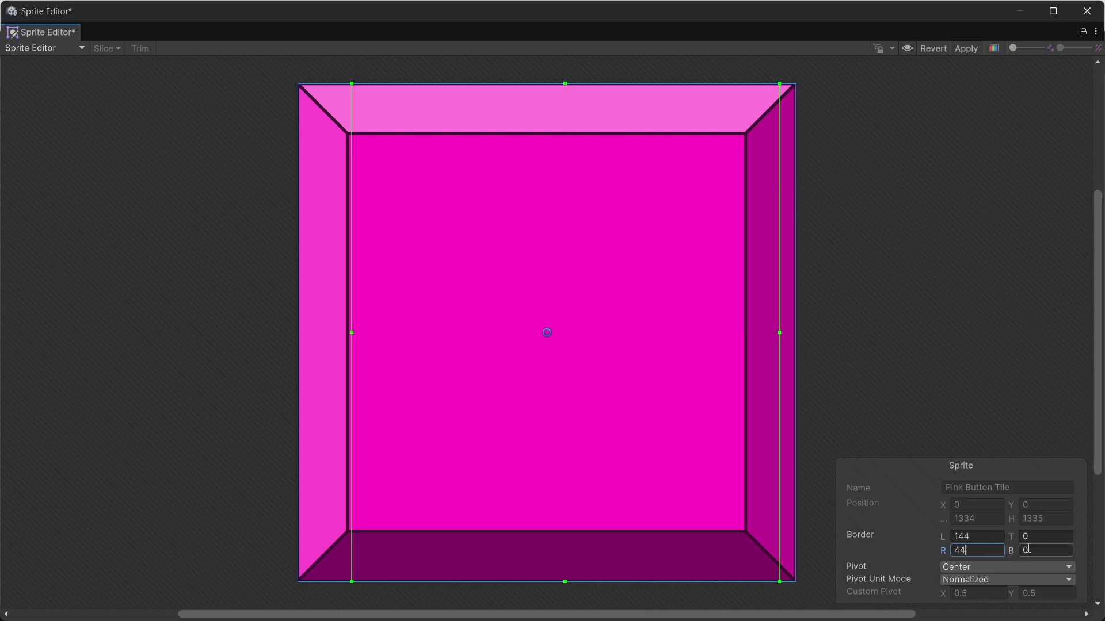
pyautogui.write('14')
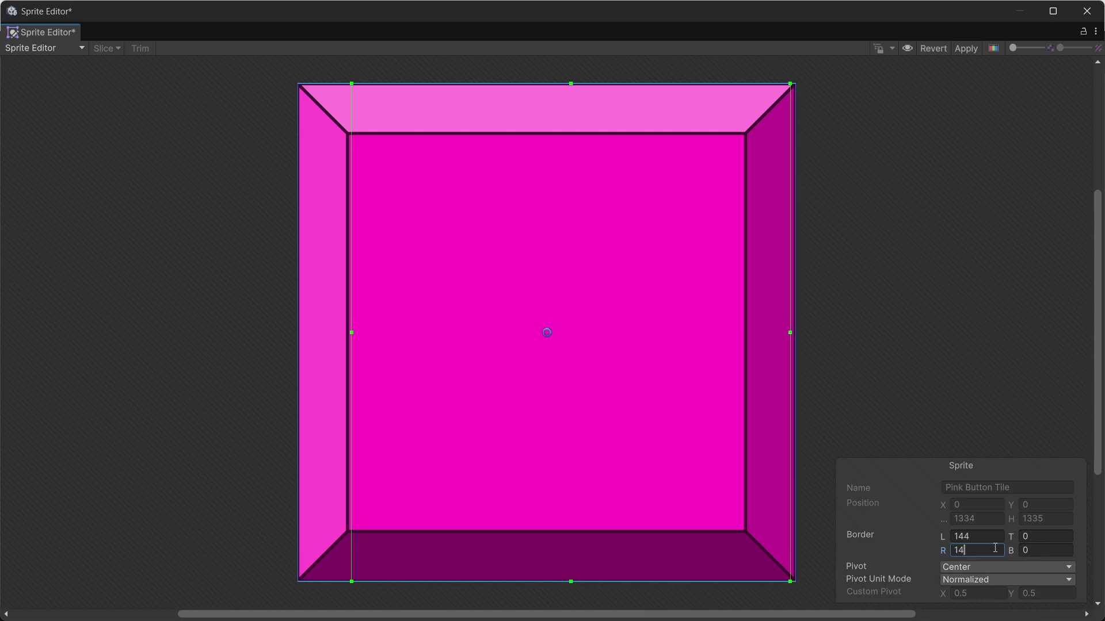
pyautogui.write('44')
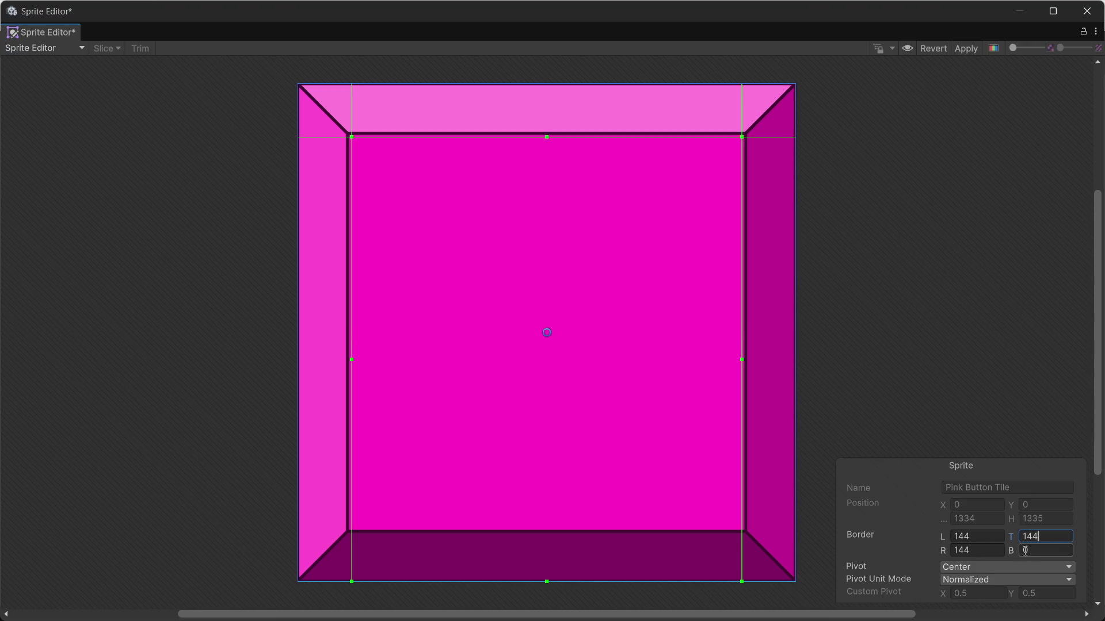
pyautogui.write('444')
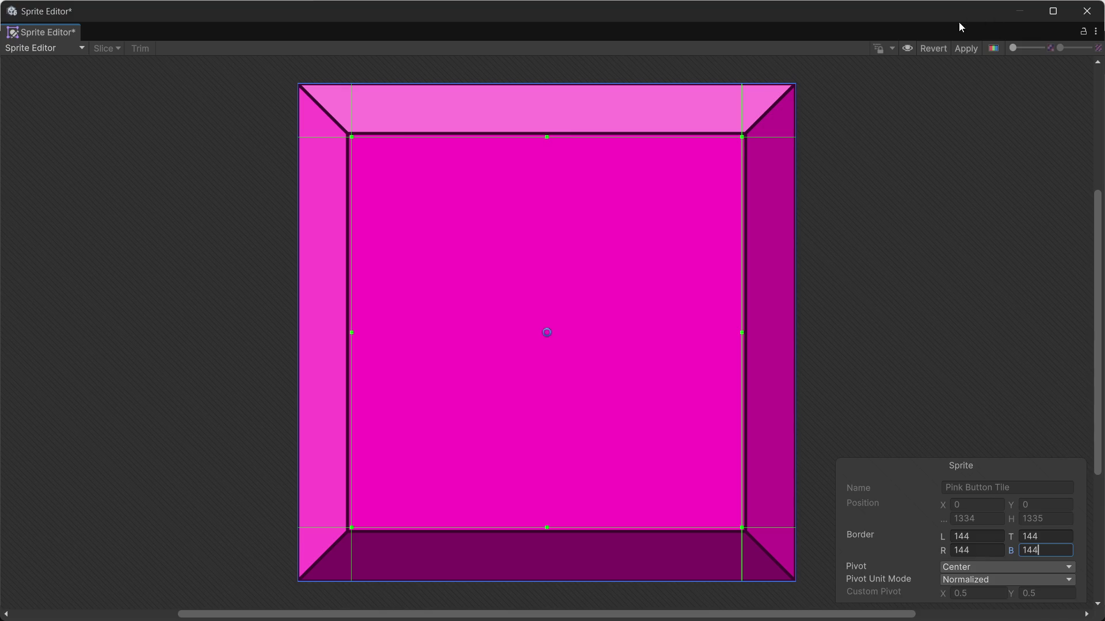
pyautogui.click(966, 51)
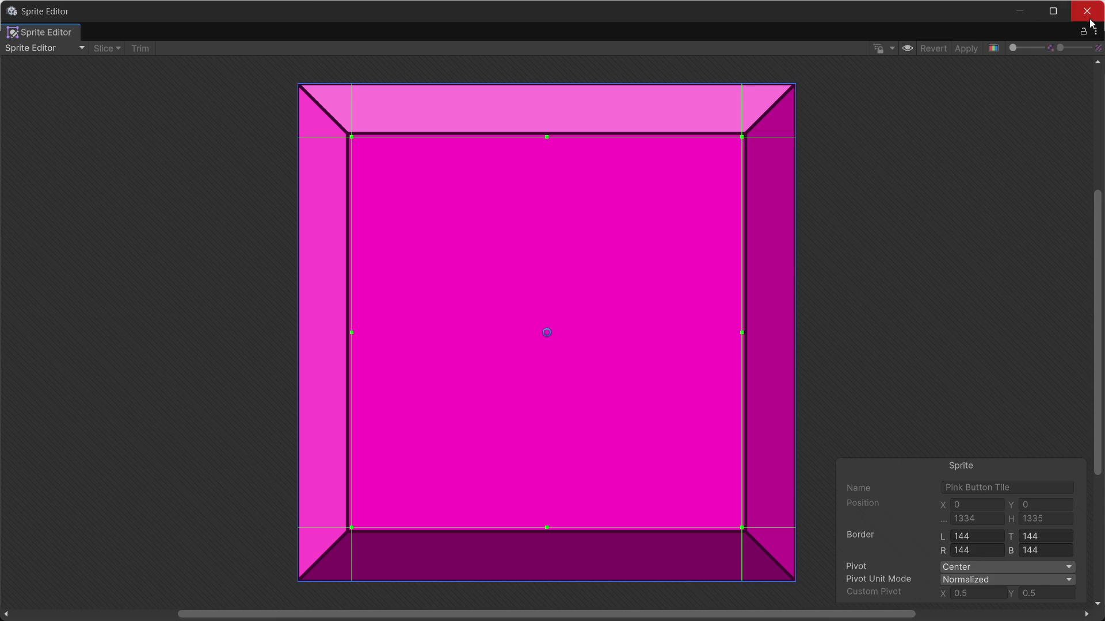
pyautogui.click(1087, 11)
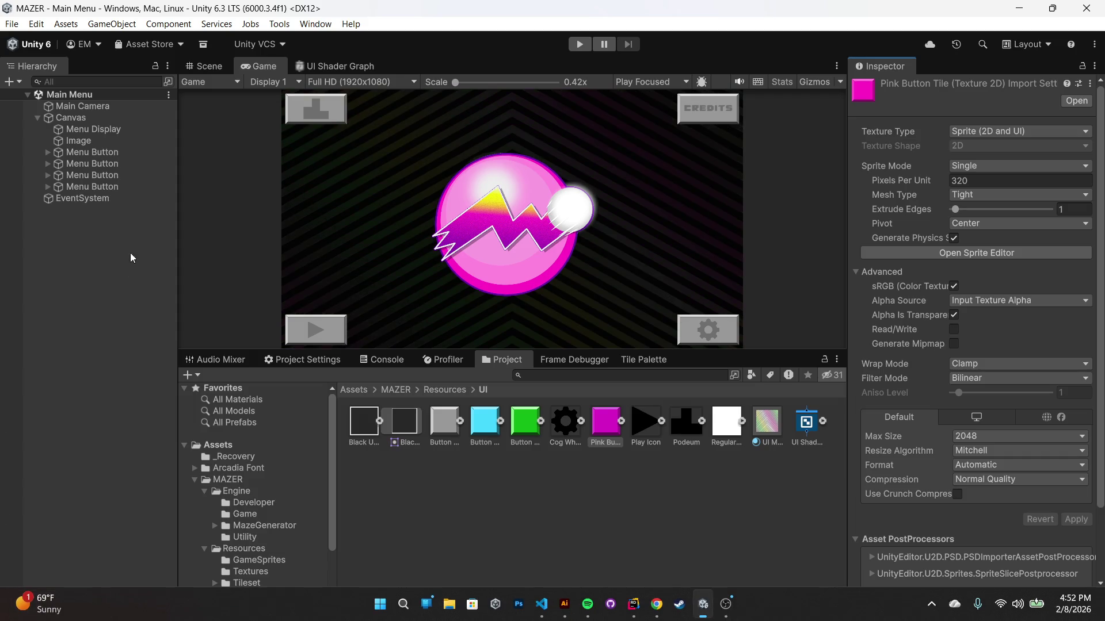
pyautogui.click(102, 154)
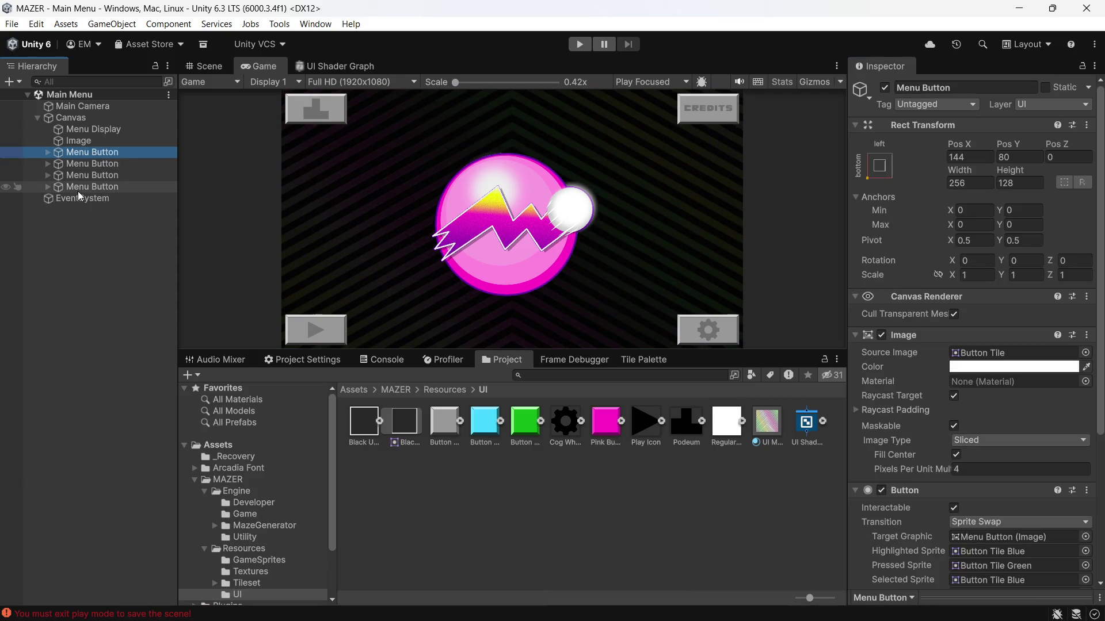
# Select all four Menu Buttons and assign the pink Mazer tile as their Selected Sprite
pyautogui.keyDown('shift'); pyautogui.click(79, 190); pyautogui.keyUp('shift')
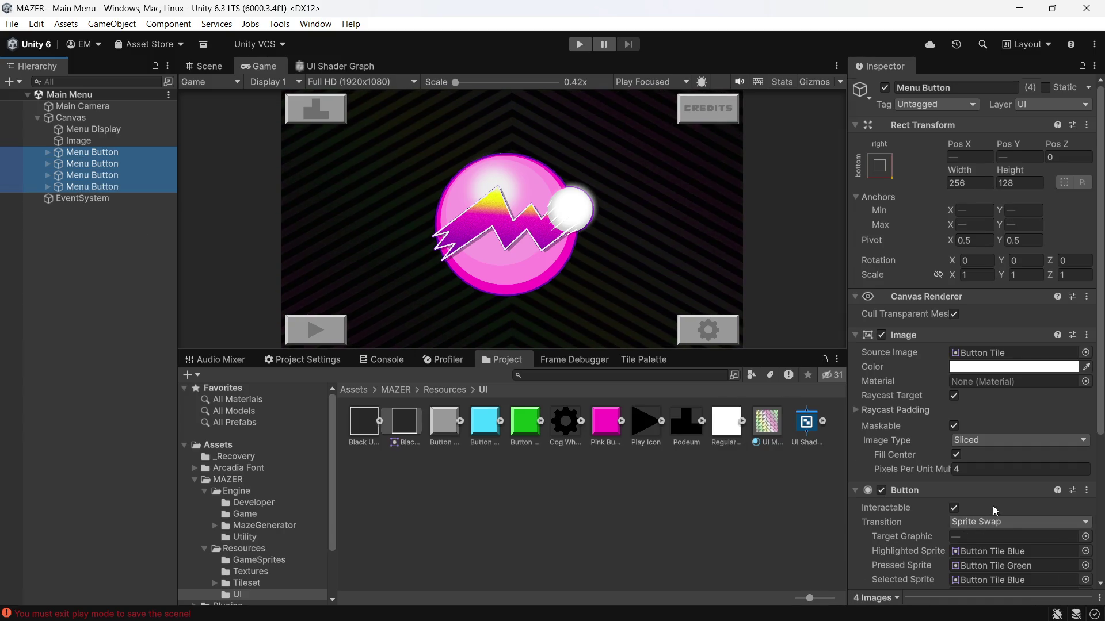
pyautogui.scroll(-3, 992, 506)
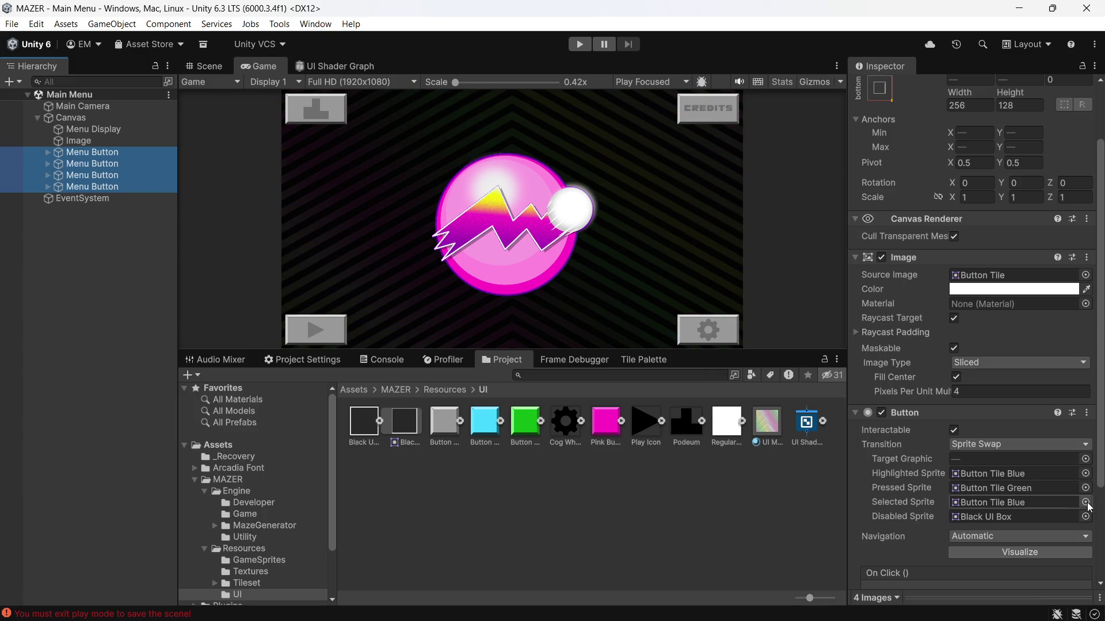
pyautogui.click(1085, 503)
pyautogui.scroll(5, 1070, 487)
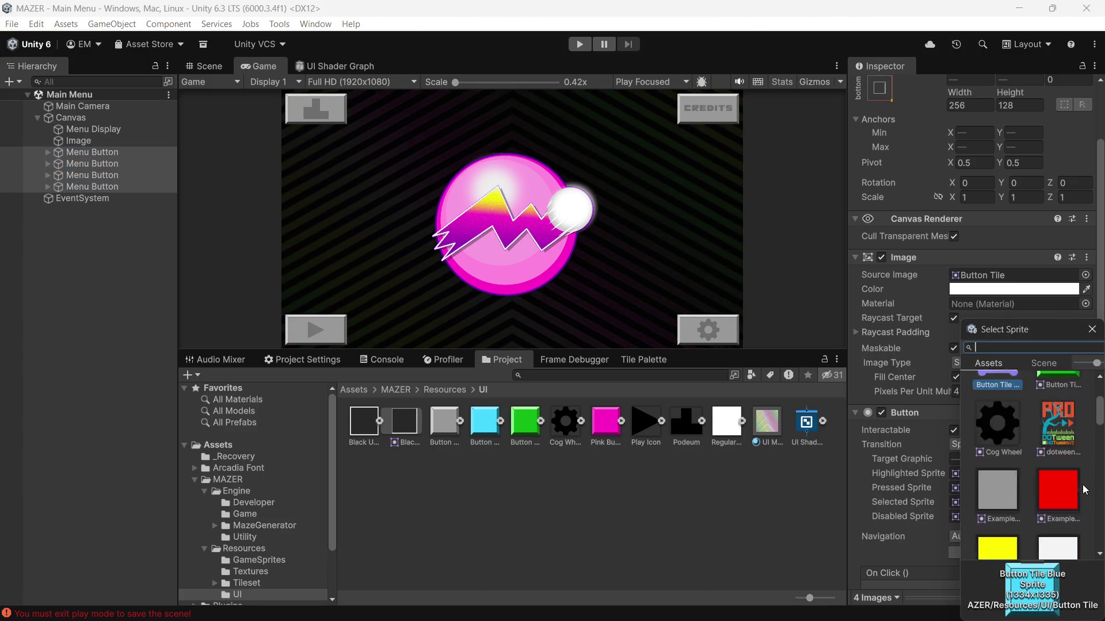
pyautogui.scroll(-2, 1068, 484)
pyautogui.scroll(-5, 1068, 484)
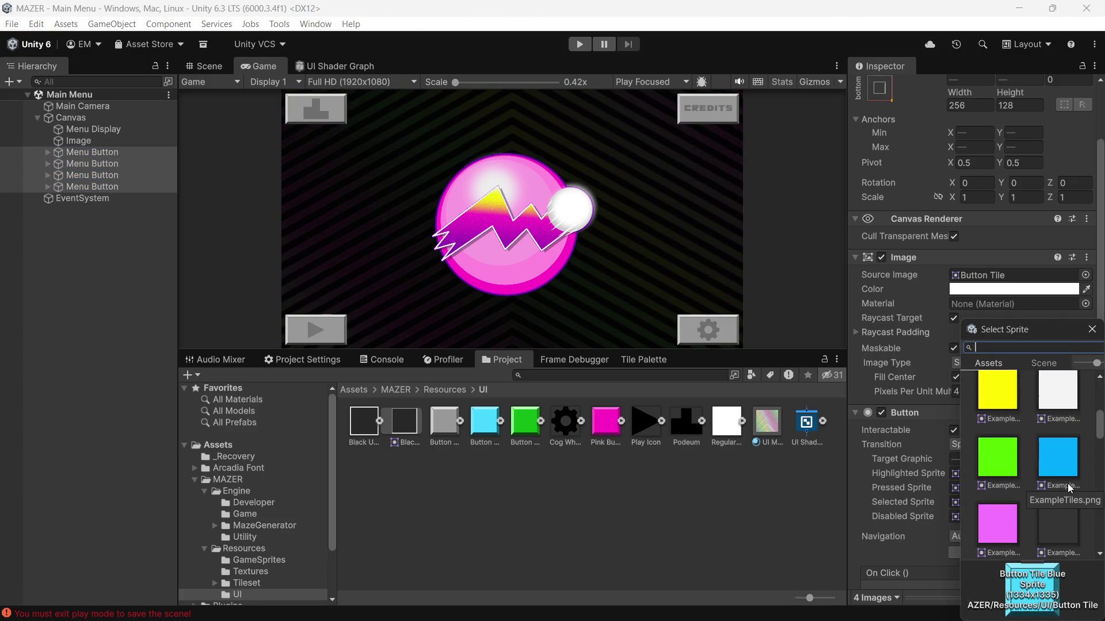
pyautogui.click(1064, 468)
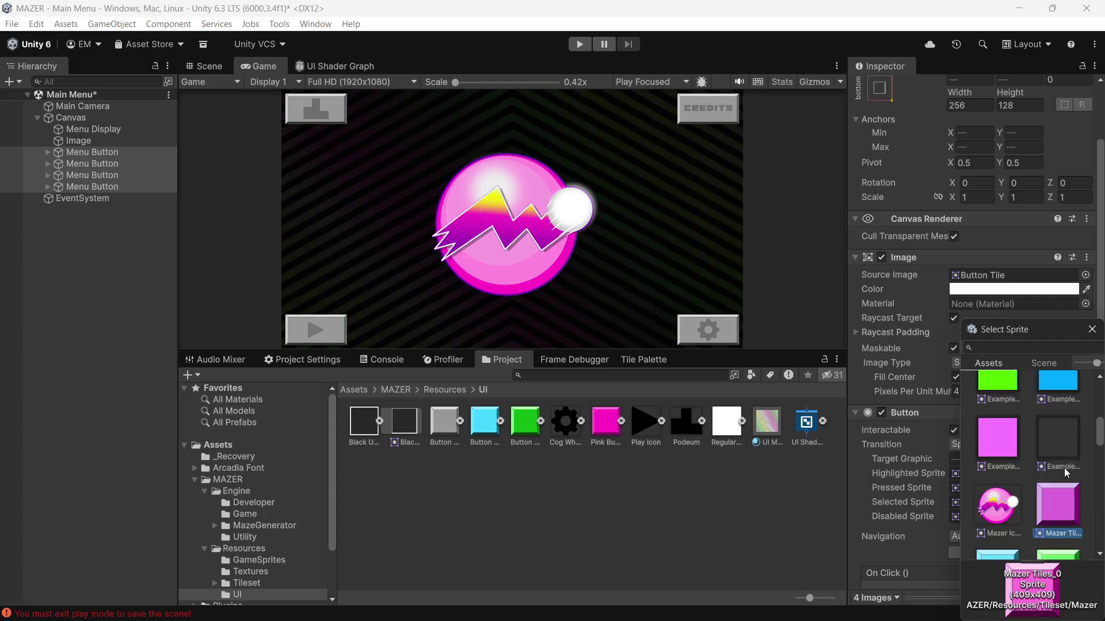
# Scroll the Inspector and bring up the context menu of the Pink Button Tile asset
pyautogui.scroll(2, 1065, 468)
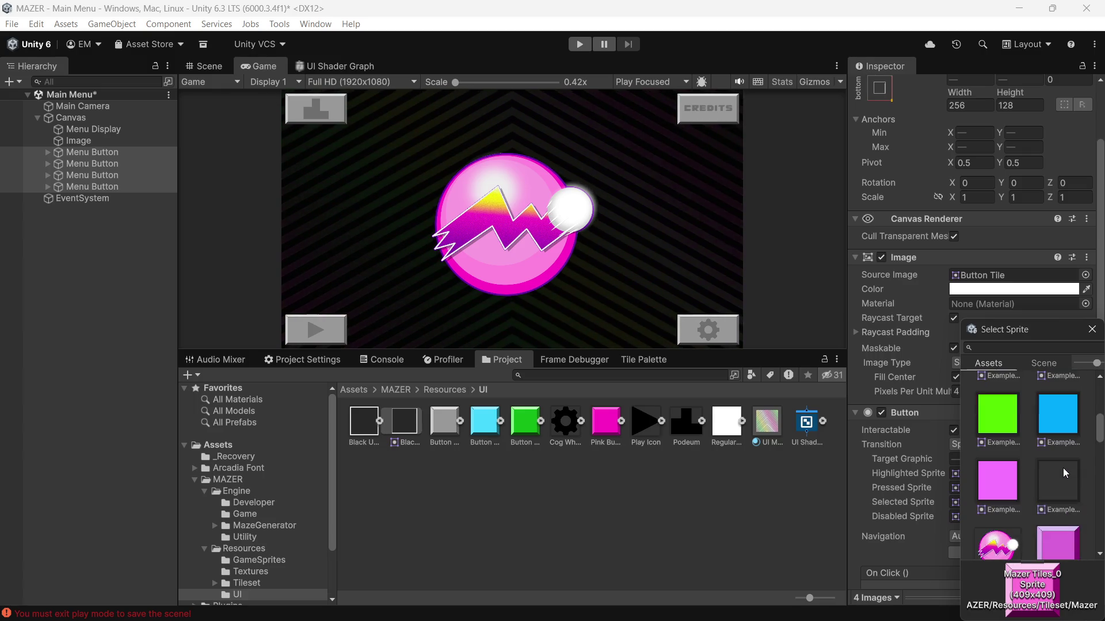
pyautogui.scroll(3, 1059, 495)
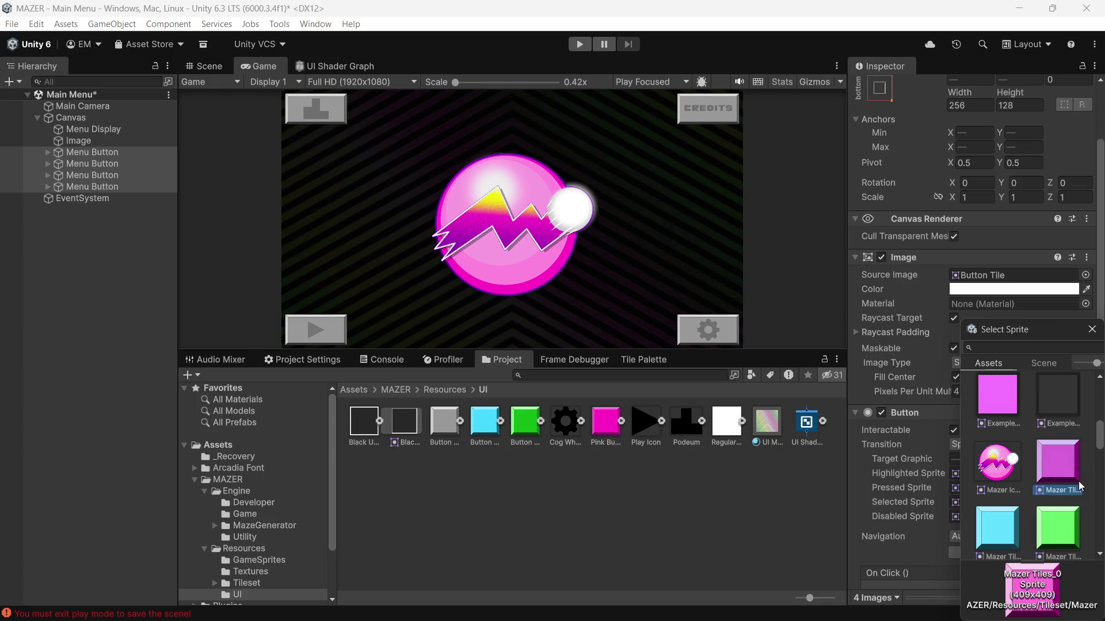
pyautogui.scroll(5, 1045, 495)
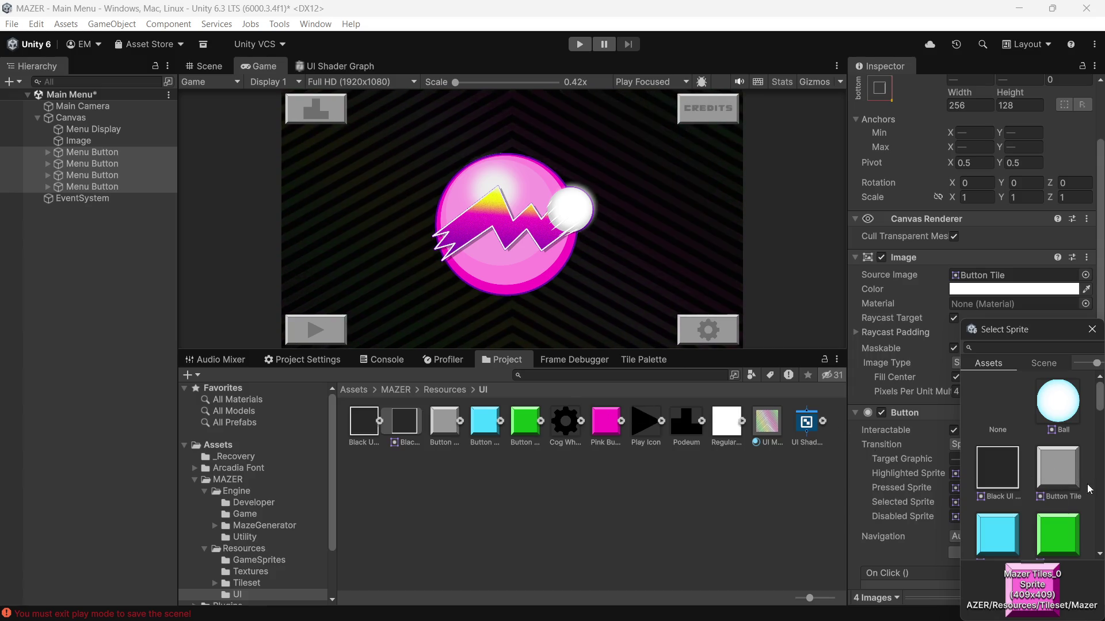
pyautogui.scroll(-4, 1034, 509)
pyautogui.rightClick(605, 422)
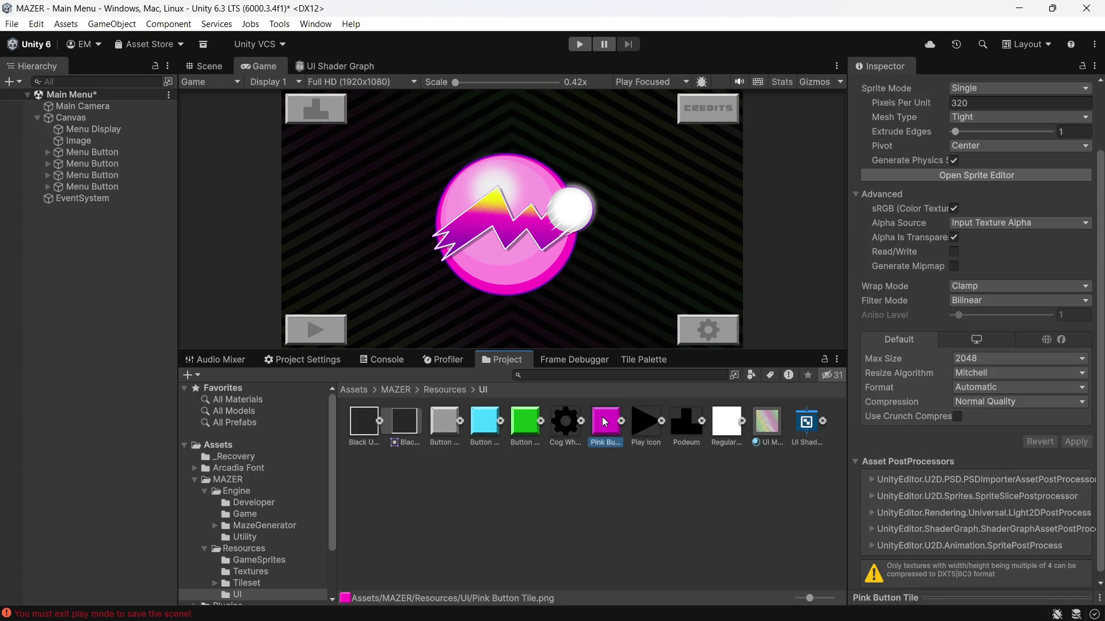
# Rename the Pink Button Tile asset to 'Button Tile Pink'
pyautogui.click(640, 107)
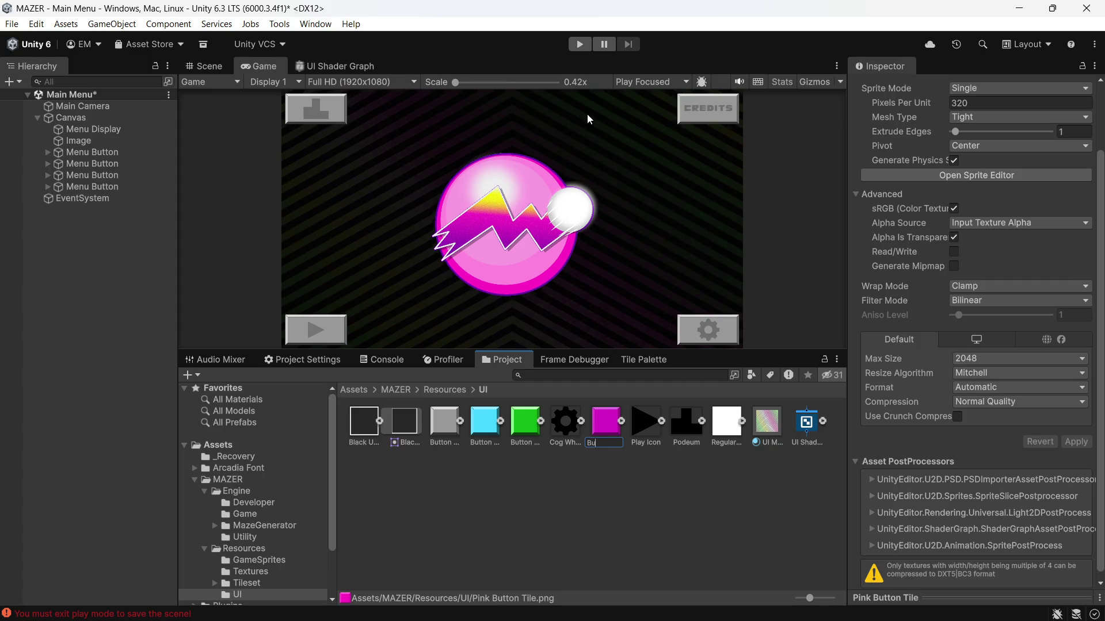
pyautogui.write('Button T')
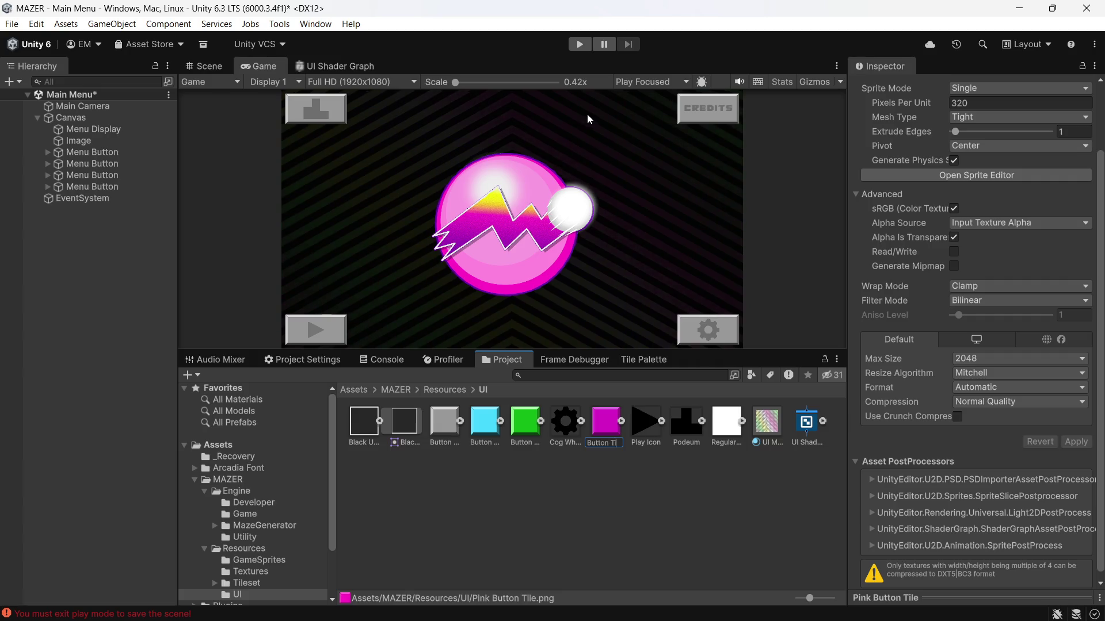
pyautogui.write('ile Pink')
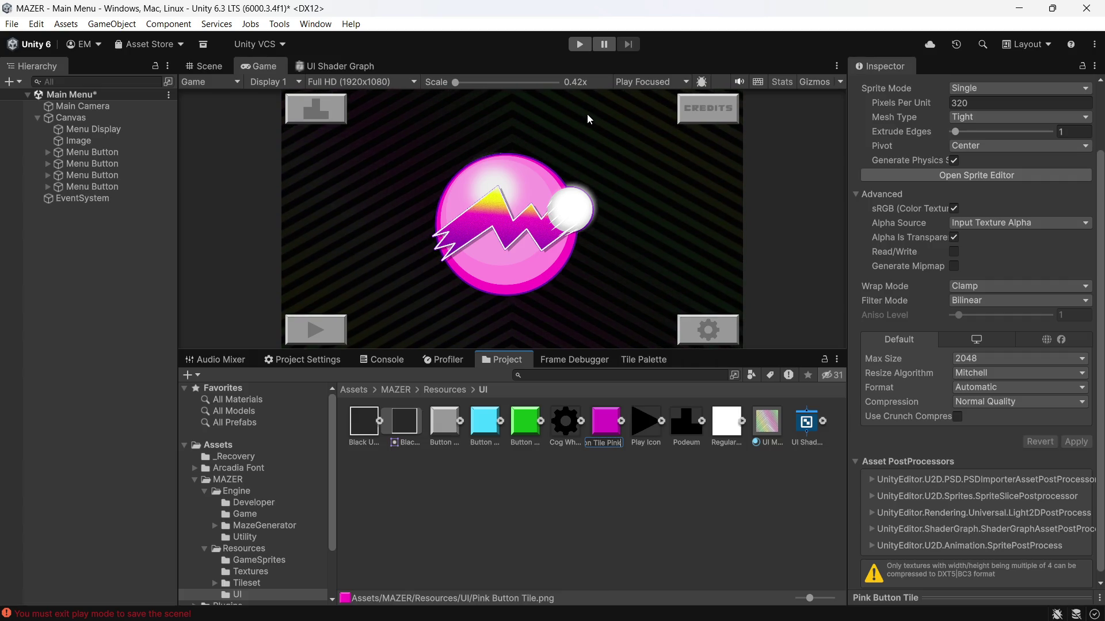
pyautogui.press('Return')
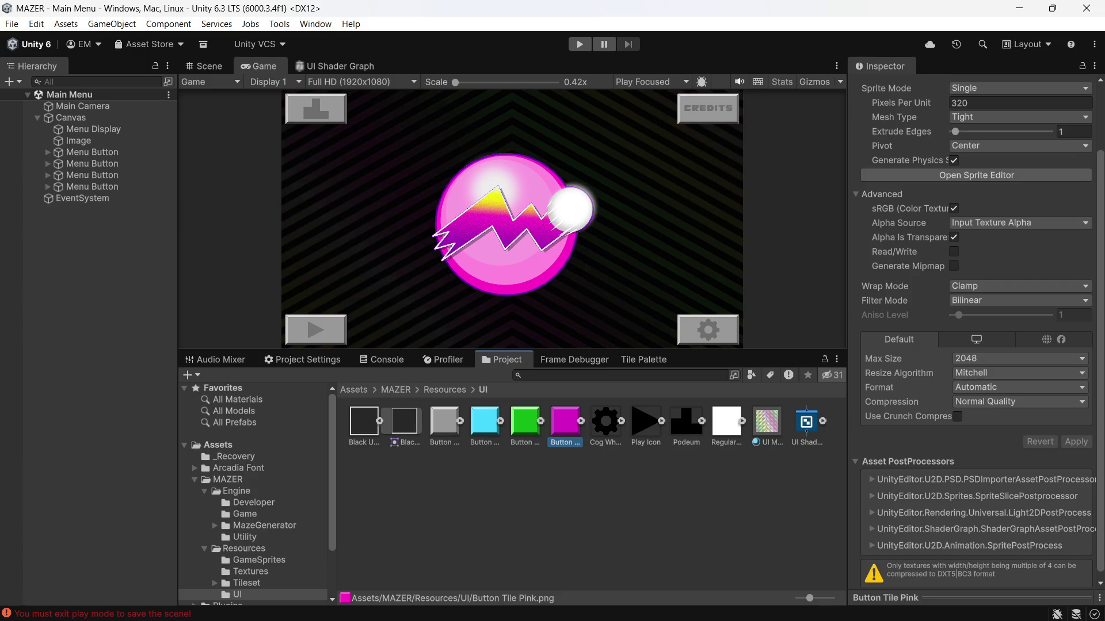
pyautogui.click(340, 66)
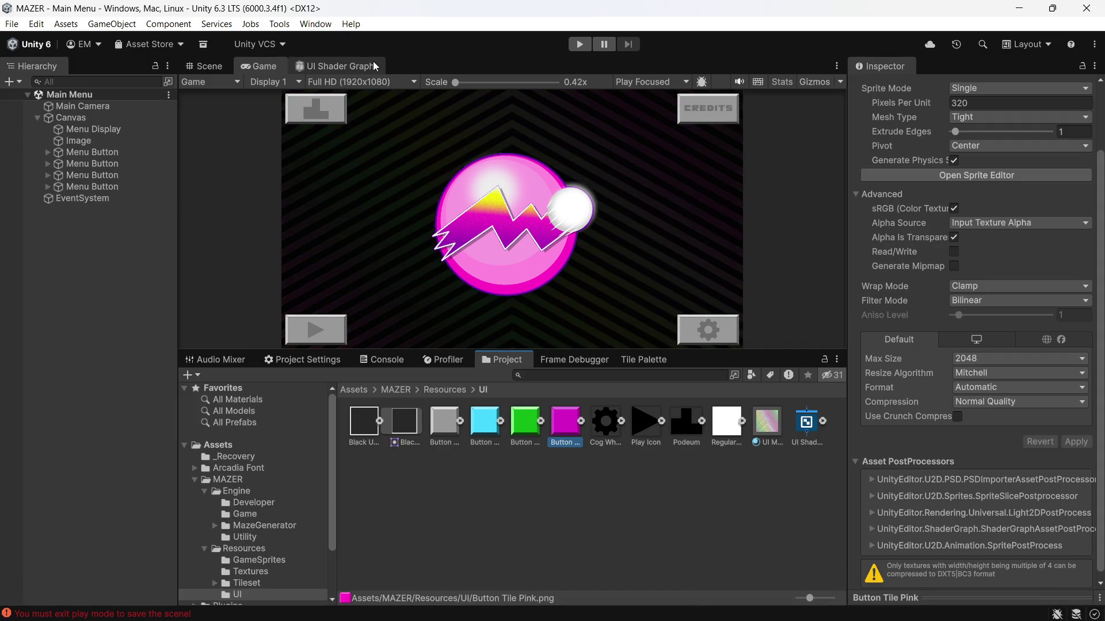
# Close the UI Shader Graph tab and permanently delete the UI Material and UI Shader Graph assets
pyautogui.rightClick(378, 69)
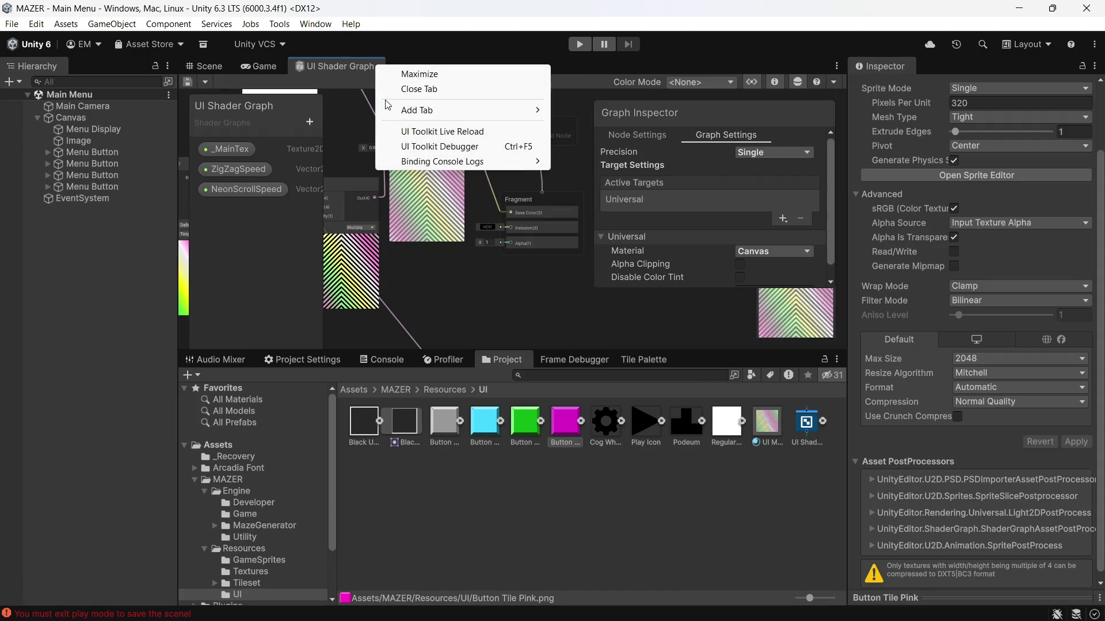
pyautogui.click(406, 89)
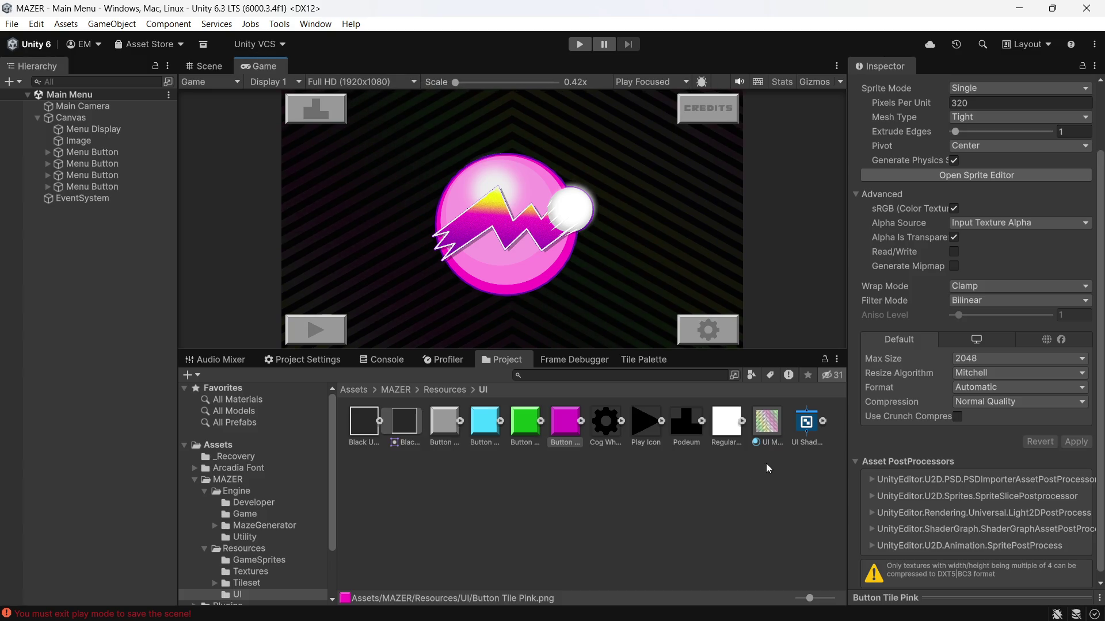
pyautogui.click(768, 429)
pyautogui.keyDown('ctrl'); pyautogui.click(806, 426); pyautogui.keyUp('ctrl')
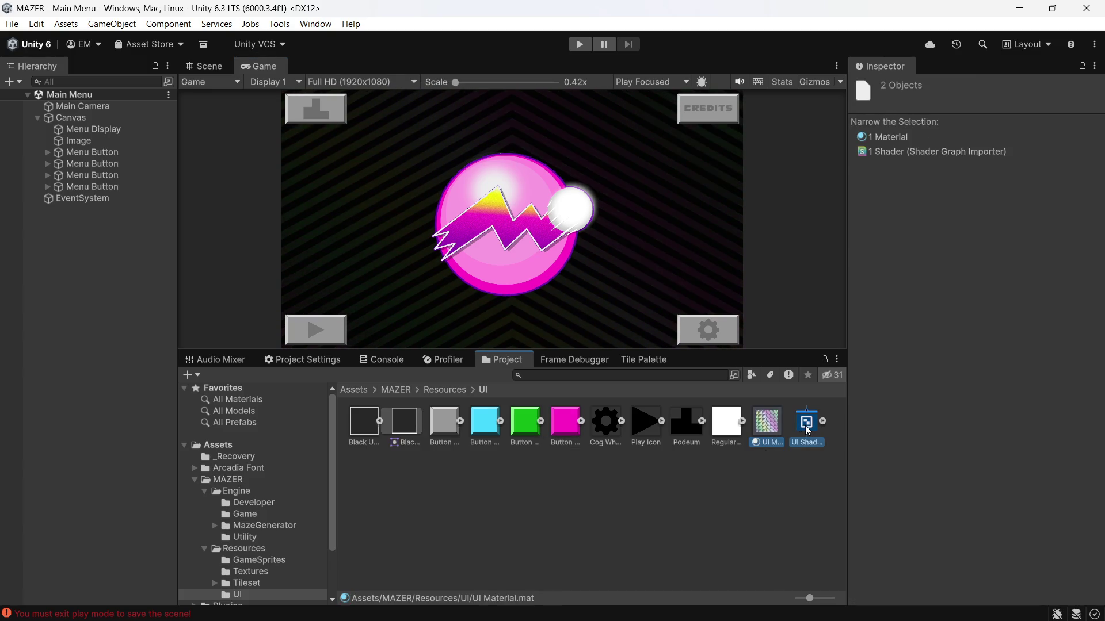
pyautogui.rightClick(806, 426)
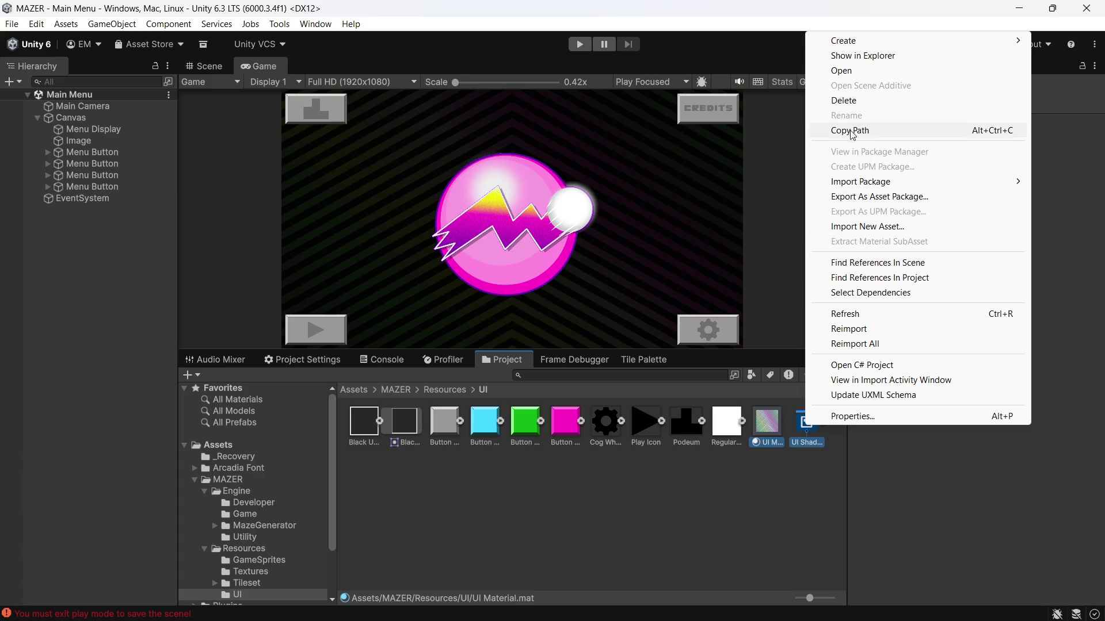
pyautogui.click(844, 100)
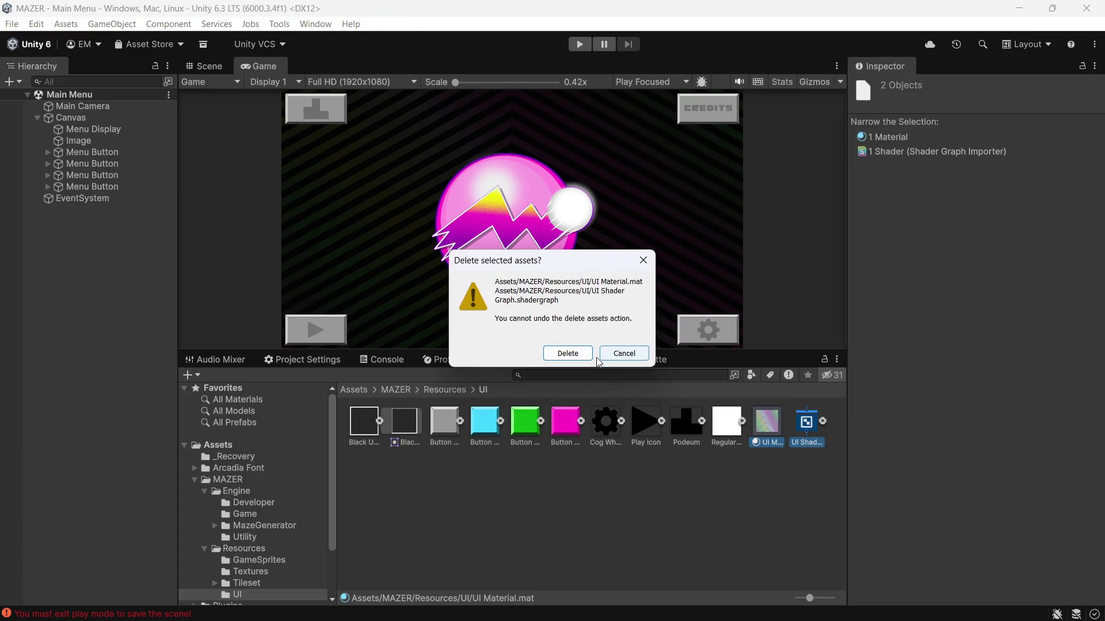
pyautogui.click(549, 354)
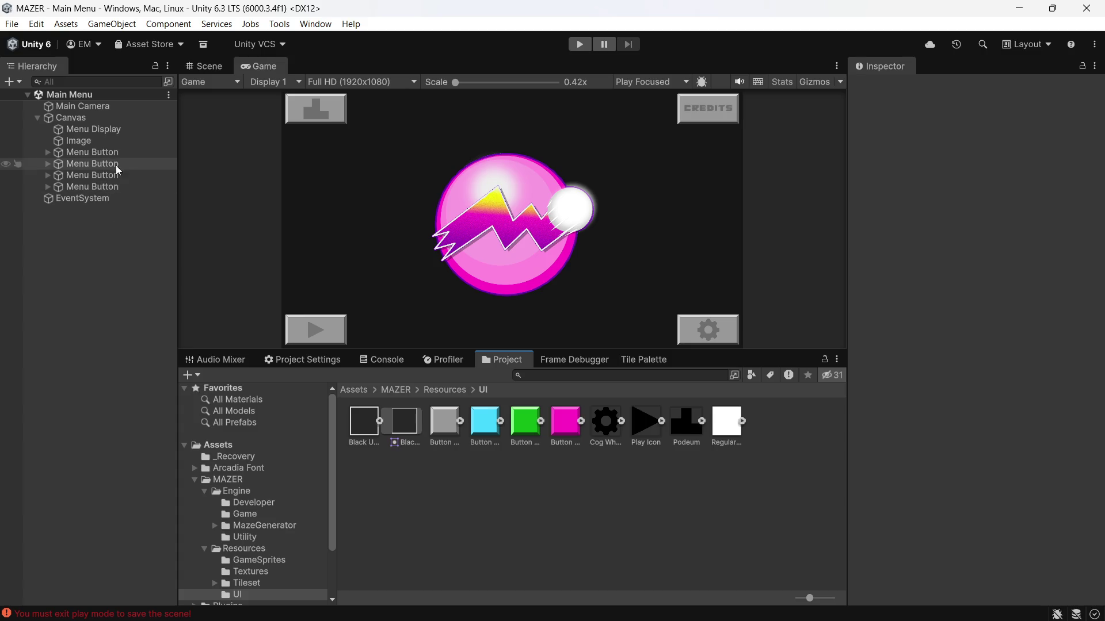
pyautogui.click(124, 128)
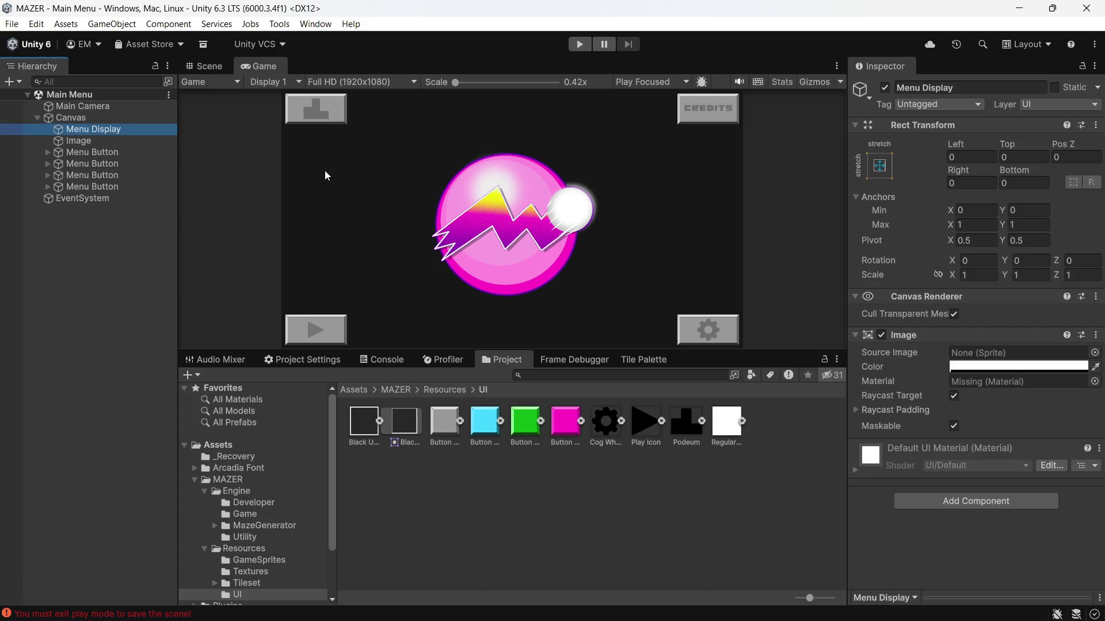
# Set the Menu Display Image material to None, then browse the material list and close it unchanged
pyautogui.click(1095, 381)
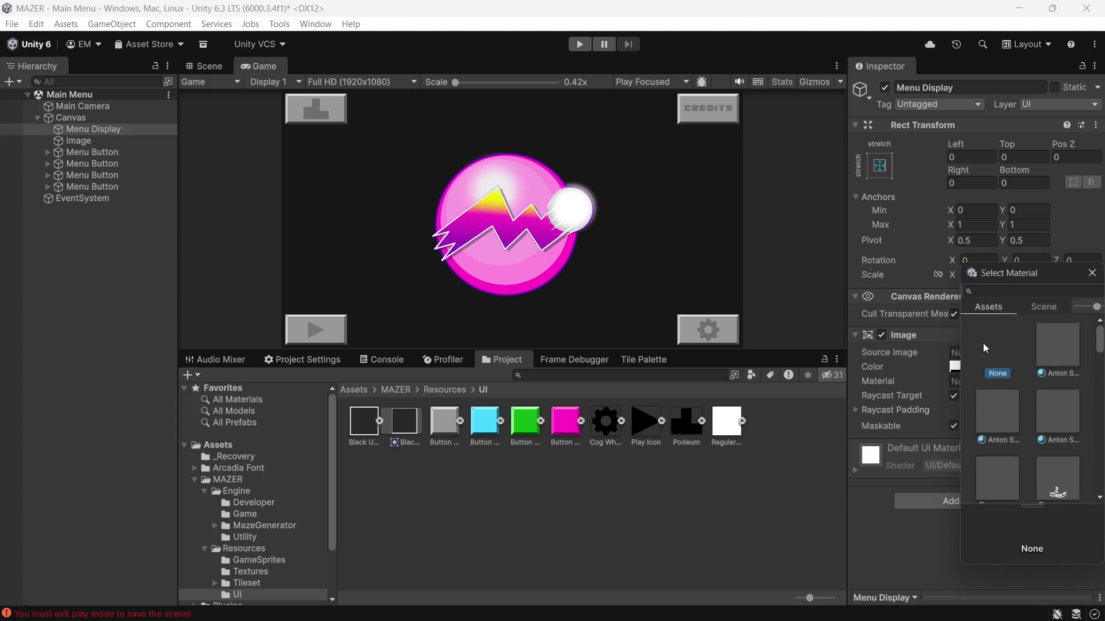
pyautogui.doubleClick(982, 343)
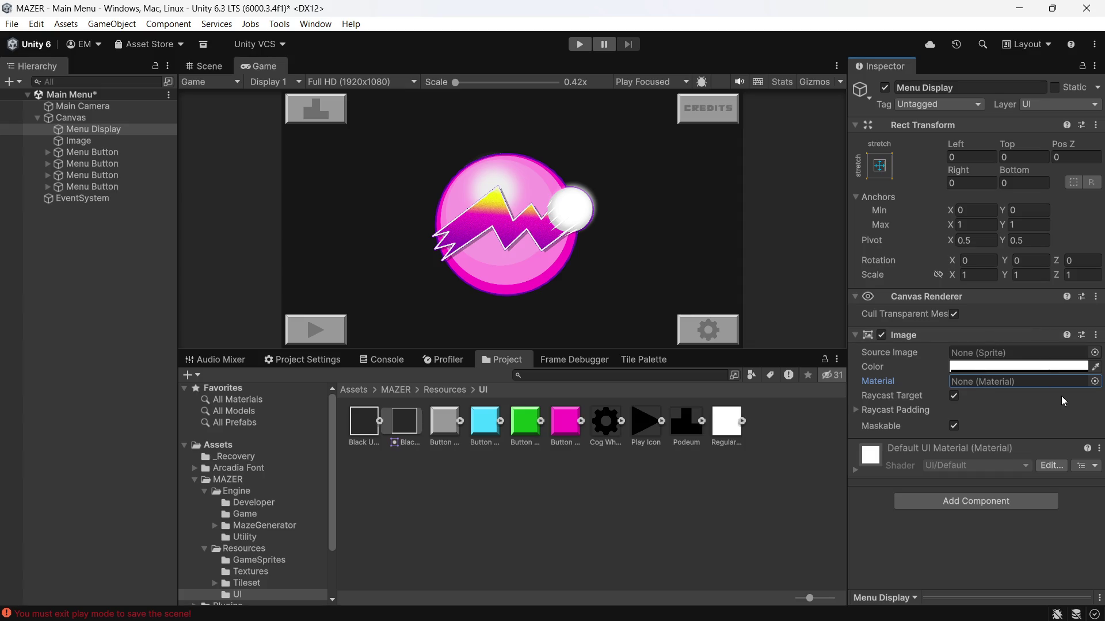
pyautogui.click(1095, 382)
pyautogui.scroll(-10, 1030, 433)
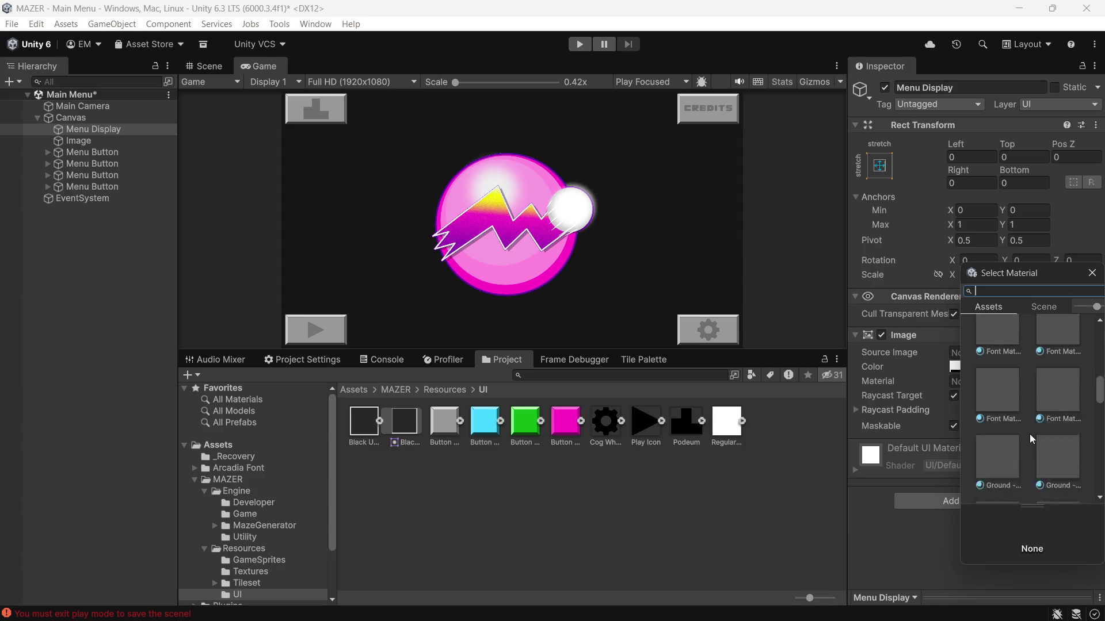
pyautogui.scroll(8, 1029, 434)
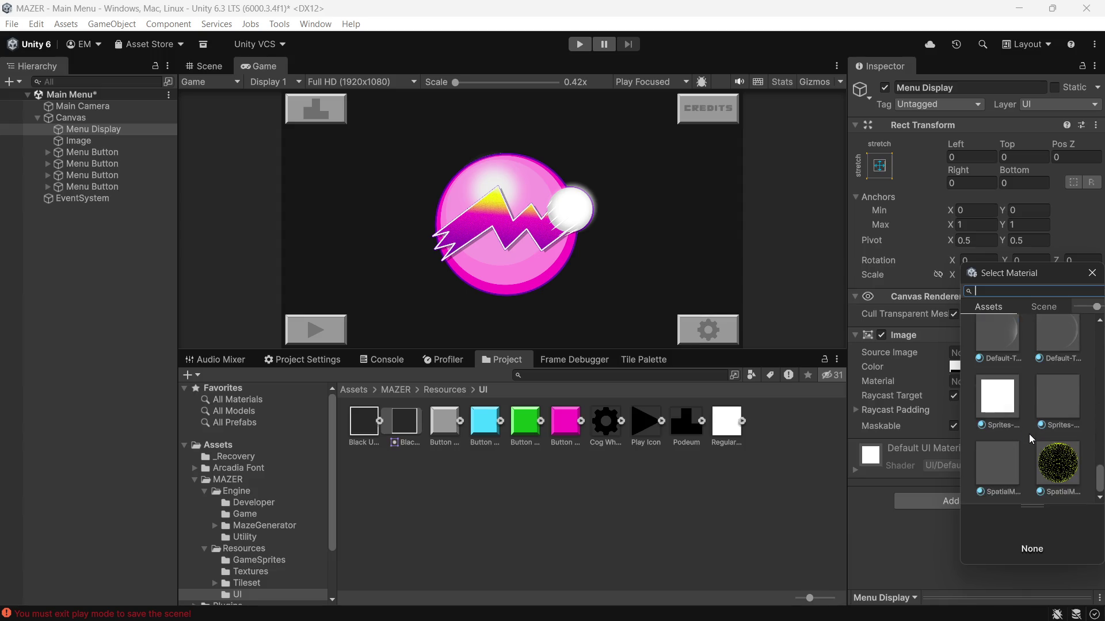
pyautogui.scroll(5, 1037, 438)
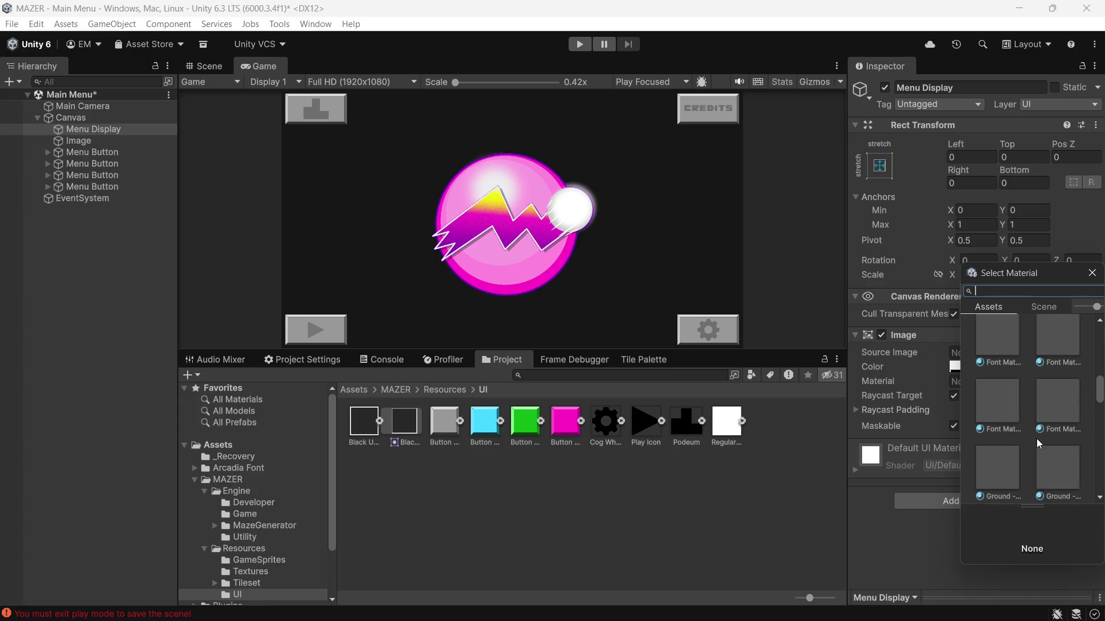
pyautogui.click(1091, 273)
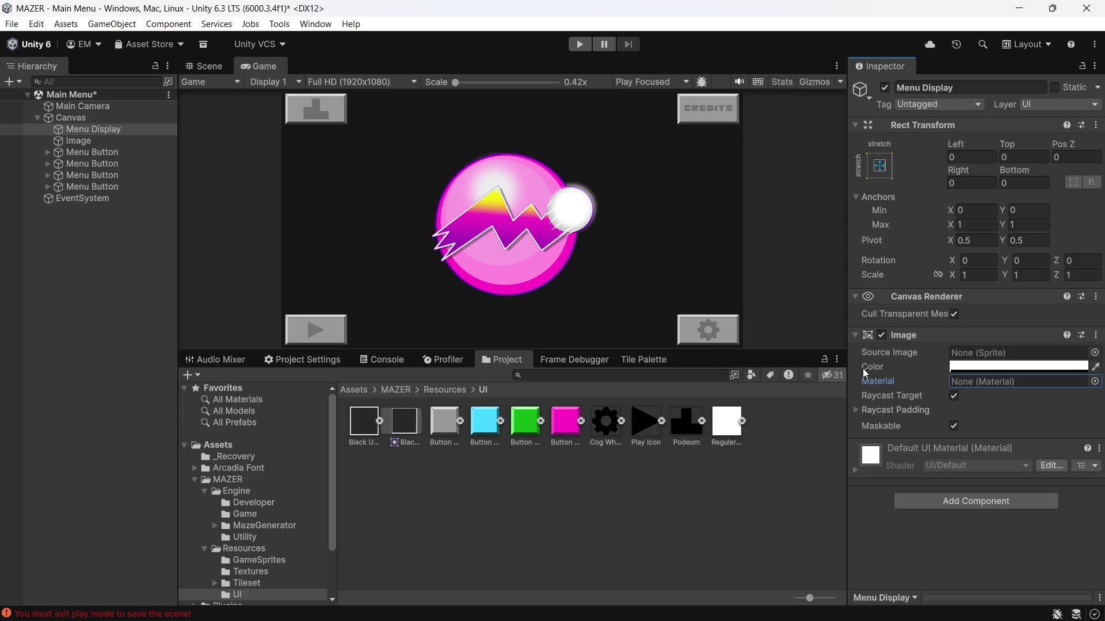
pyautogui.click(573, 50)
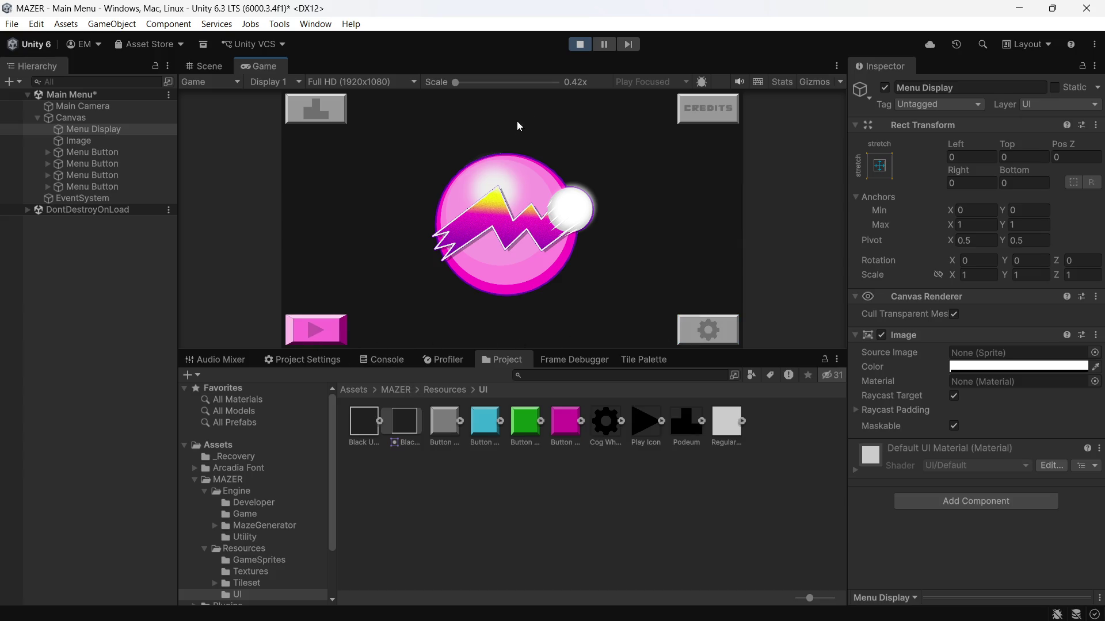
pyautogui.click(579, 46)
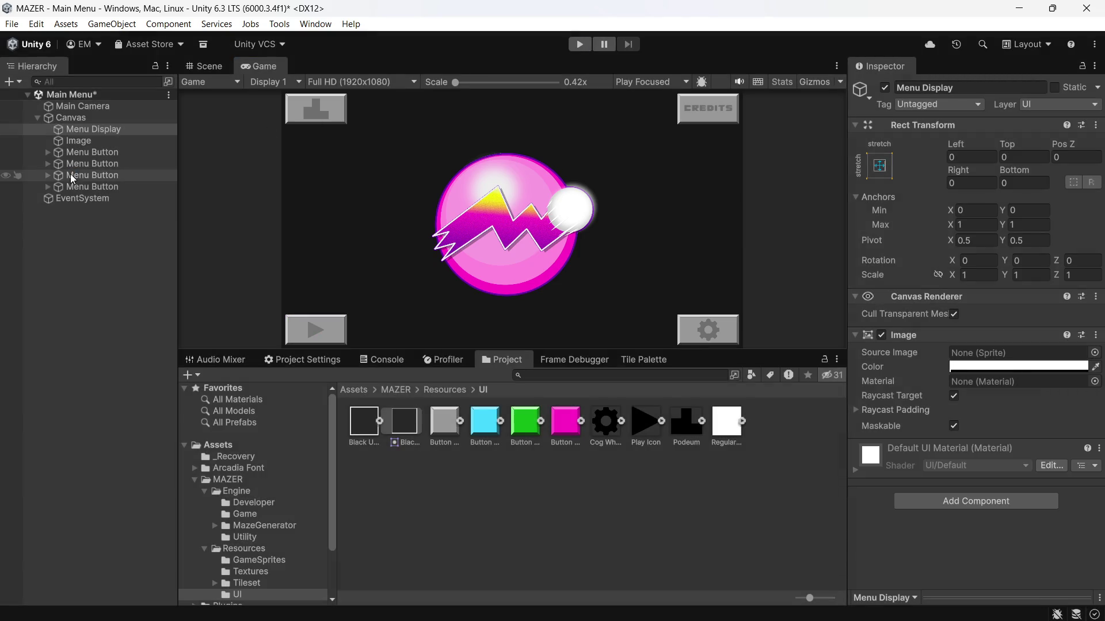
# Review Button Tile Pink's 144-pixel slicing borders in the Sprite Editor, then select Button Tile Green
pyautogui.click(563, 423)
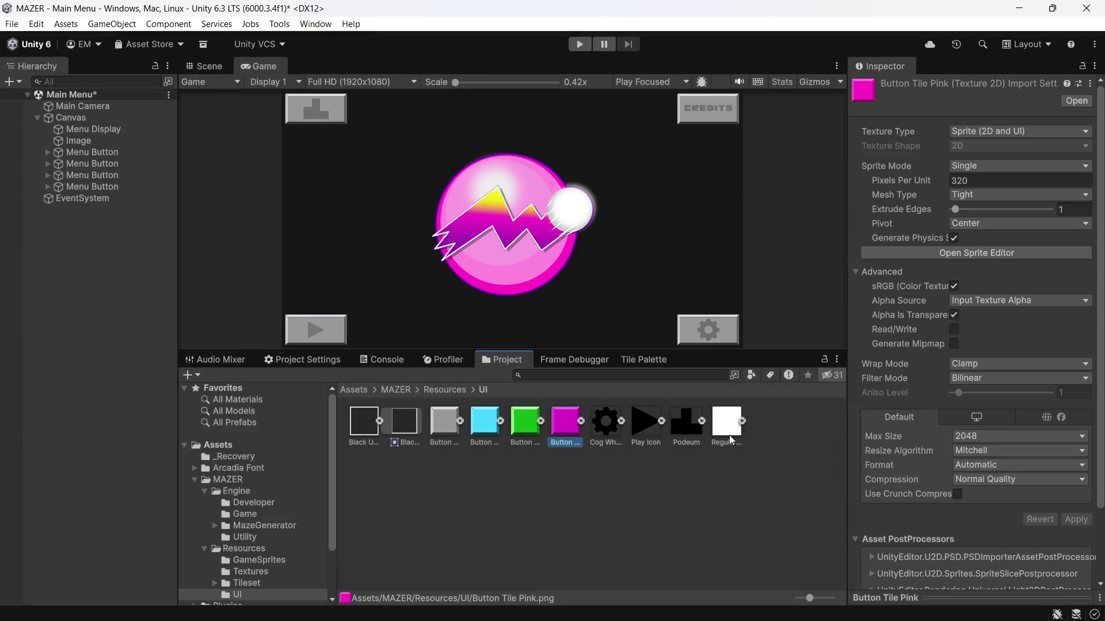
pyautogui.click(1016, 255)
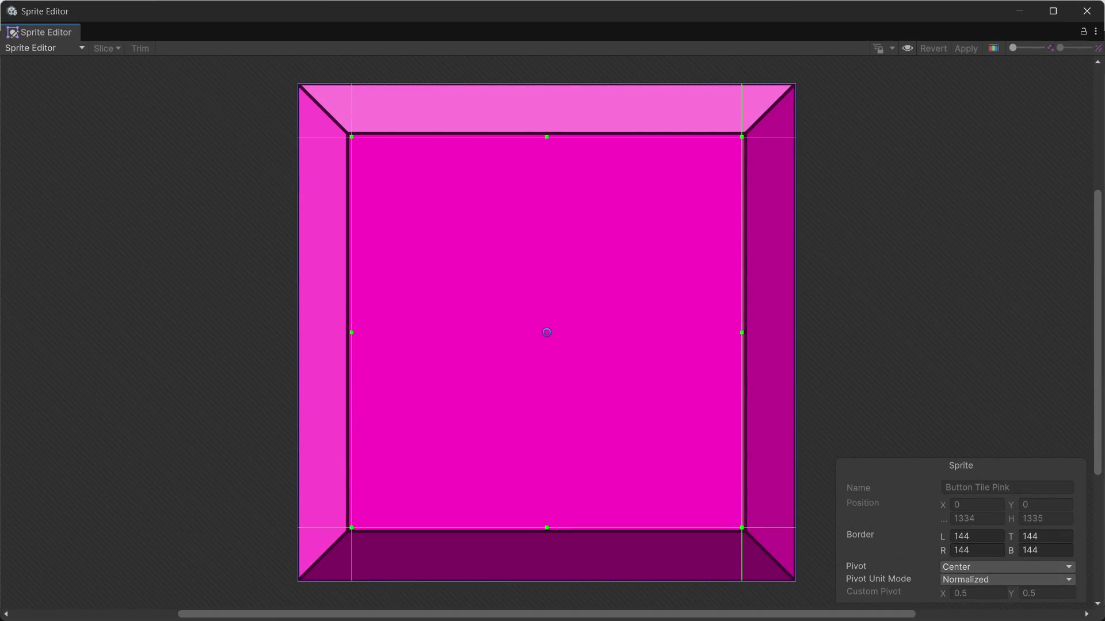
pyautogui.click(1086, 11)
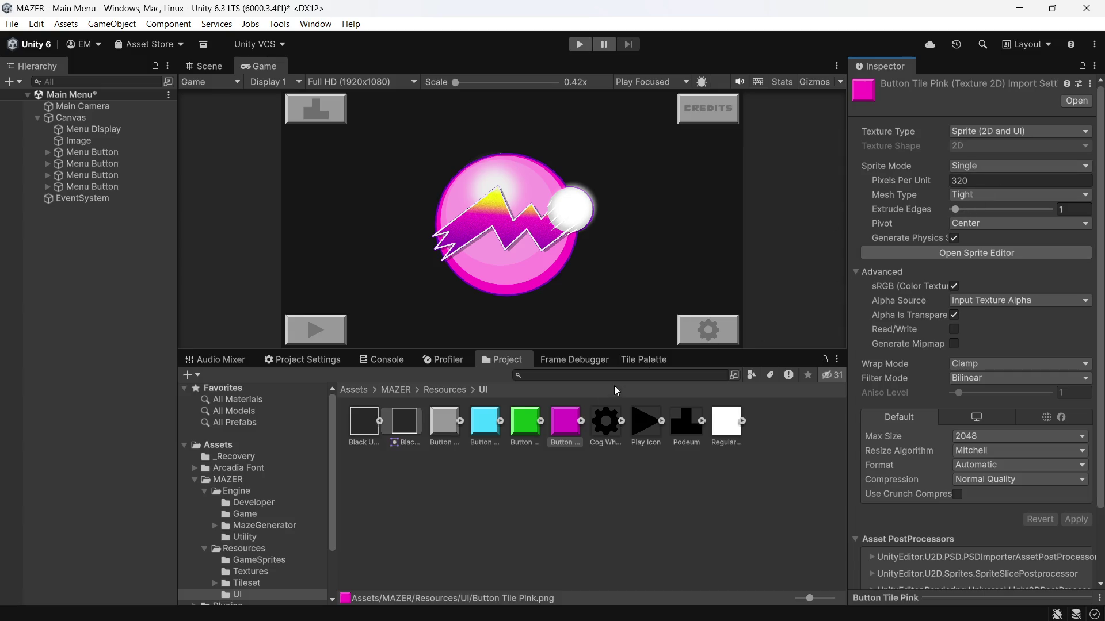
pyautogui.click(534, 438)
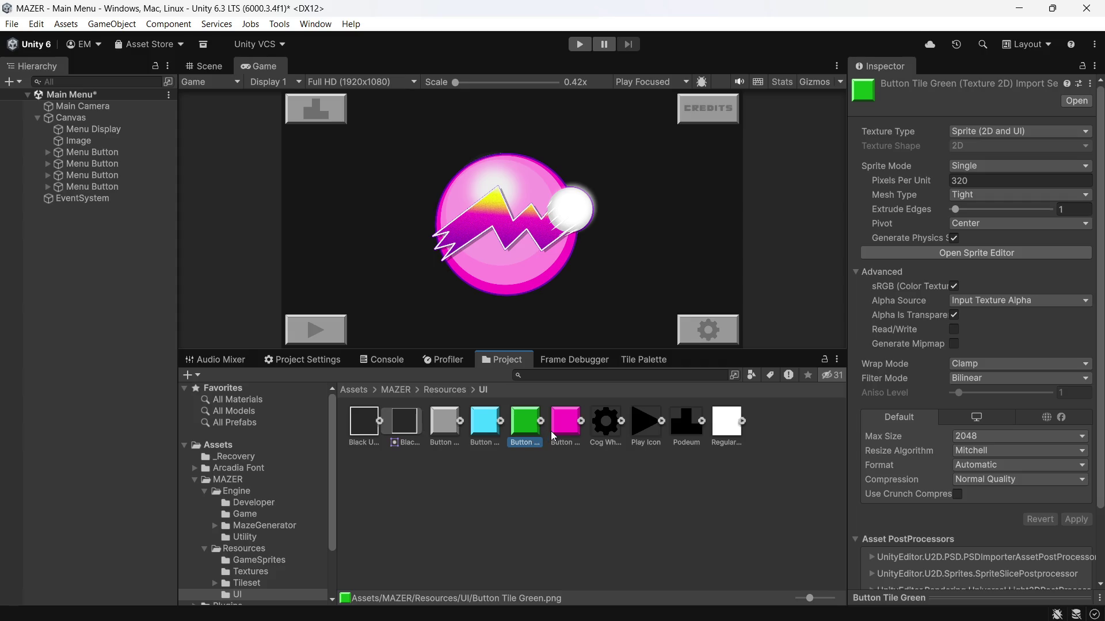
# Select Button Tile Blue to confirm it imports as a Single sprite at 320 pixels per unit
pyautogui.click(550, 430)
pyautogui.click(533, 434)
pyautogui.click(477, 420)
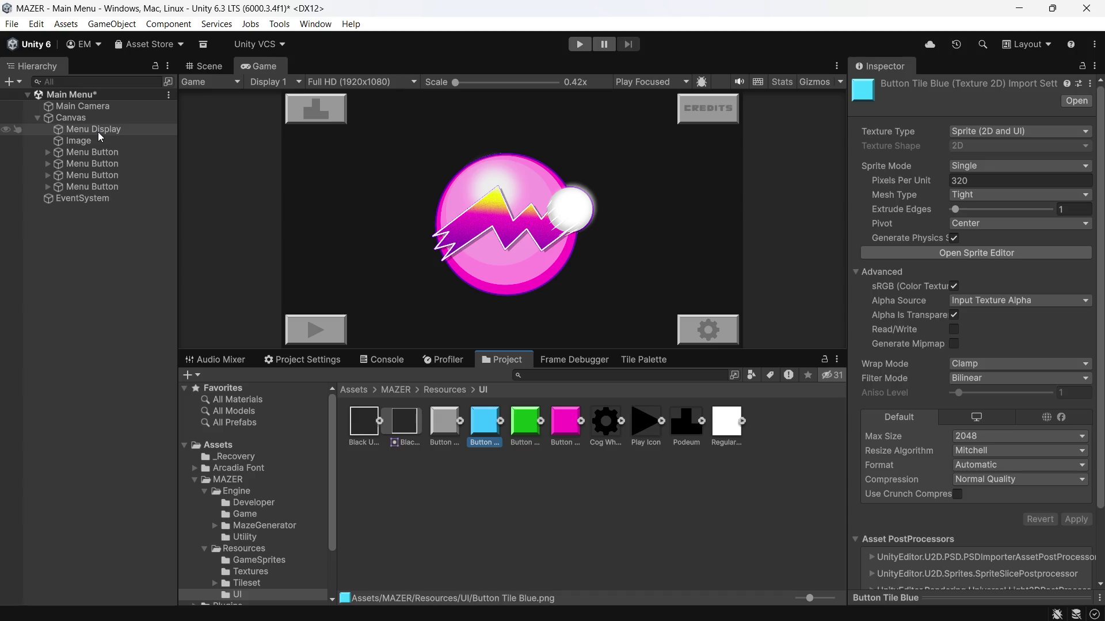
# Set the Selected Sprite of the first three Menu Buttons under Menu Display to Button Tile Pink
pyautogui.click(98, 132)
pyautogui.click(84, 153)
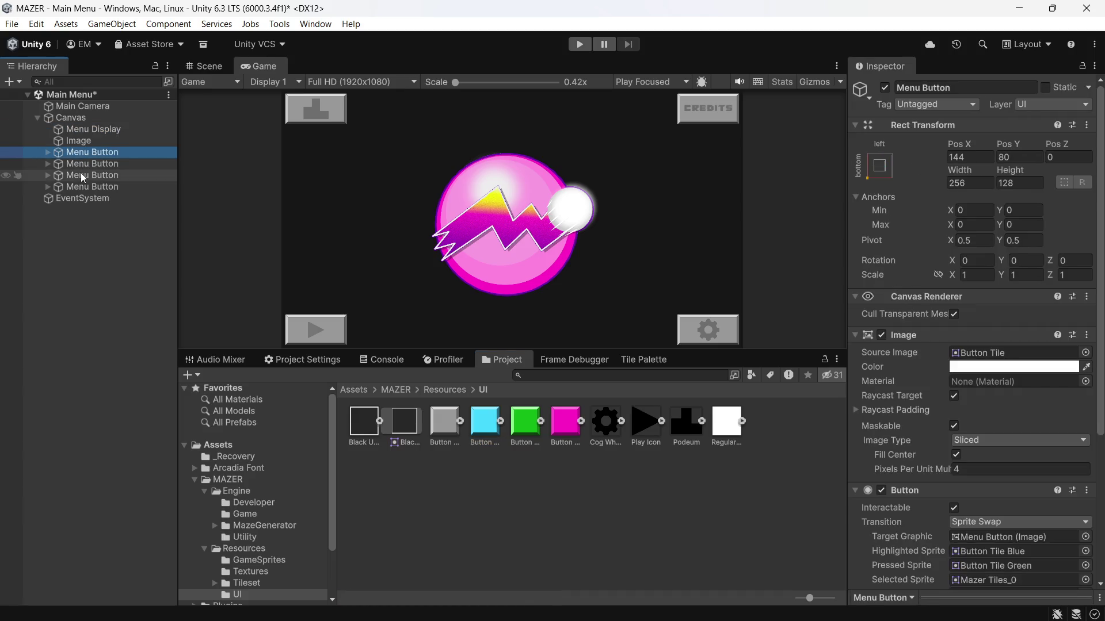
pyautogui.keyDown('shift'); pyautogui.click(83, 177); pyautogui.keyUp('shift')
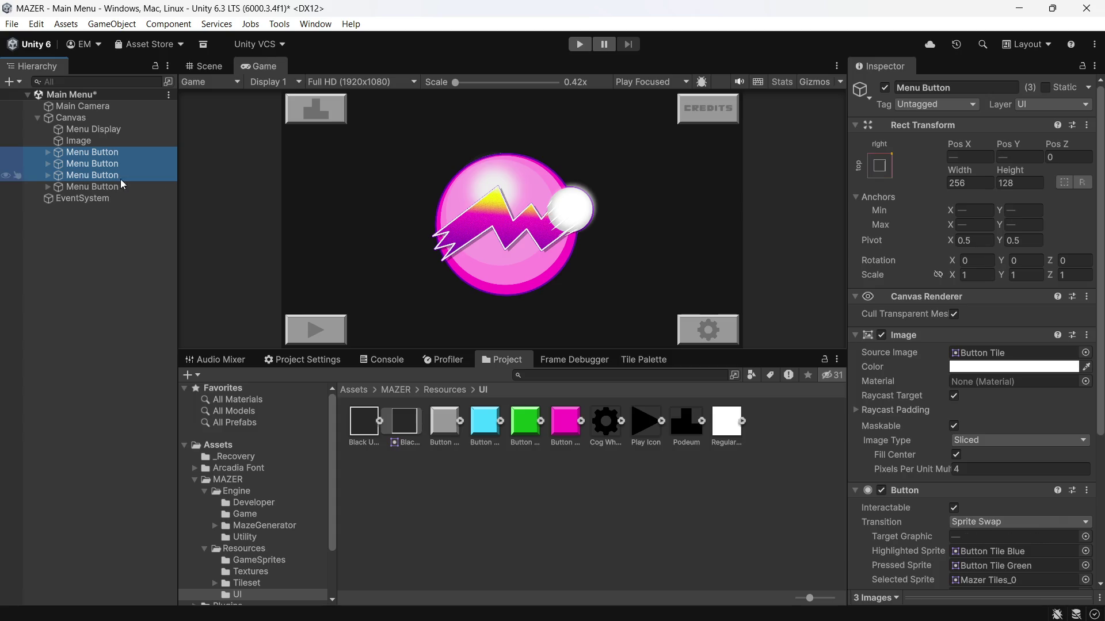
pyautogui.scroll(-5, 970, 405)
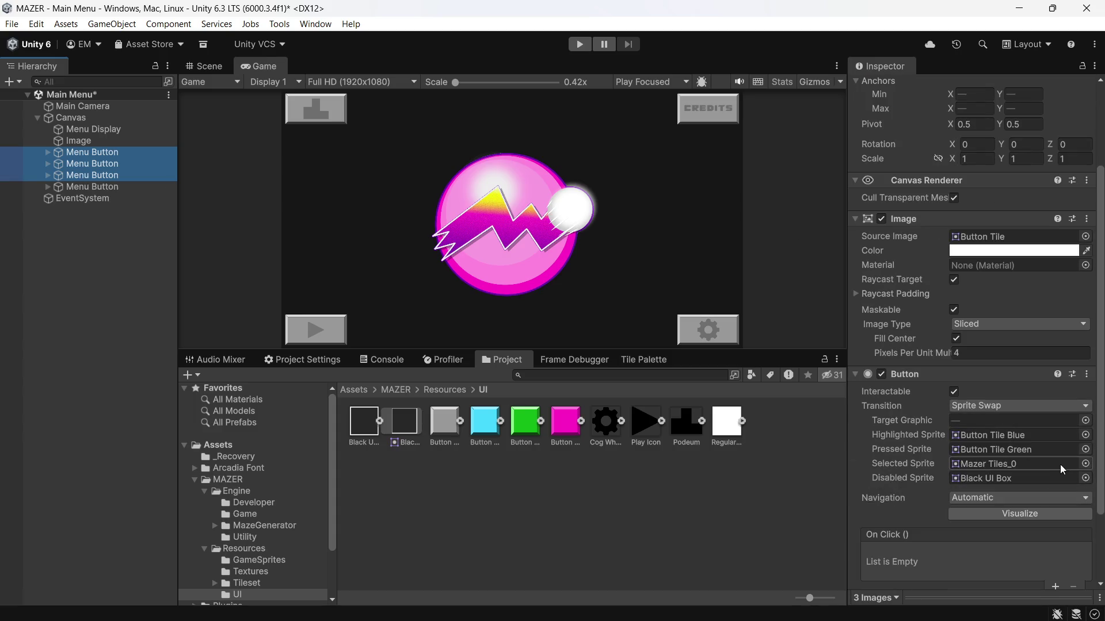
pyautogui.click(1085, 465)
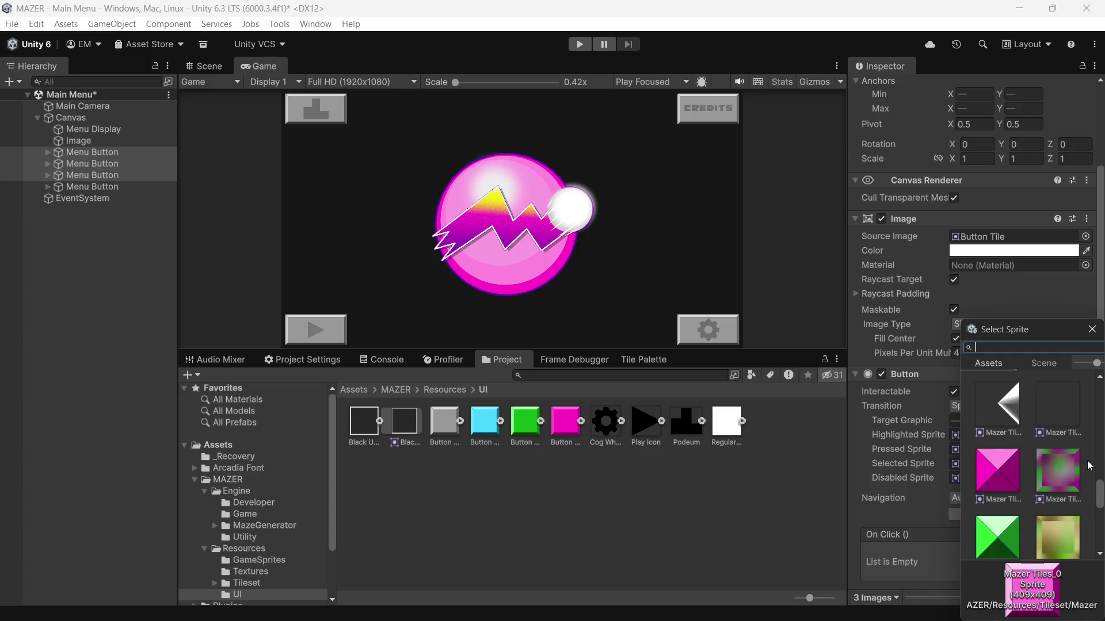
pyautogui.scroll(10, 1062, 464)
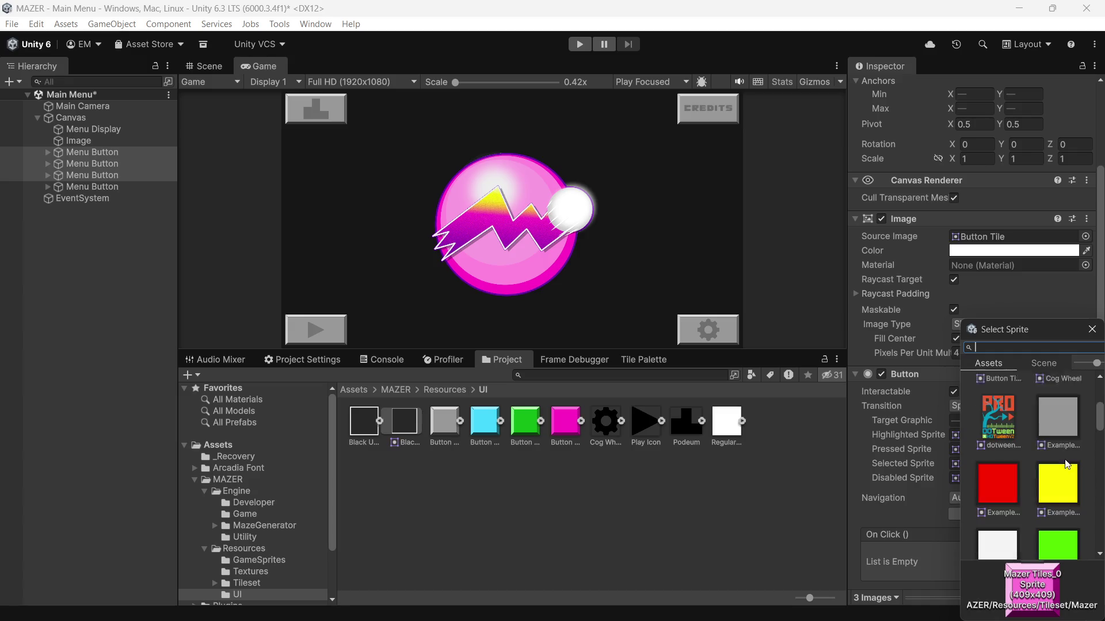
pyautogui.scroll(-4, 1064, 460)
pyautogui.scroll(2, 1065, 460)
pyautogui.click(1010, 470)
pyautogui.doubleClick(1010, 468)
pyautogui.click(639, 543)
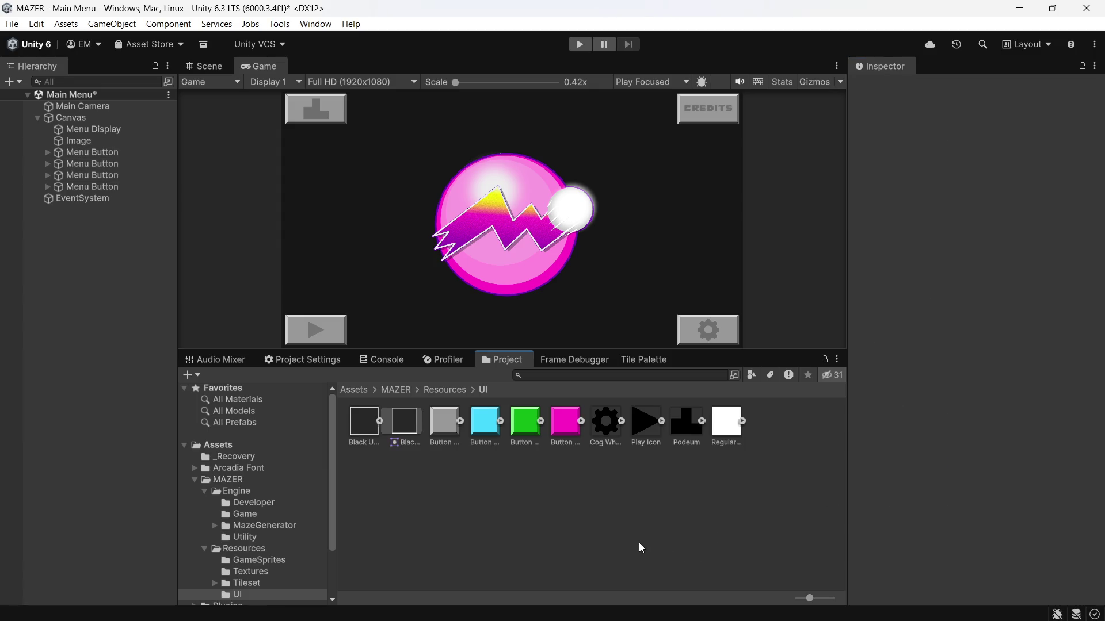
# Save the Main Menu scene, test arrow-key navigation in Play mode, then inspect the fourth Menu Button
pyautogui.hotkey('ctrl', 's')
pyautogui.click(578, 49)
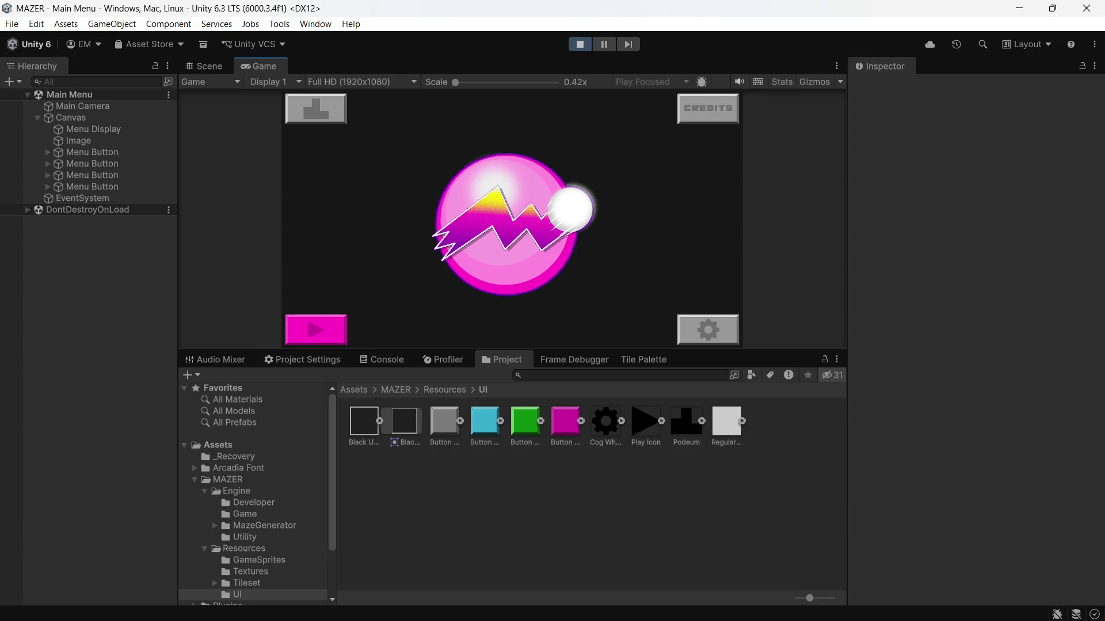
pyautogui.press('Up')
pyautogui.press('Right')
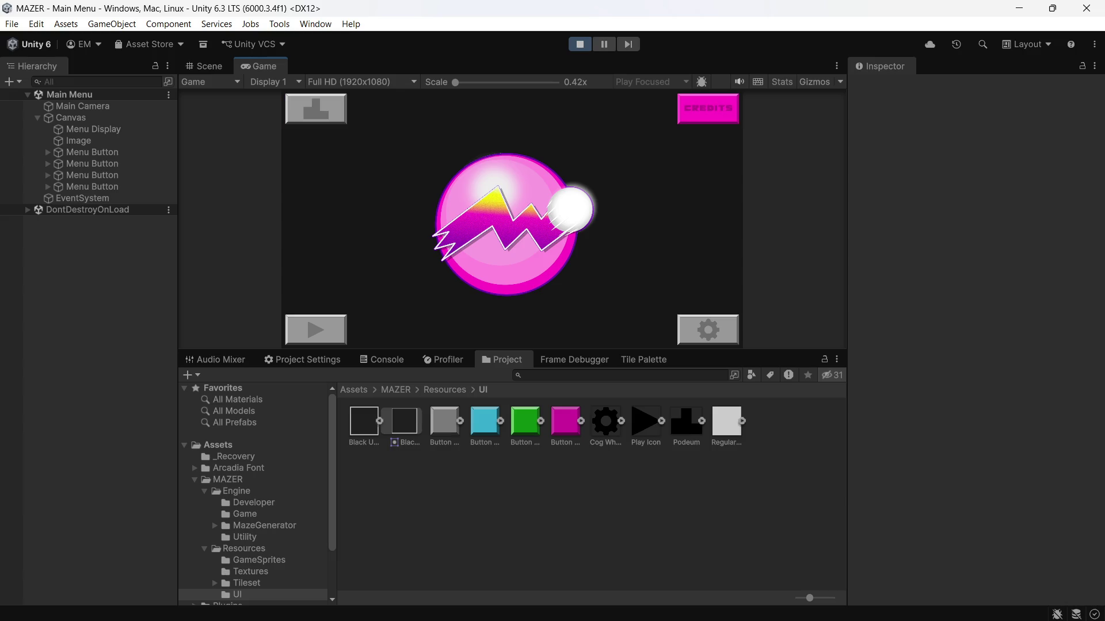
pyautogui.press('Down')
pyautogui.press('Left')
pyautogui.press('Right')
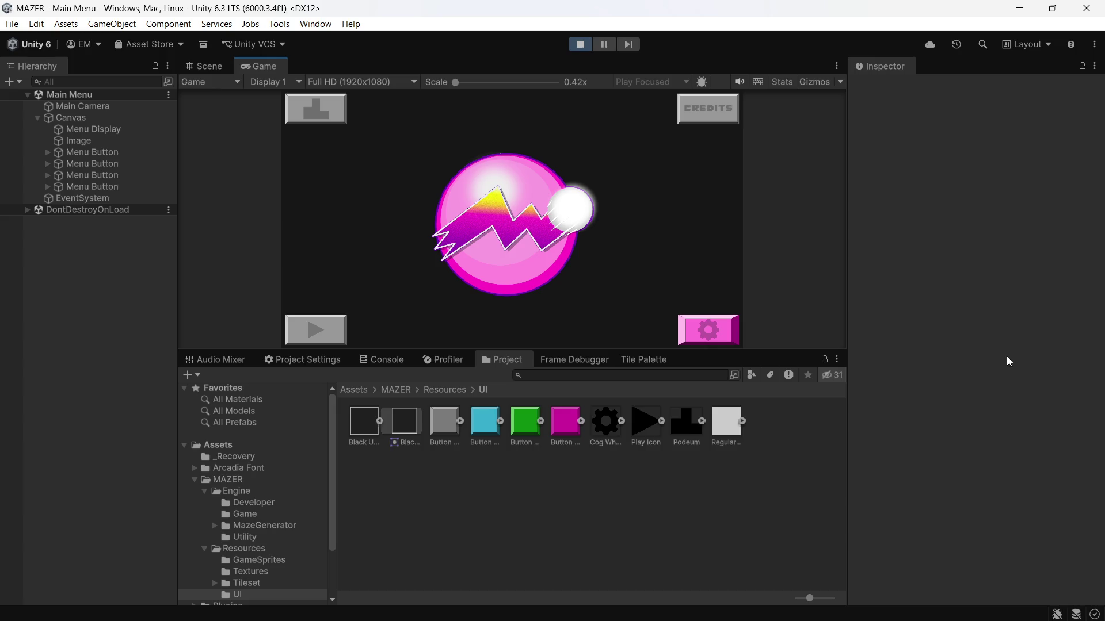
pyautogui.click(86, 188)
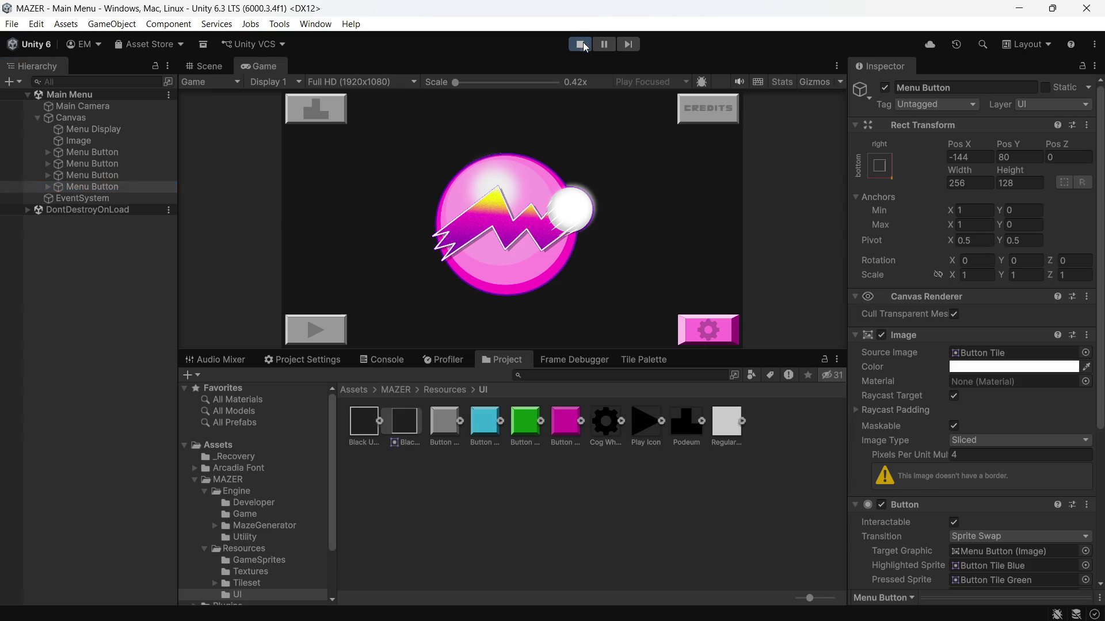
# Stop Play mode, set all four Menu Buttons' Selected Sprite to Button Tile Pink, and replay
pyautogui.click(581, 43)
pyautogui.keyDown('shift'); pyautogui.click(110, 154); pyautogui.keyUp('shift')
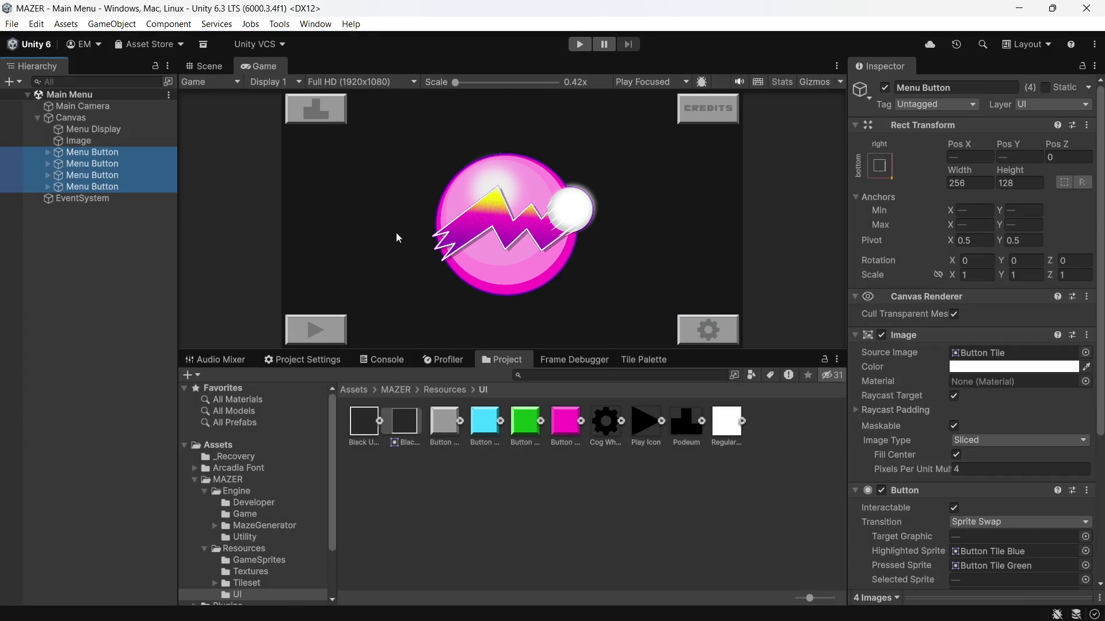
pyautogui.scroll(-5, 902, 366)
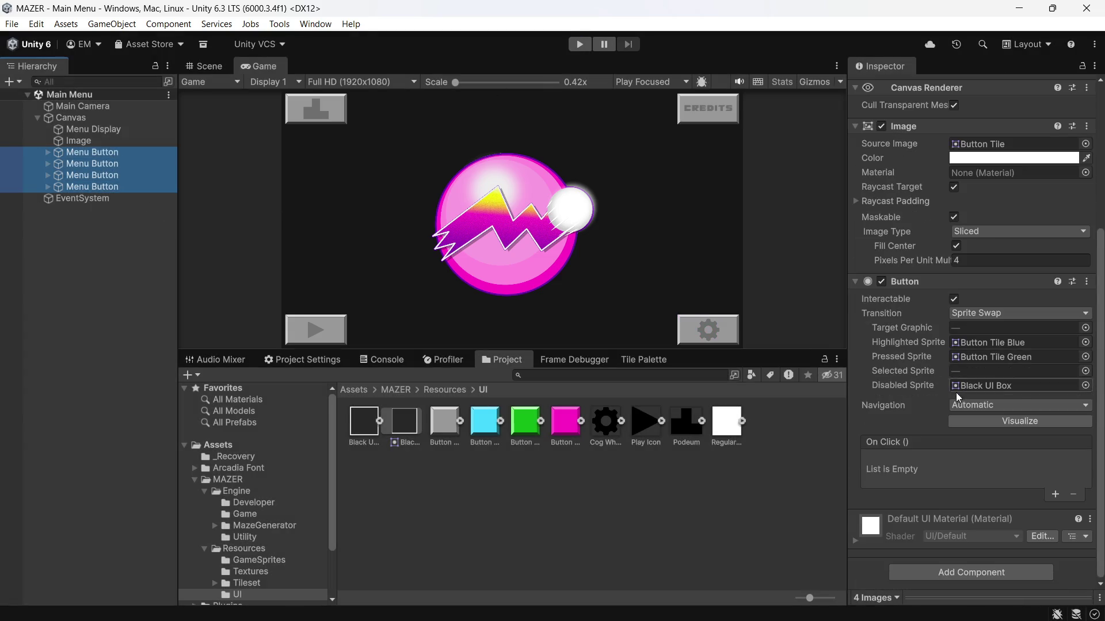
pyautogui.click(1085, 371)
pyautogui.scroll(-3, 1028, 389)
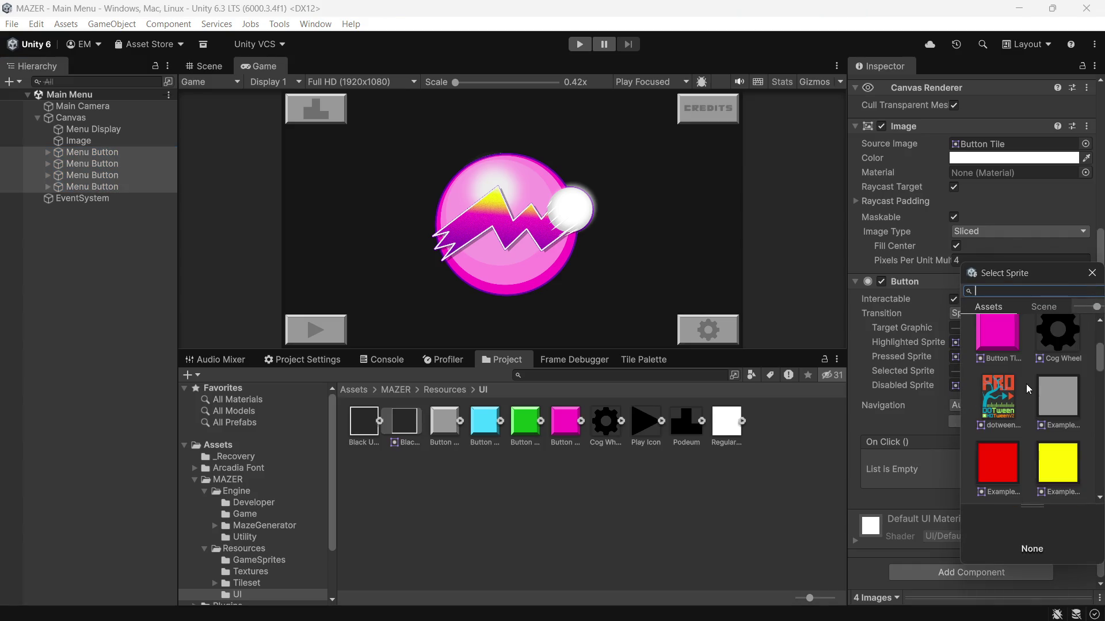
pyautogui.doubleClick(998, 340)
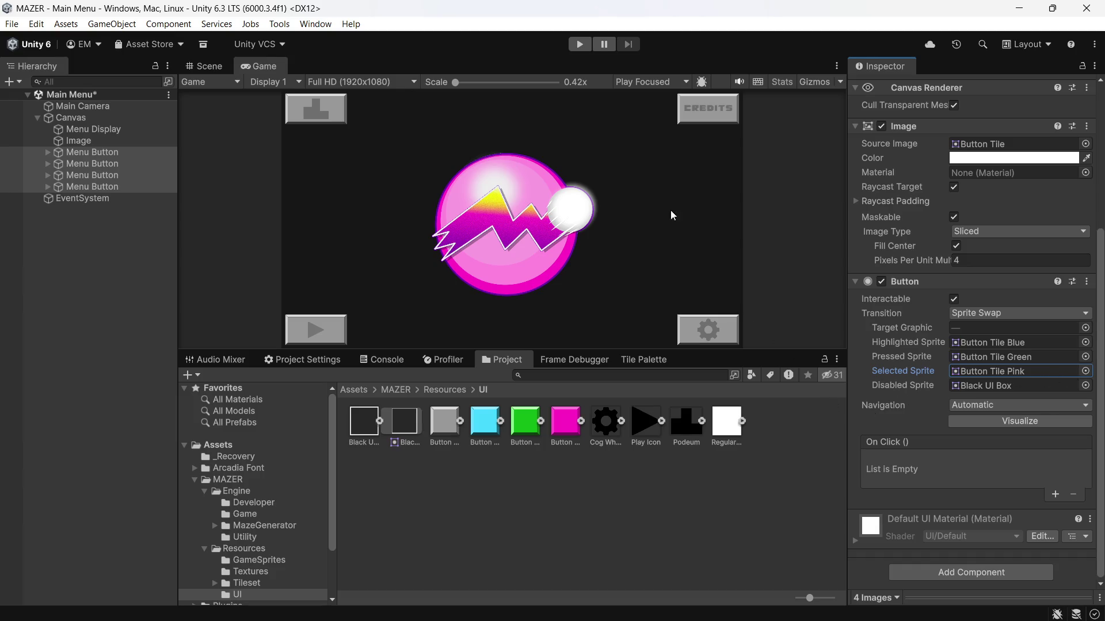
pyautogui.click(577, 44)
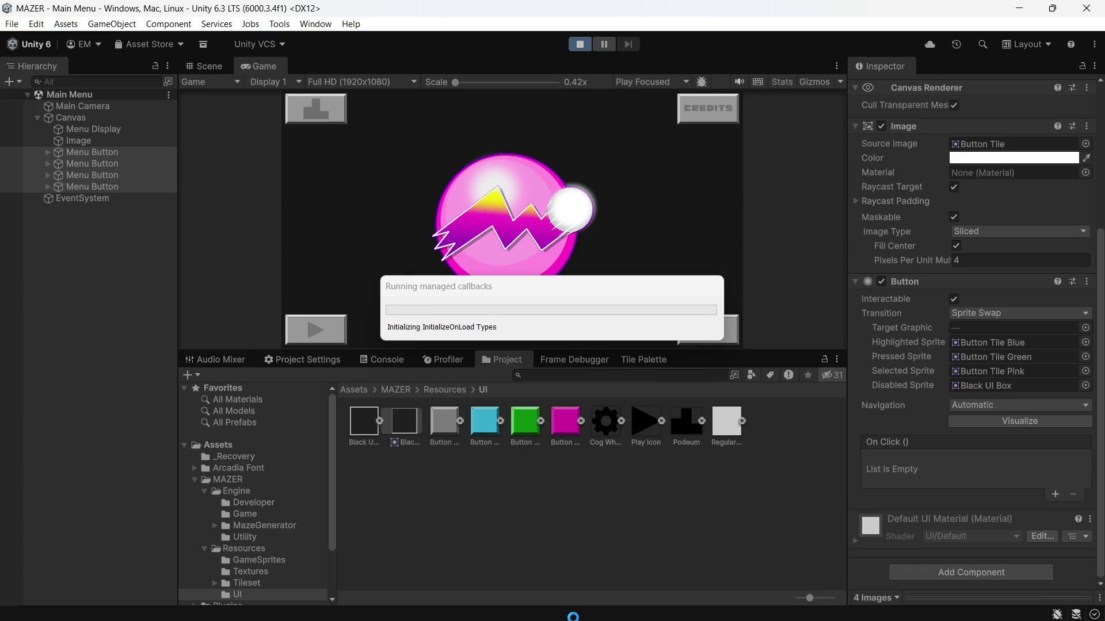
# Click the in-game Play button and cycle the pink selection through Play, settings, Credits and top-left buttons with arrow keys
pyautogui.moveTo(565, 604)
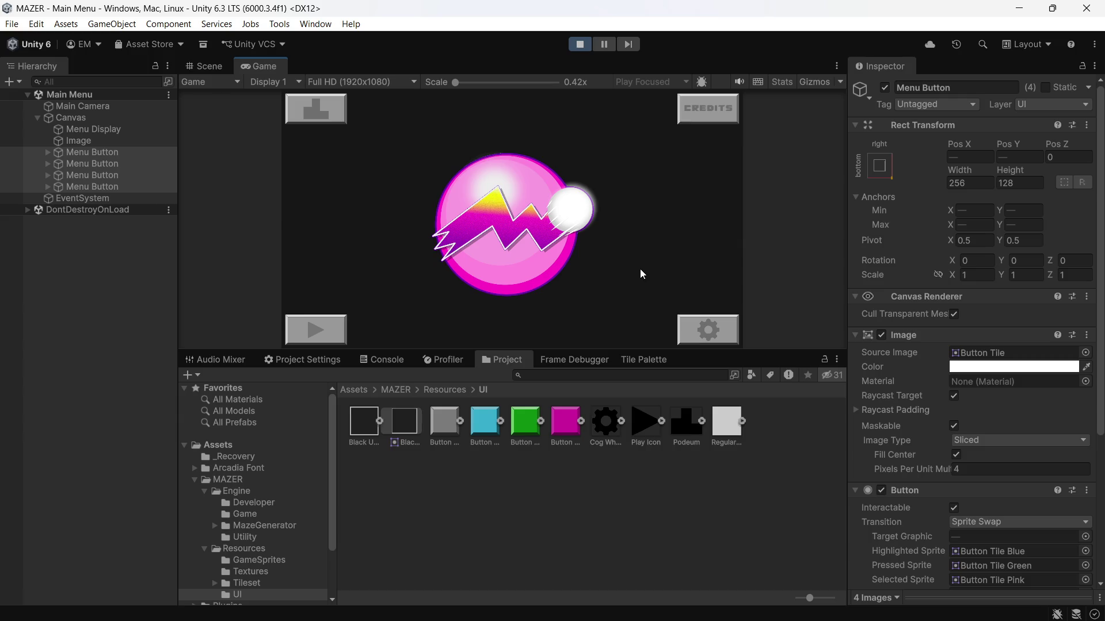
pyautogui.click(312, 339)
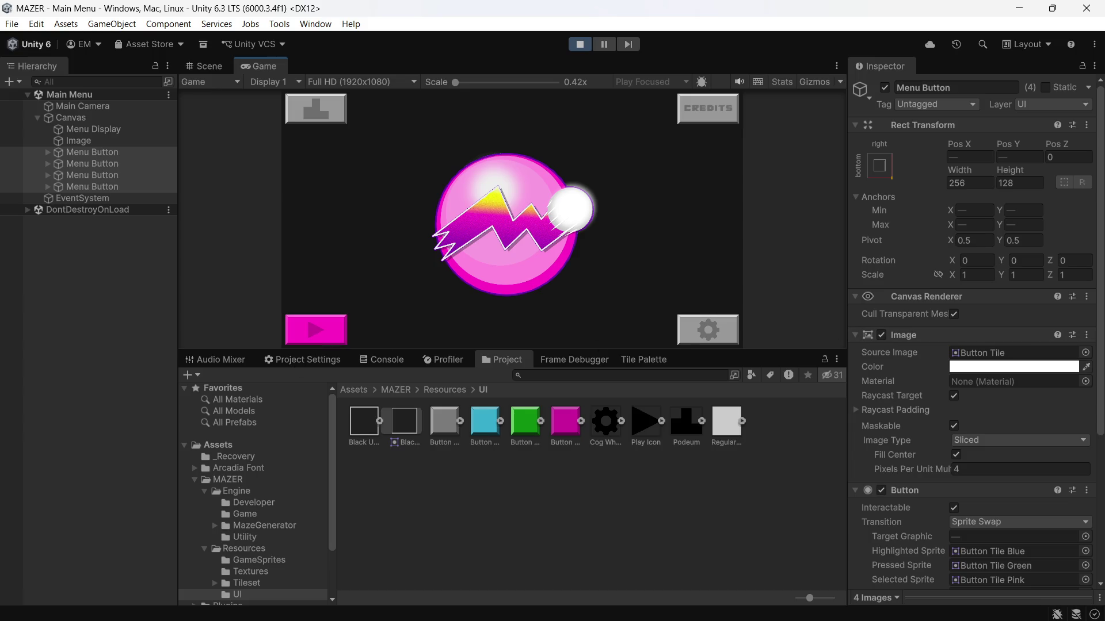
pyautogui.press('Up')
pyautogui.press('Right')
pyautogui.press('Down')
pyautogui.press('Left')
pyautogui.press('Up')
pyautogui.press('Right')
pyautogui.press('Down')
pyautogui.press('Left')
pyautogui.press('Up')
pyautogui.press('Right')
pyautogui.press('Down')
pyautogui.press('Left')
pyautogui.press('Up')
pyautogui.press('Right')
pyautogui.press('Down')
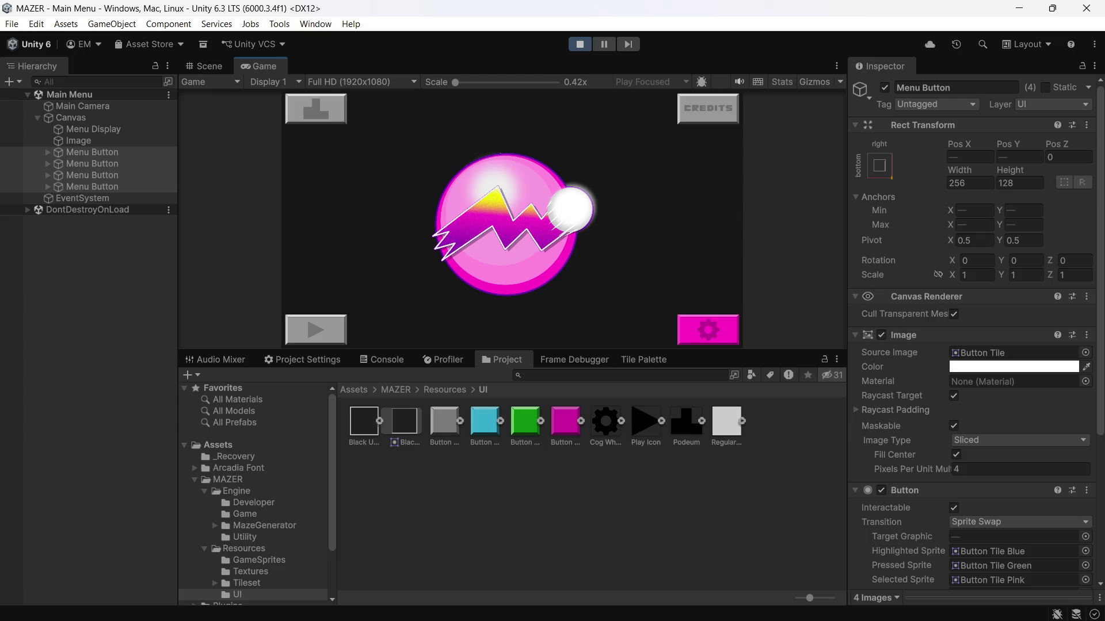
pyautogui.press('Left')
pyautogui.press('Up')
pyautogui.press('Right')
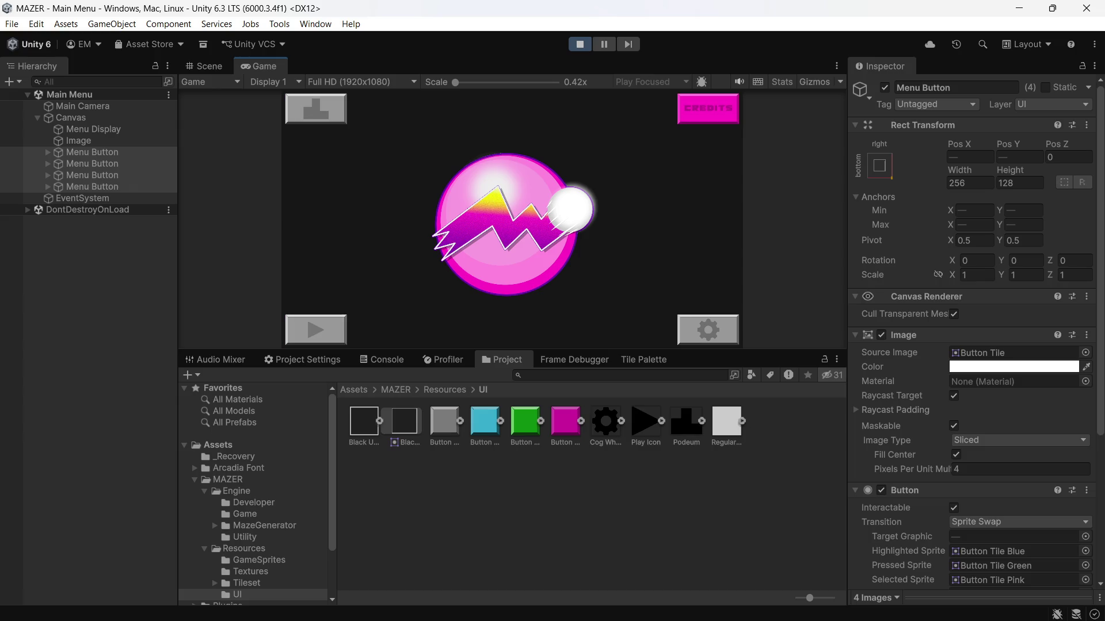
pyautogui.press('Down')
pyautogui.press('Up')
pyautogui.press('Left')
pyautogui.press('Down')
pyautogui.press('Right')
pyautogui.press('Up')
pyautogui.press('Left')
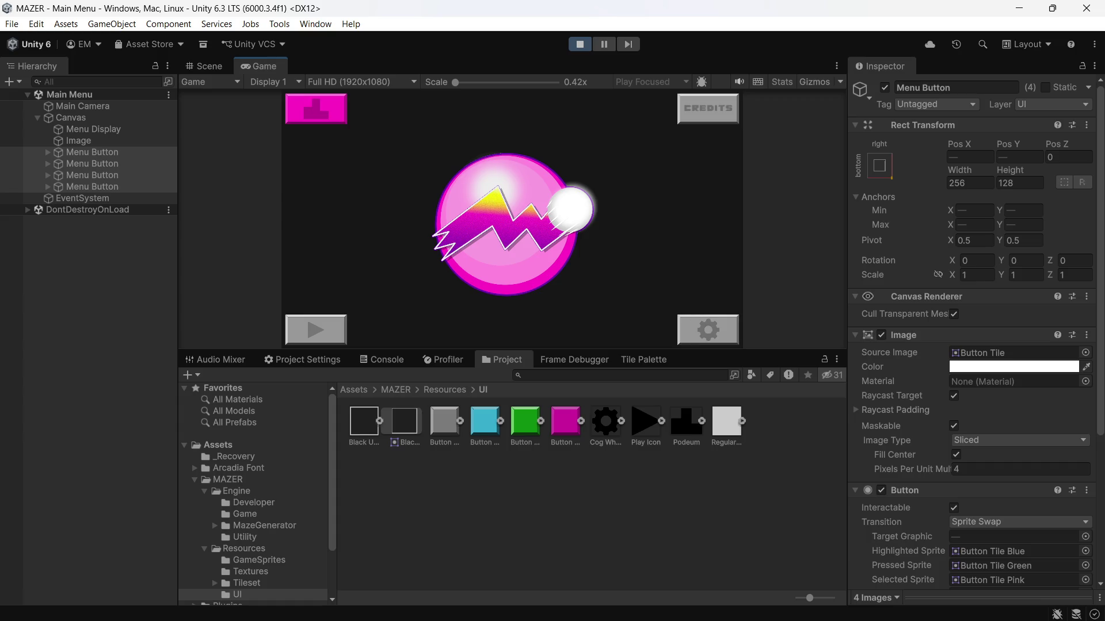
pyautogui.press('Down')
pyautogui.press('Right')
pyautogui.press('Up')
pyautogui.press('Left')
pyautogui.press('Down')
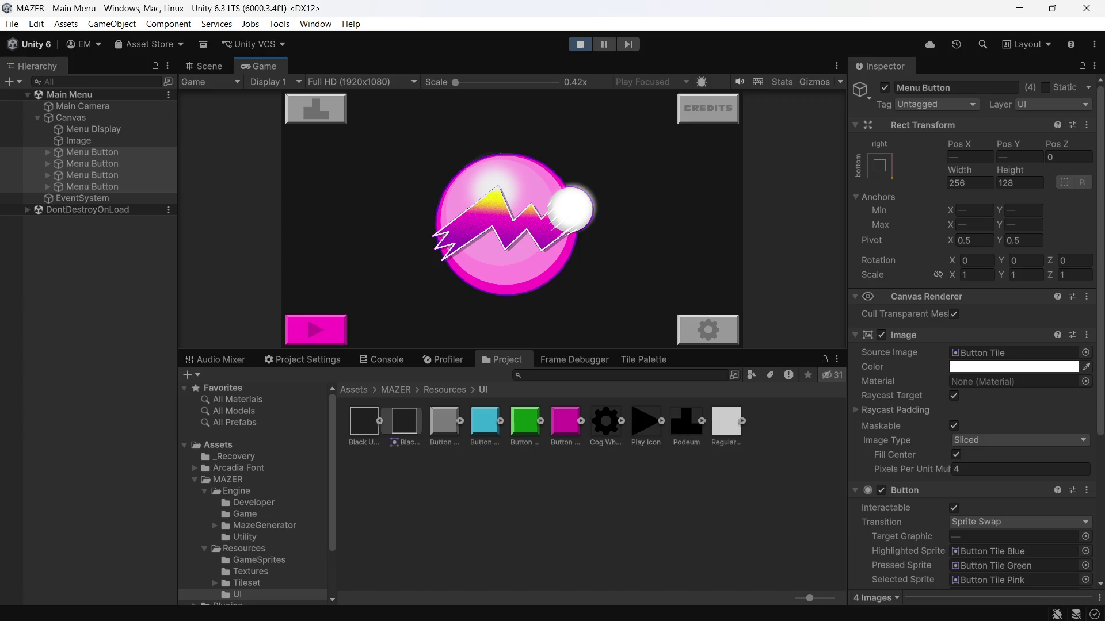
pyautogui.press('Right')
pyautogui.press('Up')
pyautogui.press('Left')
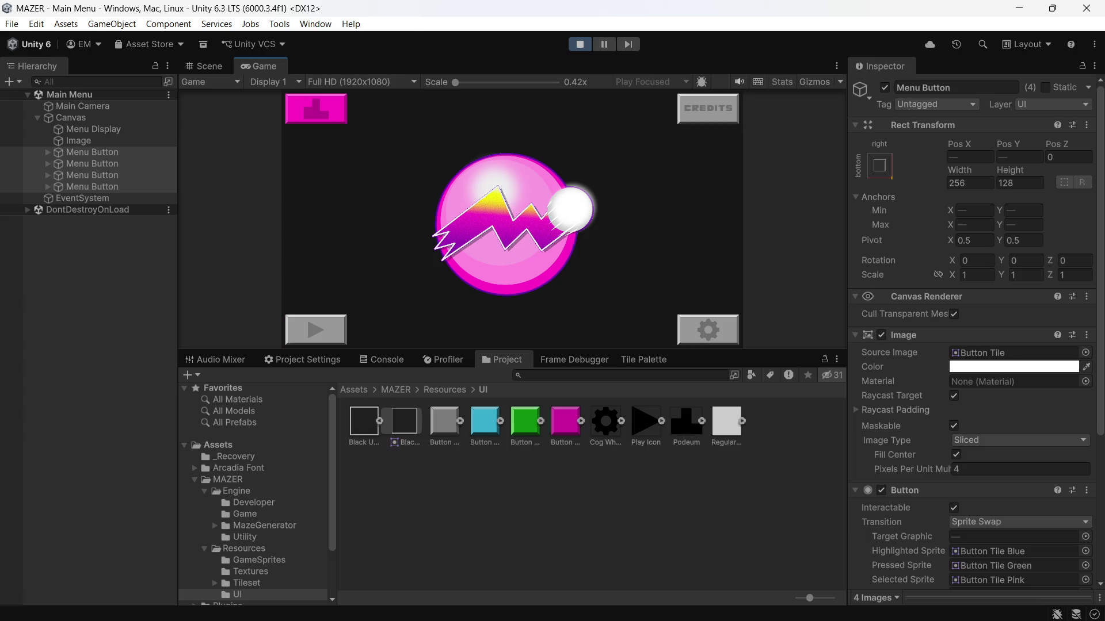
pyautogui.press('Down')
pyautogui.press('Right')
pyautogui.press('Left')
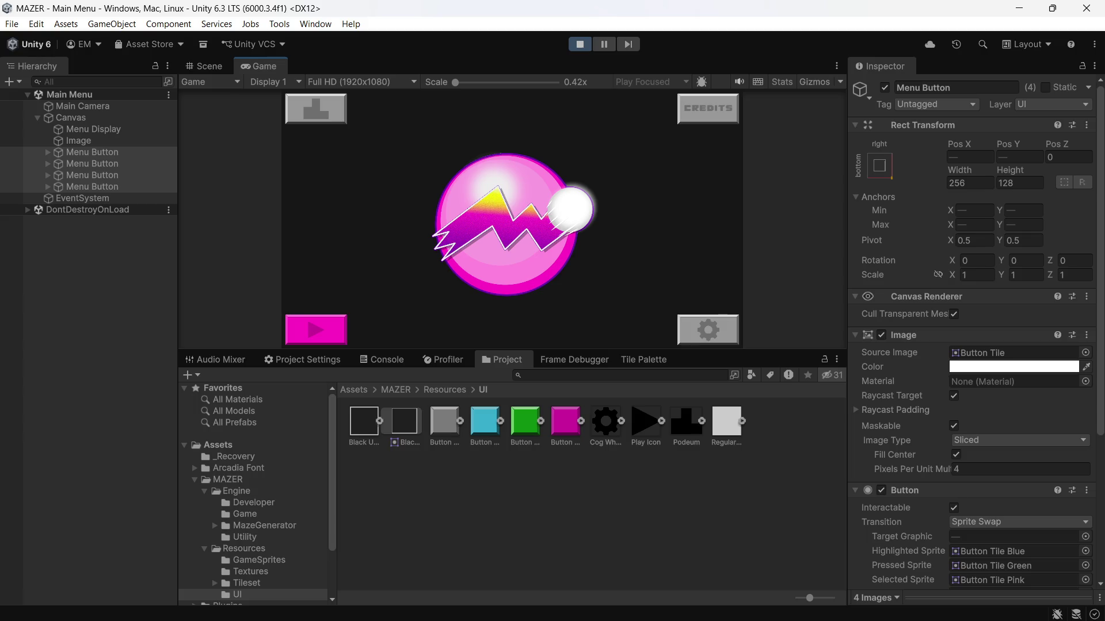
pyautogui.press('Right')
pyautogui.press('Left')
pyautogui.press('Up')
pyautogui.press('Right')
pyautogui.press('Down')
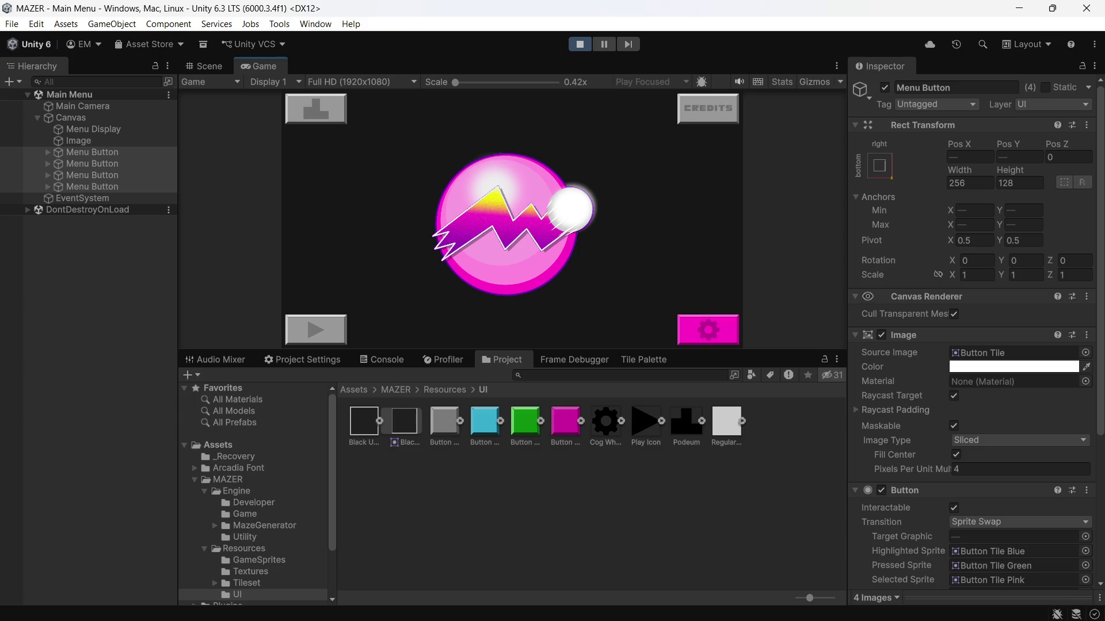
pyautogui.press('Up')
pyautogui.press('Left')
pyautogui.press('Down')
pyautogui.press('Right')
pyautogui.press('Up')
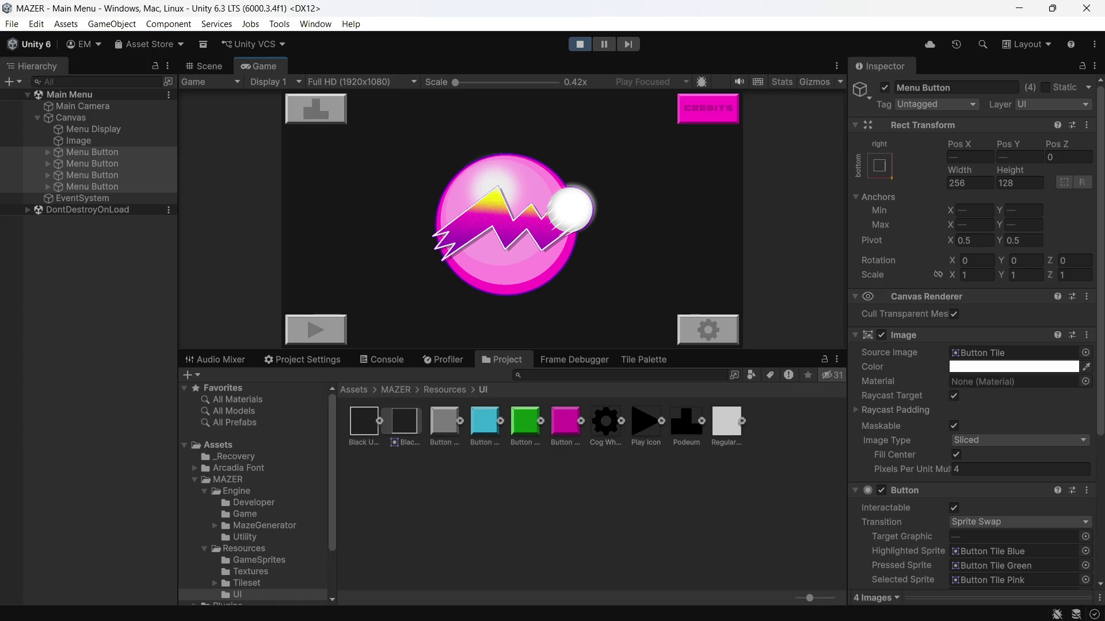
pyautogui.press('Left')
pyautogui.press('Down')
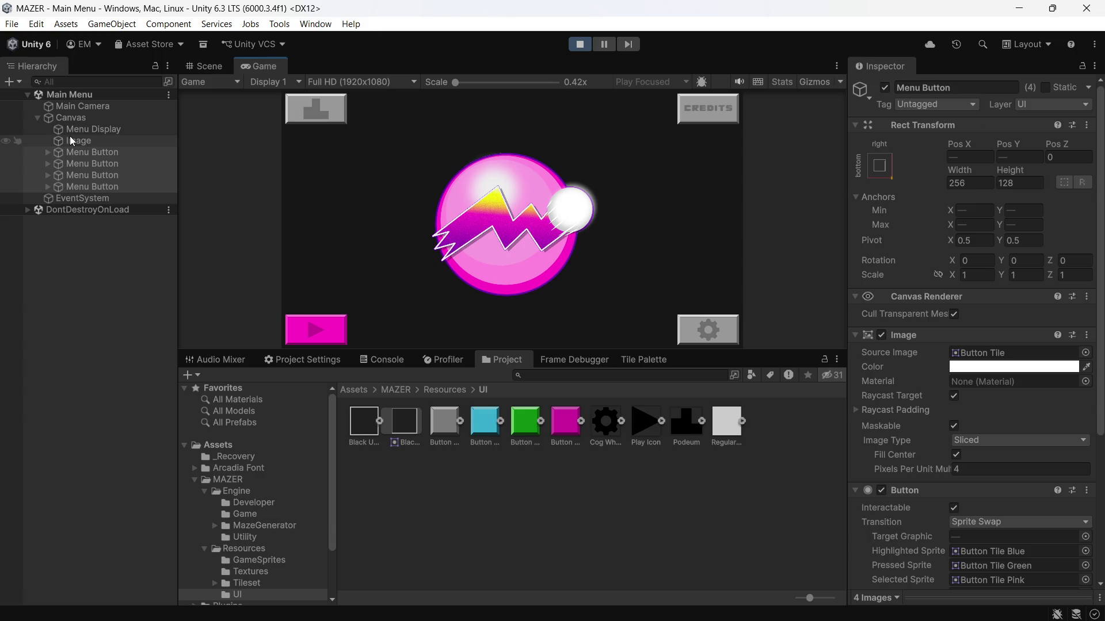
# Duplicate the Play Icon child of the first Menu Button
pyautogui.click(44, 153)
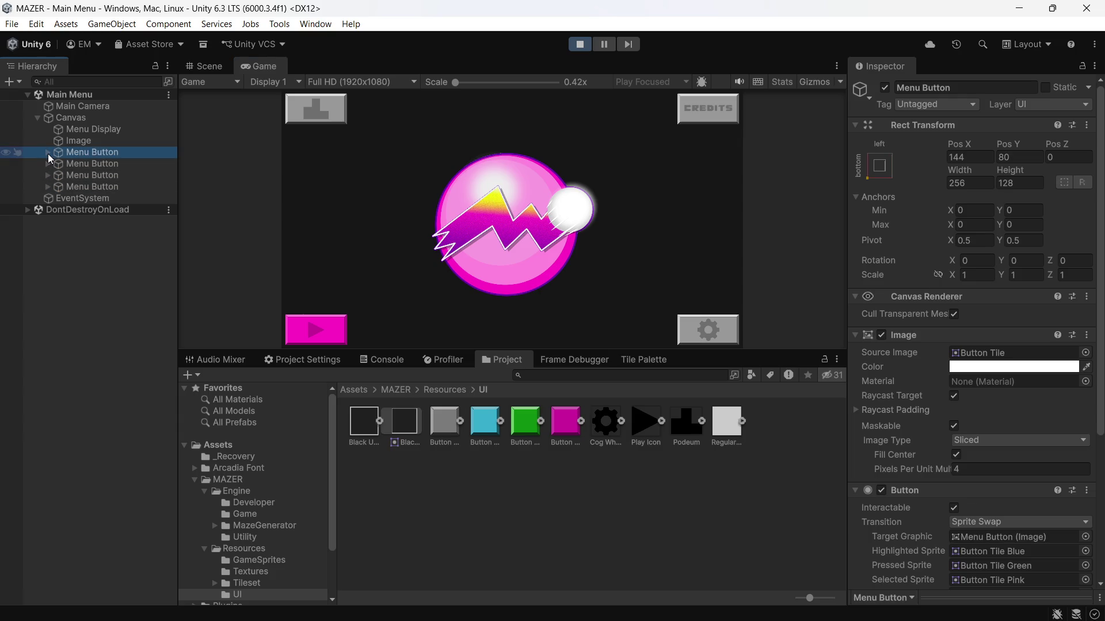
pyautogui.click(48, 153)
pyautogui.click(89, 164)
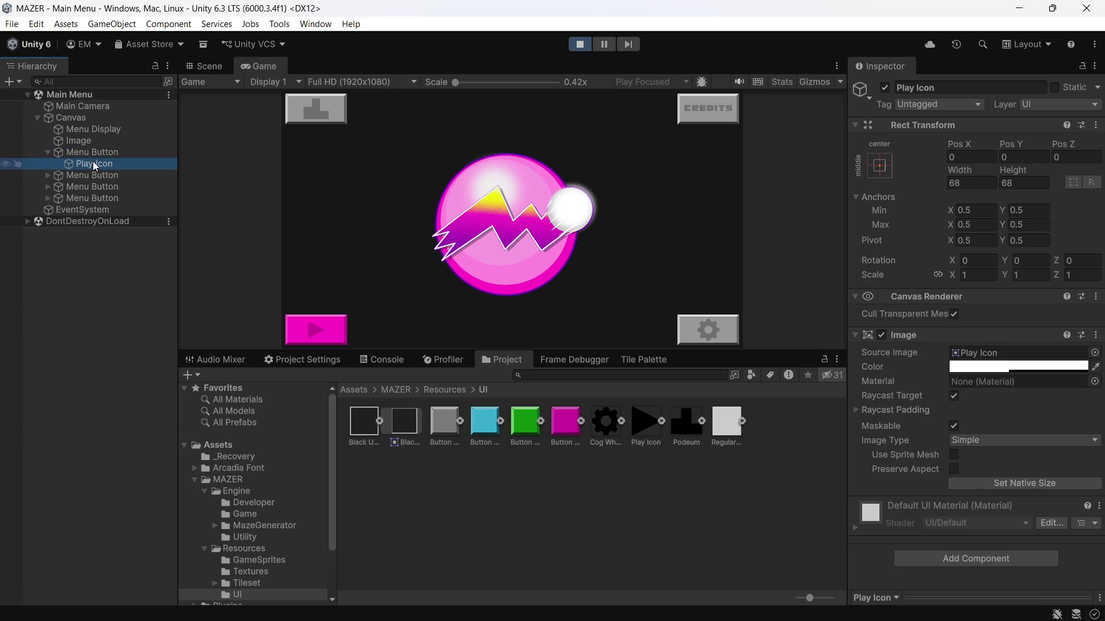
pyautogui.rightClick(96, 163)
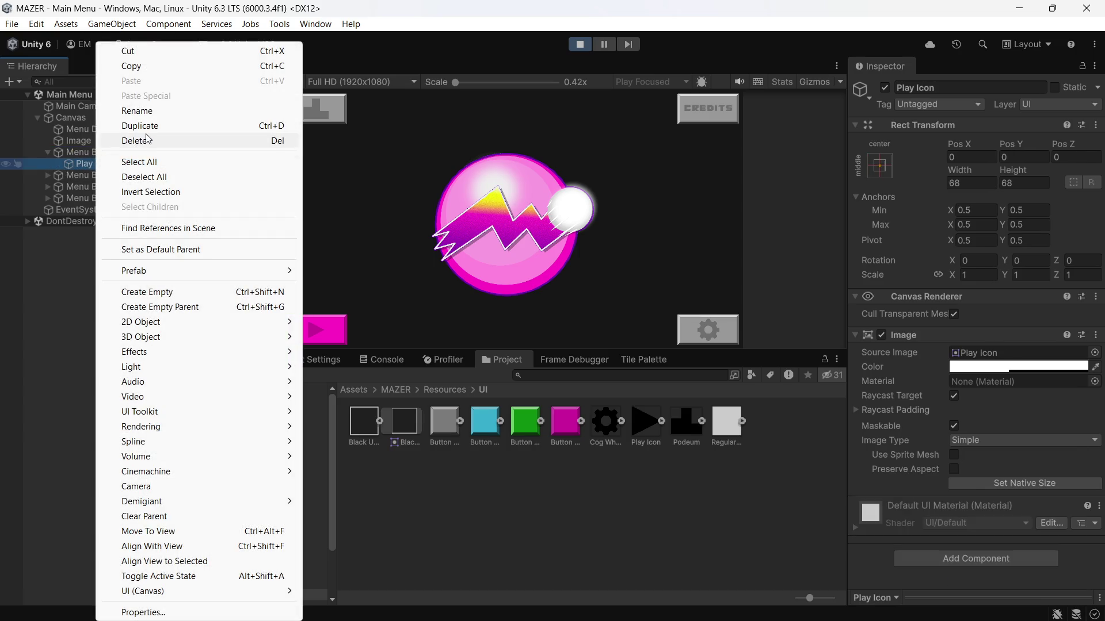
pyautogui.click(146, 132)
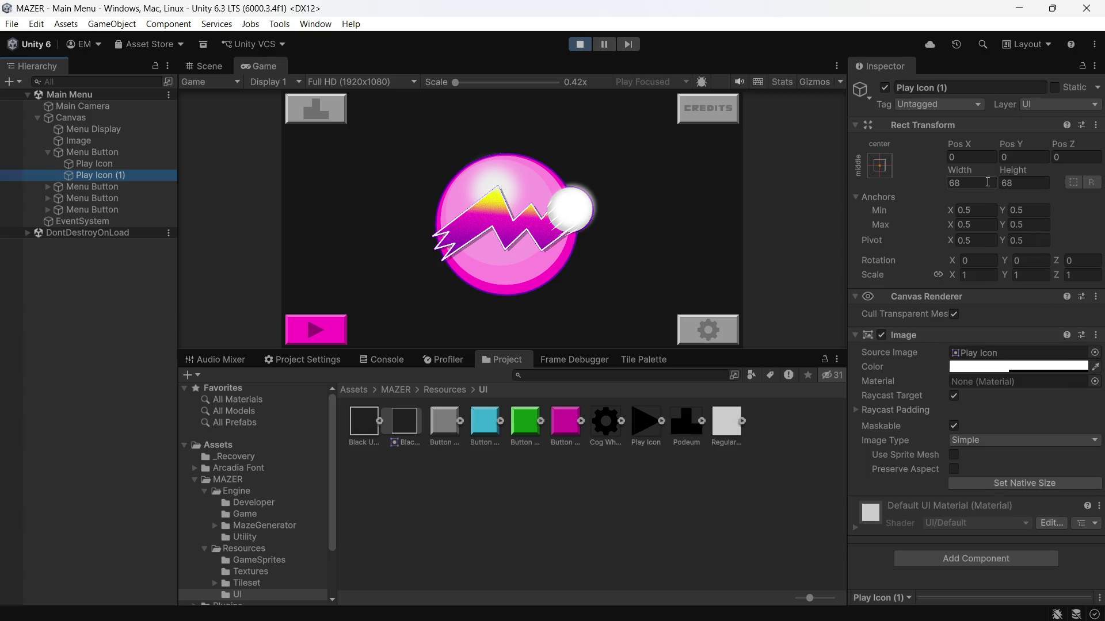
# Move the duplicated Play Icon down to Pos Y -8
pyautogui.click(1018, 162)
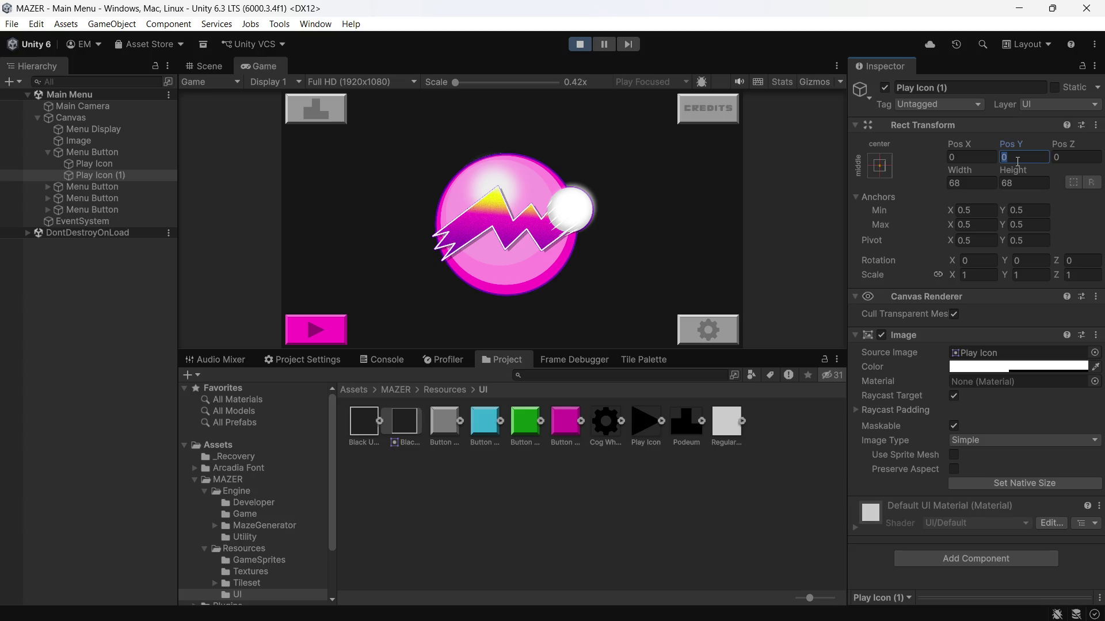
pyautogui.write('0')
pyautogui.write('-4')
pyautogui.press('BackSpace')
pyautogui.write('16')
pyautogui.press('BackSpace')
pyautogui.press('BackSpace')
pyautogui.write('8')
pyautogui.press('Return')
# Lower the duplicated Play Icon's colour alpha to 41 and adjust the Game view scale to check it
pyautogui.click(993, 373)
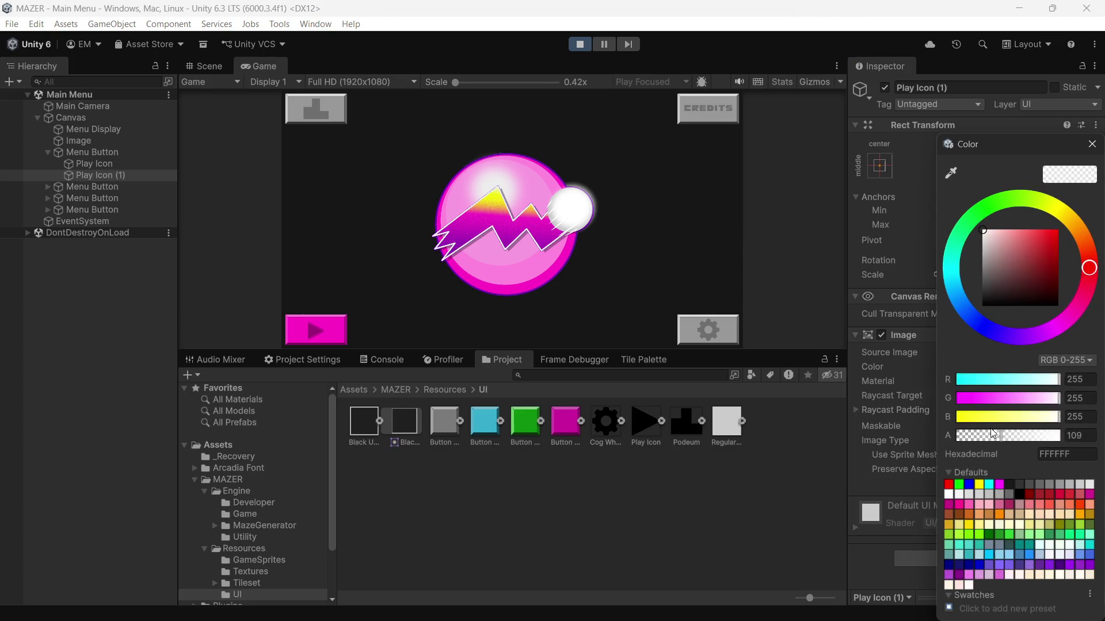
pyautogui.moveTo(988, 437)
pyautogui.mouseDown()
pyautogui.moveTo(969, 436)
pyautogui.moveTo(989, 434)
pyautogui.mouseUp()
pyautogui.moveTo(472, 81); pyautogui.dragTo(474, 81)
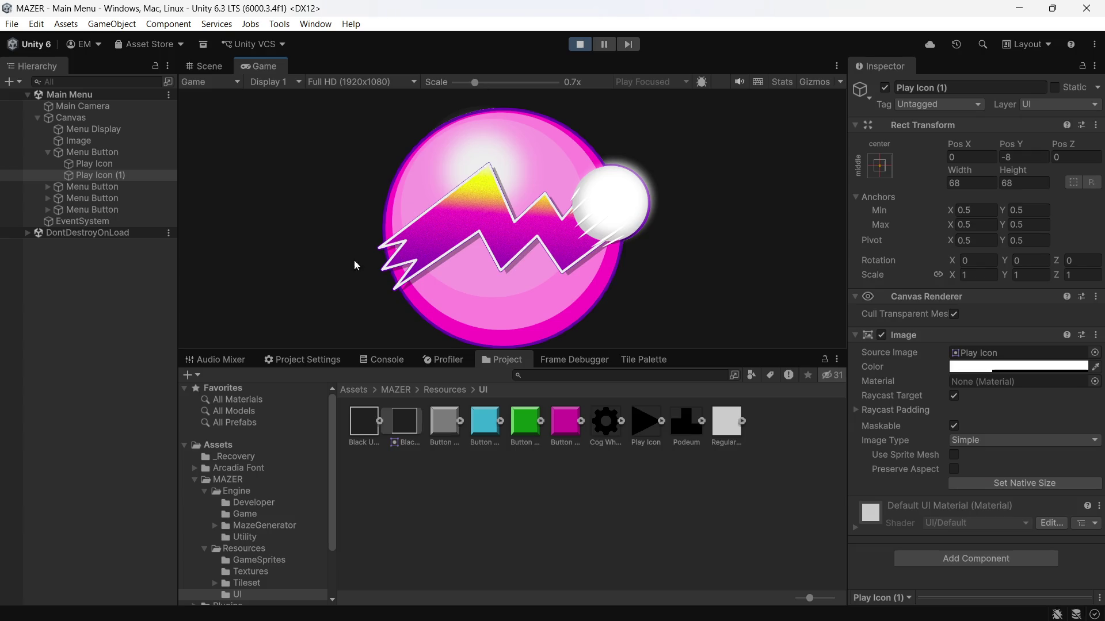
pyautogui.click(463, 86)
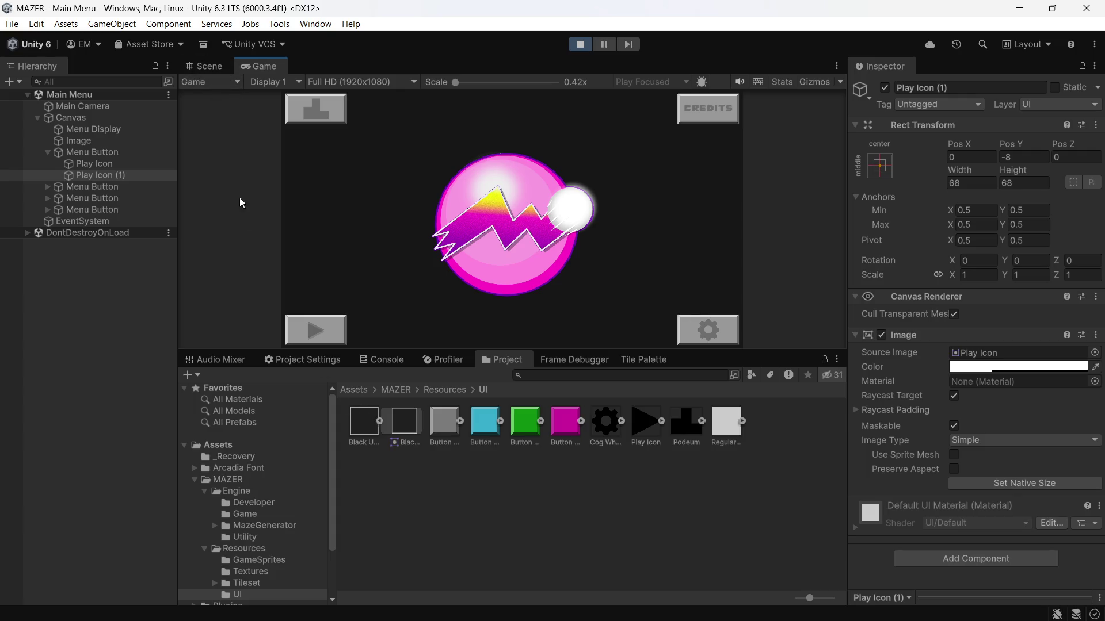
# Maximize the Game view and press the in-game Play button to see its pink tile
pyautogui.click(839, 65)
pyautogui.click(861, 119)
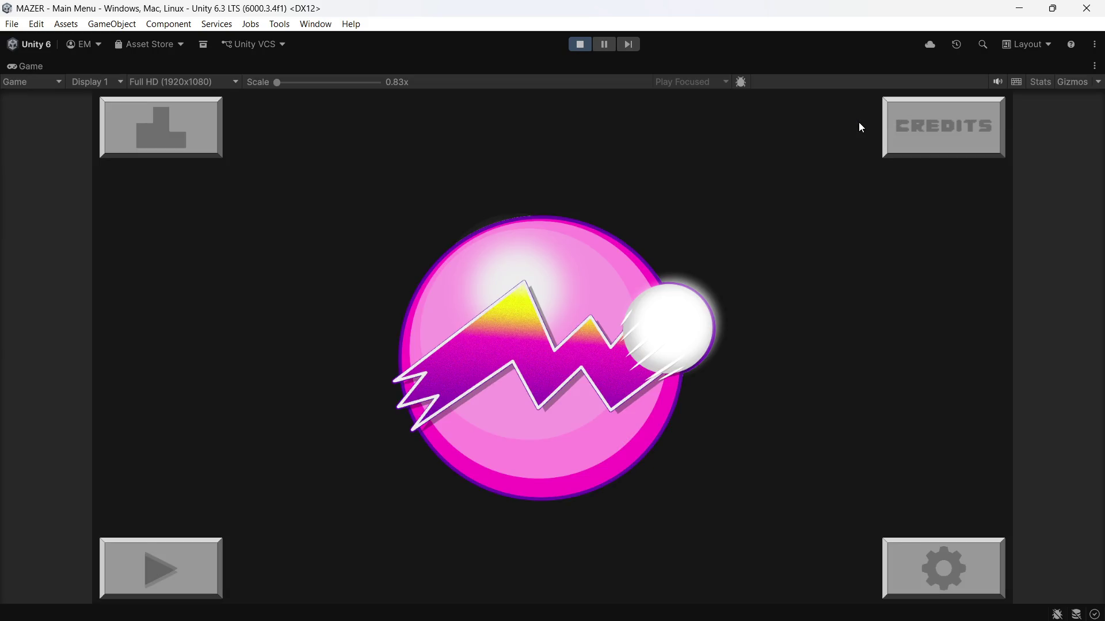
pyautogui.click(178, 572)
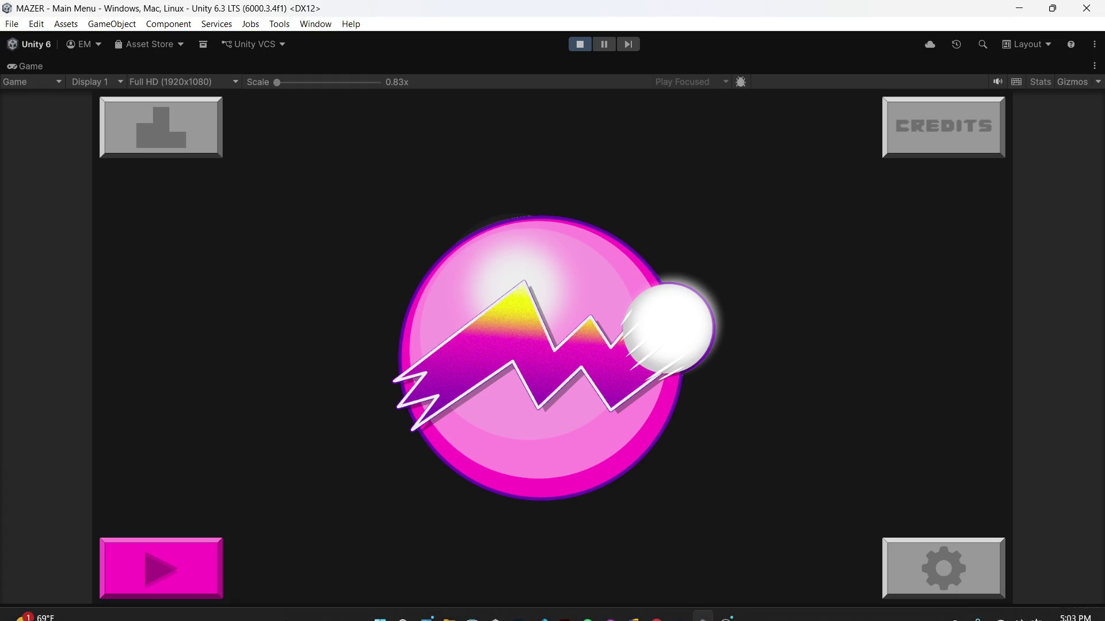
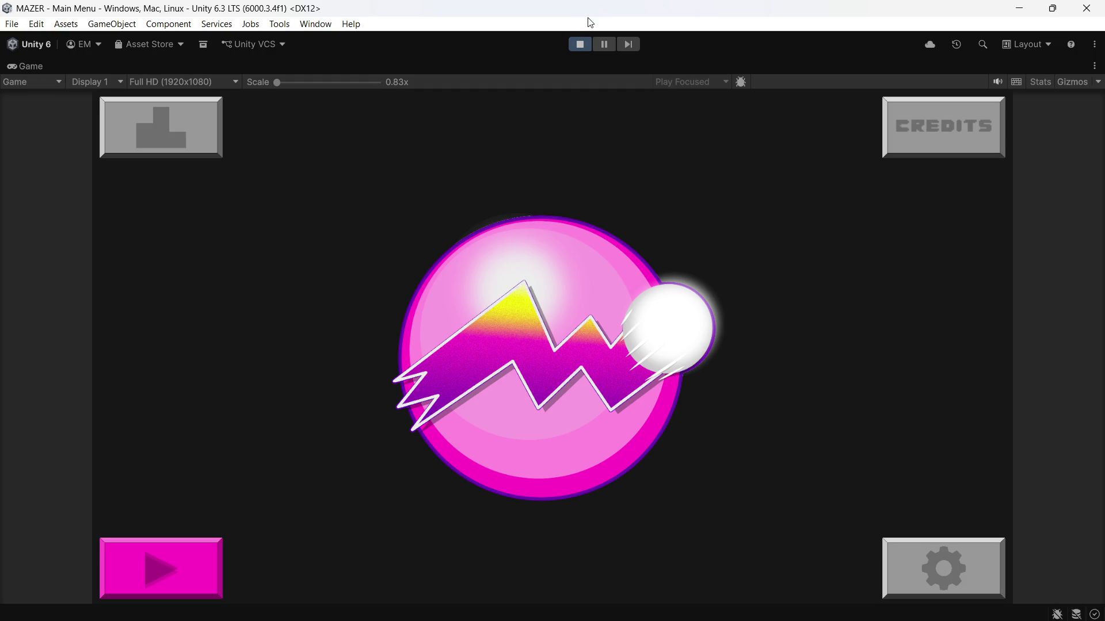
# Stop the Unity game preview and bring up the Button Tile.ai artwork in Illustrator
pyautogui.click(580, 44)
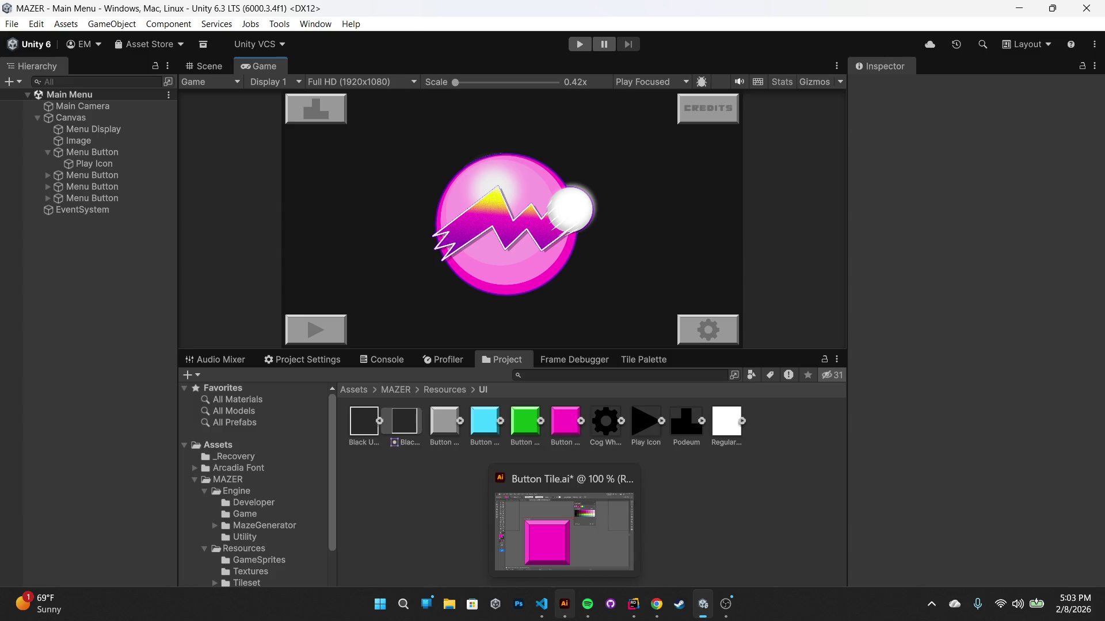
pyautogui.click(567, 605)
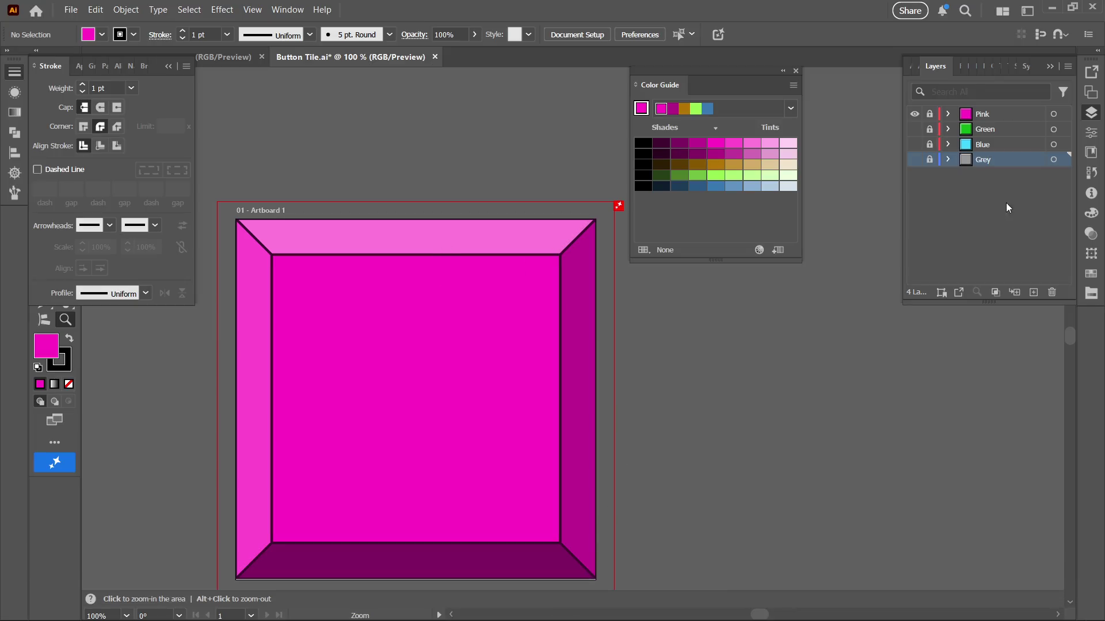
# Duplicate the Pink layer via the Layers panel menu and unlock the new Pink copy layer
pyautogui.click(979, 116)
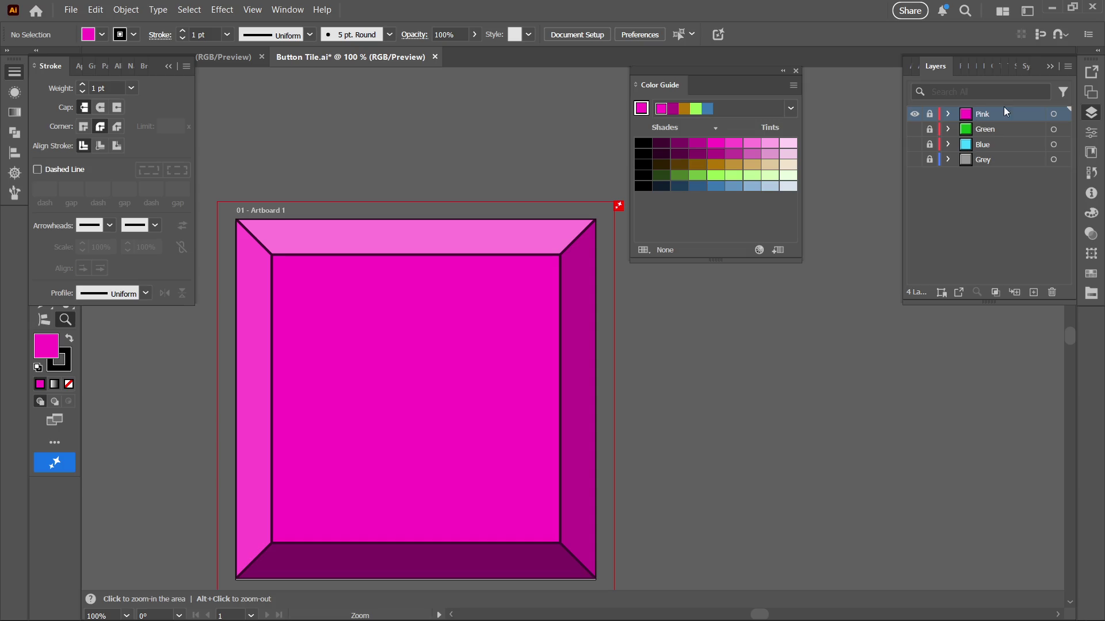
pyautogui.click(952, 116)
pyautogui.click(951, 116)
pyautogui.click(1068, 66)
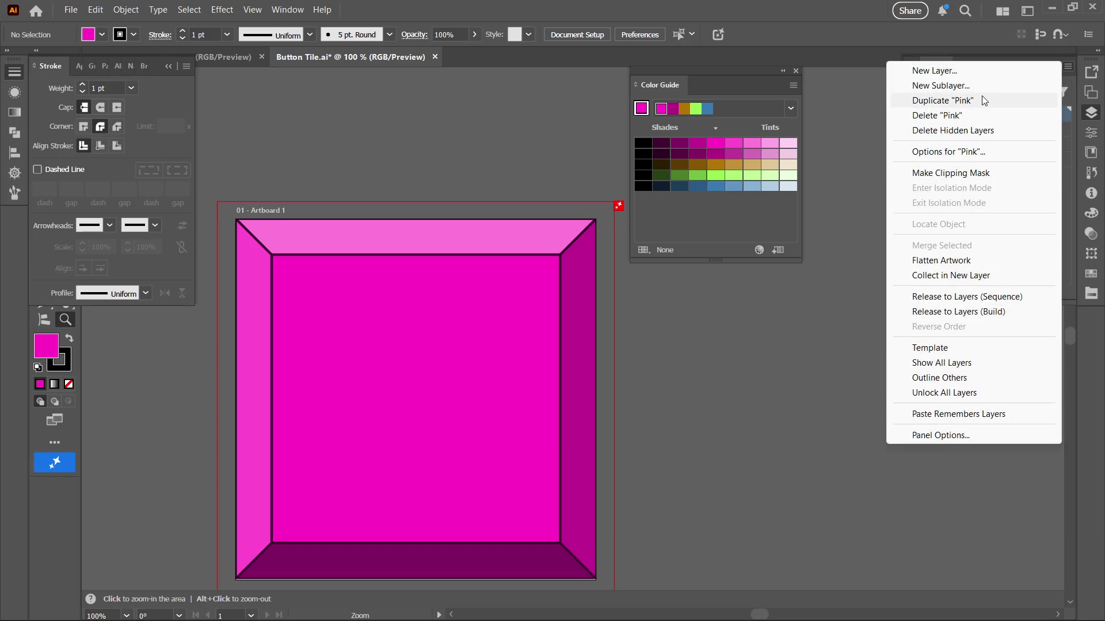
pyautogui.click(988, 100)
pyautogui.click(930, 114)
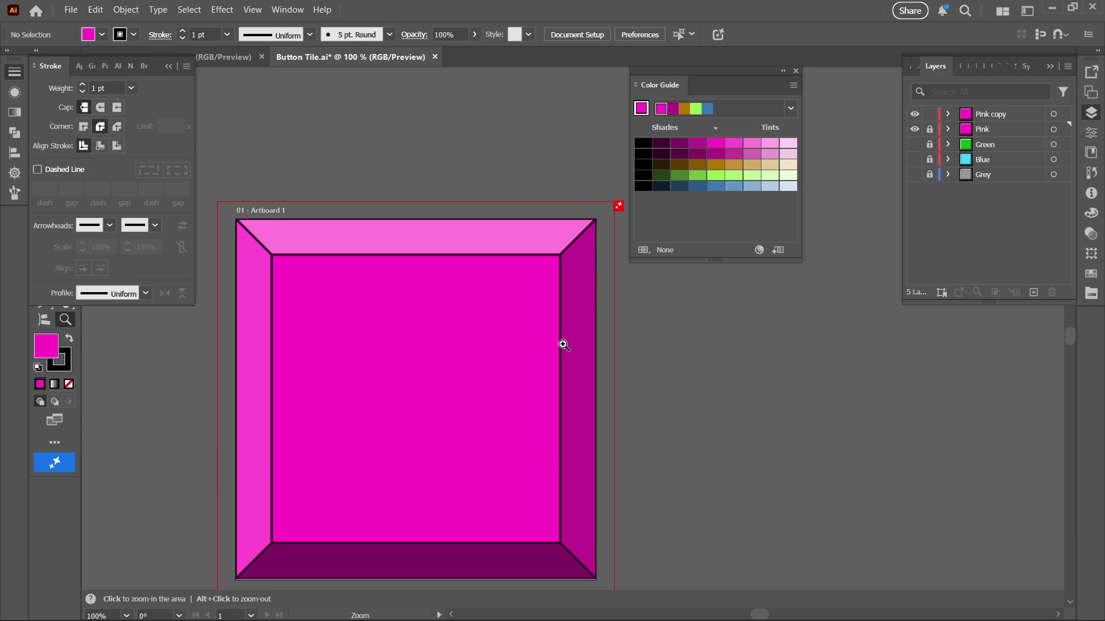
pyautogui.click(1027, 67)
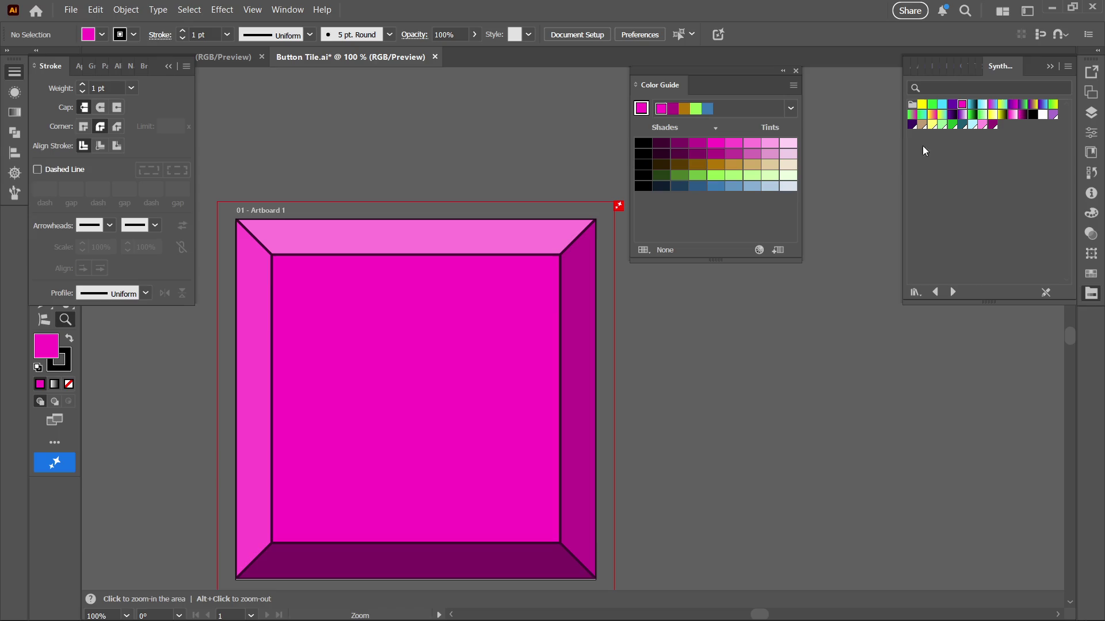
# Fill the right bevel yellow, then select every path of the tile with Direct Selection
pyautogui.press('a')
pyautogui.click(586, 414)
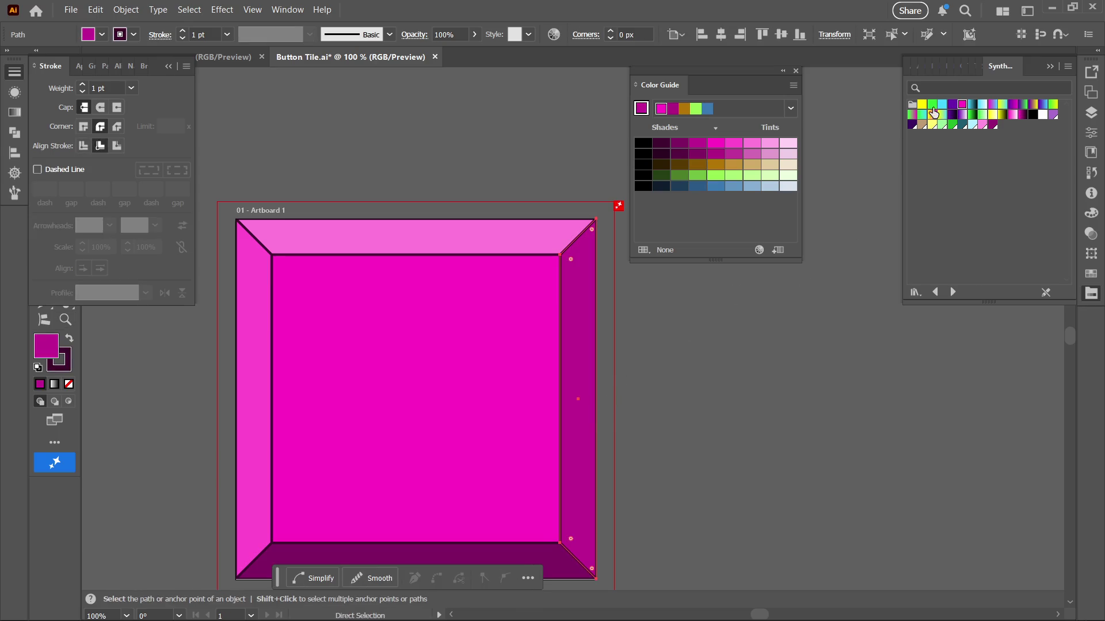
pyautogui.click(923, 107)
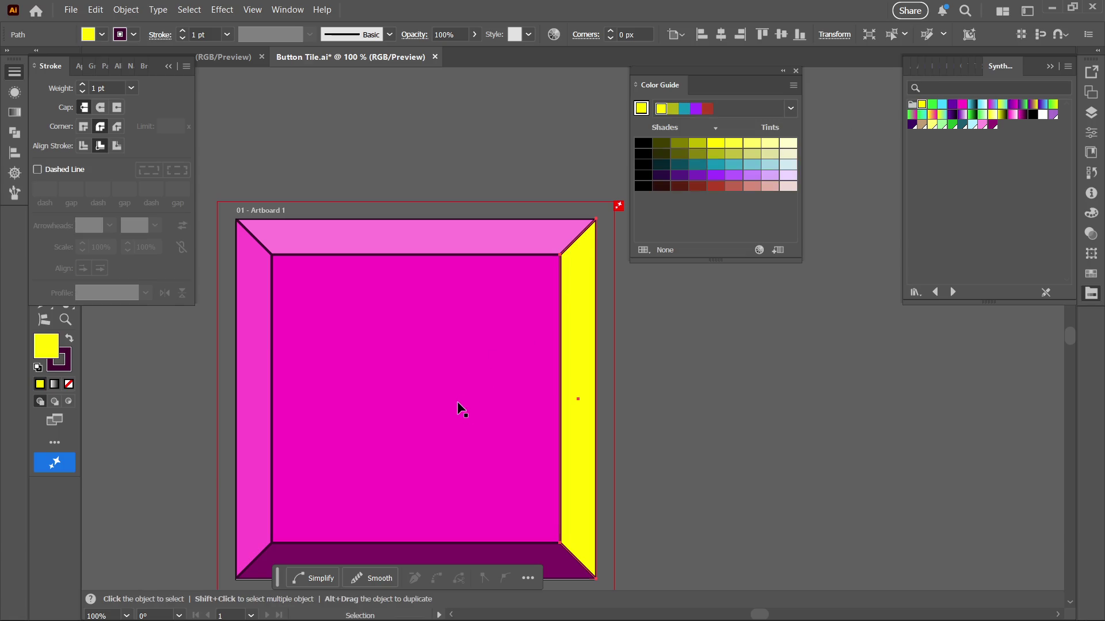
pyautogui.hotkey('ctrl', 'a')
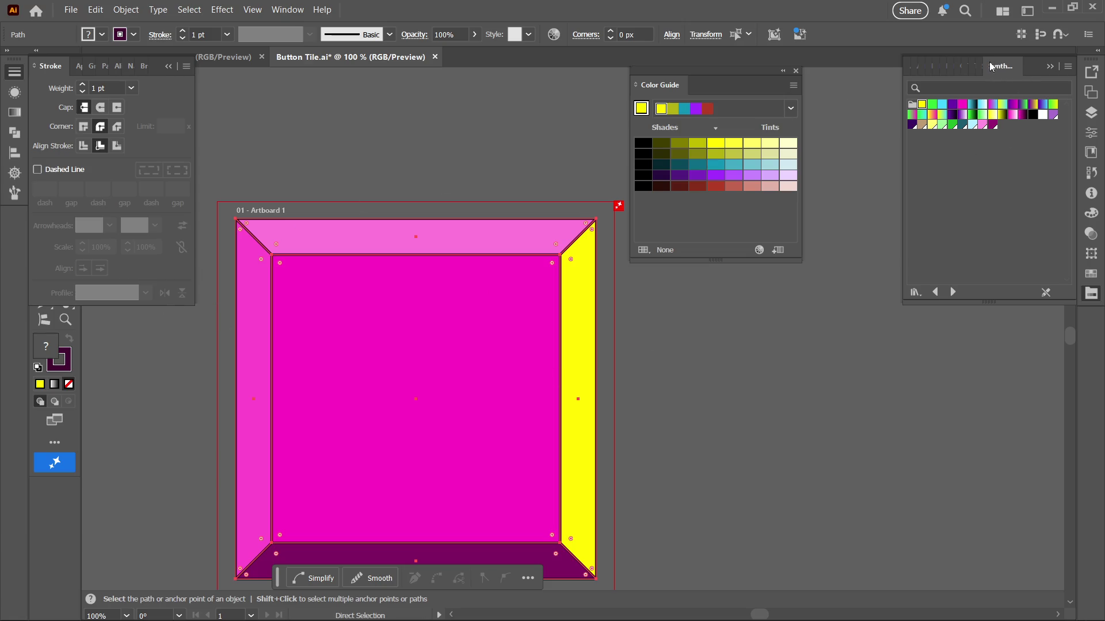
pyautogui.click(1091, 115)
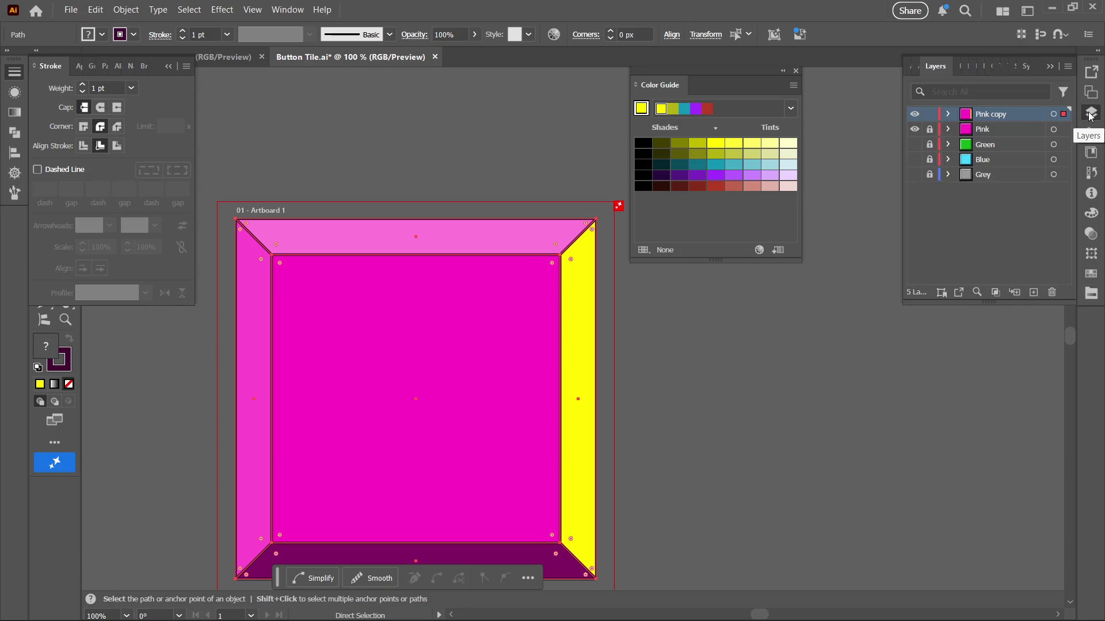
pyautogui.click(1091, 115)
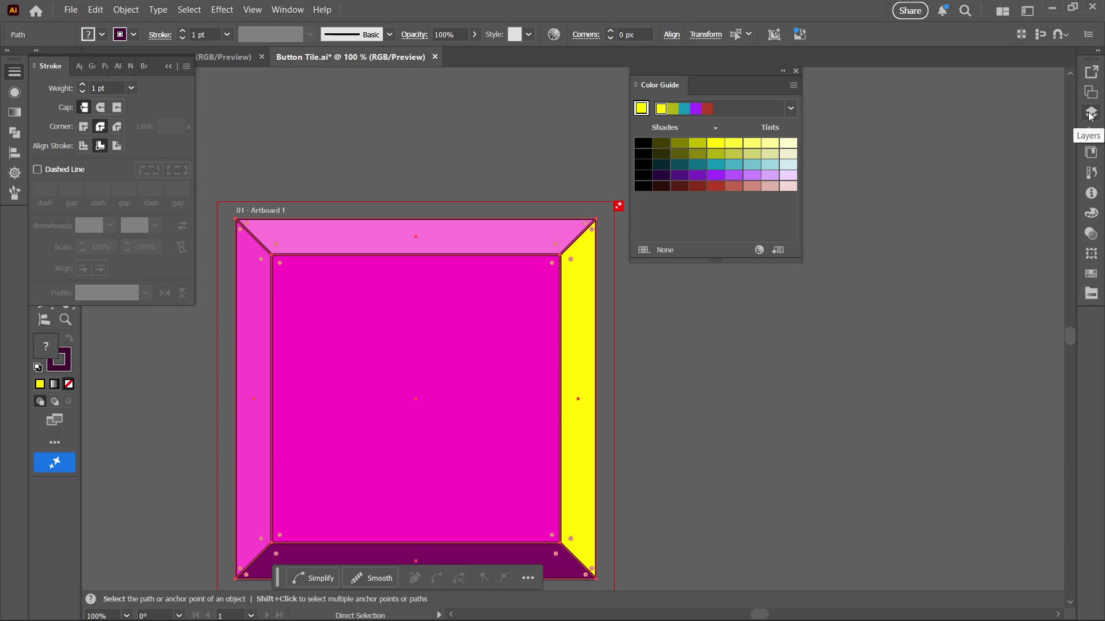
pyautogui.click(1091, 115)
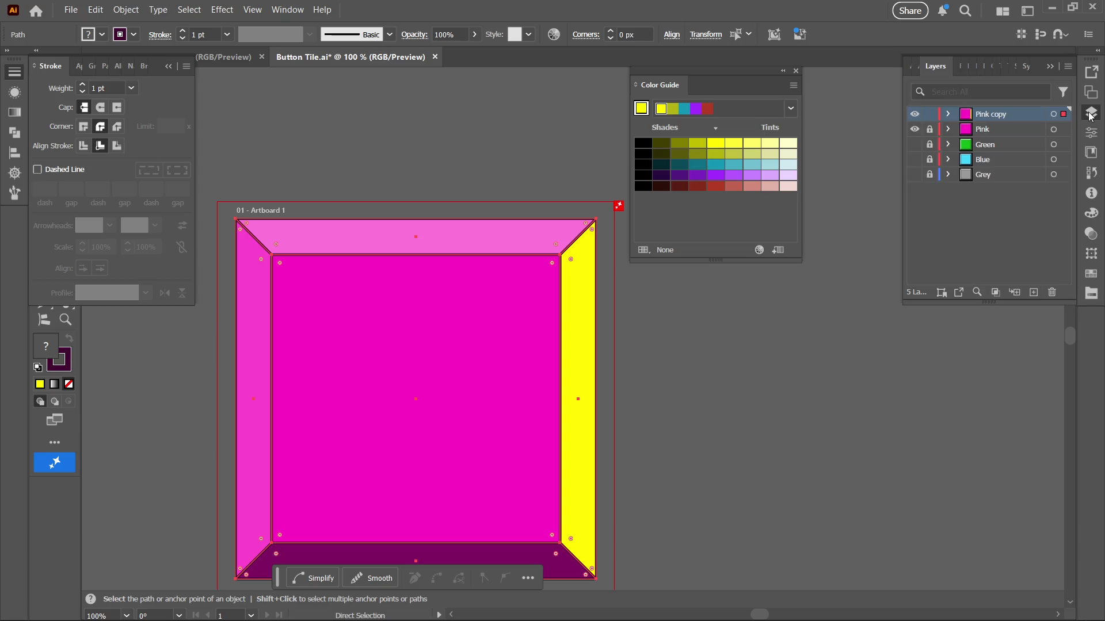
pyautogui.click(1027, 67)
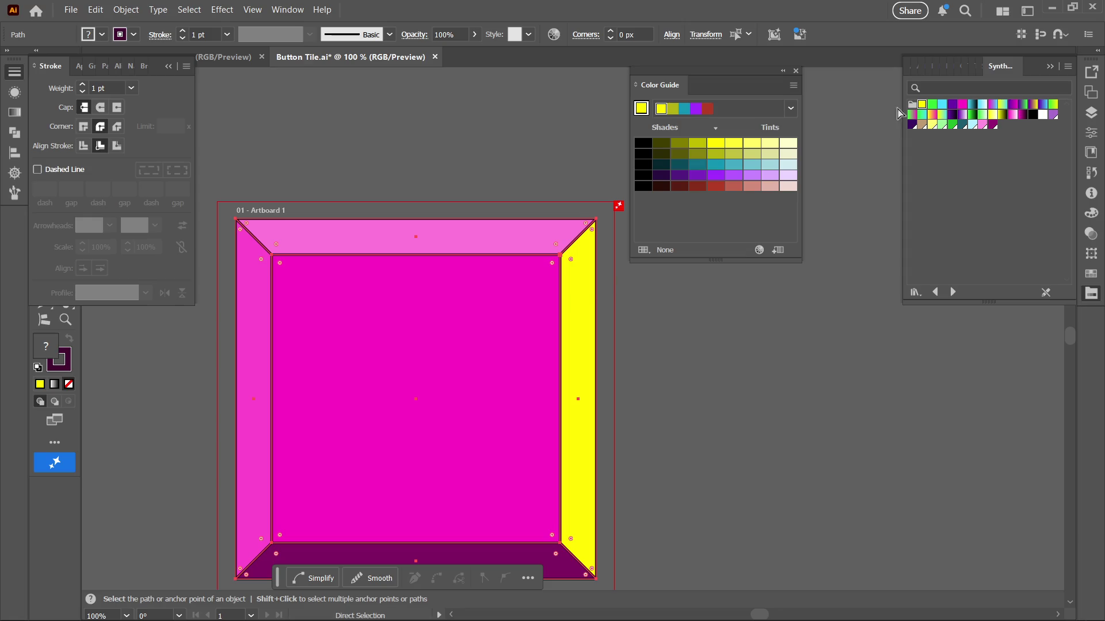
pyautogui.click(679, 145)
# Give all tile paths a dark olive stroke and a yellow fill from Swatches
pyautogui.click(60, 367)
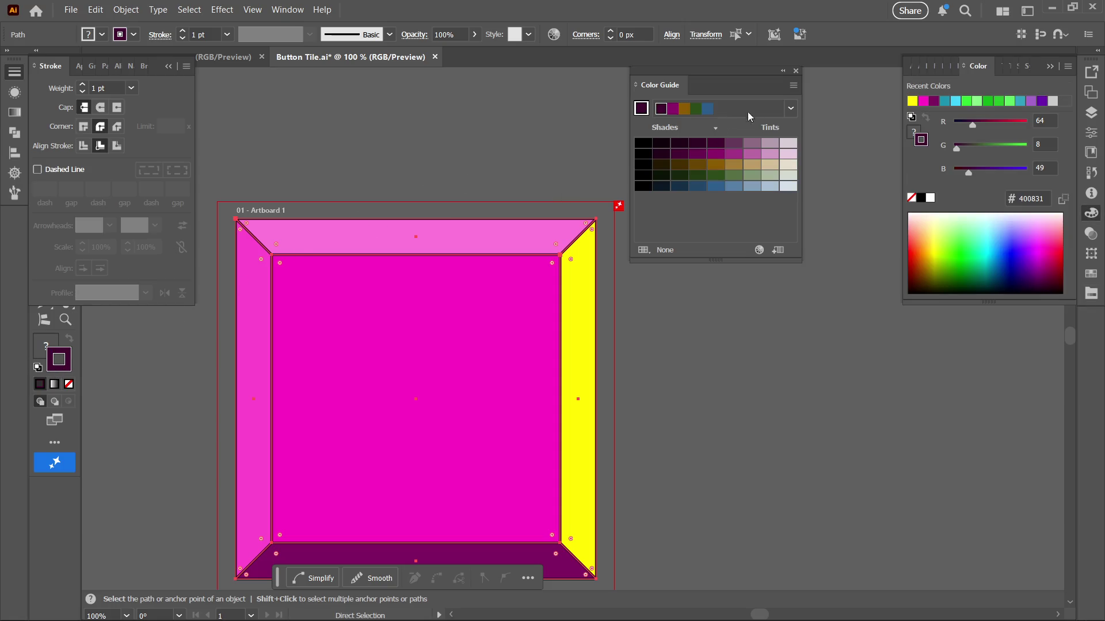
pyautogui.click(1027, 68)
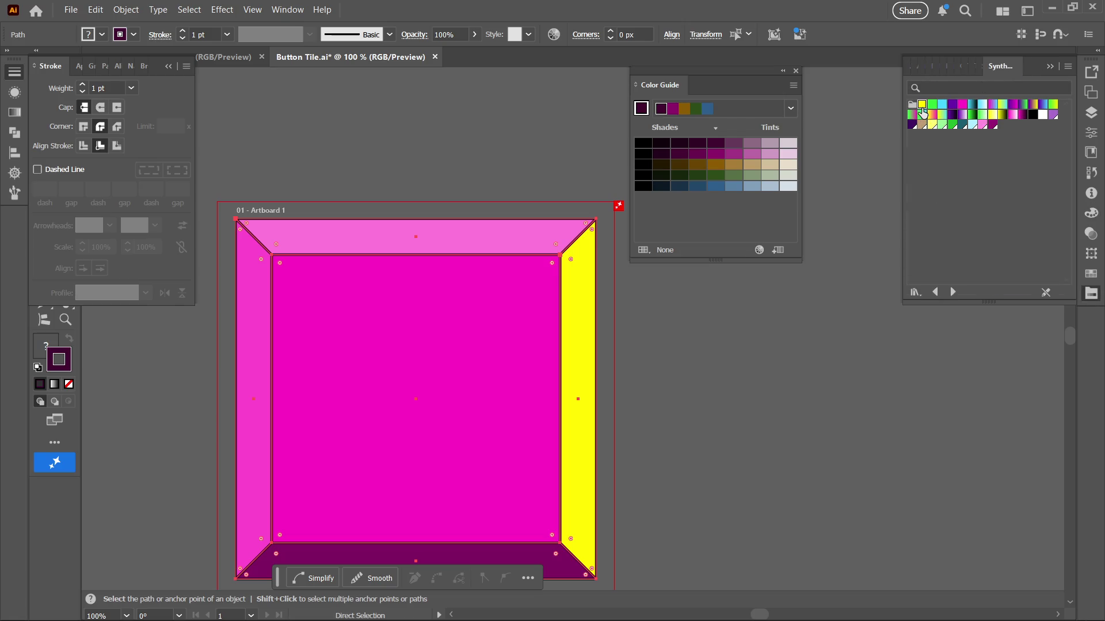
pyautogui.click(922, 107)
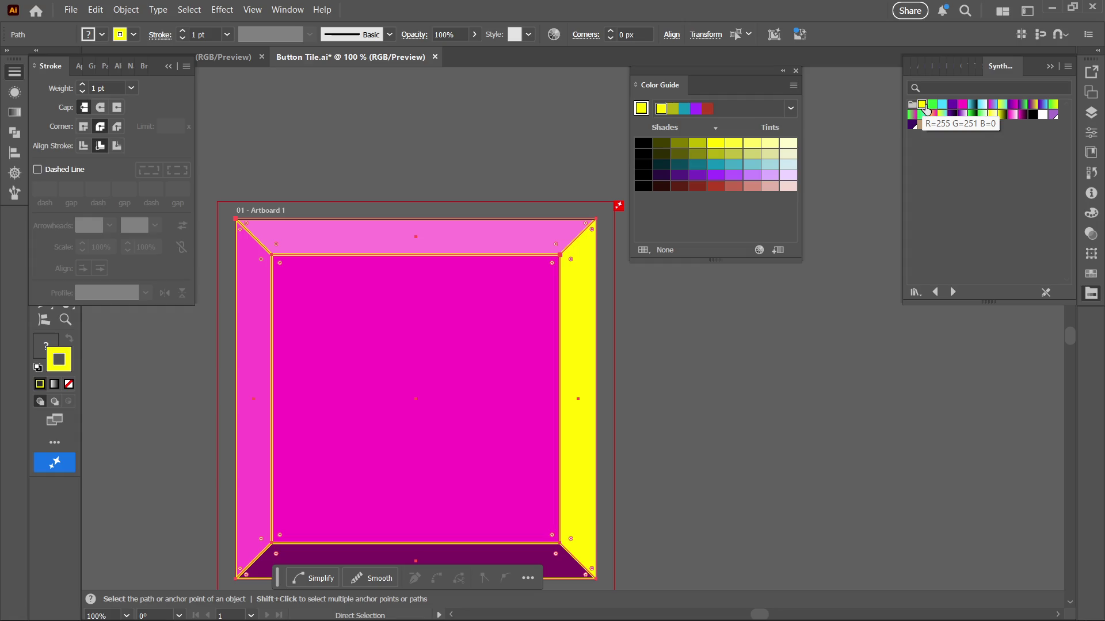
pyautogui.click(661, 144)
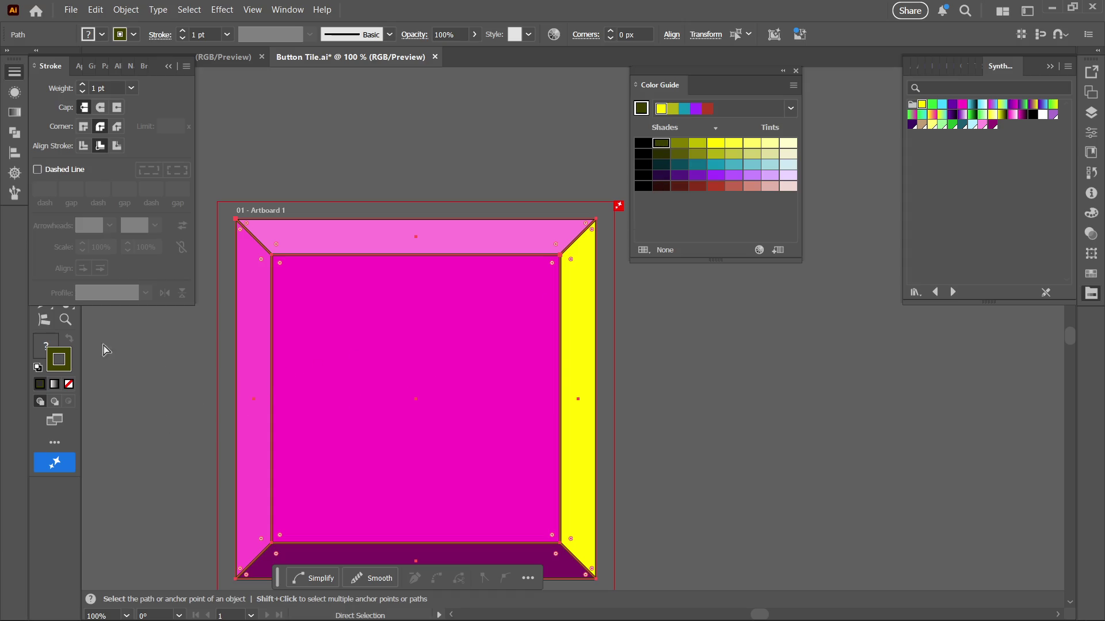
pyautogui.click(52, 340)
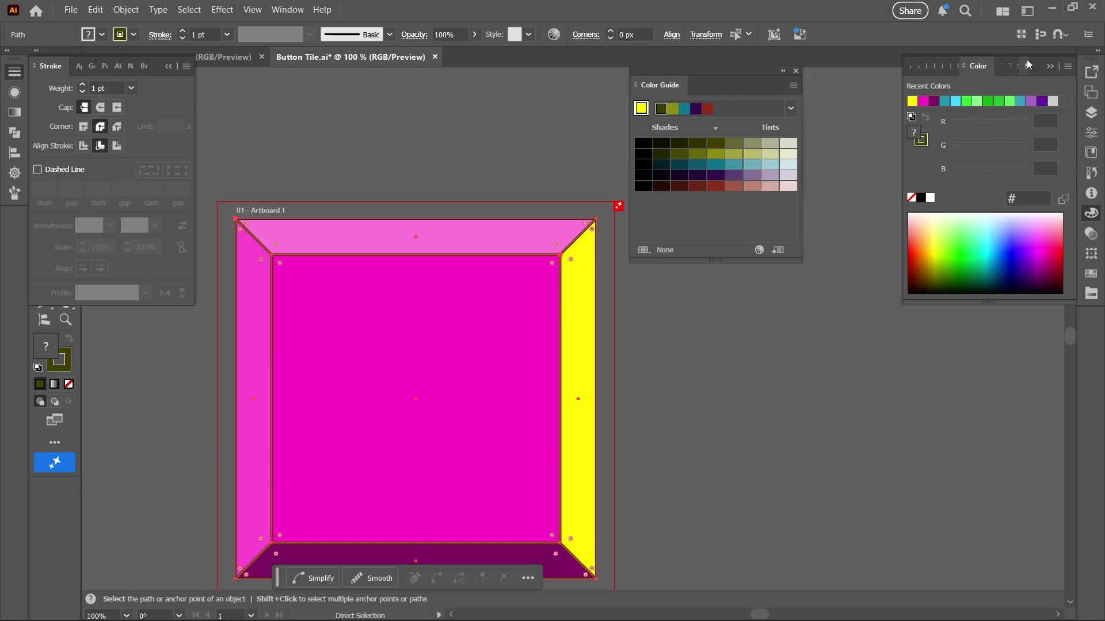
pyautogui.click(1027, 65)
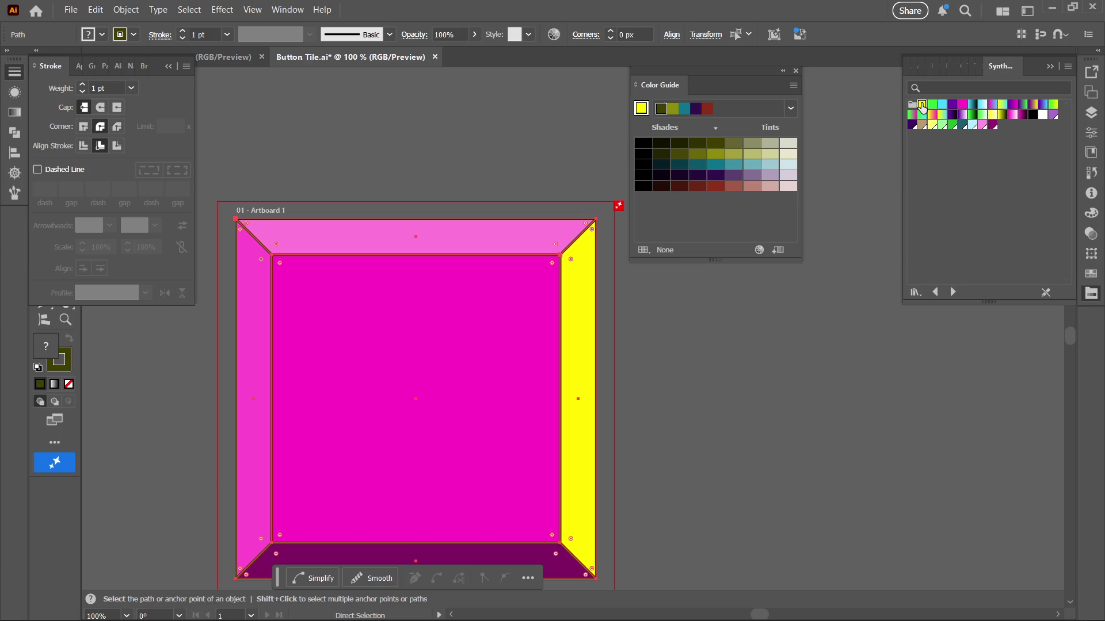
pyautogui.click(921, 106)
pyautogui.click(922, 108)
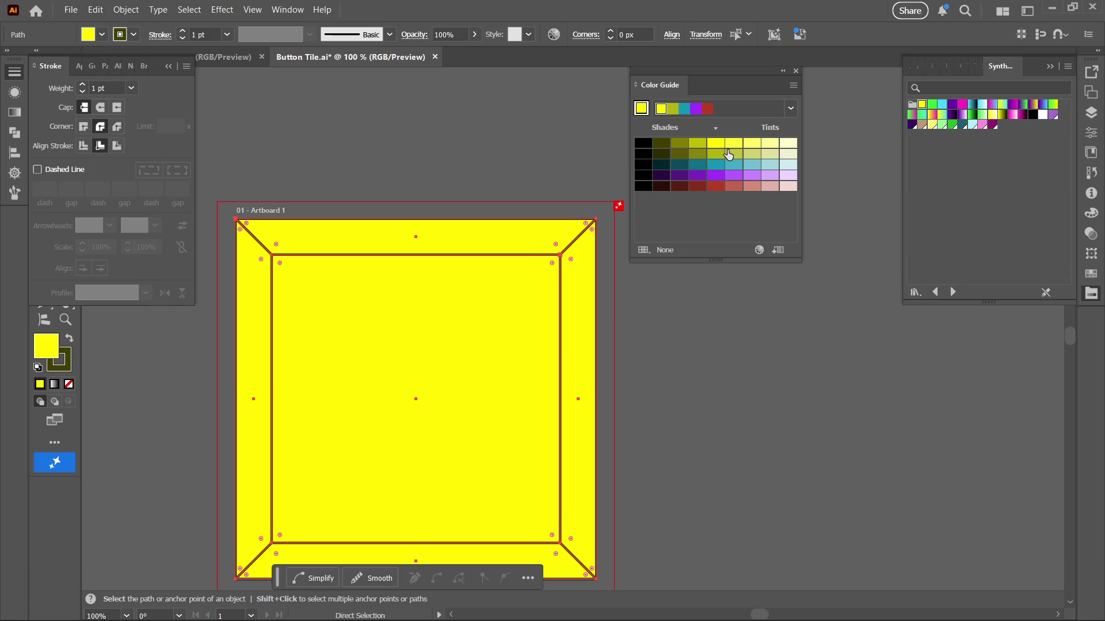
# Fill the right and bottom bevel panels with olive shades from the Color Guide
pyautogui.click(633, 341)
pyautogui.click(578, 348)
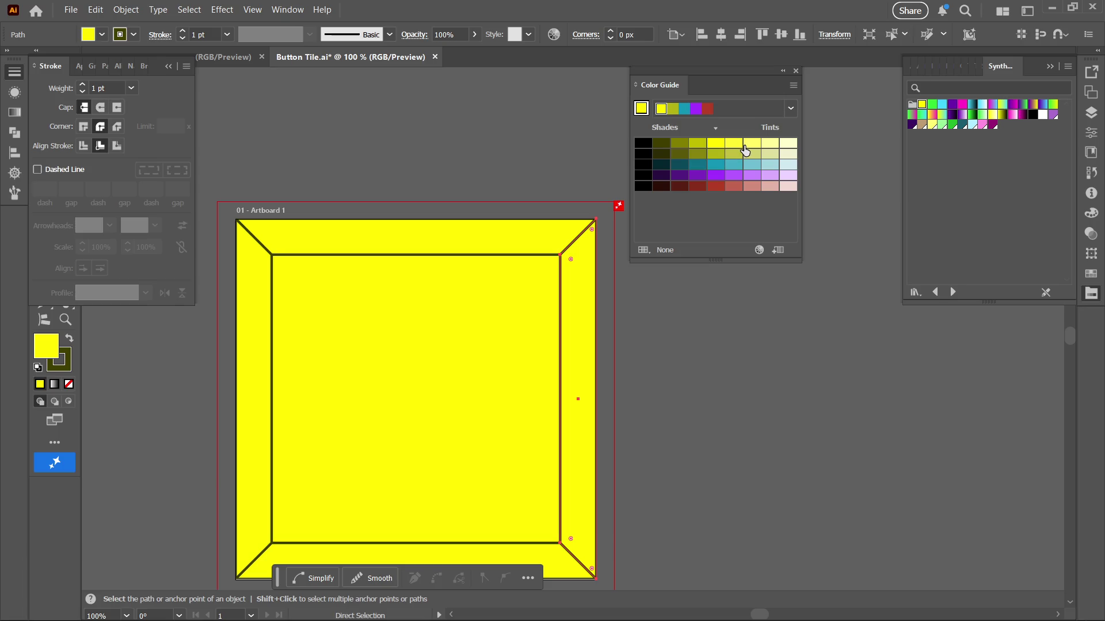
pyautogui.click(697, 143)
pyautogui.click(696, 145)
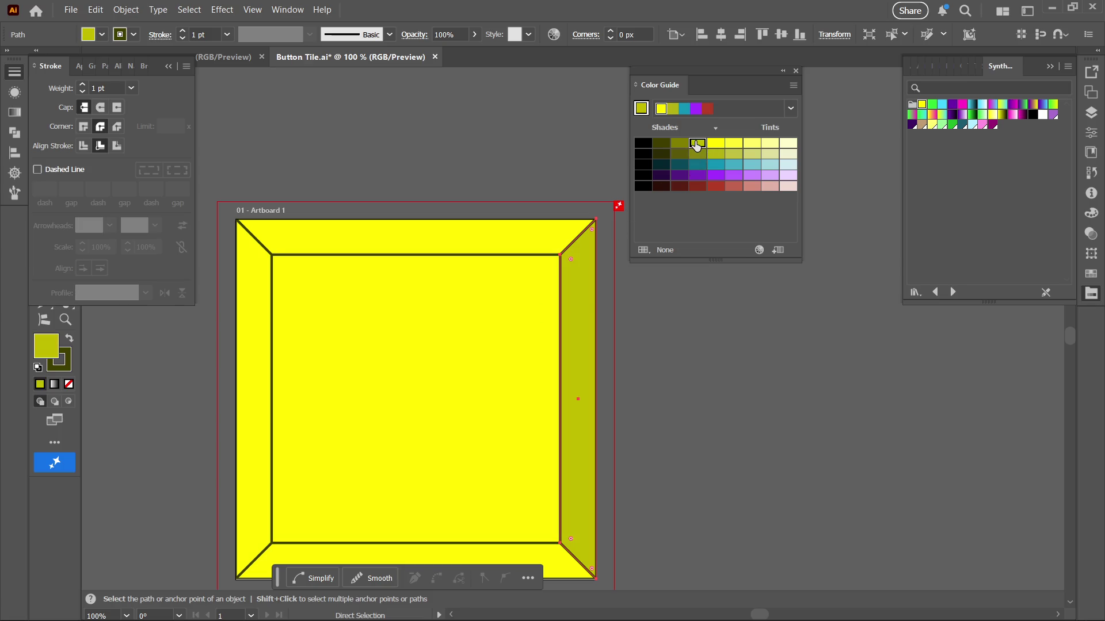
pyautogui.click(369, 555)
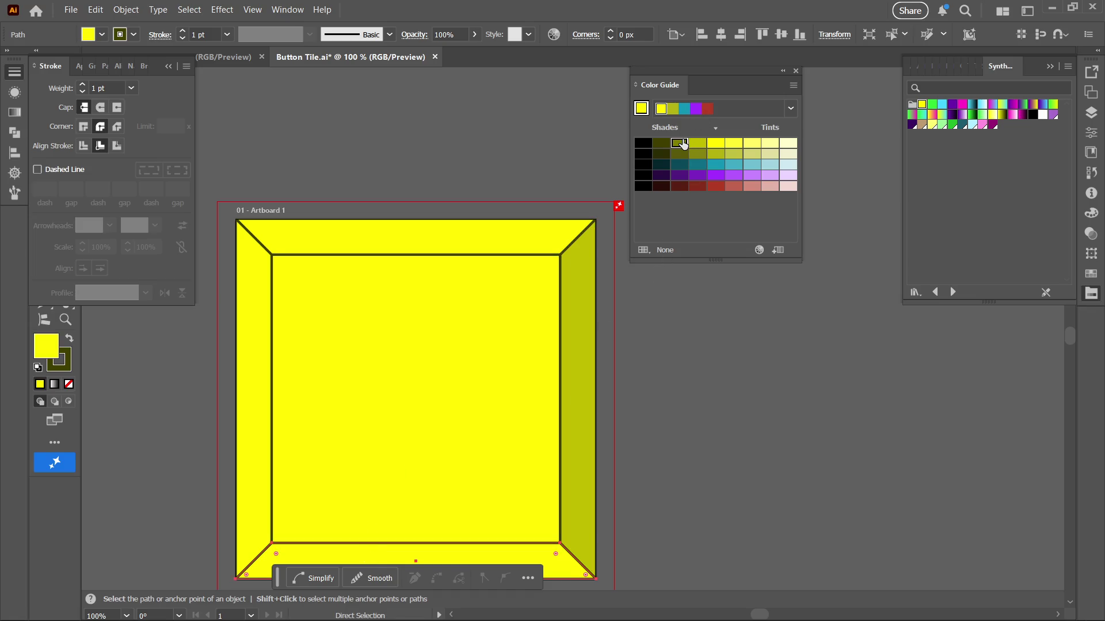
pyautogui.click(679, 144)
# Fill the left and top bevel panels with pale yellow, then zoom out to the whole tile
pyautogui.click(429, 391)
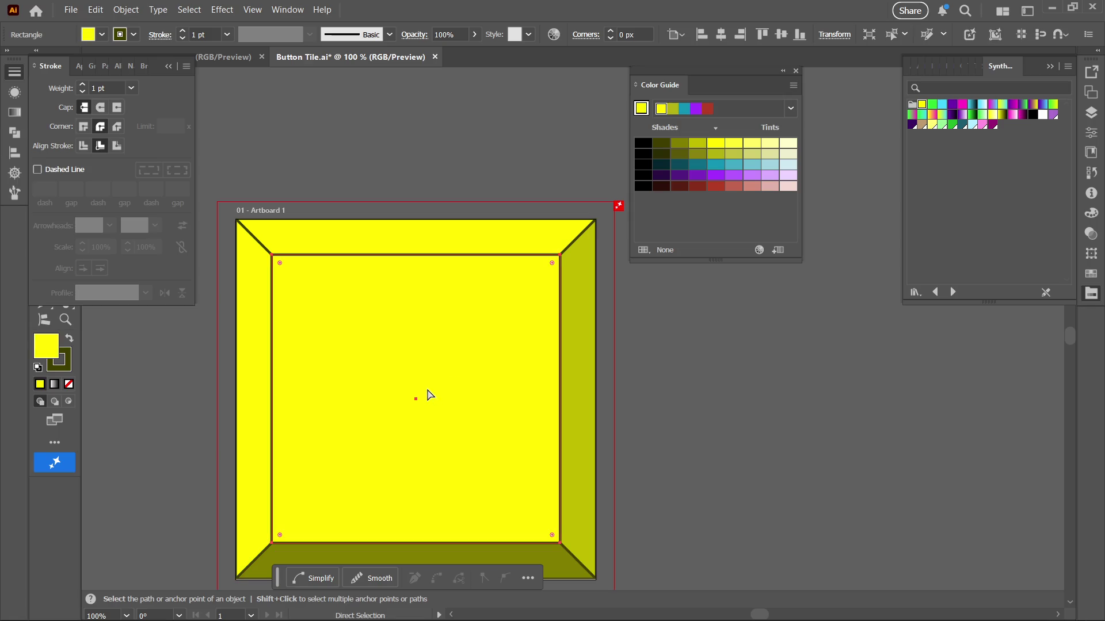
pyautogui.click(265, 419)
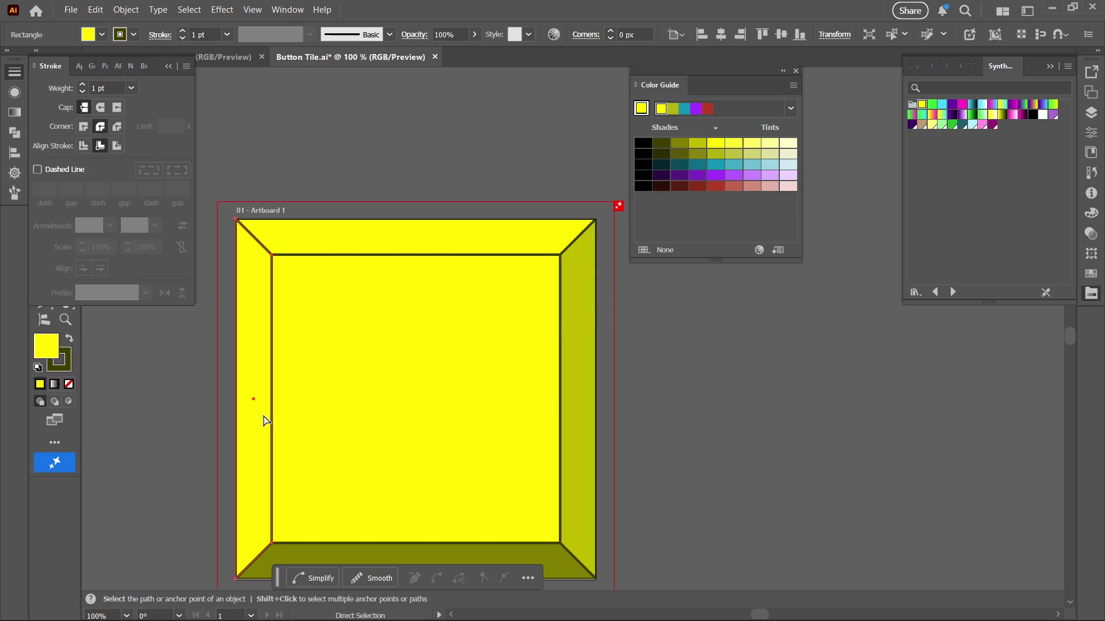
pyautogui.click(751, 144)
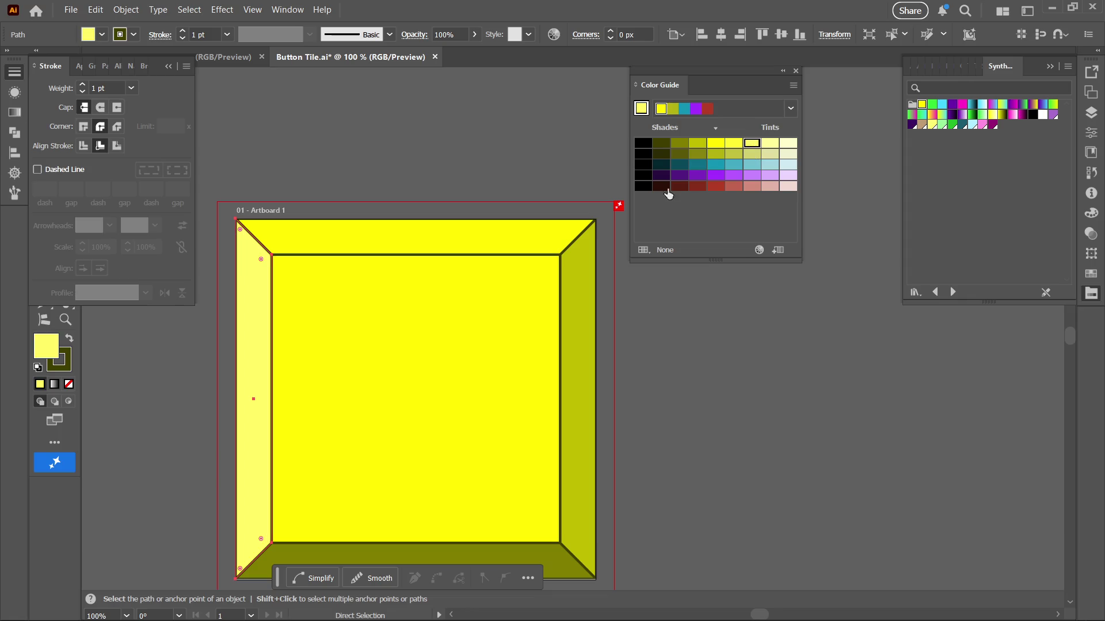
pyautogui.click(504, 248)
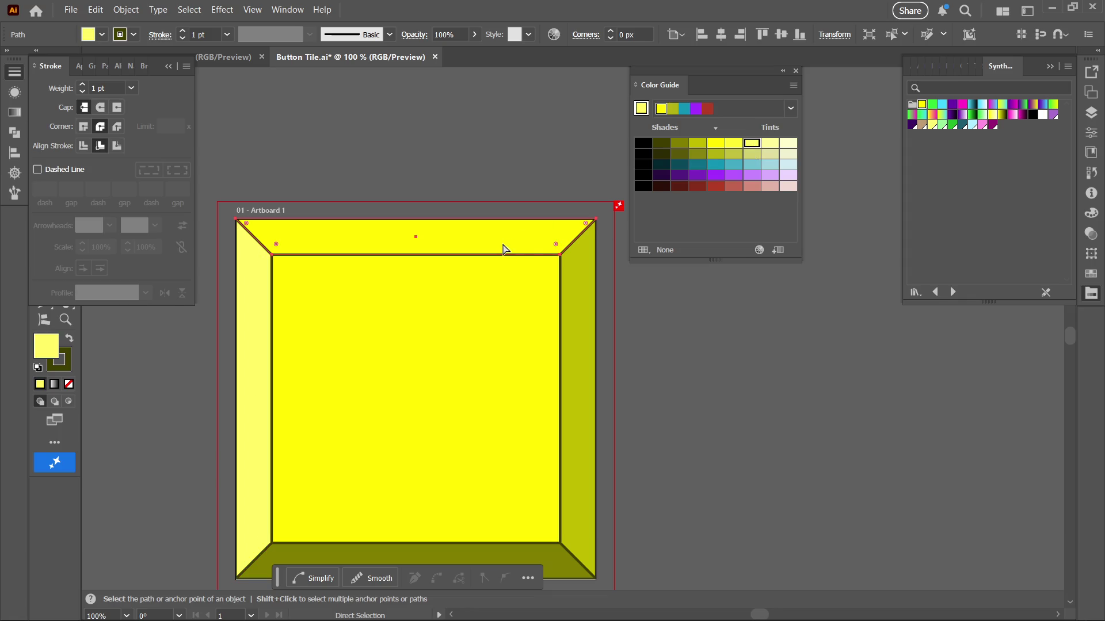
pyautogui.click(770, 145)
pyautogui.press('z')
pyautogui.moveTo(631, 459); pyautogui.dragTo(508, 514)
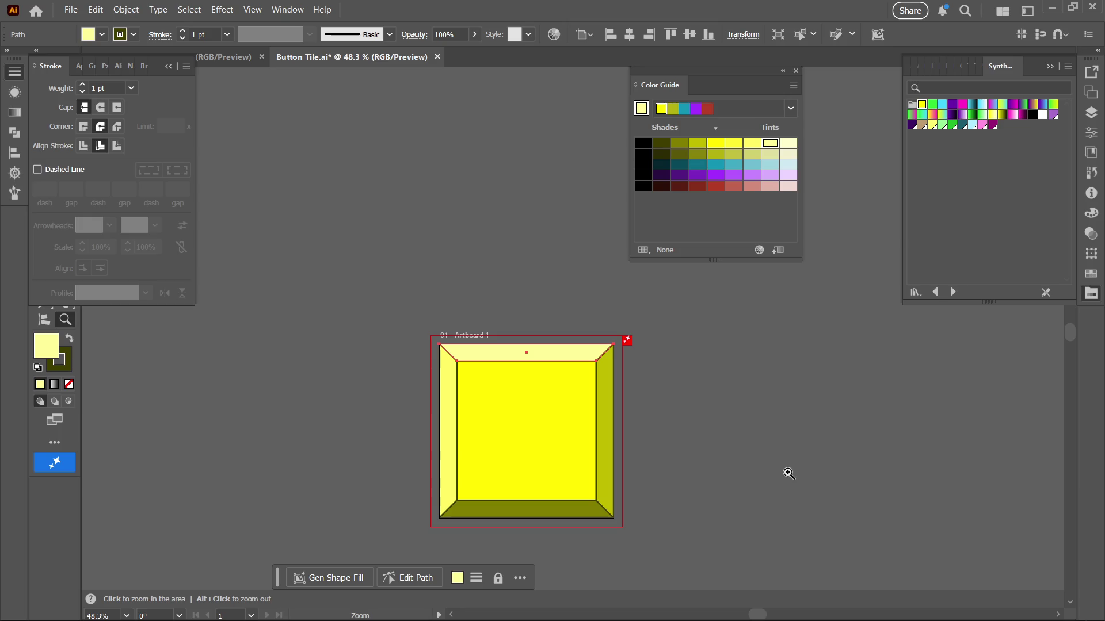
# Darken the bottom bevel's olive fill and apply a darker shade to the right bevel
pyautogui.press('a')
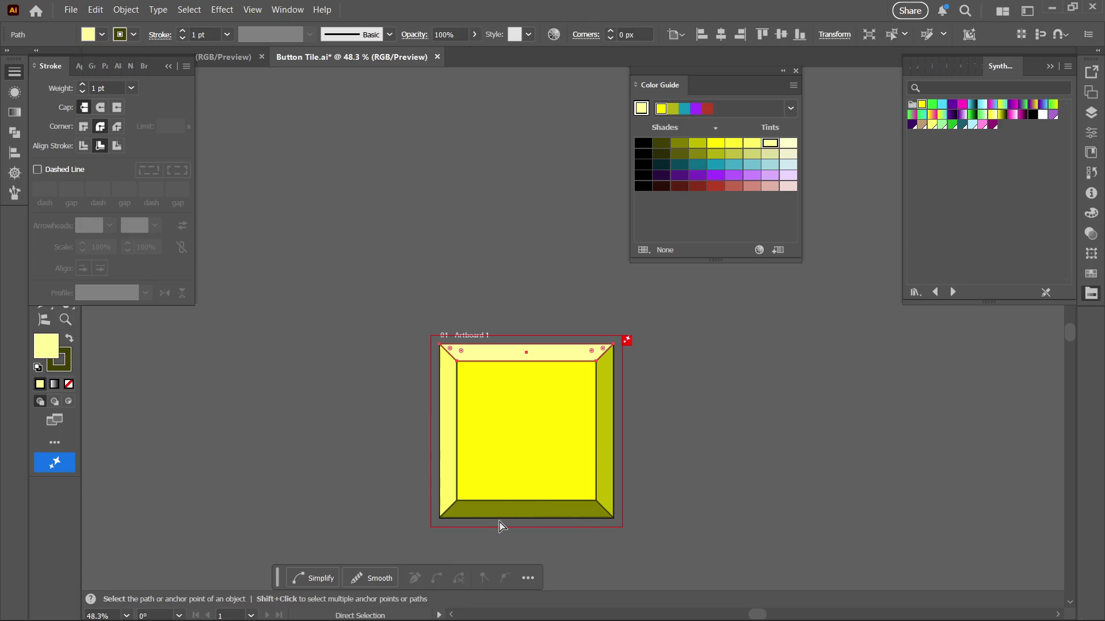
pyautogui.click(499, 526)
pyautogui.click(522, 514)
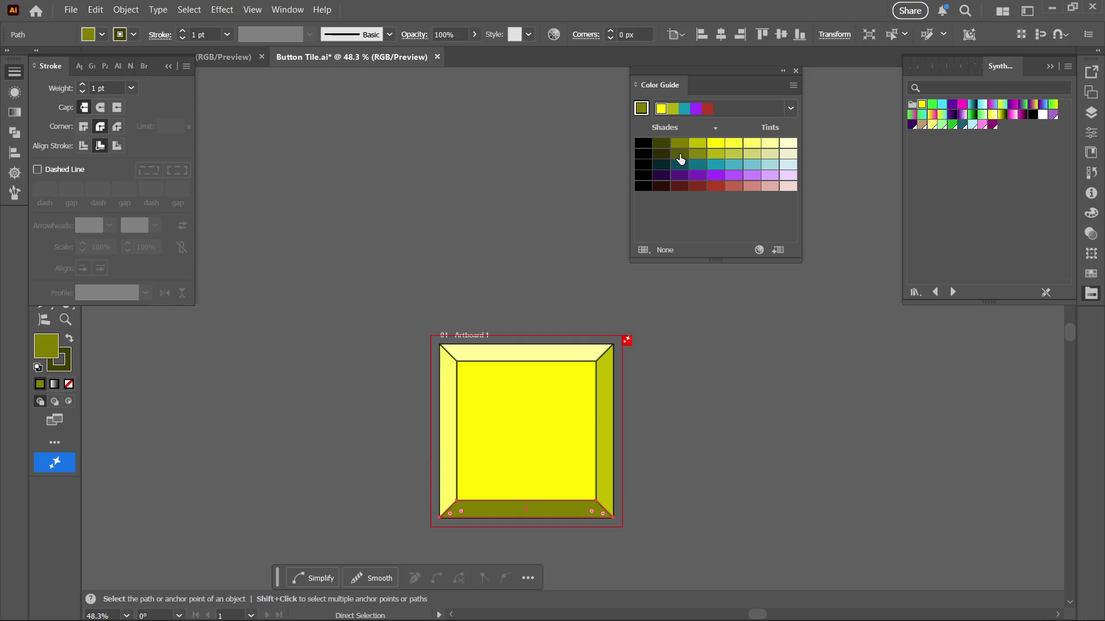
pyautogui.click(679, 154)
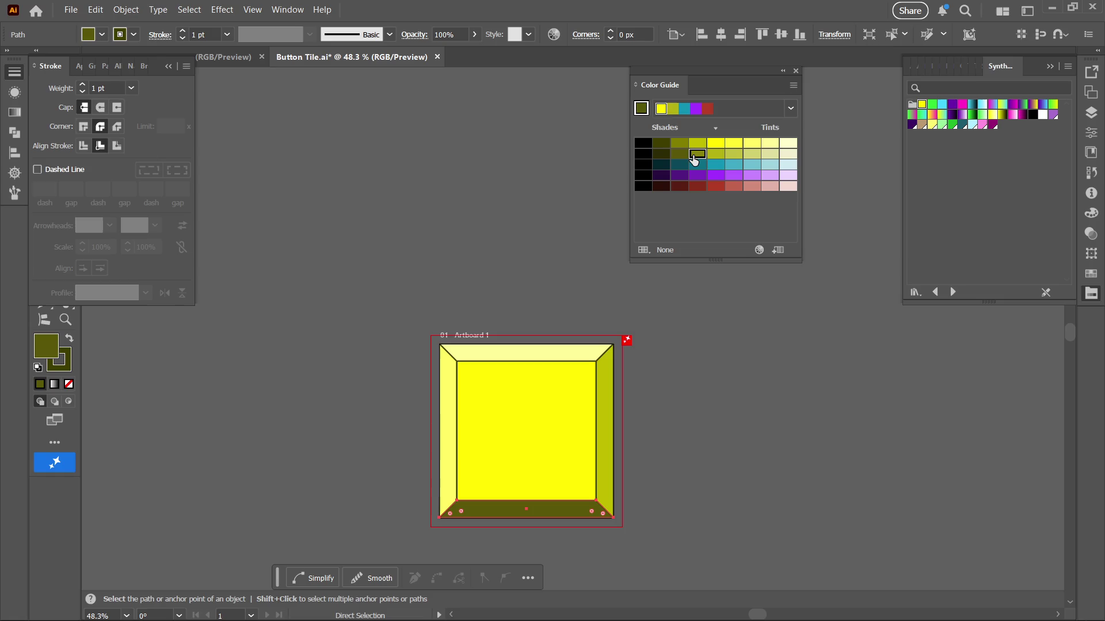
pyautogui.click(694, 156)
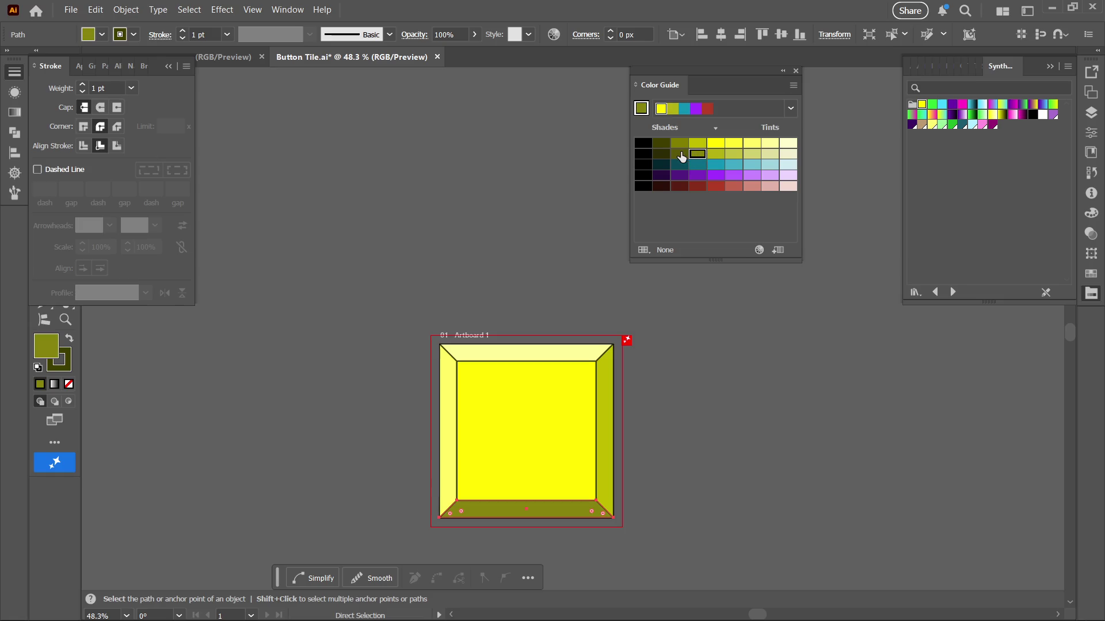
pyautogui.click(681, 156)
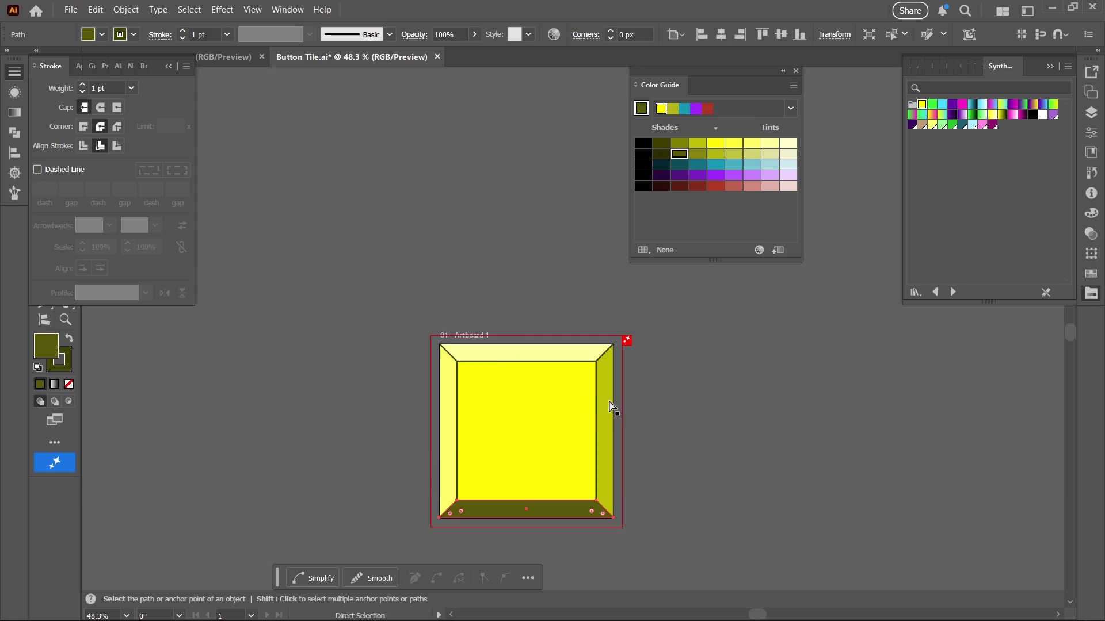
pyautogui.click(611, 406)
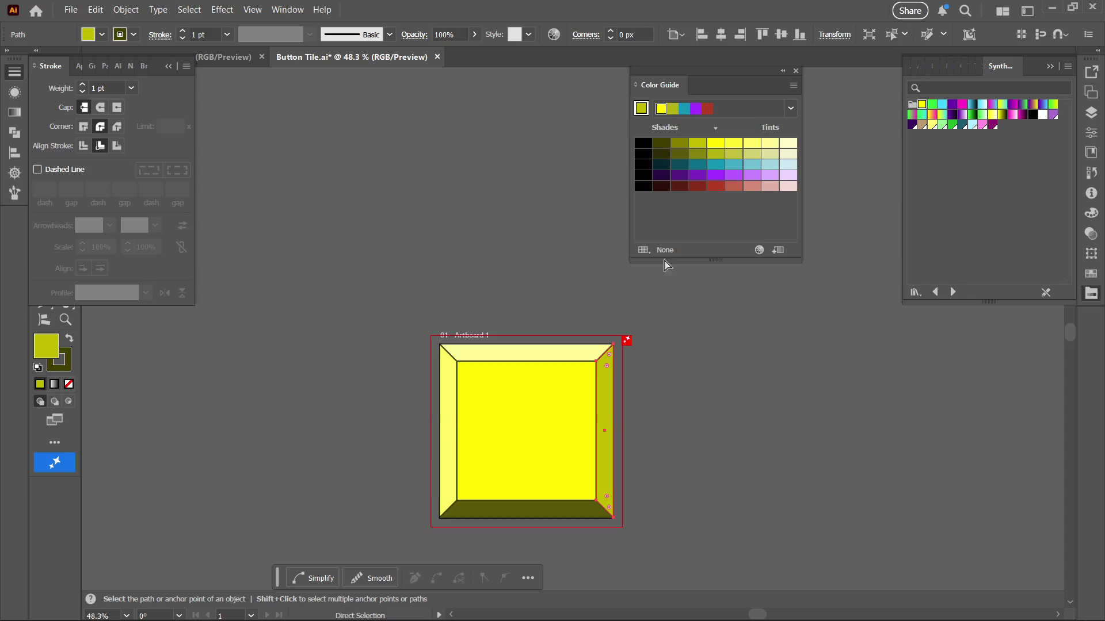
pyautogui.click(696, 157)
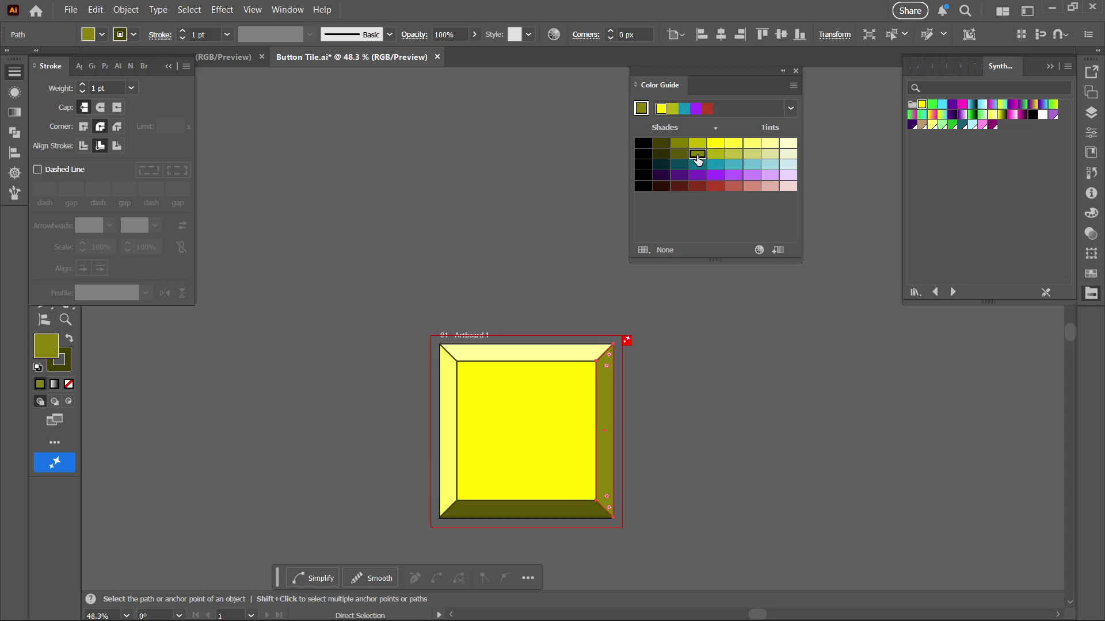
# Reframe the view on the tile and try bright yellow on the right bevel, then undo it
pyautogui.press('z')
pyautogui.moveTo(671, 437)
pyautogui.mouseDown()
pyautogui.moveTo(516, 504)
pyautogui.moveTo(512, 523)
pyautogui.mouseUp()
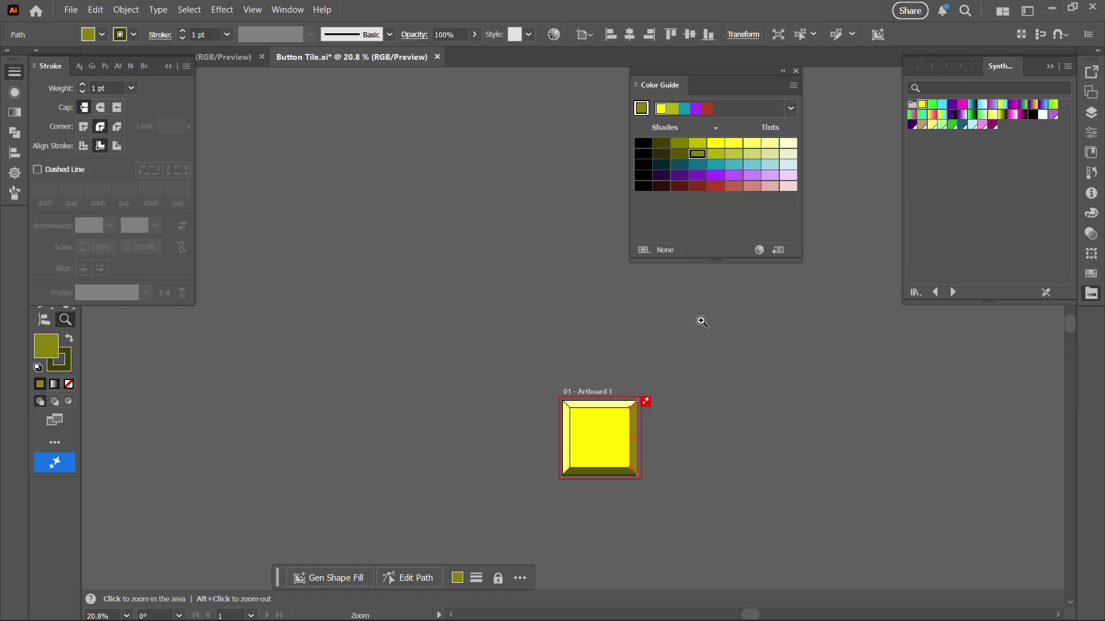
pyautogui.moveTo(698, 320); pyautogui.dragTo(754, 330)
pyautogui.press('space')
pyautogui.moveTo(698, 394); pyautogui.dragTo(722, 313)
pyautogui.moveTo(686, 353)
pyautogui.mouseDown()
pyautogui.moveTo(710, 345)
pyautogui.moveTo(762, 291)
pyautogui.mouseUp()
pyautogui.press('space')
pyautogui.press('a')
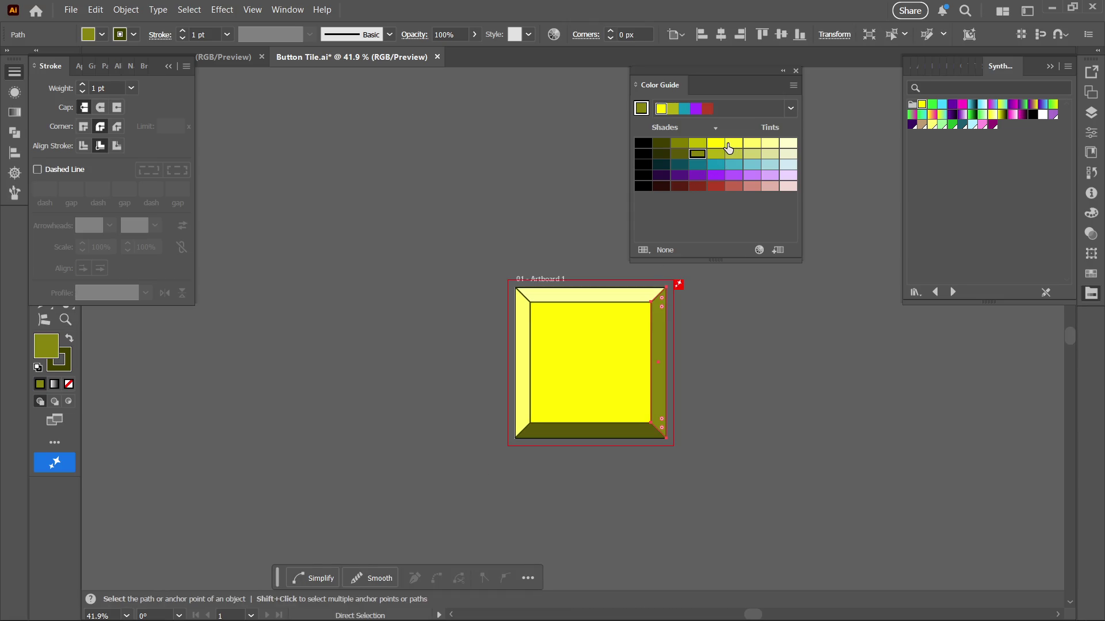
pyautogui.click(716, 143)
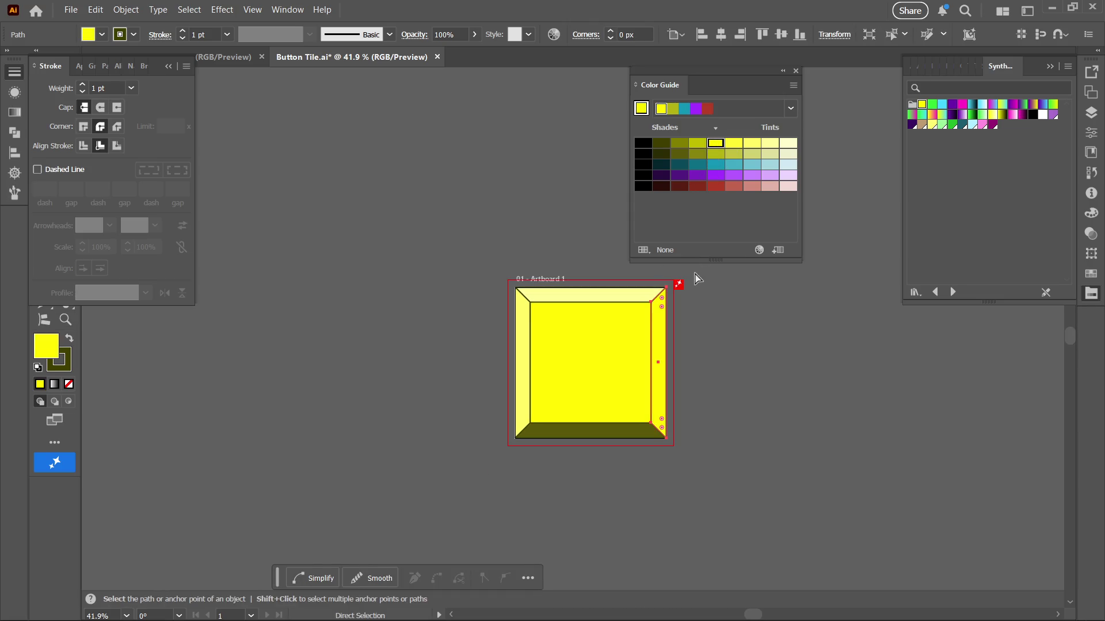
pyautogui.hotkey('ctrl', 'z')
# Give the top bevel face a pale tint from the Color Guide
pyautogui.click(607, 383)
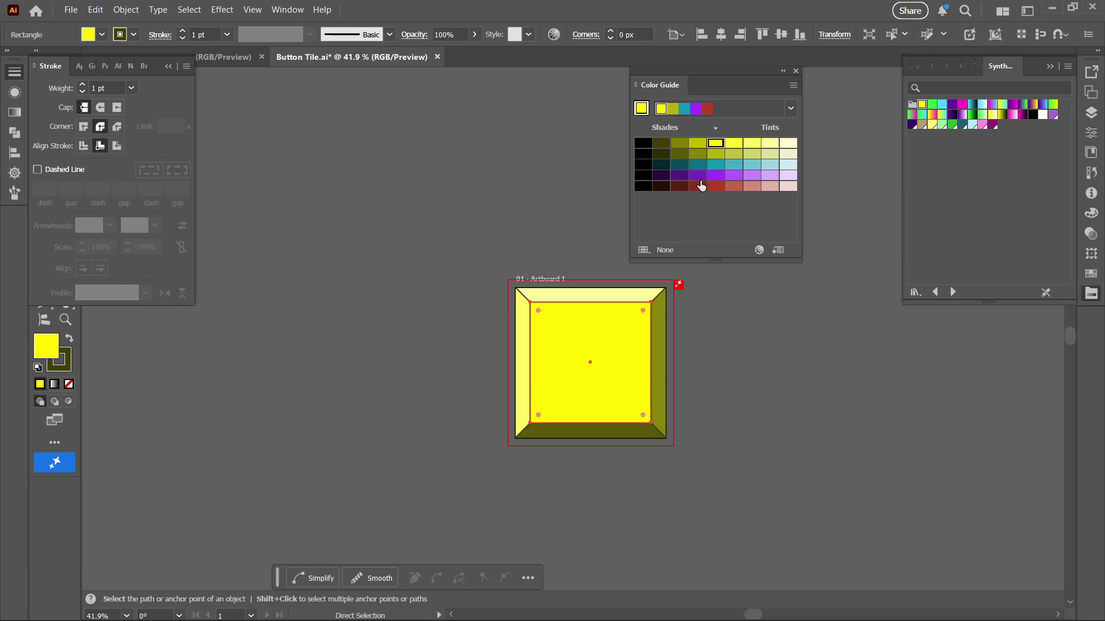
pyautogui.click(527, 345)
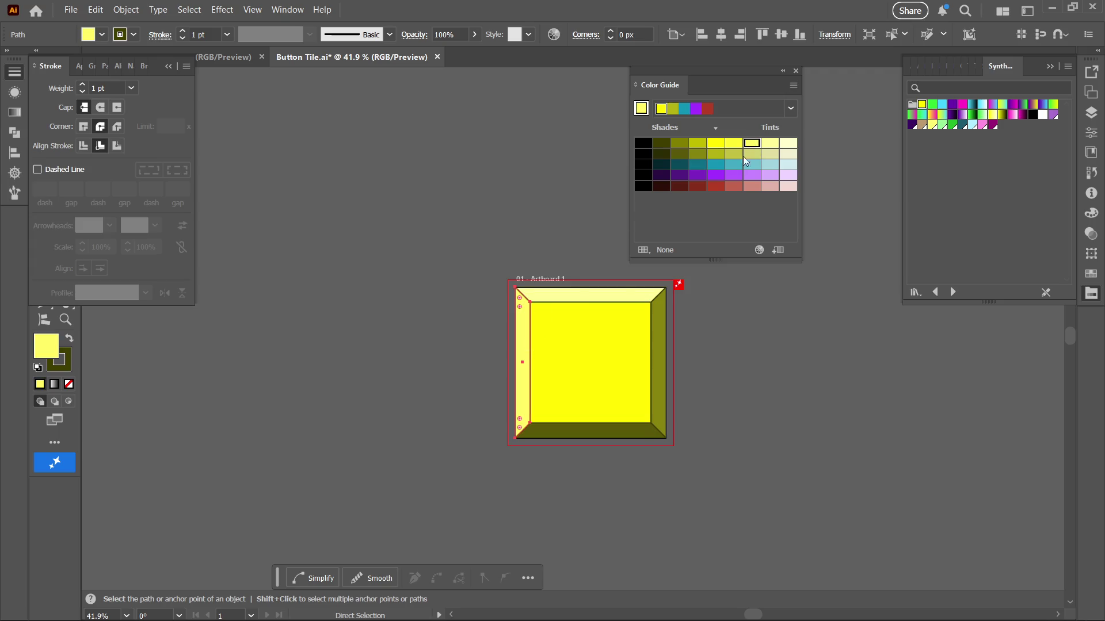
pyautogui.click(609, 295)
pyautogui.click(769, 145)
pyautogui.click(696, 363)
pyautogui.press('z')
pyautogui.moveTo(696, 363)
pyautogui.mouseDown()
pyautogui.moveTo(558, 394)
pyautogui.moveTo(589, 387)
pyautogui.mouseUp()
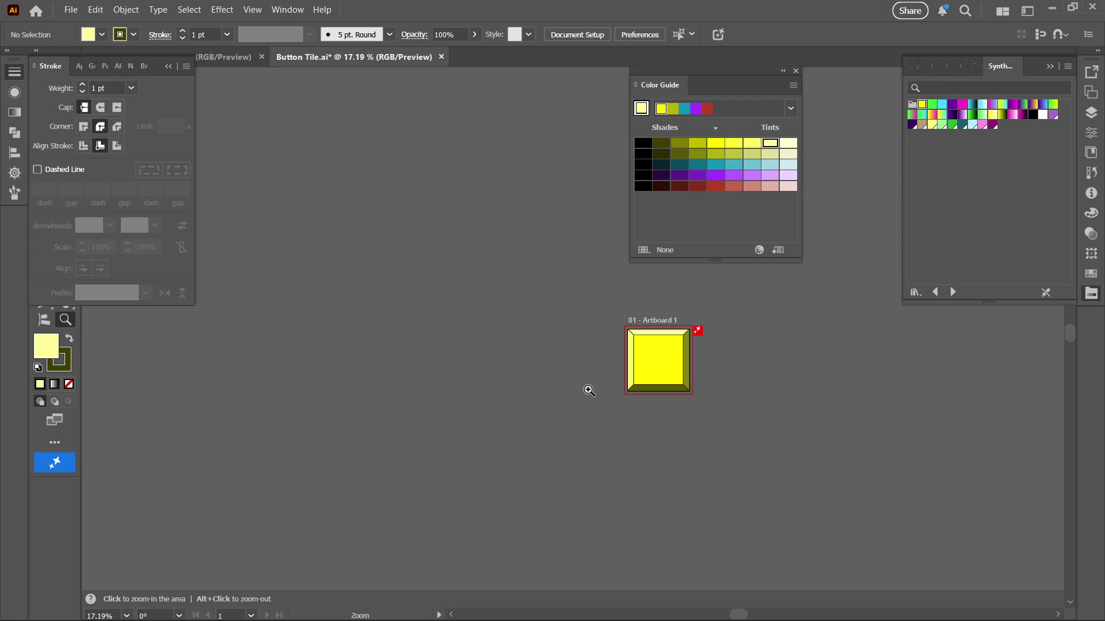
pyautogui.click(640, 341)
# Zoom back in on the tile and check the left bevel face's selection
pyautogui.press('h')
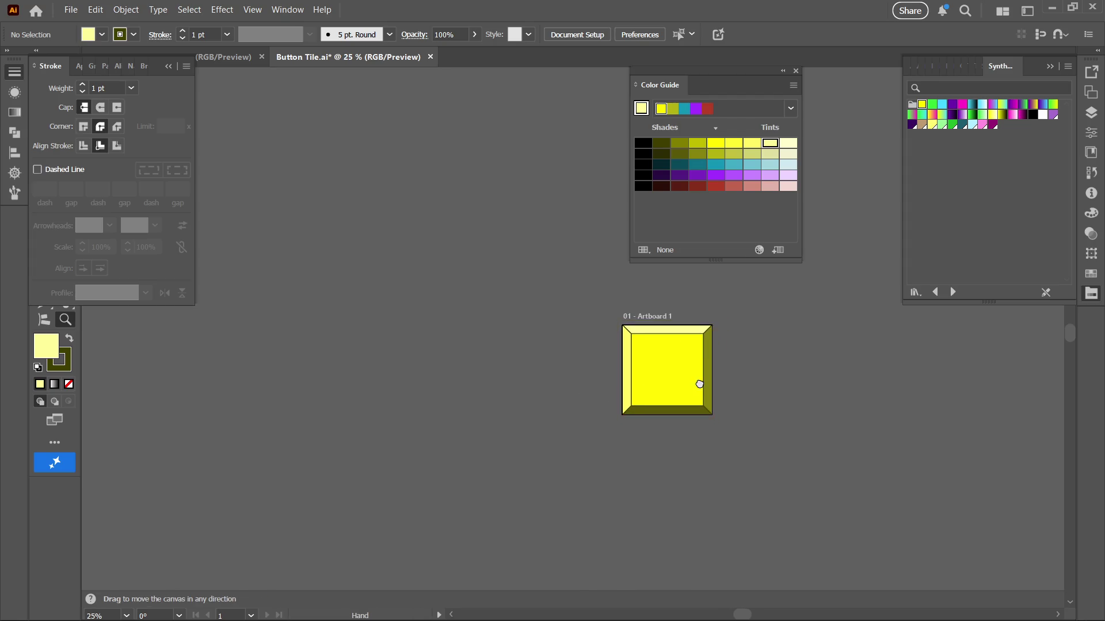
pyautogui.scroll(2, 699, 384)
pyautogui.press('z')
pyautogui.moveTo(693, 411); pyautogui.dragTo(802, 345)
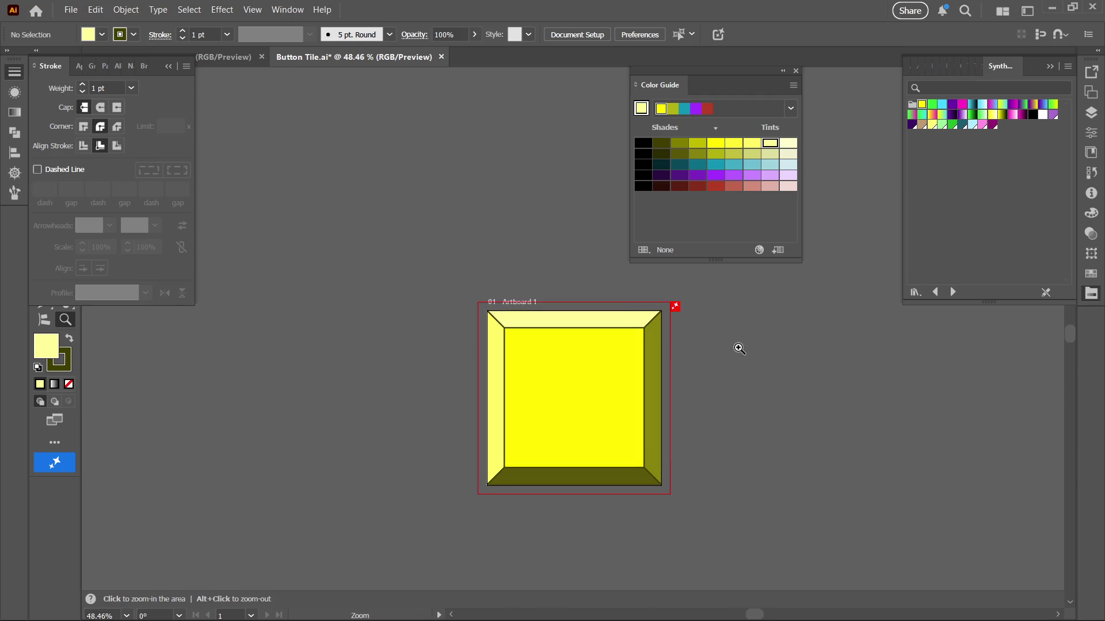
pyautogui.press('a')
pyautogui.click(499, 365)
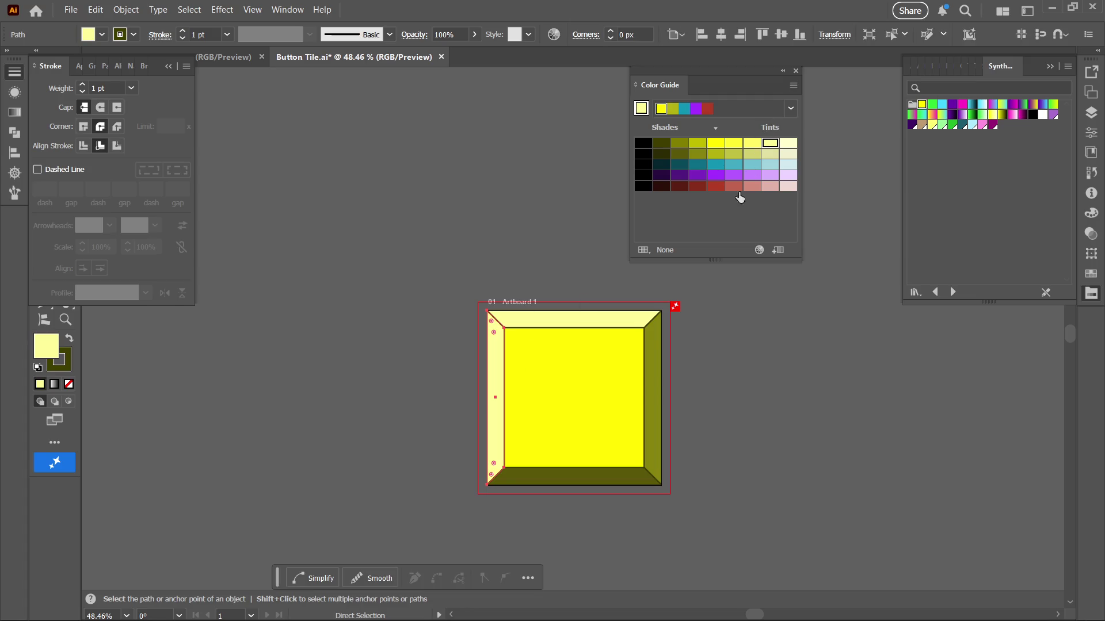
pyautogui.press('z')
pyautogui.moveTo(708, 403); pyautogui.dragTo(683, 411)
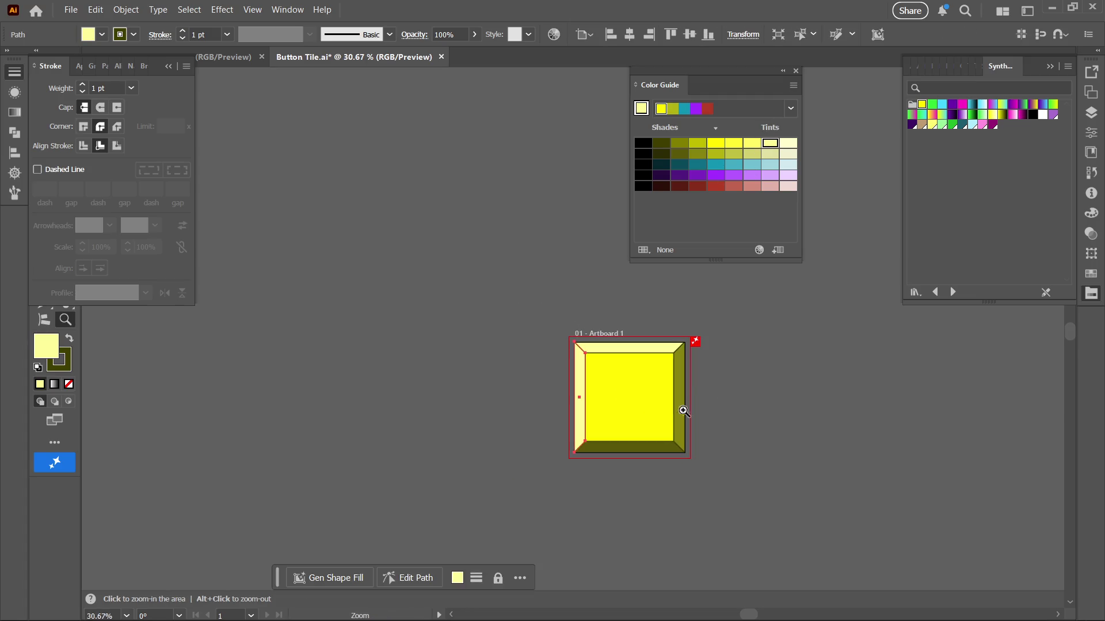
pyautogui.keyDown('ctrl'); pyautogui.click(770, 373); pyautogui.keyUp('ctrl')
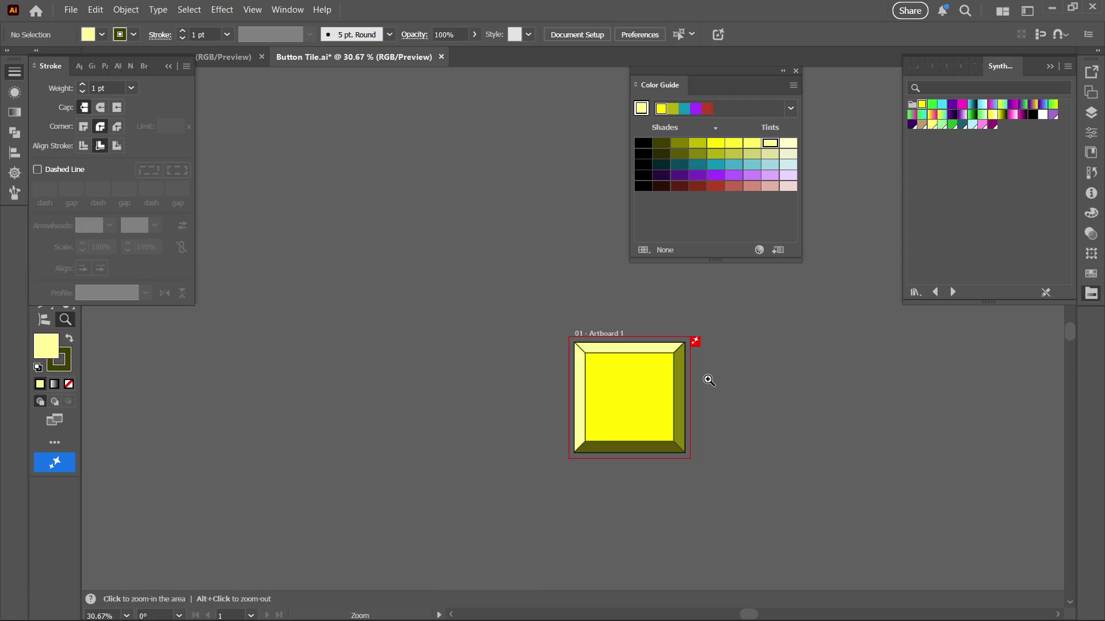
# Set the right bevel to olive and the bottom bevel to a darker olive
pyautogui.press('a')
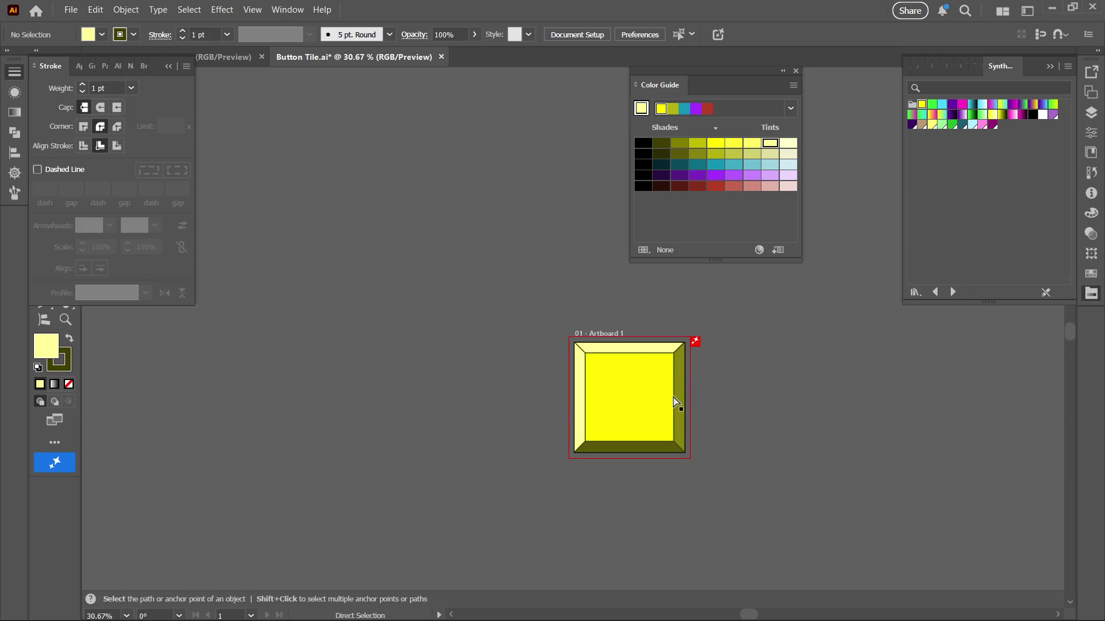
pyautogui.click(683, 402)
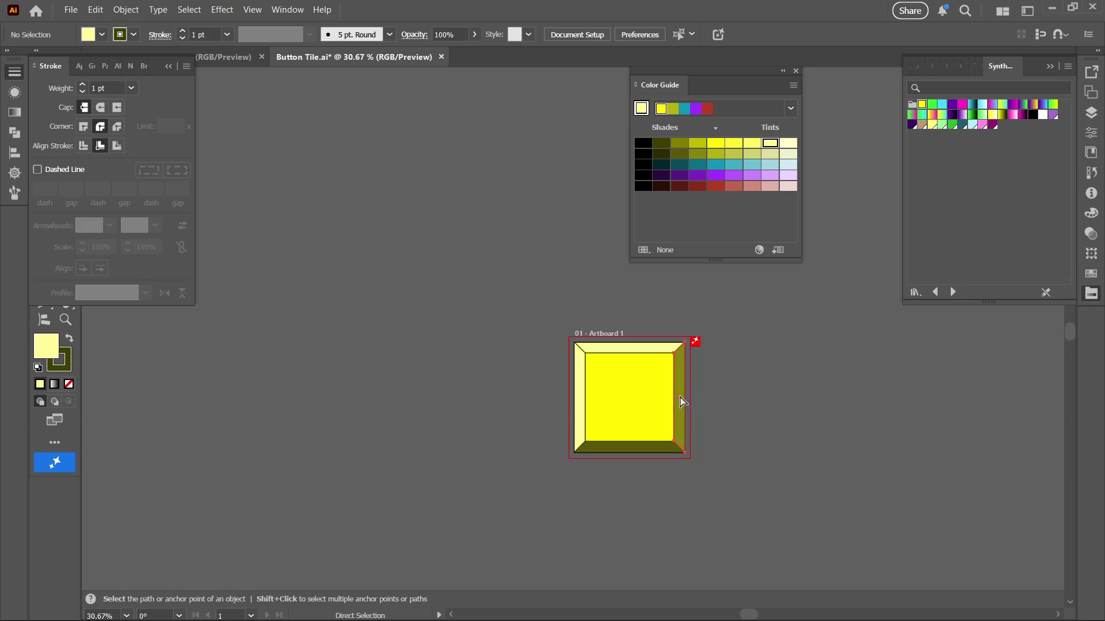
pyautogui.click(662, 156)
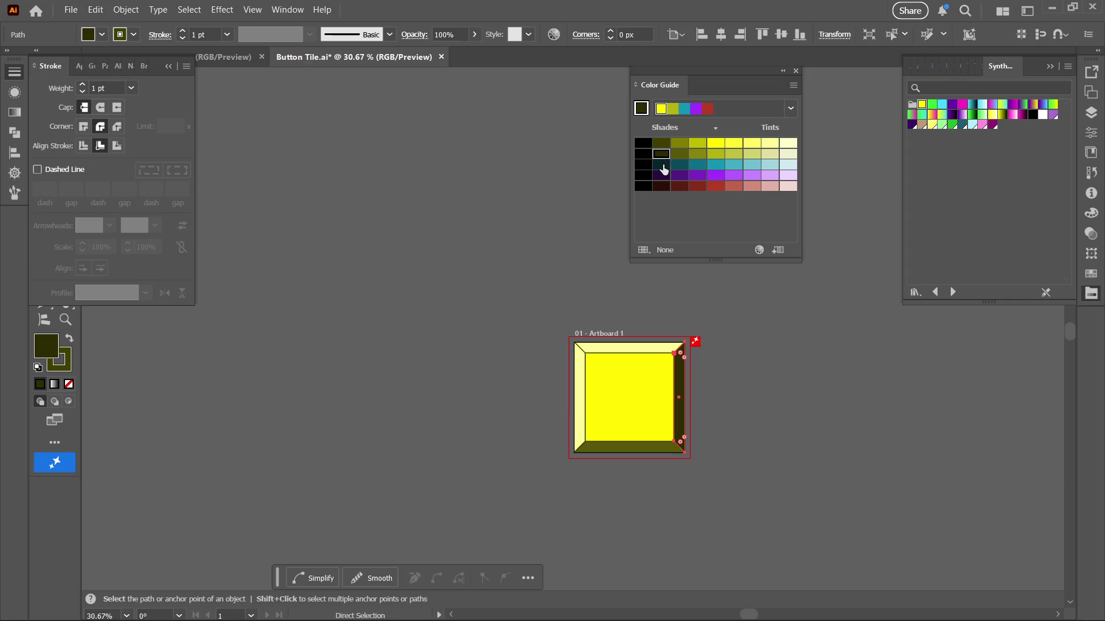
pyautogui.click(679, 154)
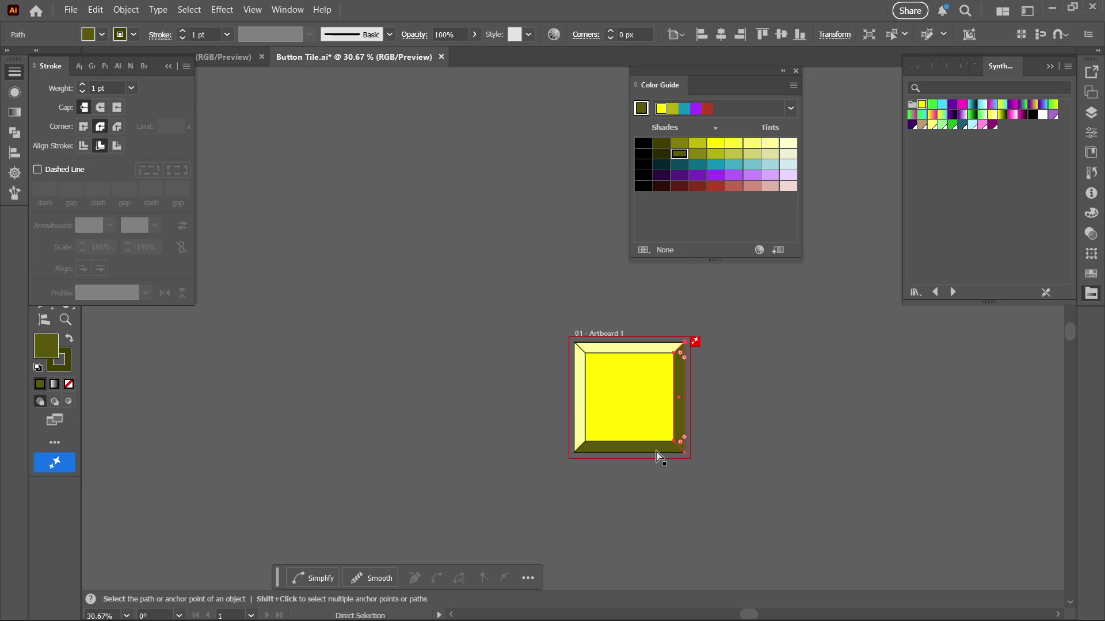
pyautogui.click(657, 451)
pyautogui.click(661, 154)
pyautogui.click(775, 473)
# Zoom in on the tile and settle the bottom bevel on a deep olive
pyautogui.press('z')
pyautogui.moveTo(776, 473)
pyautogui.mouseDown()
pyautogui.moveTo(752, 468)
pyautogui.moveTo(703, 489)
pyautogui.mouseUp()
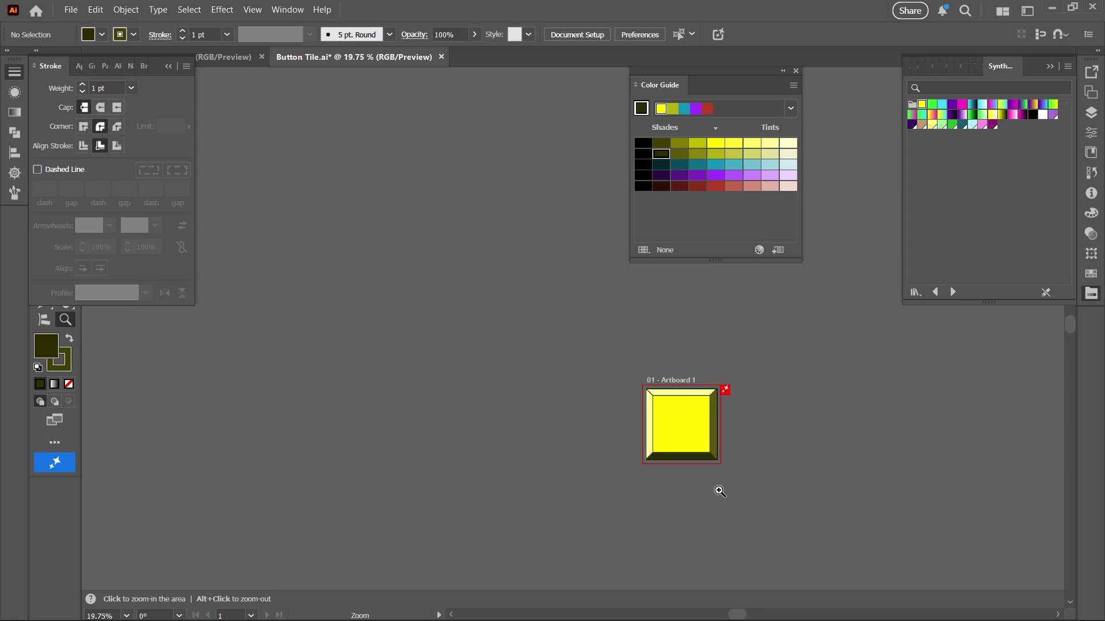
pyautogui.moveTo(724, 367)
pyautogui.mouseDown()
pyautogui.moveTo(781, 336)
pyautogui.moveTo(840, 227)
pyautogui.mouseUp()
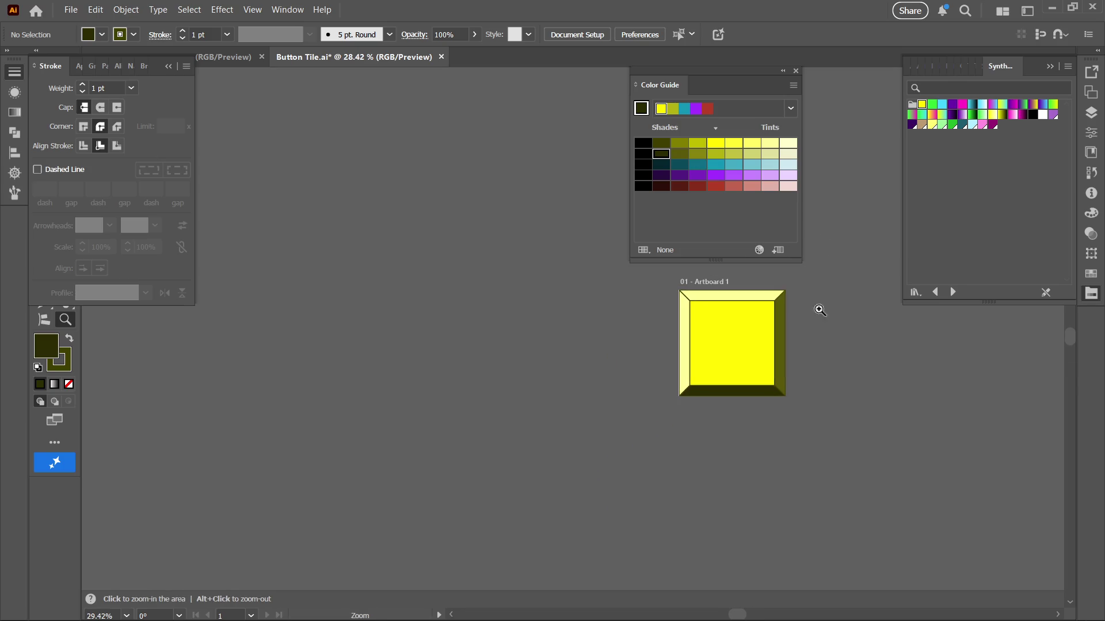
pyautogui.moveTo(820, 336)
pyautogui.mouseDown()
pyautogui.moveTo(811, 375)
pyautogui.moveTo(847, 376)
pyautogui.moveTo(816, 407)
pyautogui.moveTo(719, 407)
pyautogui.moveTo(639, 284)
pyautogui.mouseUp()
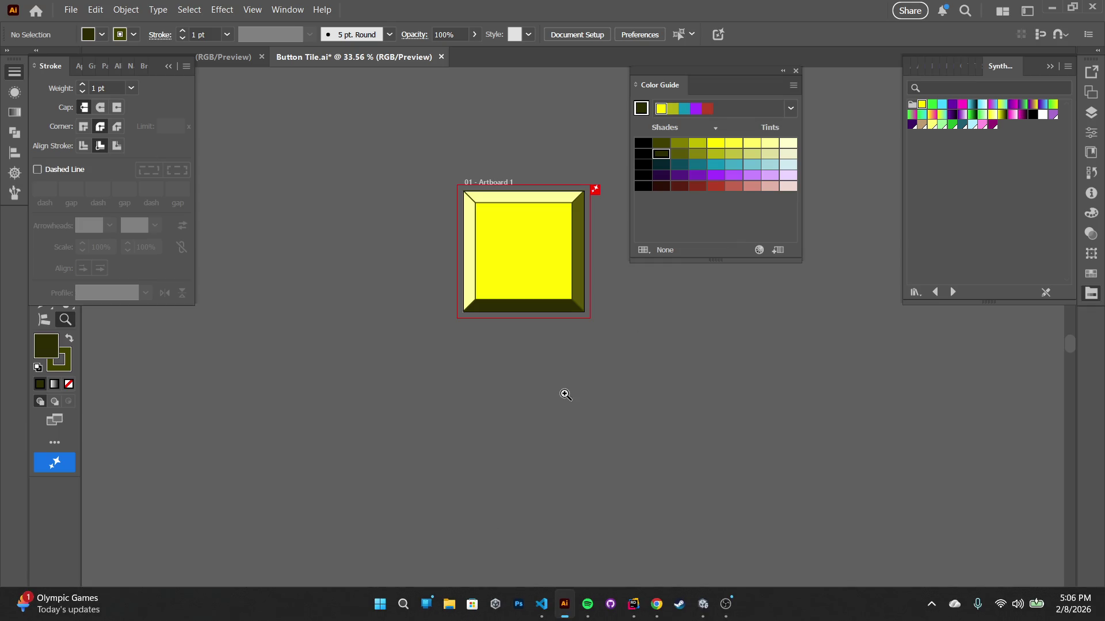
pyautogui.press('a')
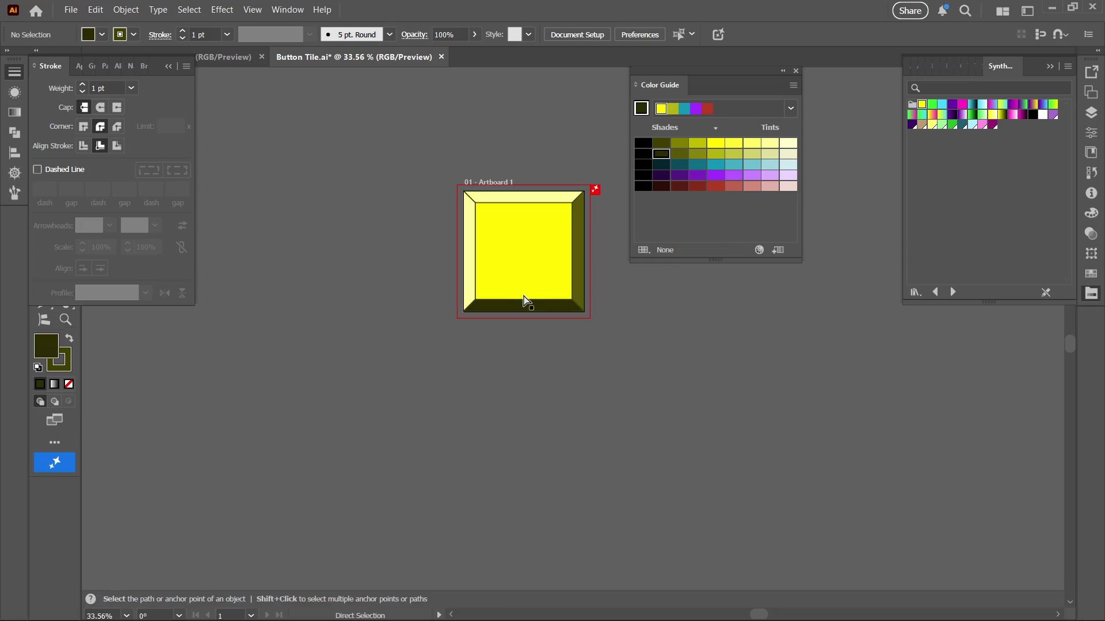
pyautogui.click(534, 310)
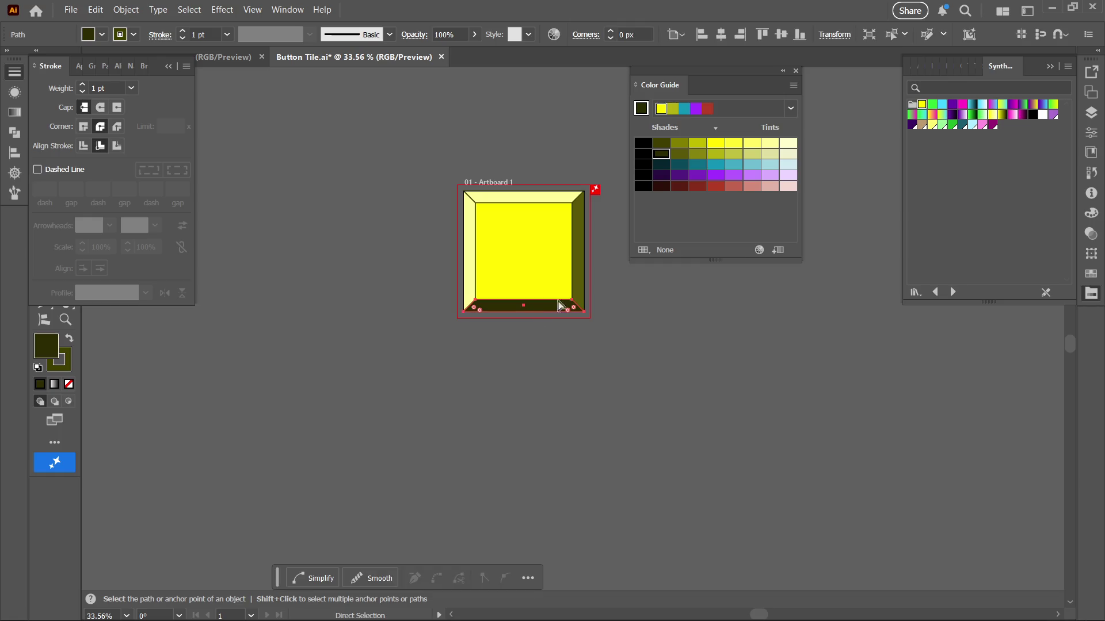
pyautogui.click(680, 154)
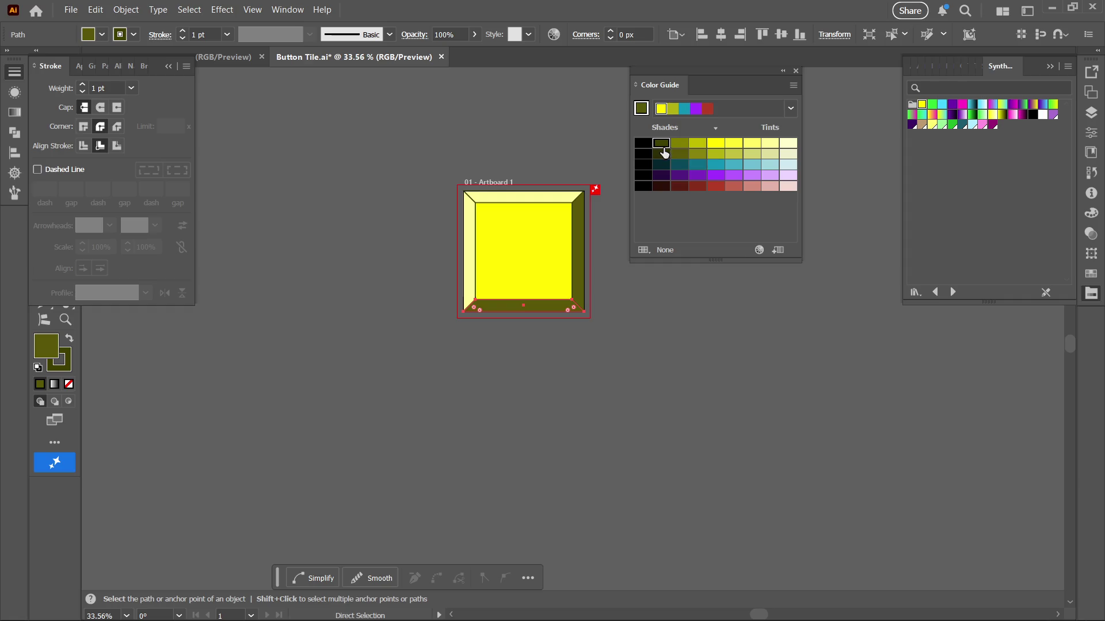
pyautogui.click(668, 145)
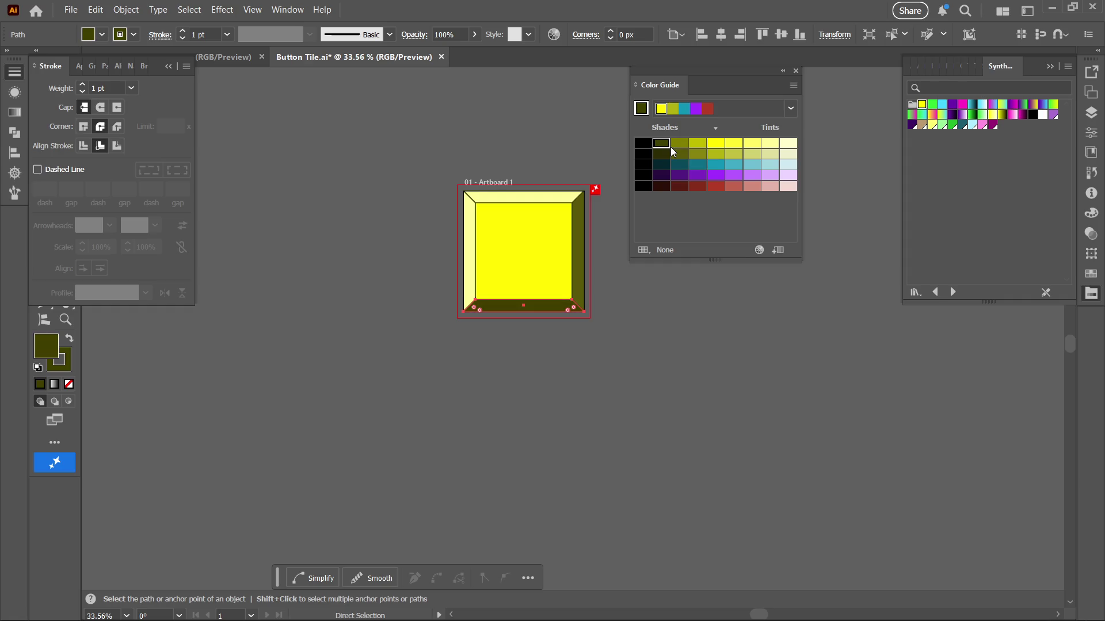
# Try several olive shades on the right bevel, ending on a medium olive, and zoom out
pyautogui.click(580, 271)
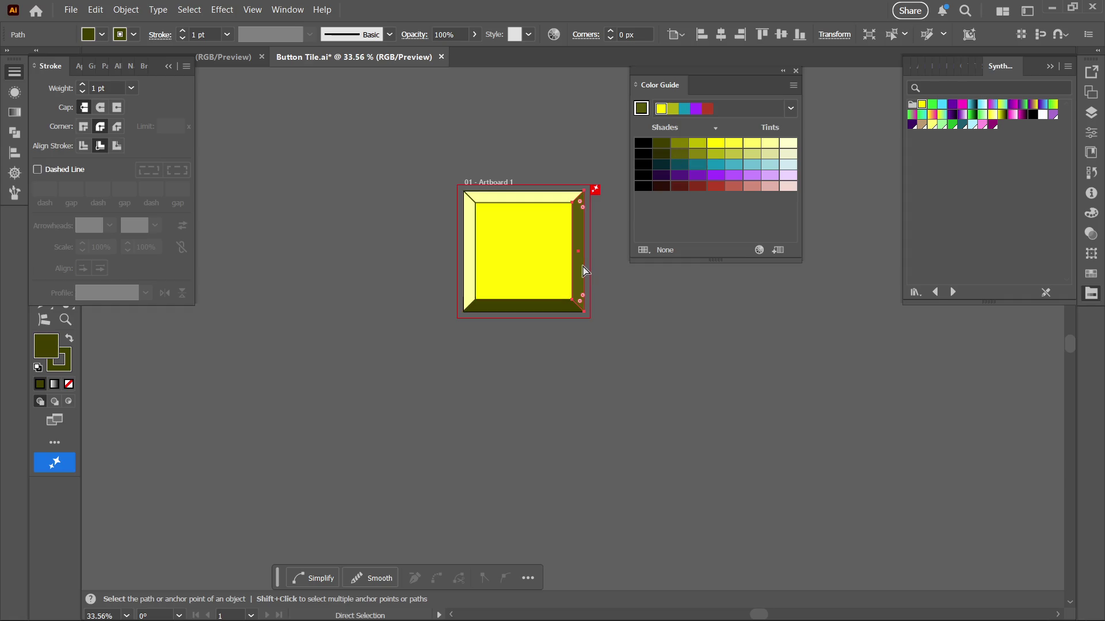
pyautogui.click(681, 145)
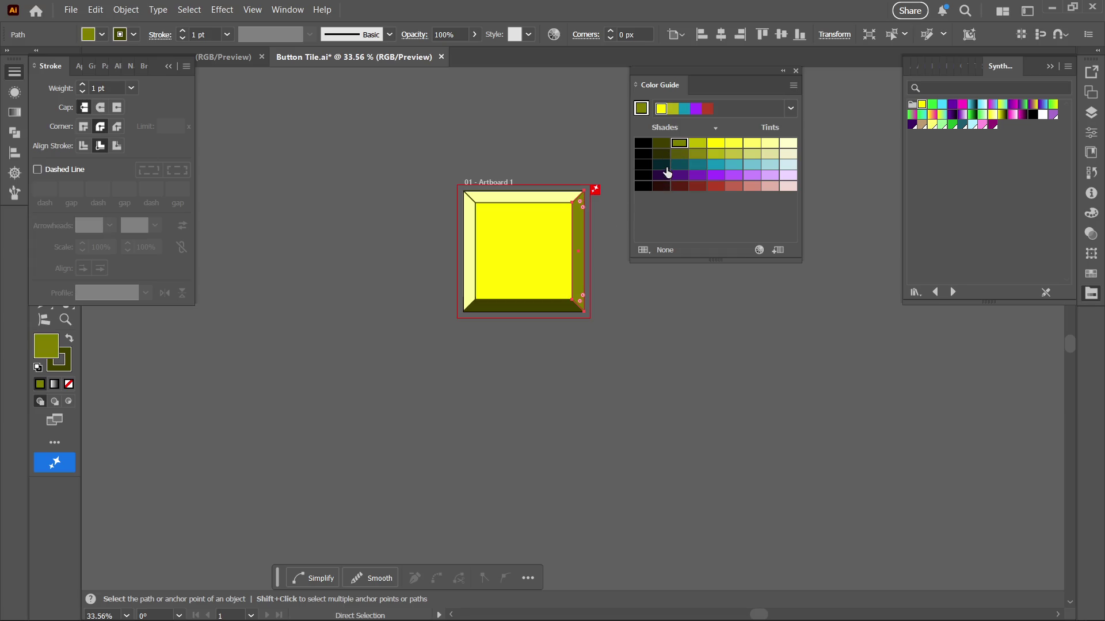
pyautogui.click(662, 143)
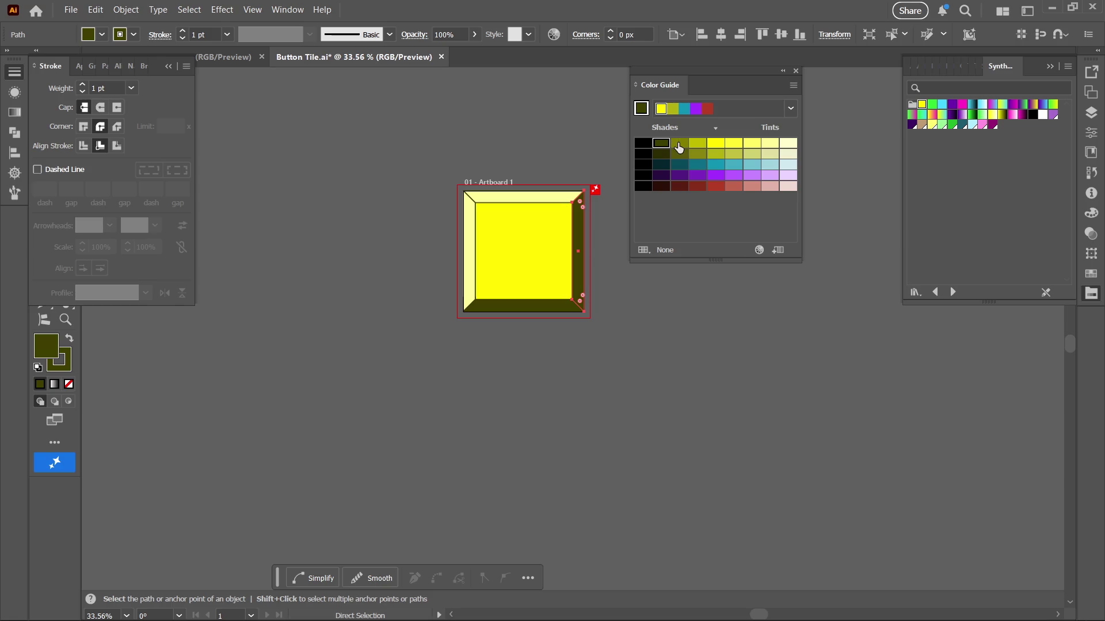
pyautogui.click(679, 144)
pyautogui.click(682, 154)
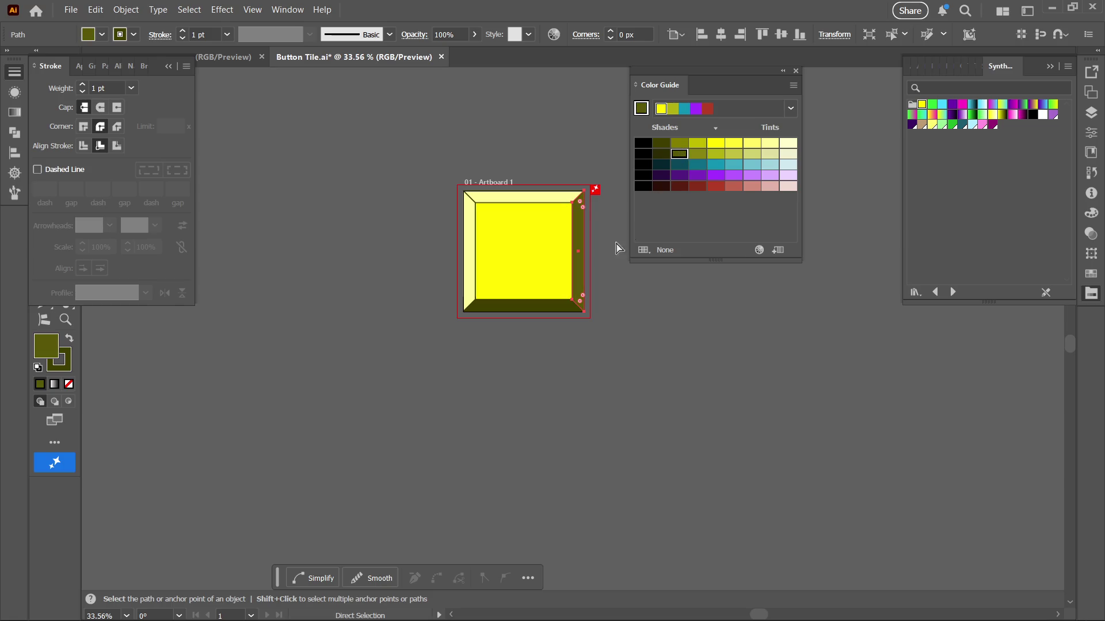
pyautogui.click(590, 367)
pyautogui.press('z')
pyautogui.moveTo(574, 367)
pyautogui.mouseDown()
pyautogui.moveTo(481, 397)
pyautogui.moveTo(649, 349)
pyautogui.moveTo(669, 402)
pyautogui.moveTo(708, 351)
pyautogui.moveTo(676, 370)
pyautogui.moveTo(754, 451)
pyautogui.moveTo(664, 355)
pyautogui.moveTo(646, 400)
pyautogui.moveTo(632, 395)
pyautogui.mouseUp()
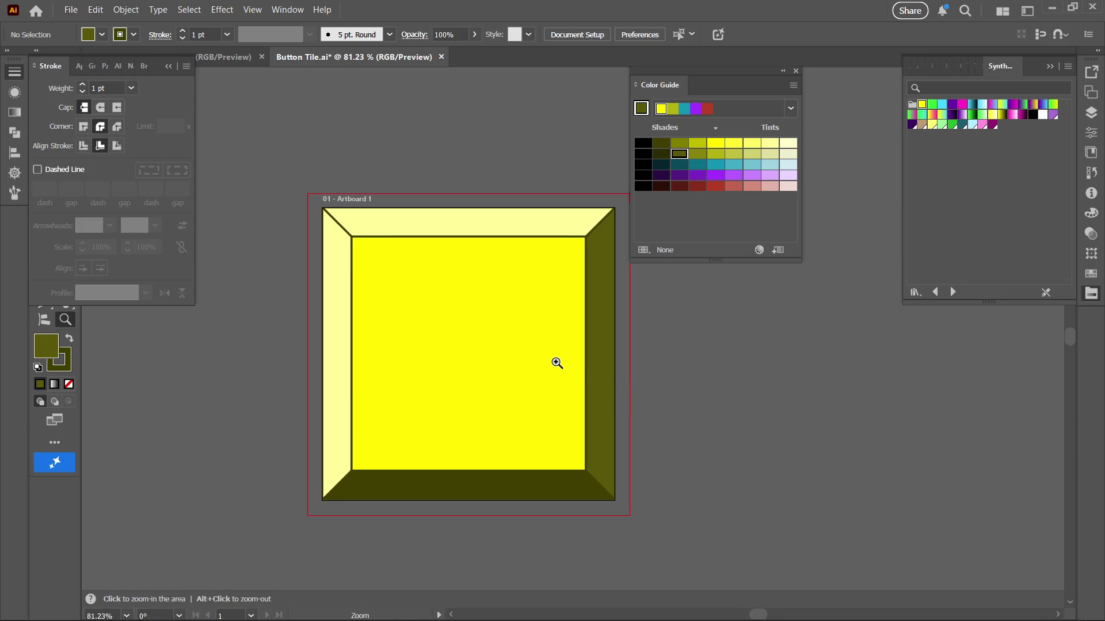
# Give the top bevel a pale yellow tint and the left bevel a muted yellow tint
pyautogui.press('a')
pyautogui.click(346, 390)
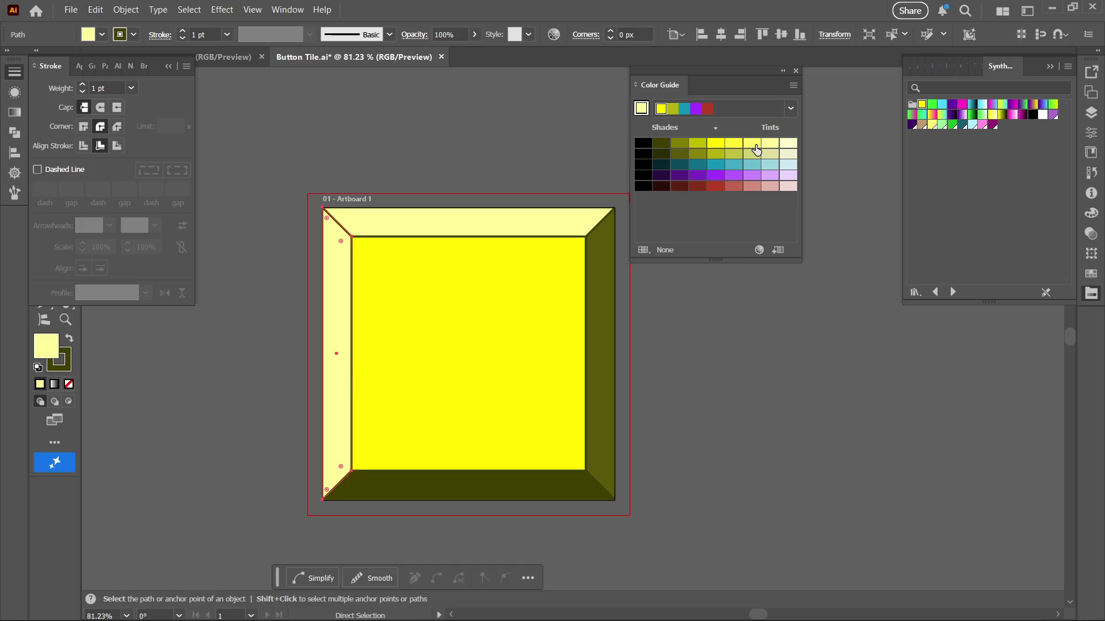
pyautogui.click(478, 227)
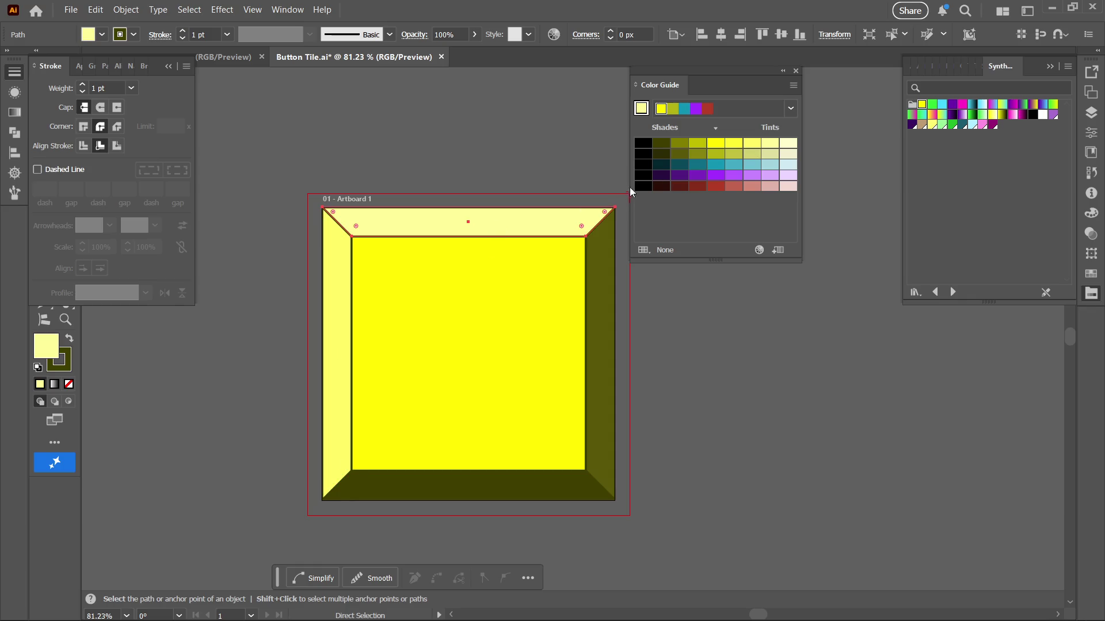
pyautogui.click(748, 146)
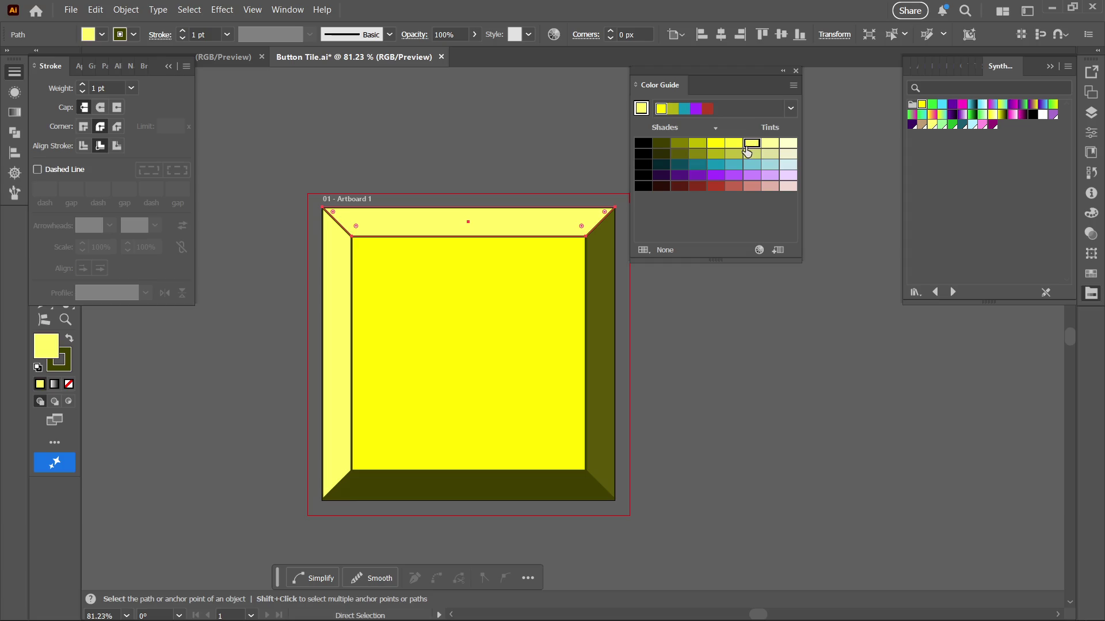
pyautogui.click(344, 342)
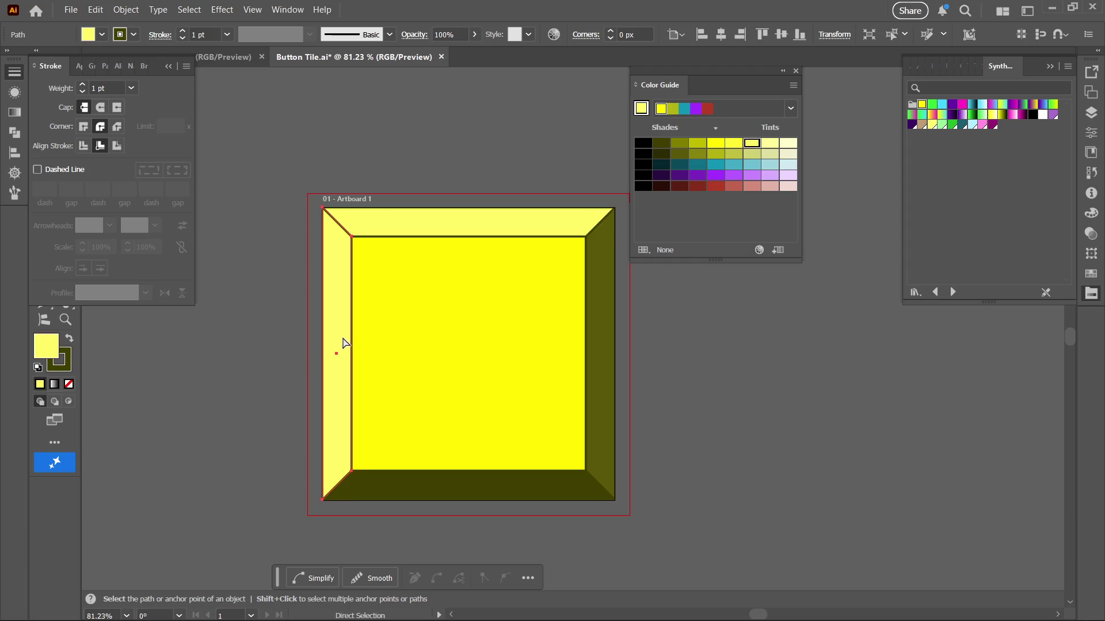
pyautogui.click(751, 153)
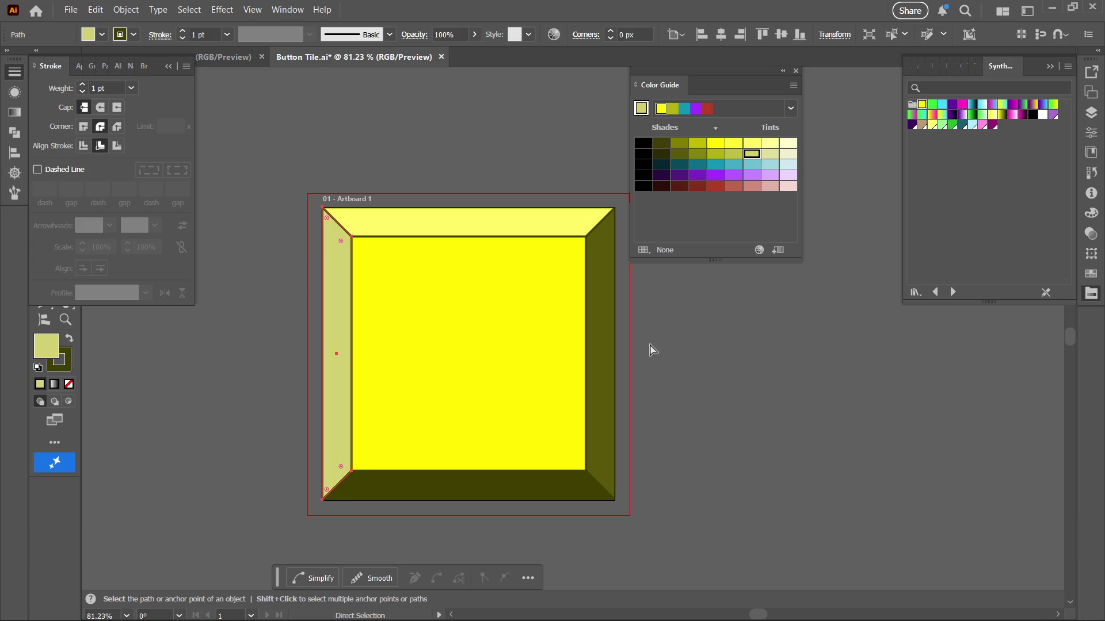
pyautogui.press('z')
pyautogui.moveTo(535, 444); pyautogui.dragTo(395, 464)
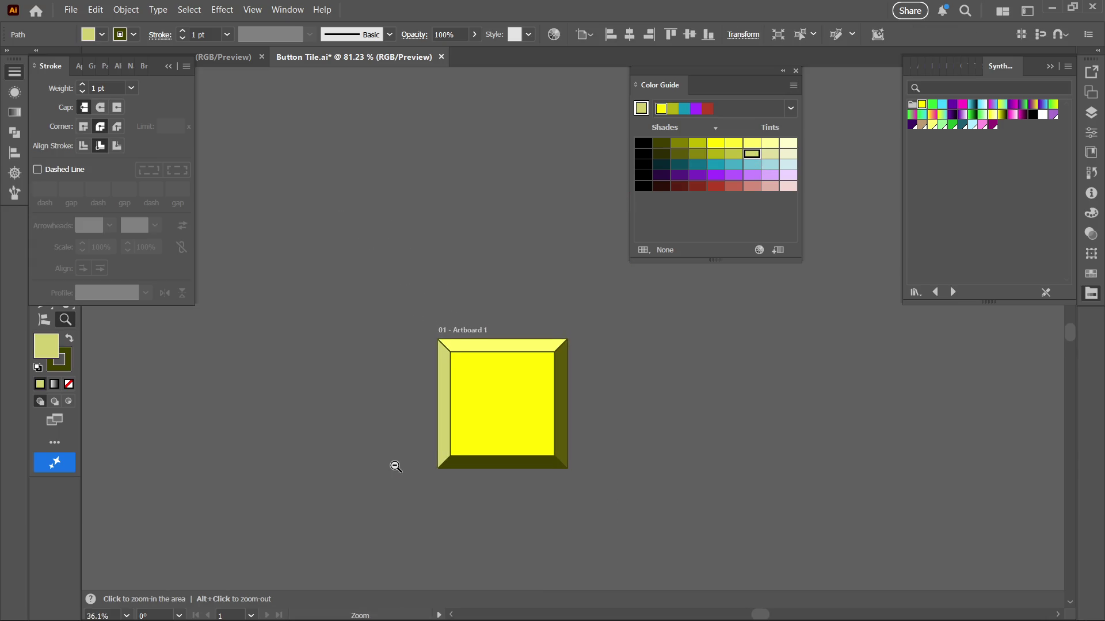
pyautogui.moveTo(478, 444)
pyautogui.mouseDown()
pyautogui.moveTo(439, 289)
pyautogui.moveTo(387, 281)
pyautogui.mouseUp()
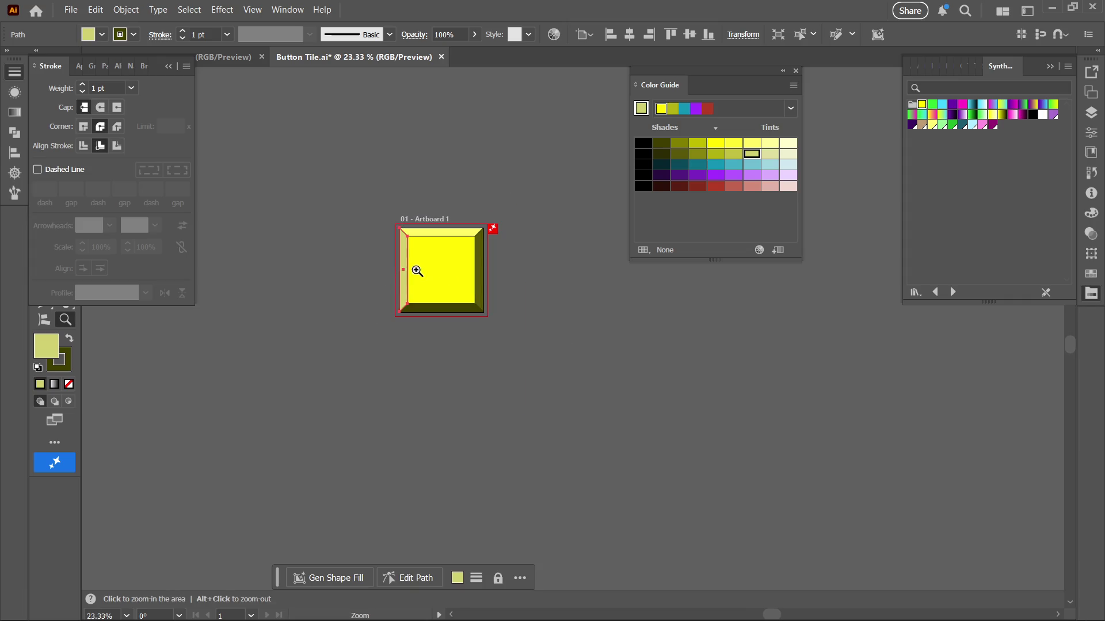
pyautogui.moveTo(407, 243); pyautogui.dragTo(569, 251)
# Settle the top bevel on the palest yellow, give the left bevel pale yellow, and select the centre face
pyautogui.press('a')
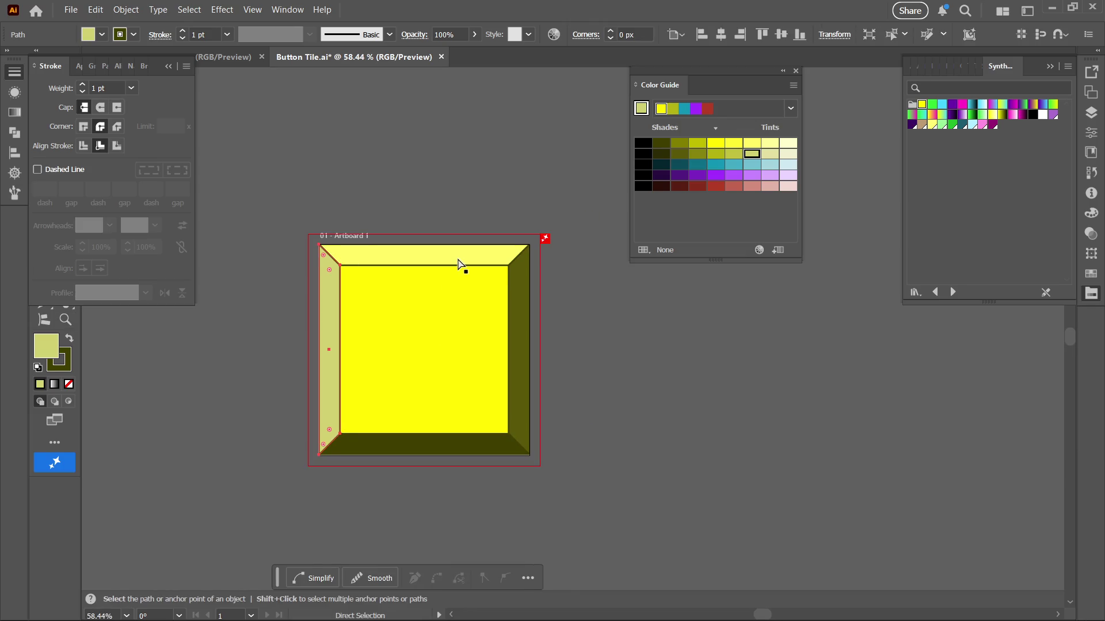
pyautogui.click(459, 264)
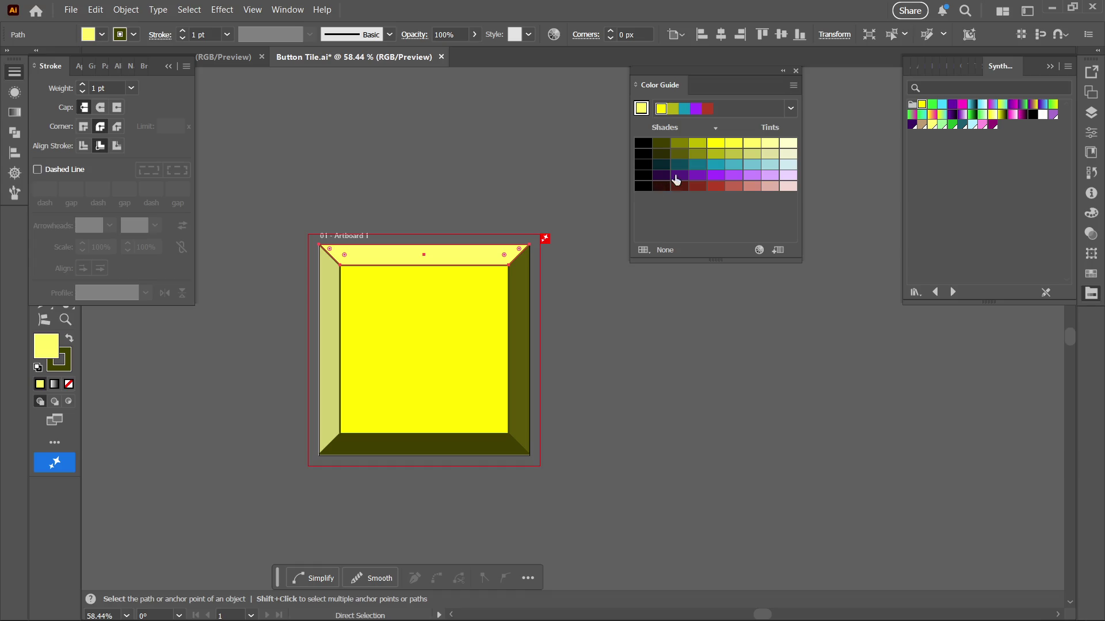
pyautogui.click(716, 144)
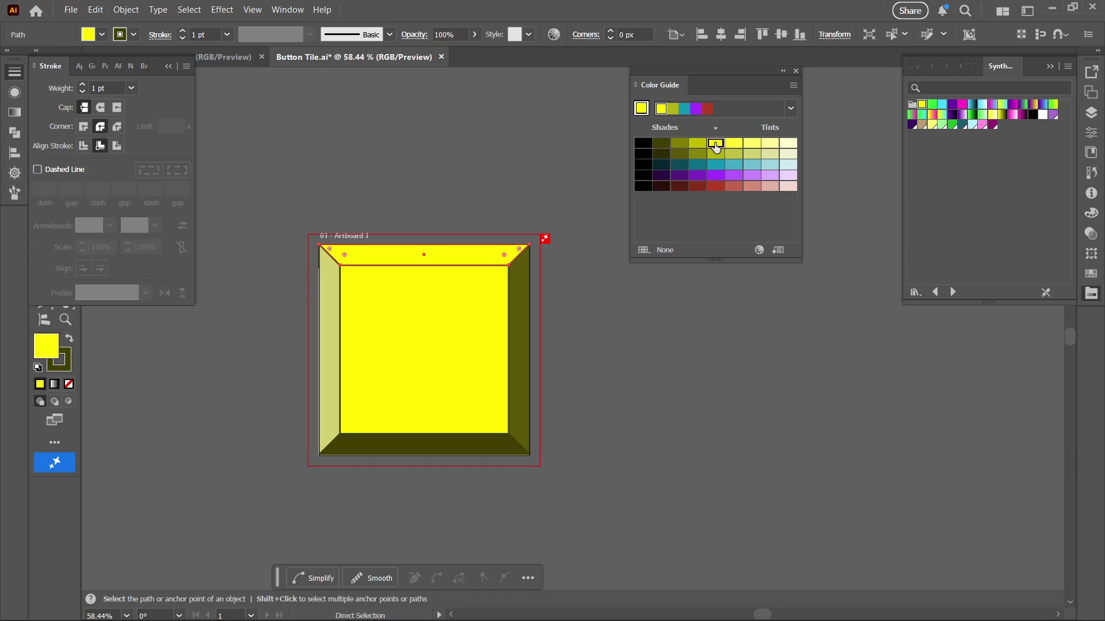
pyautogui.click(751, 144)
pyautogui.click(771, 145)
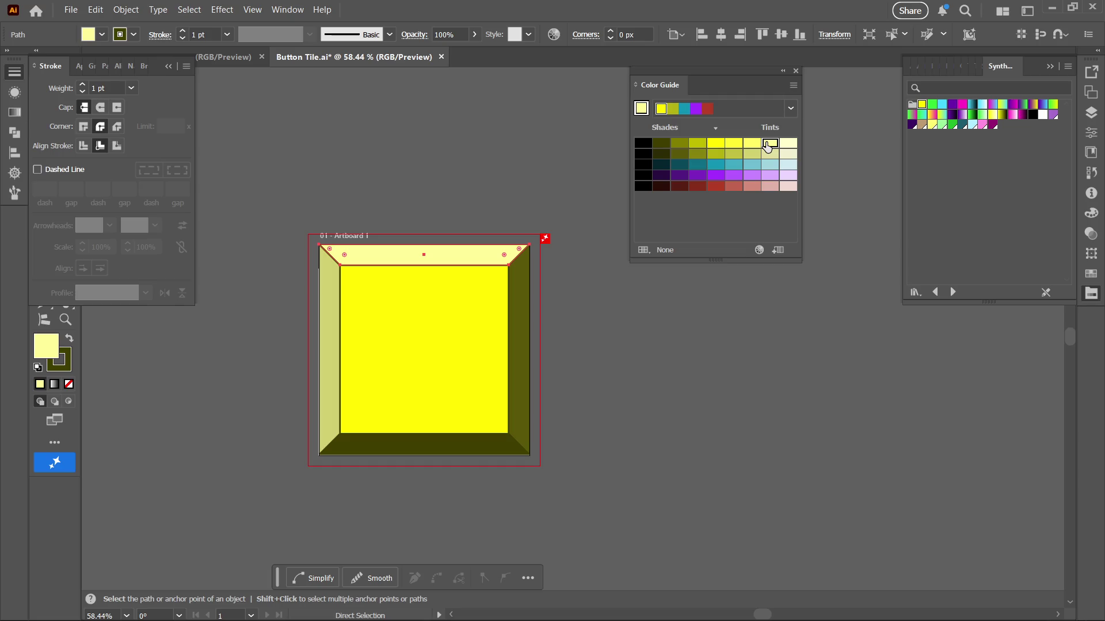
pyautogui.click(327, 346)
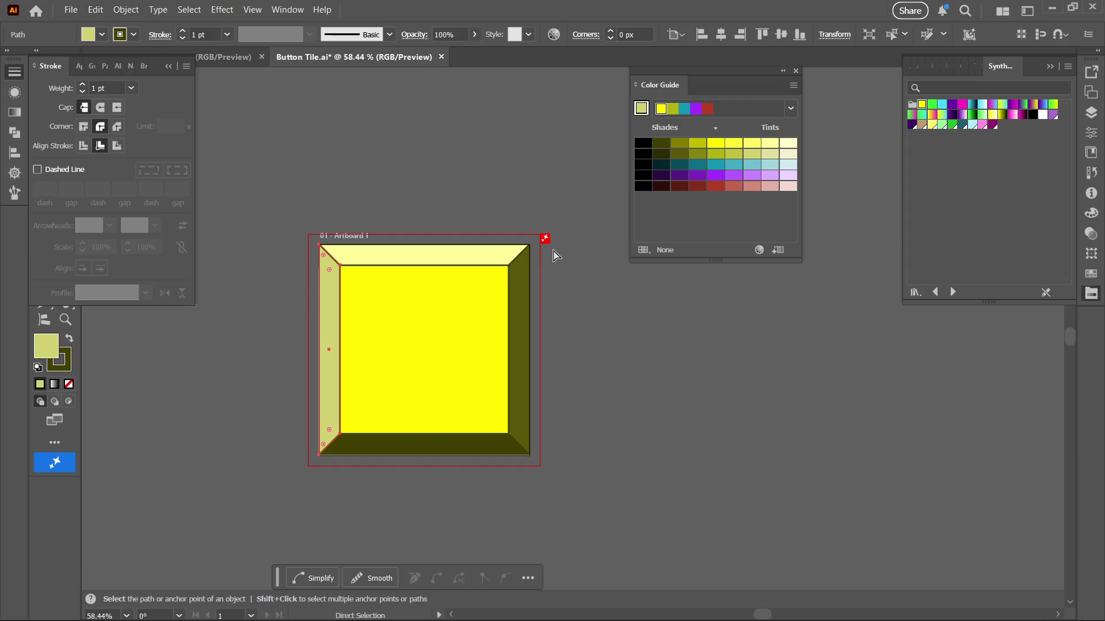
pyautogui.click(752, 144)
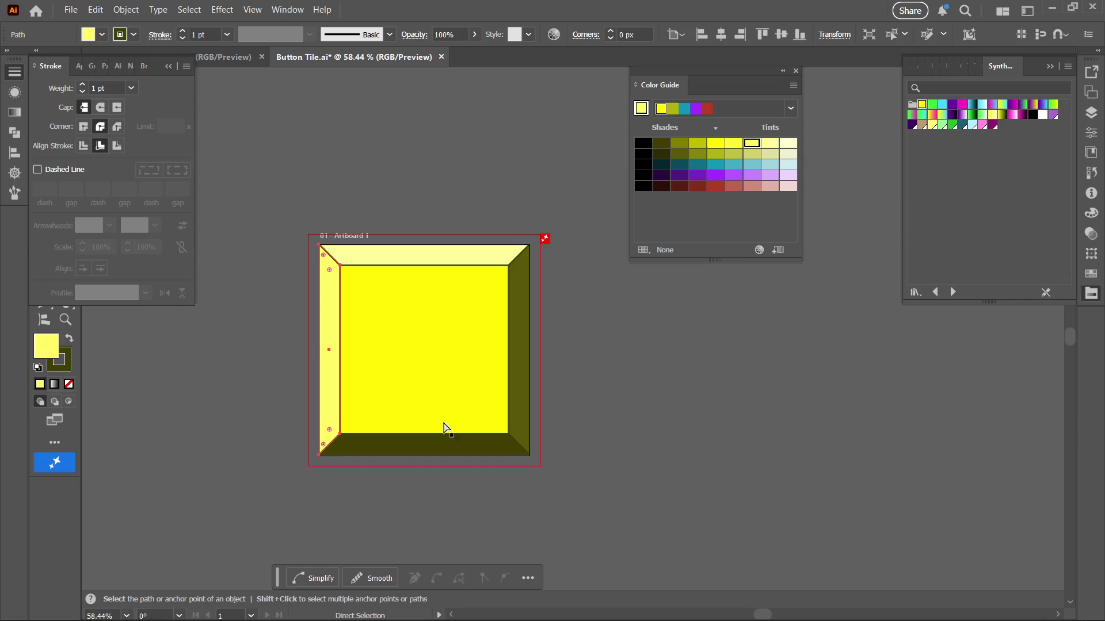
pyautogui.click(424, 385)
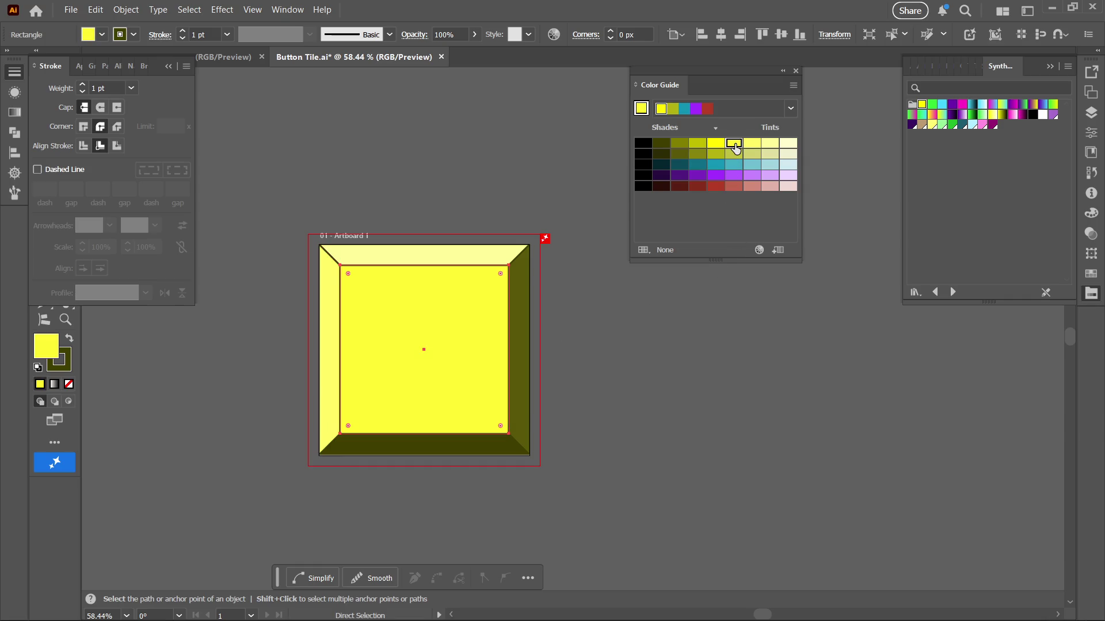
# Reframe the tile, select all its paths, and try a dark olive fill before undoing it
pyautogui.click(599, 377)
pyautogui.scroll(-5, 599, 378)
pyautogui.moveTo(547, 387); pyautogui.dragTo(451, 322)
pyautogui.click(450, 322)
pyautogui.scroll(2, 529, 297)
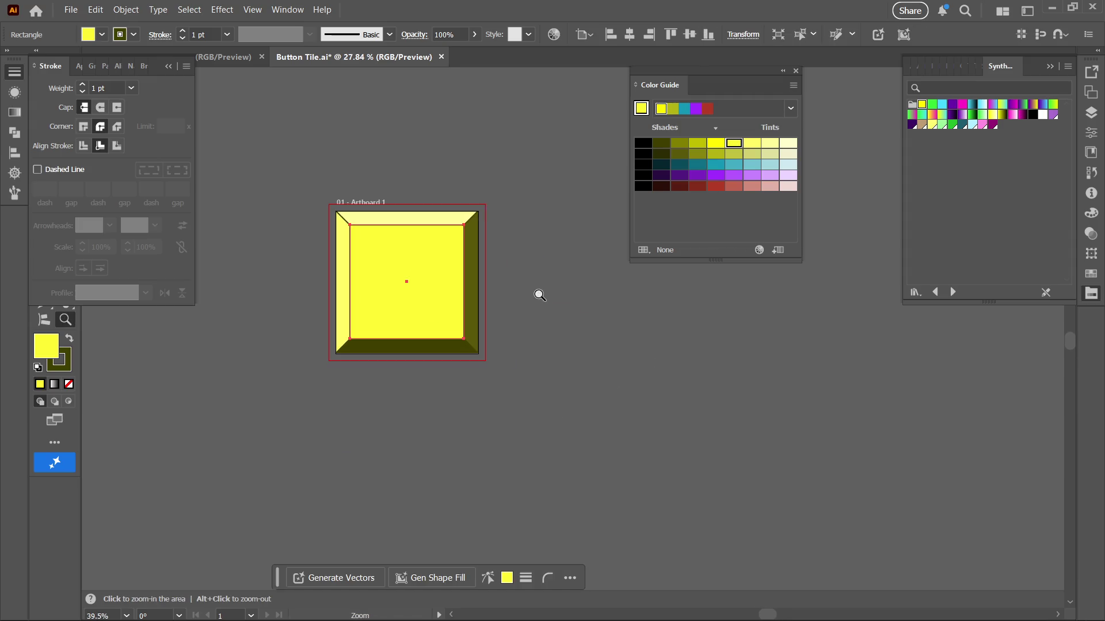
pyautogui.moveTo(538, 293); pyautogui.dragTo(545, 306)
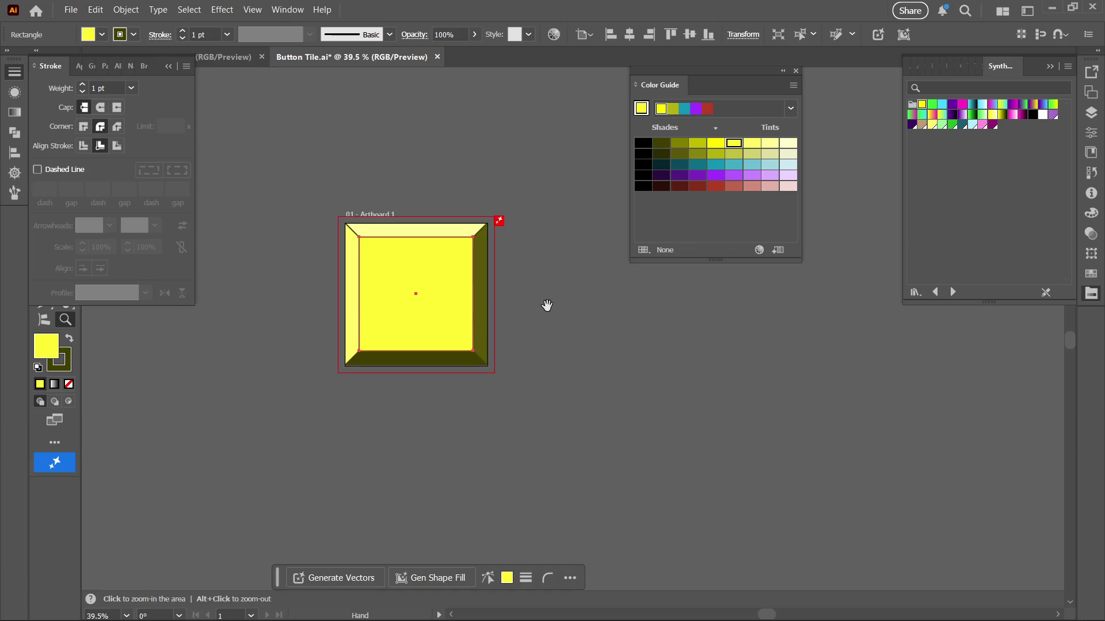
pyautogui.click(426, 403)
pyautogui.press('v')
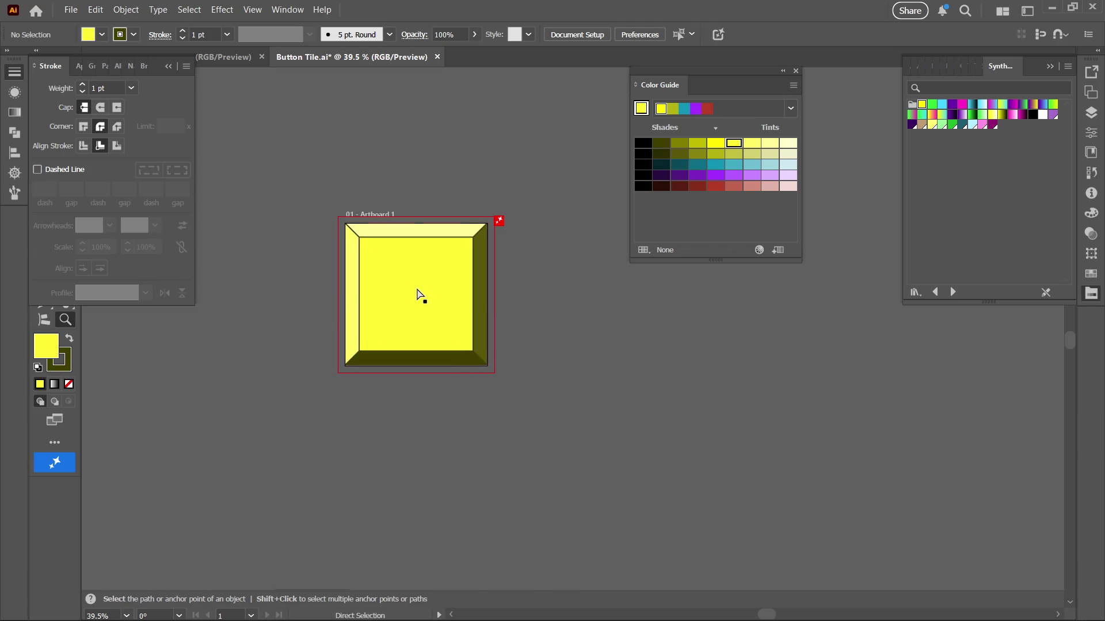
pyautogui.hotkey('ctrl', 'a')
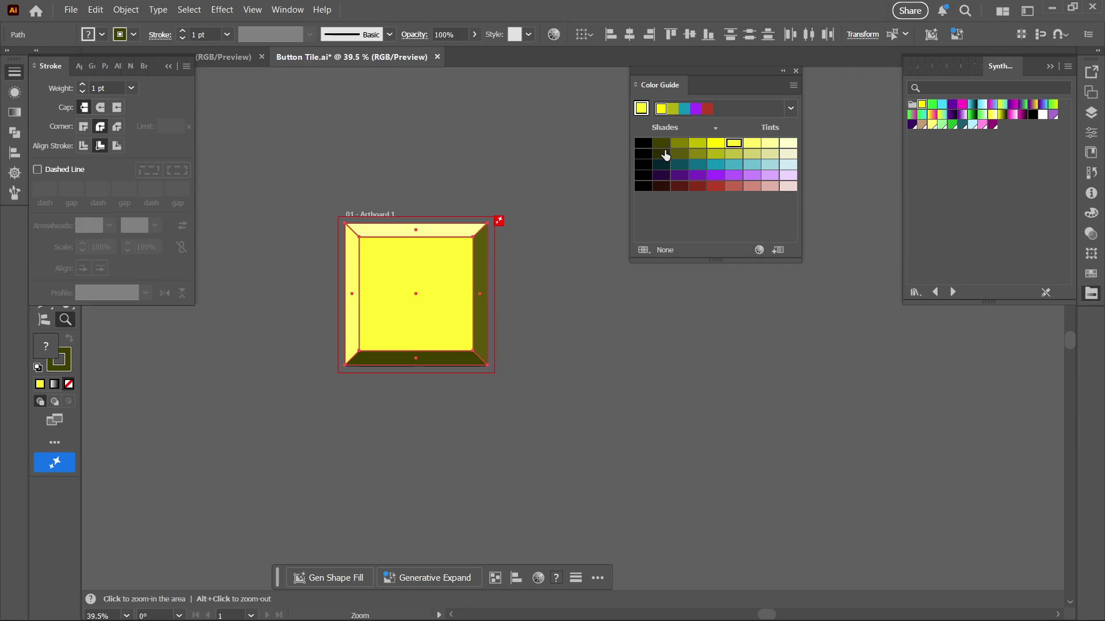
pyautogui.click(662, 143)
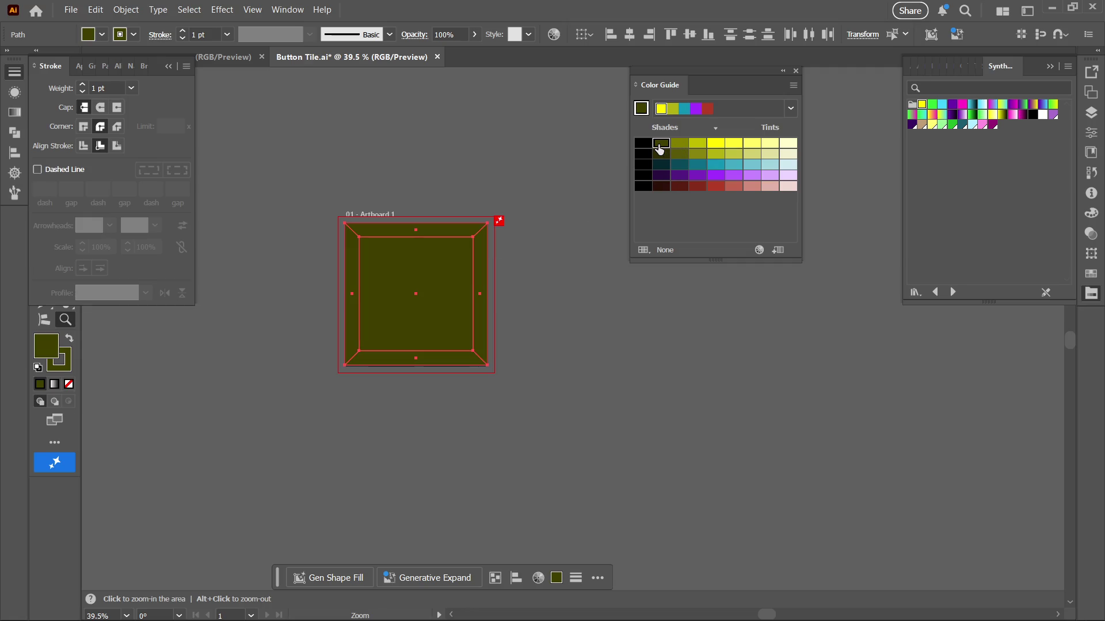
pyautogui.hotkey('ctrl', 'z')
# Try a yellow outline on the tile, then restore the dark olive stroke
pyautogui.click(66, 348)
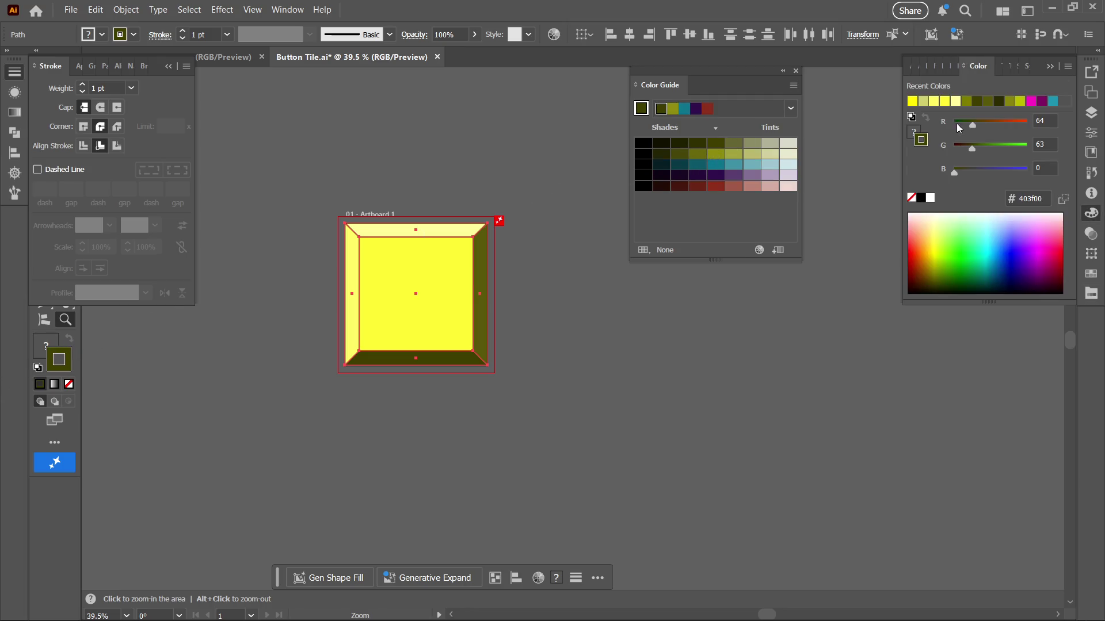
pyautogui.click(1024, 65)
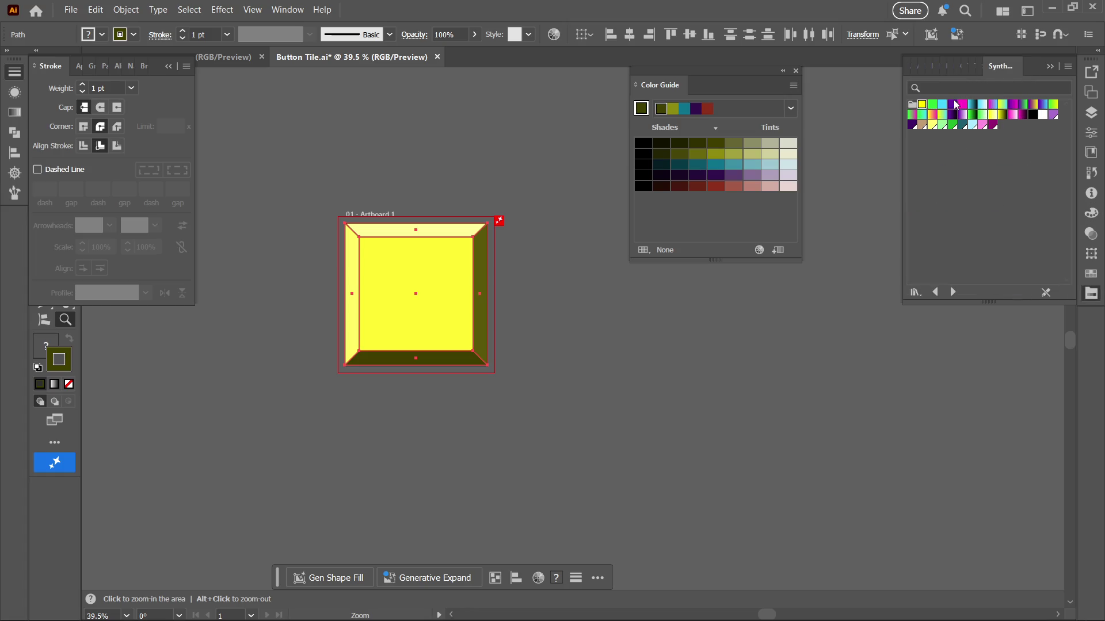
pyautogui.click(922, 106)
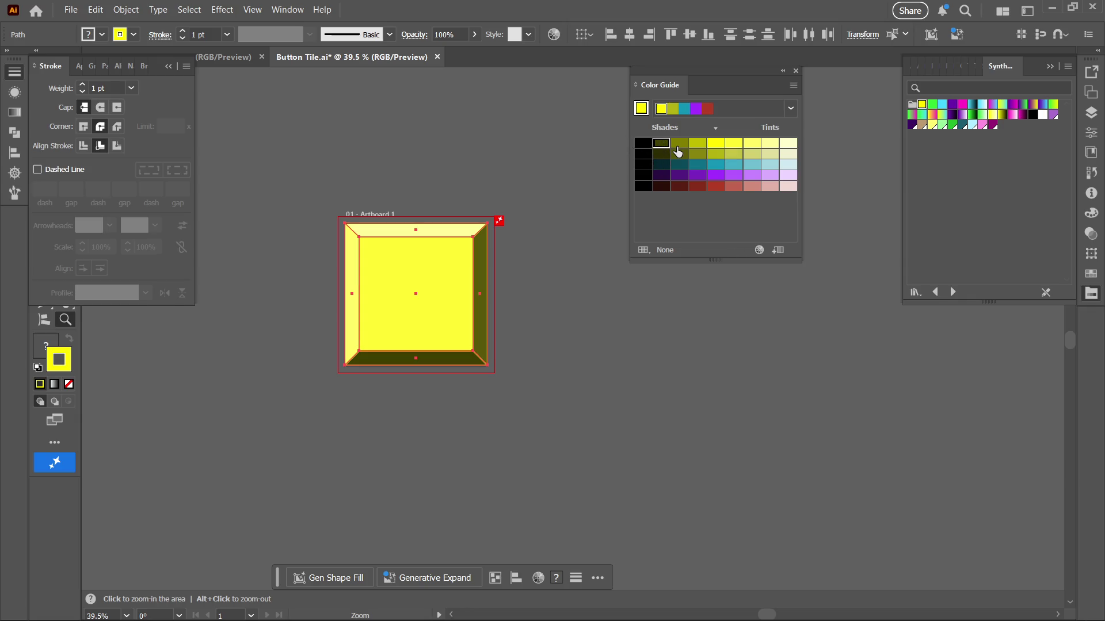
pyautogui.click(661, 145)
pyautogui.press('a')
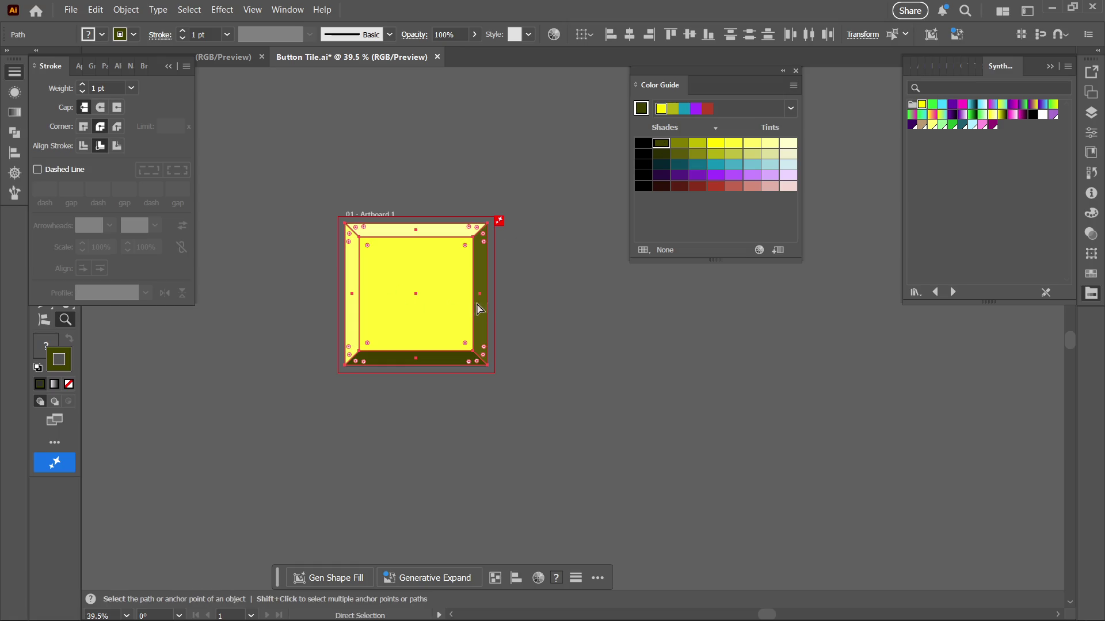
pyautogui.click(530, 370)
pyautogui.press('z')
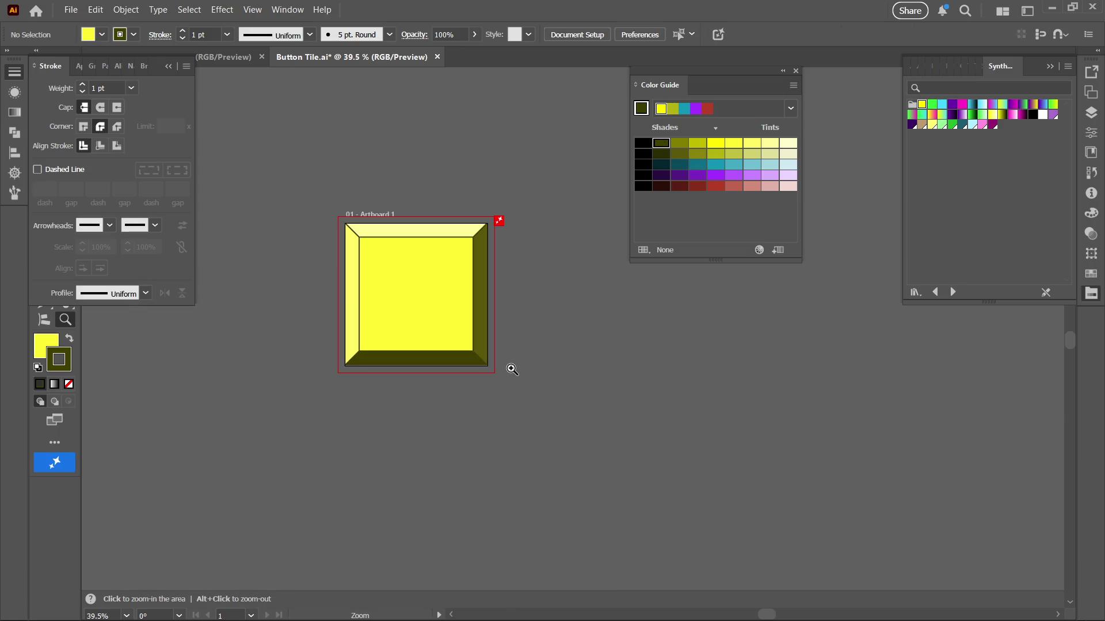
pyautogui.moveTo(496, 367)
pyautogui.mouseDown()
pyautogui.moveTo(540, 360)
pyautogui.moveTo(525, 382)
pyautogui.moveTo(563, 381)
pyautogui.mouseUp()
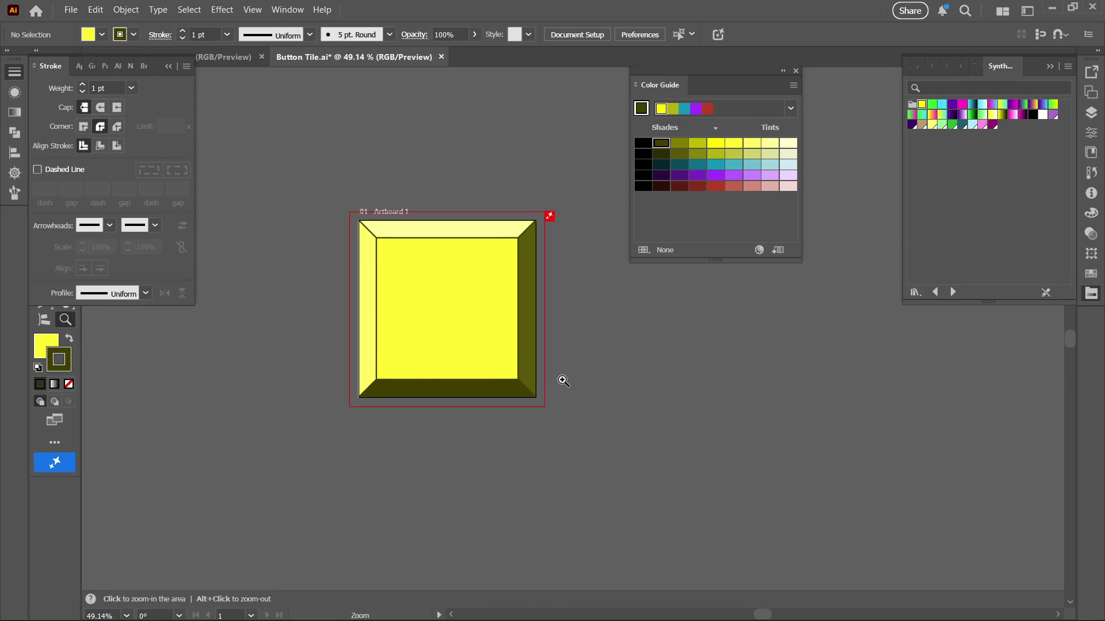
pyautogui.hotkey('ctrl', 'a')
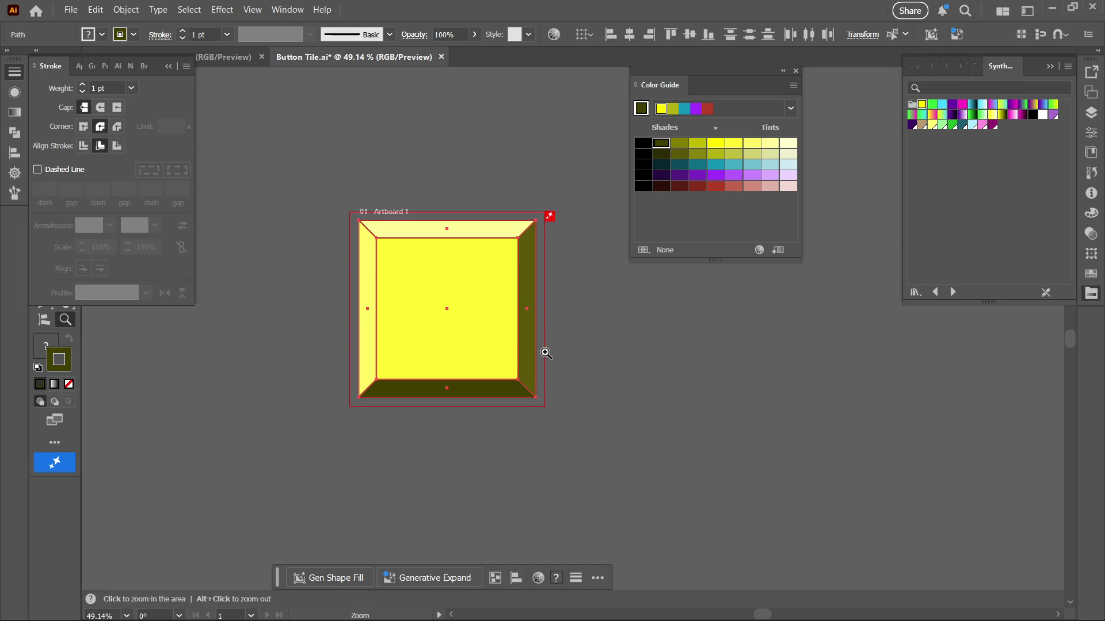
# Save the Button Tile document with Ctrl+S and close the Stroke and Color Guide panels
pyautogui.hotkey('ctrl', 's')
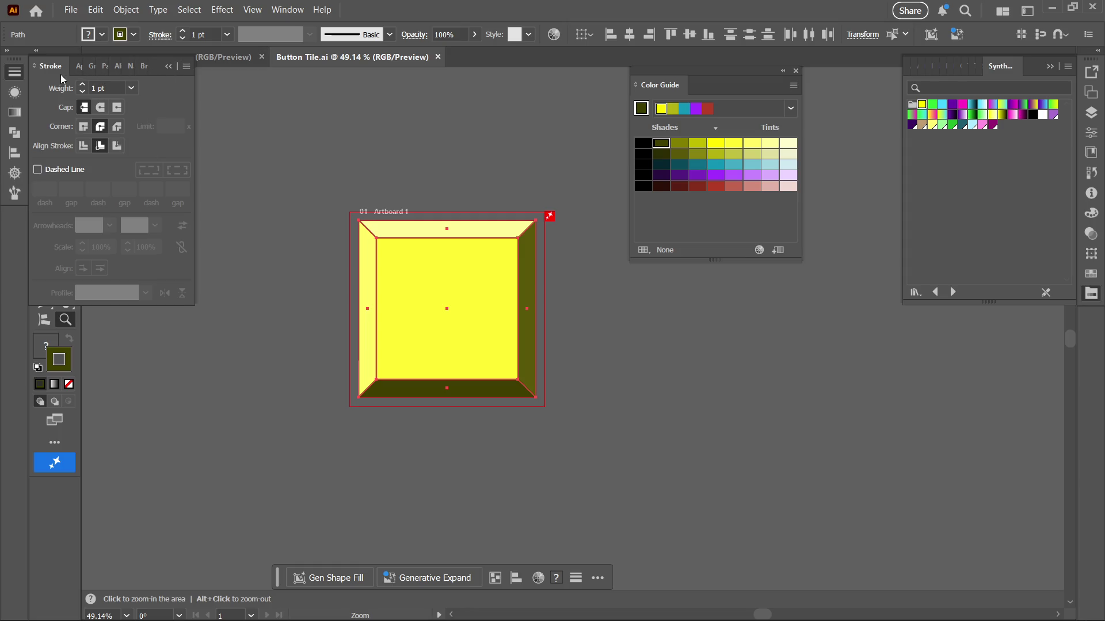
pyautogui.click(37, 51)
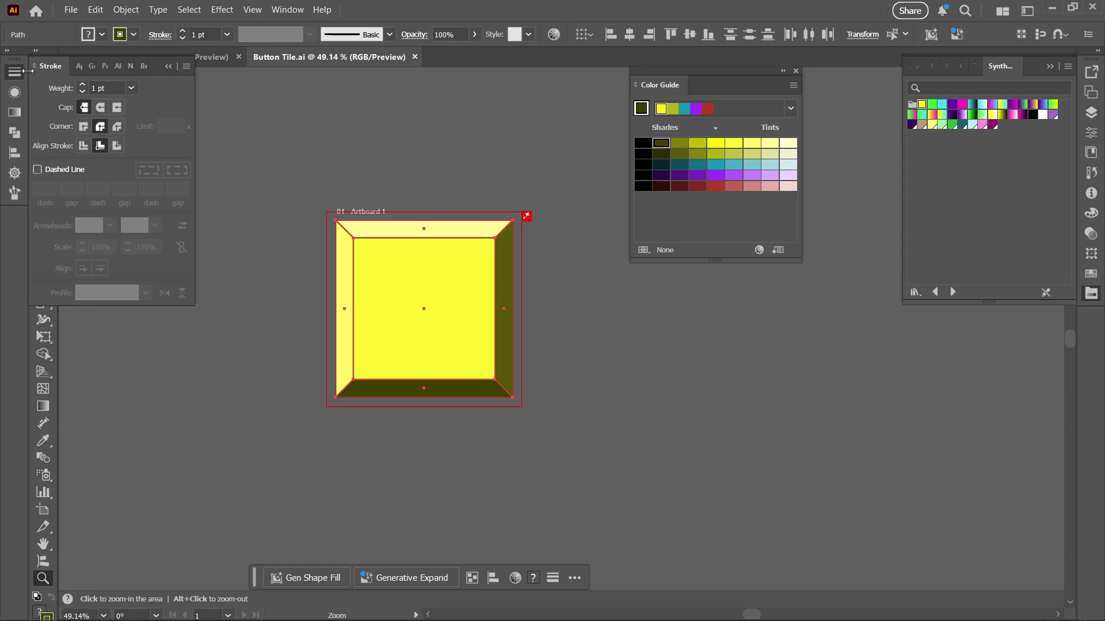
pyautogui.click(165, 68)
pyautogui.moveTo(677, 85)
pyautogui.mouseDown()
pyautogui.moveTo(1024, 98)
pyautogui.moveTo(1048, 73)
pyautogui.mouseUp()
pyautogui.click(1049, 68)
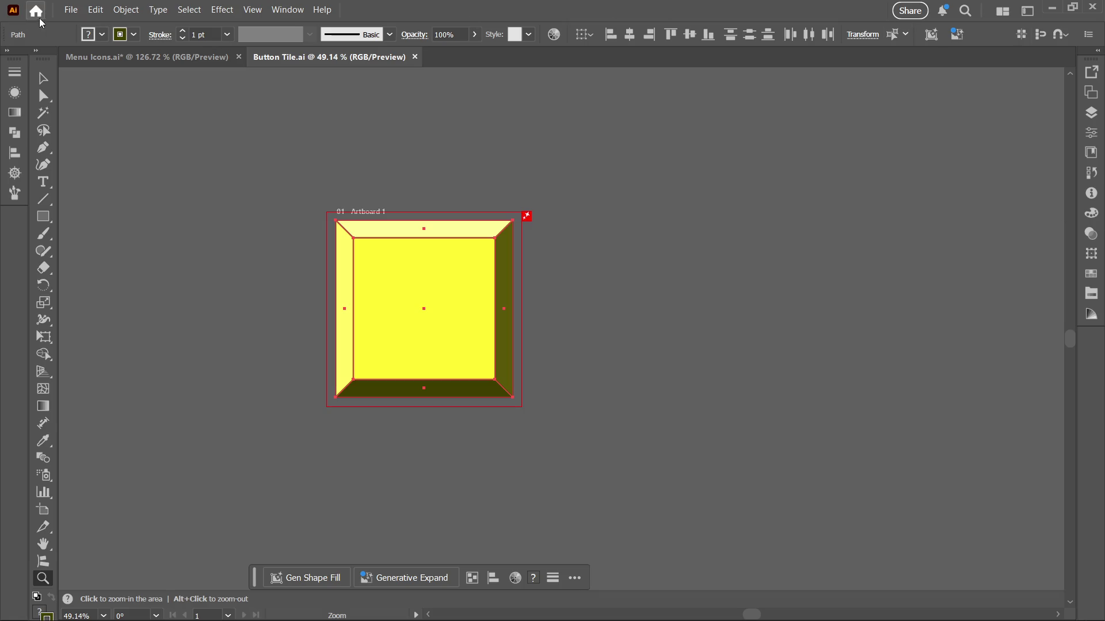
# Export the yellow tile as 'Button Tile Yellow.png' at 300 ppi with a transparent background
pyautogui.click(68, 12)
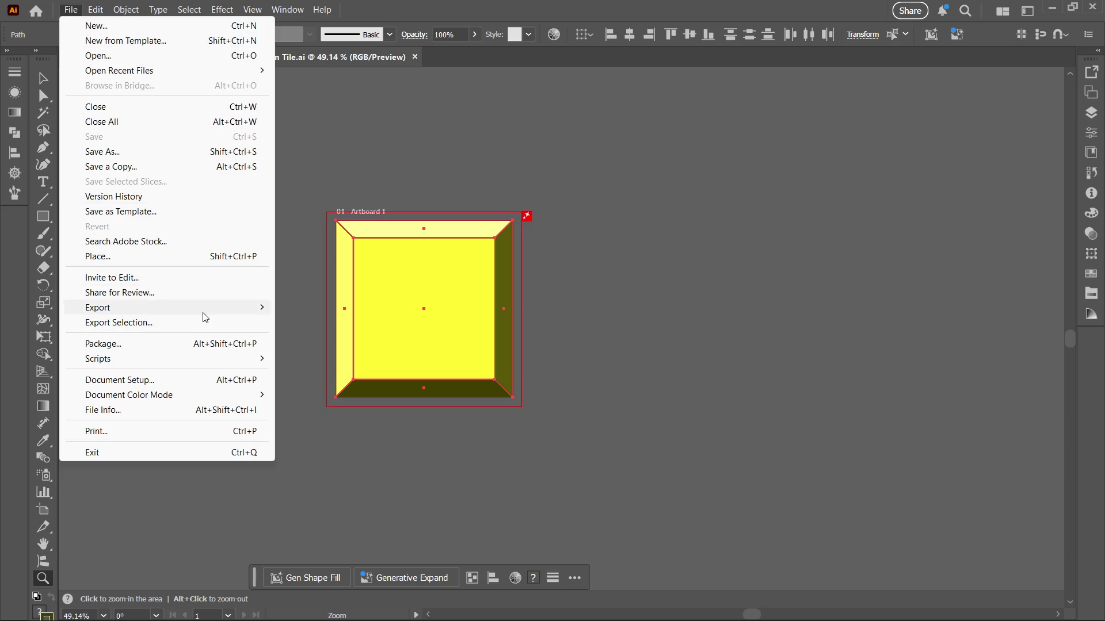
pyautogui.moveTo(202, 307)
pyautogui.click(369, 323)
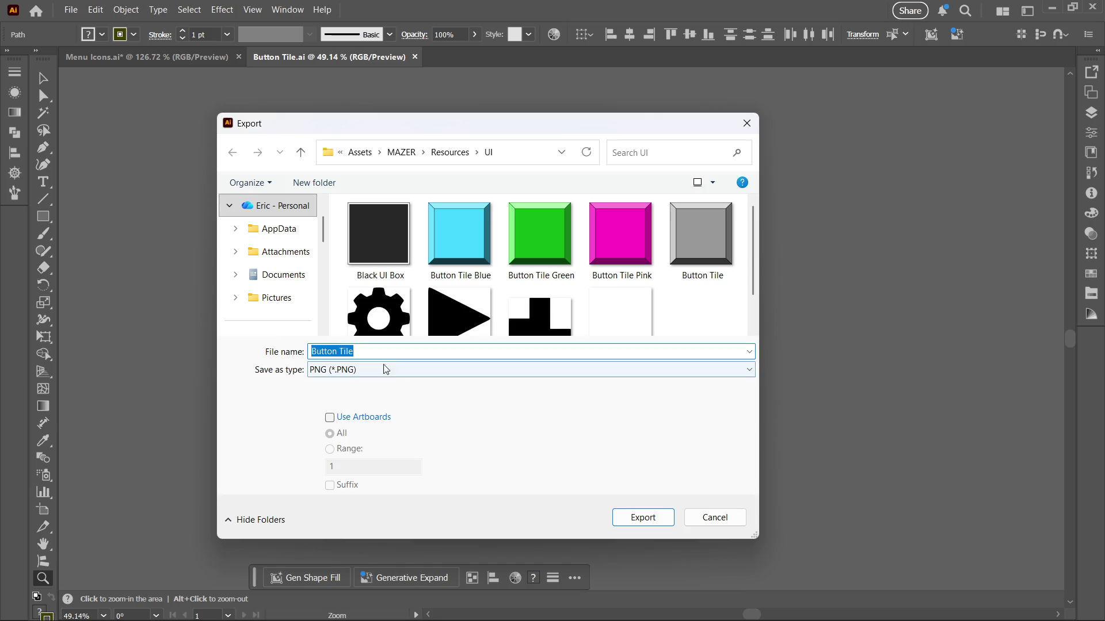
pyautogui.write('B')
pyautogui.press('BackSpace')
pyautogui.write('B')
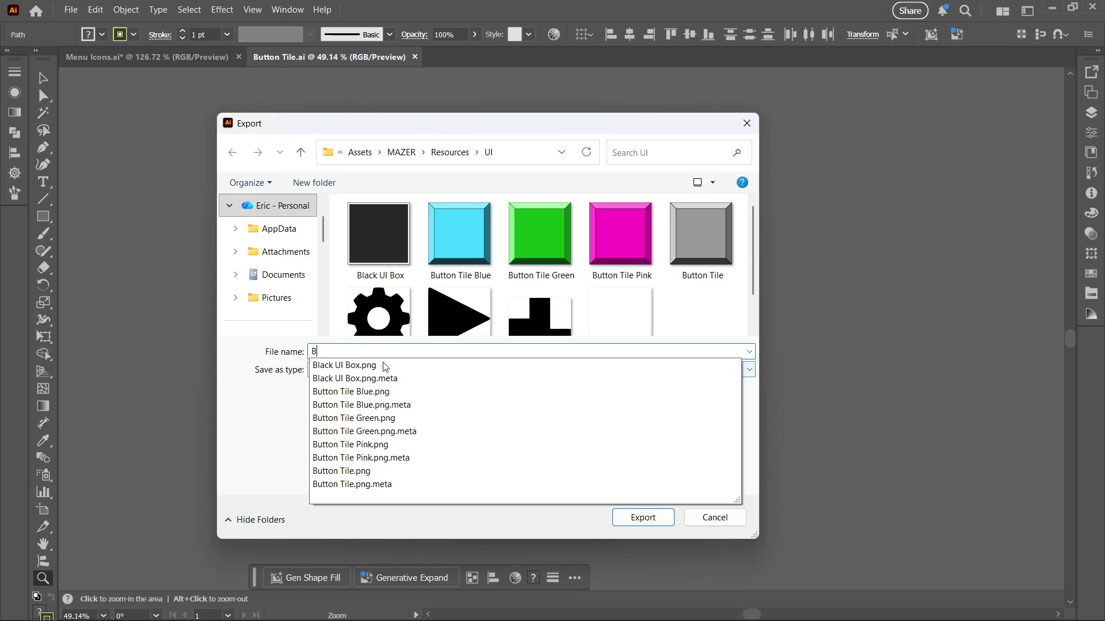
pyautogui.write('utton Tile ')
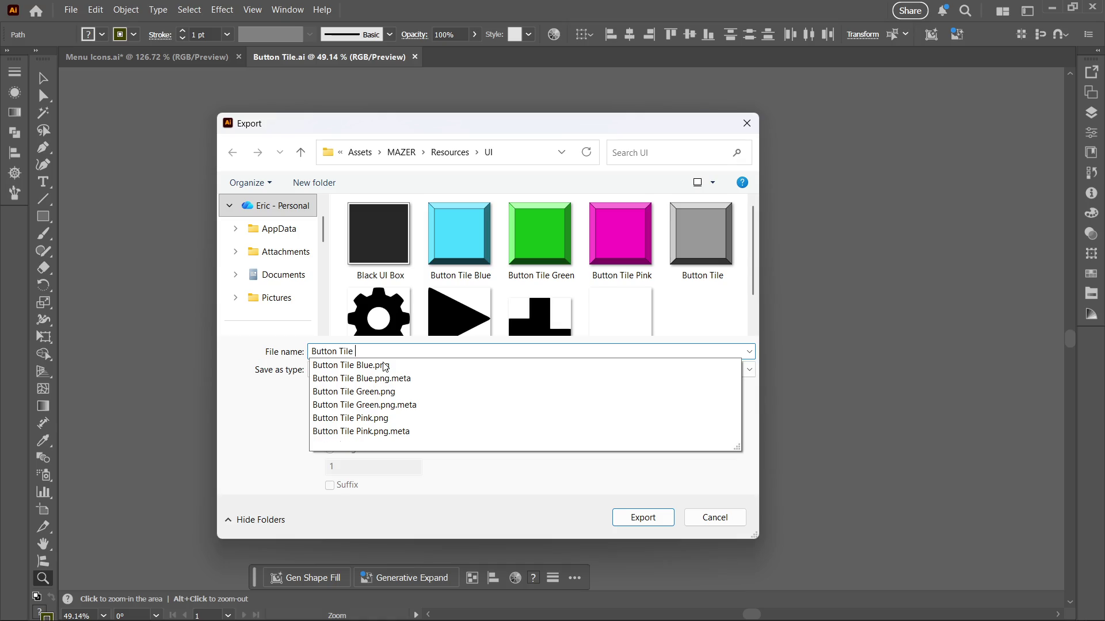
pyautogui.write('Yello')
pyautogui.press('BackSpace')
pyautogui.write('w')
pyautogui.press('BackSpace')
pyautogui.write('ow')
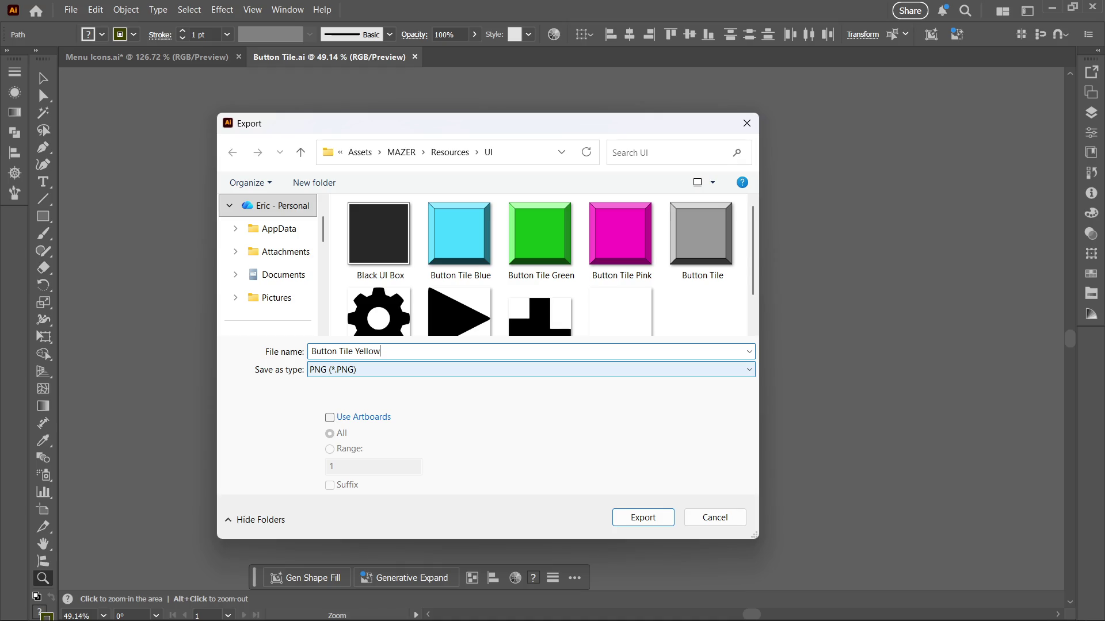
pyautogui.press('Return')
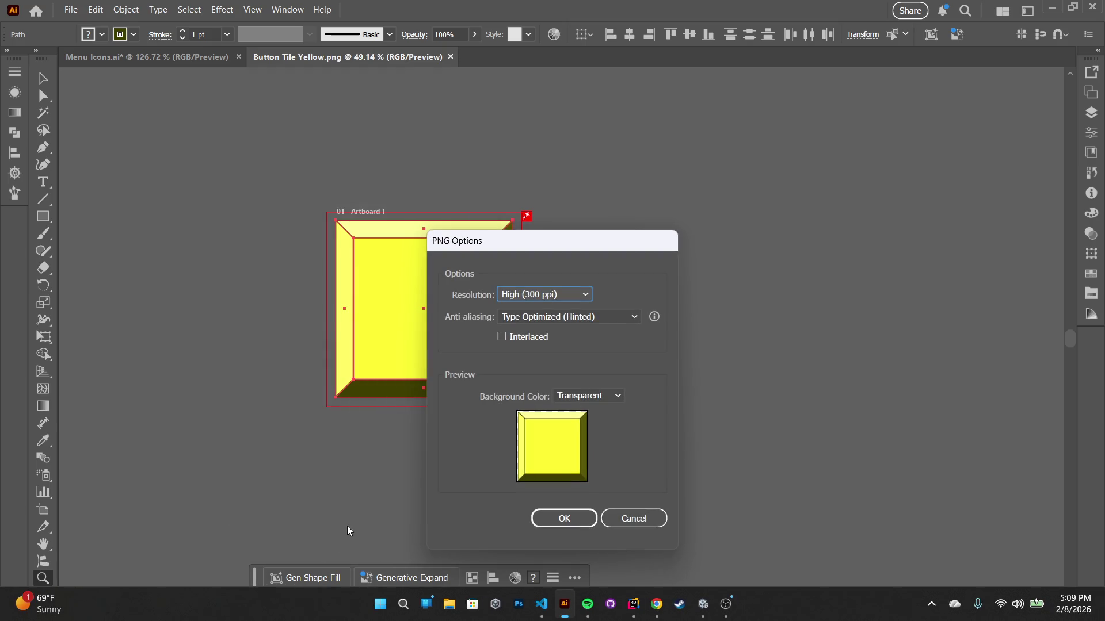
pyautogui.click(538, 519)
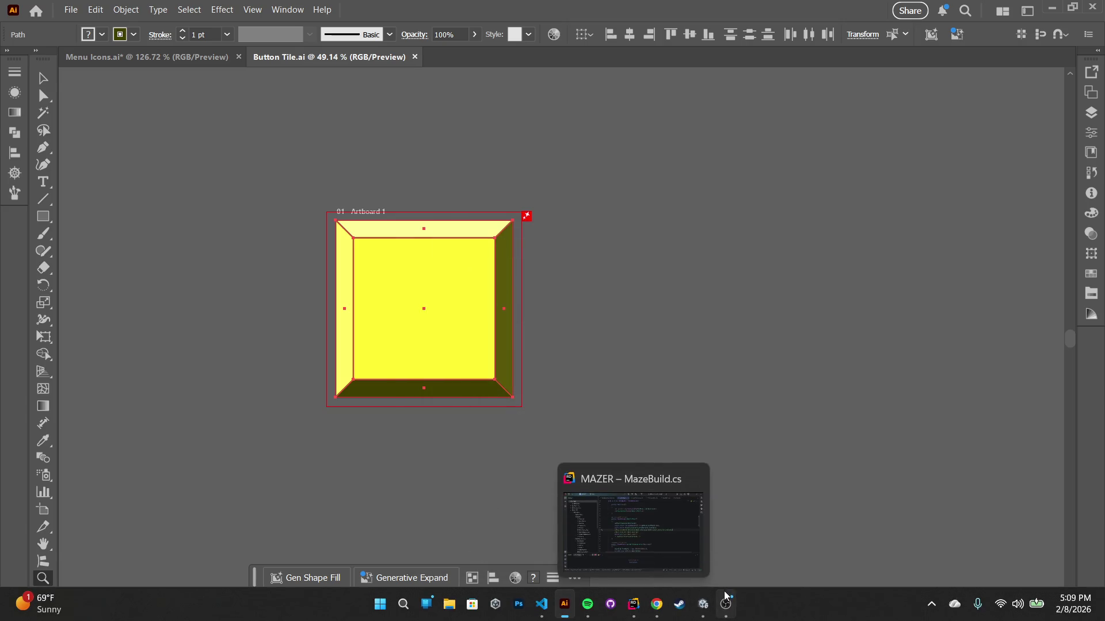
# Back in Unity, select the four Menu Buttons, then select the Button Tile Yellow texture
pyautogui.moveTo(703, 604)
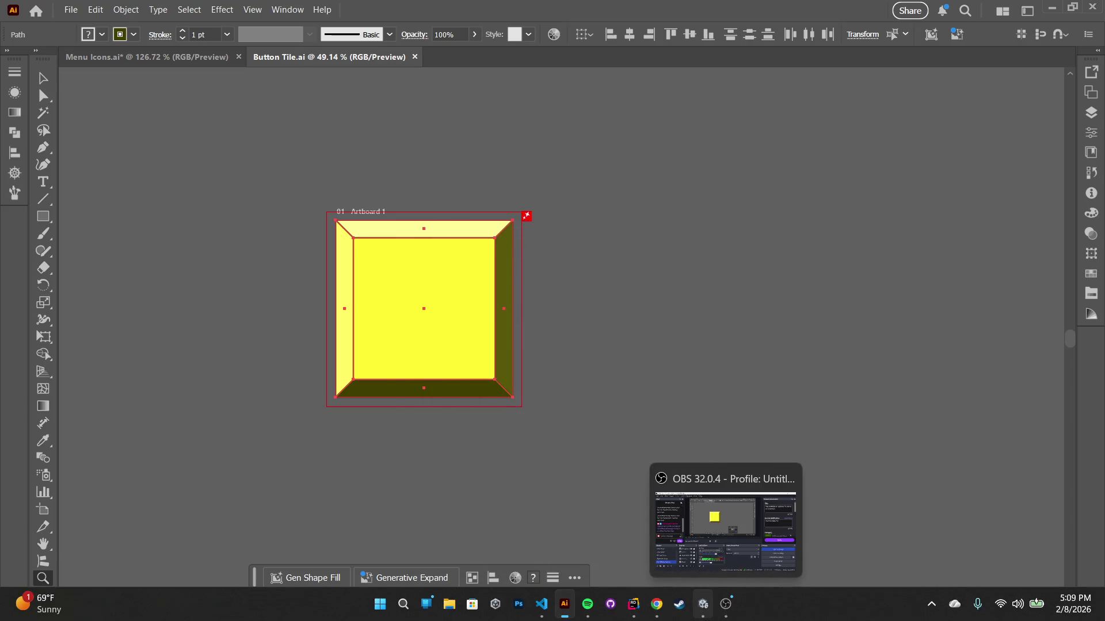
pyautogui.click(707, 607)
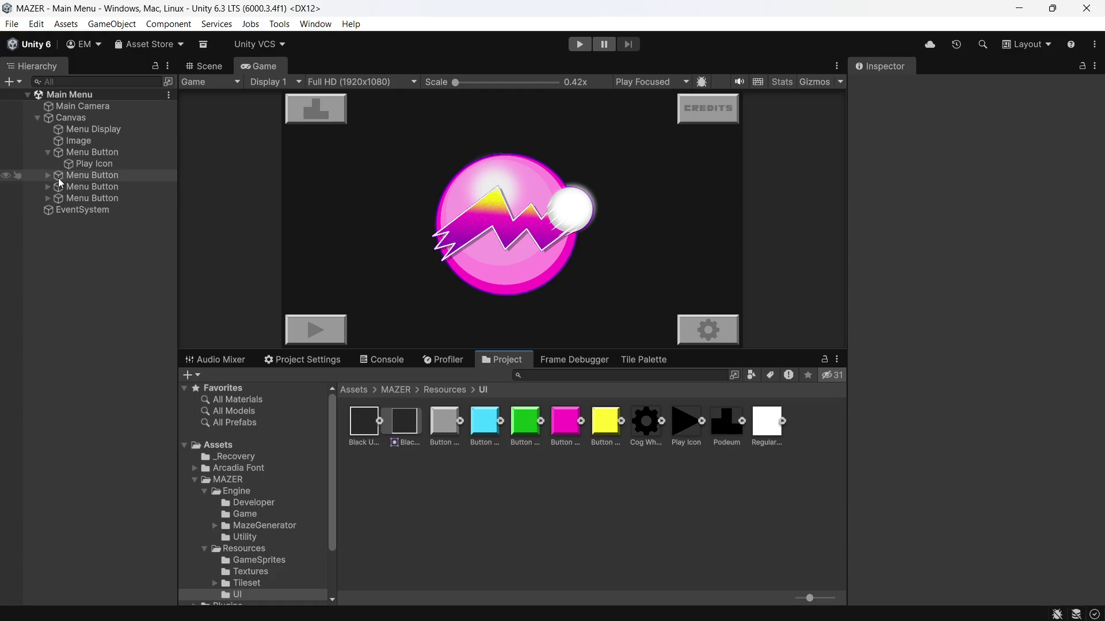
pyautogui.click(46, 153)
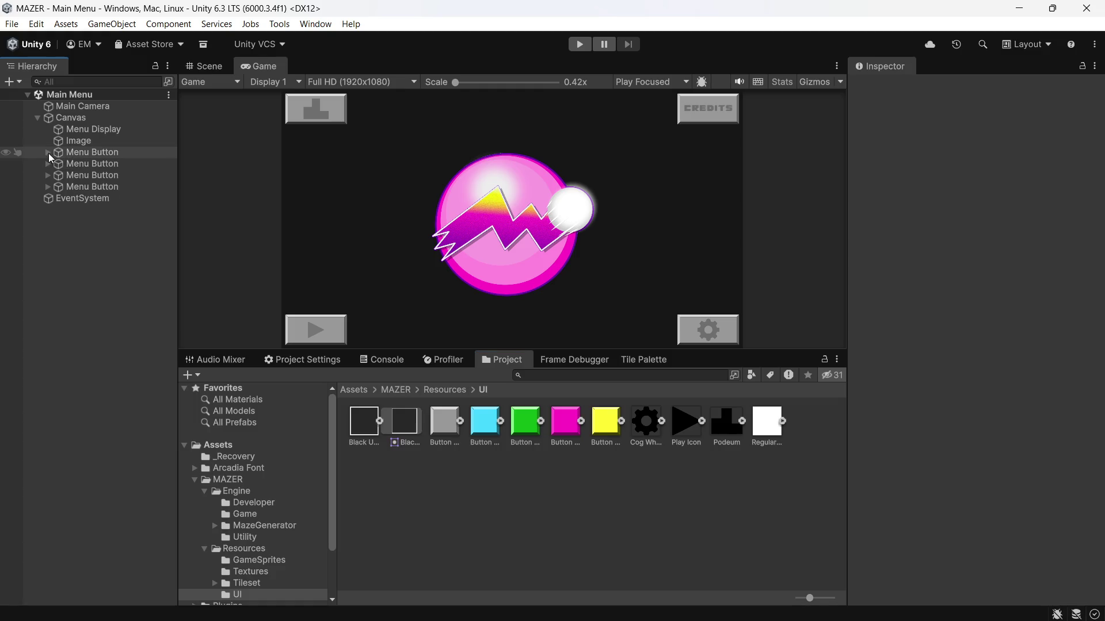
pyautogui.click(67, 153)
pyautogui.keyDown('shift'); pyautogui.click(81, 186); pyautogui.keyUp('shift')
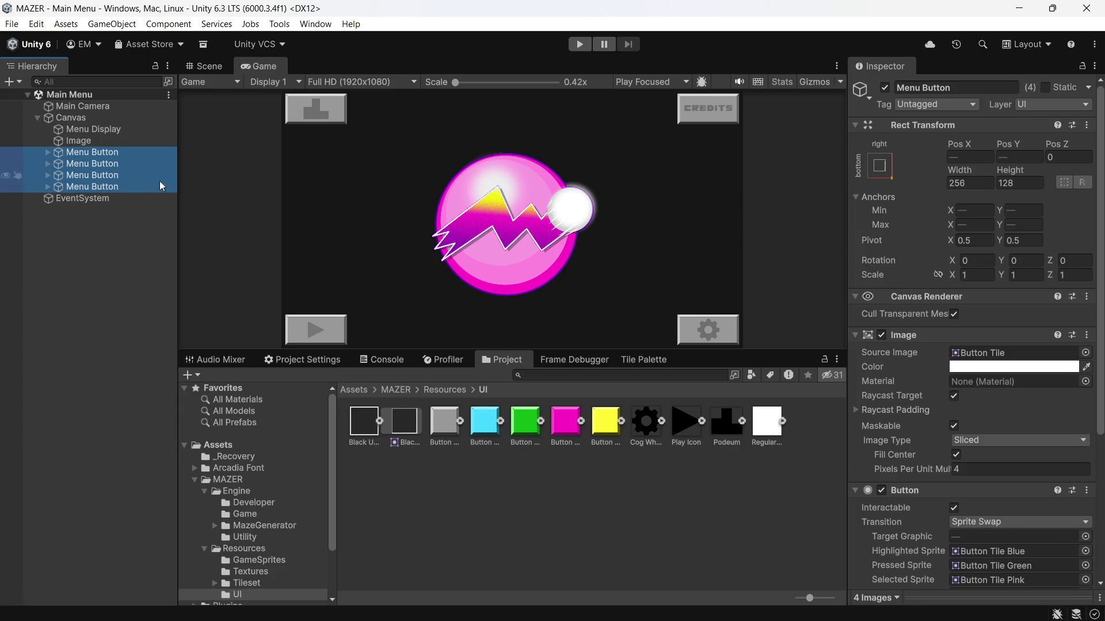
pyautogui.scroll(-5, 1087, 363)
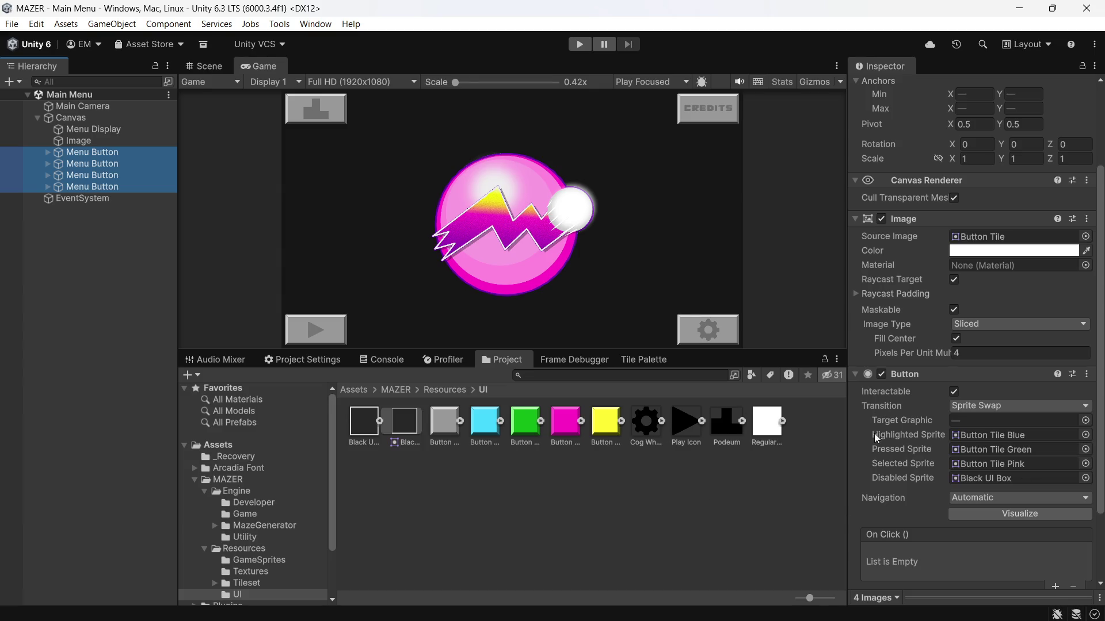
pyautogui.click(609, 435)
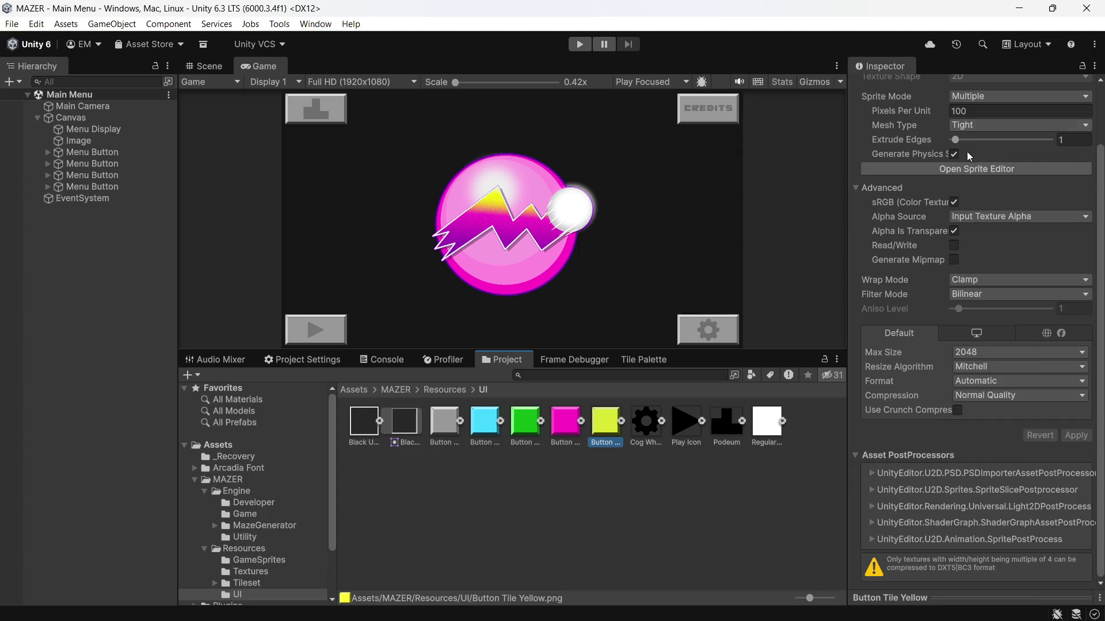
# Give Button Tile Yellow 320 pixels per unit and Single sprite mode, then open the Sprite Editor
pyautogui.scroll(2, 989, 113)
pyautogui.click(986, 150)
pyautogui.write('320')
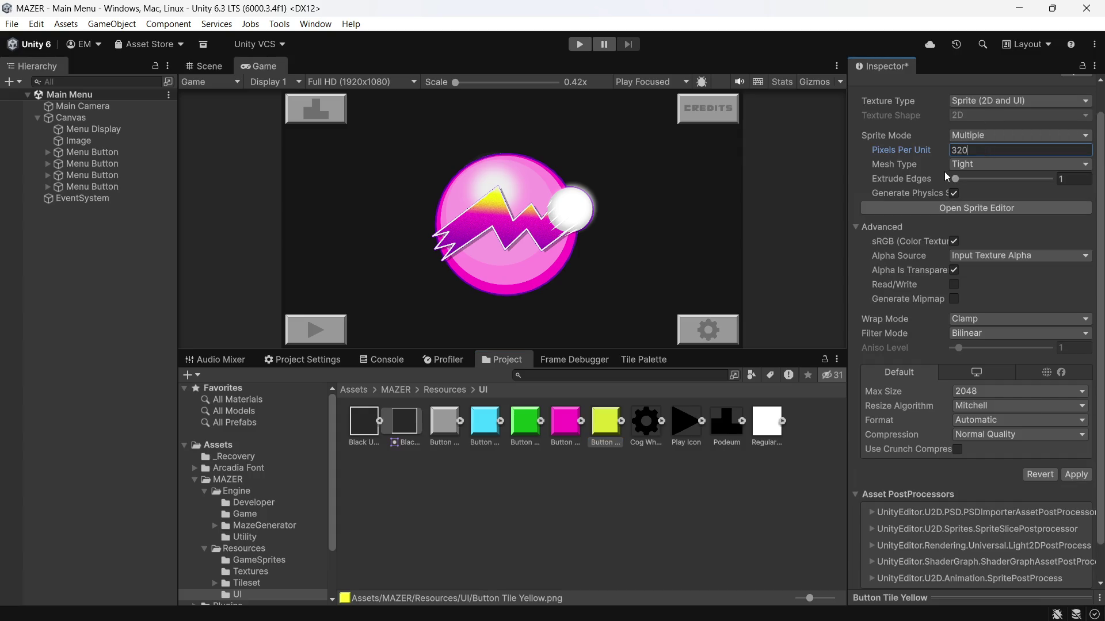
pyautogui.hotkey('shift', 'Tab')
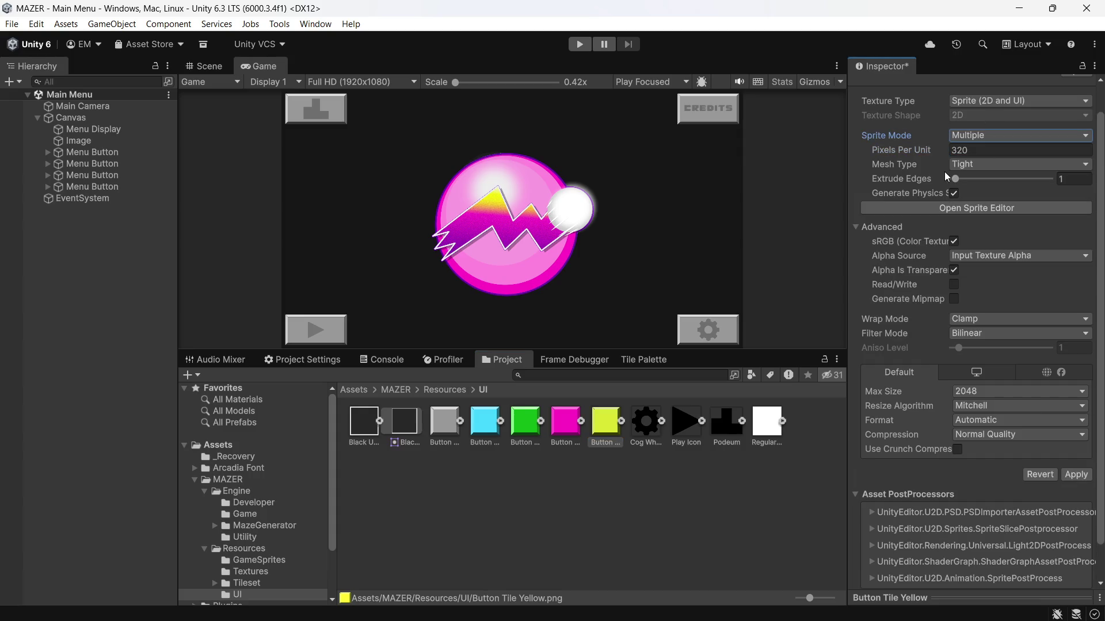
pyautogui.press('Return')
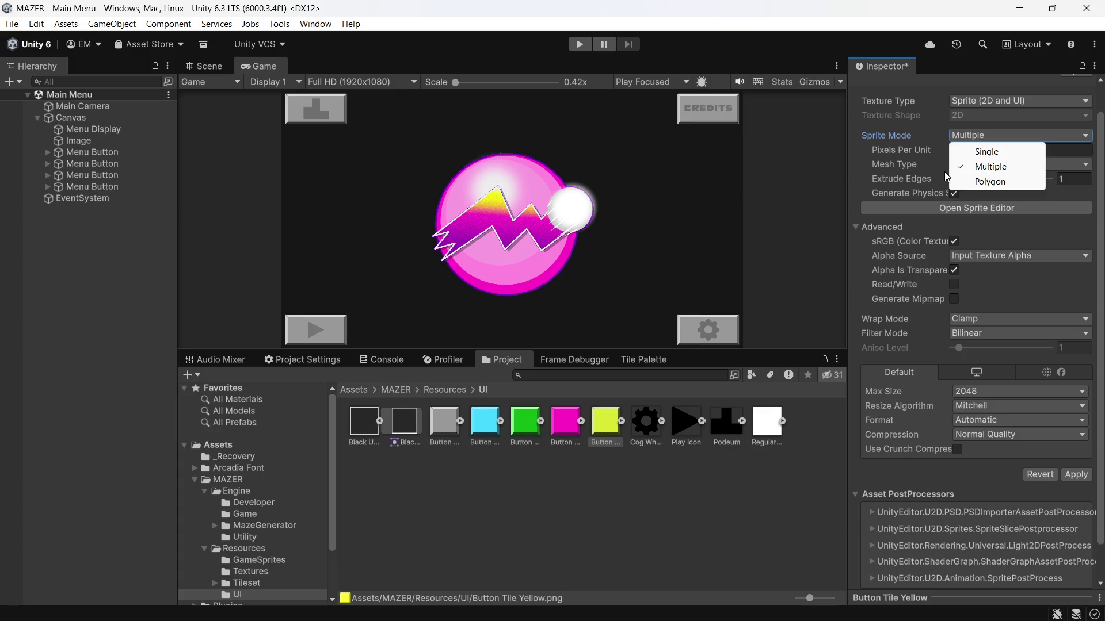
pyautogui.press('Up')
pyautogui.press('Up')
pyautogui.press('Return')
pyautogui.hotkey('shift', 'Tab')
pyautogui.press('Tab')
pyautogui.press('Tab')
pyautogui.press('Tab')
pyautogui.press('Tab')
pyautogui.press('Tab')
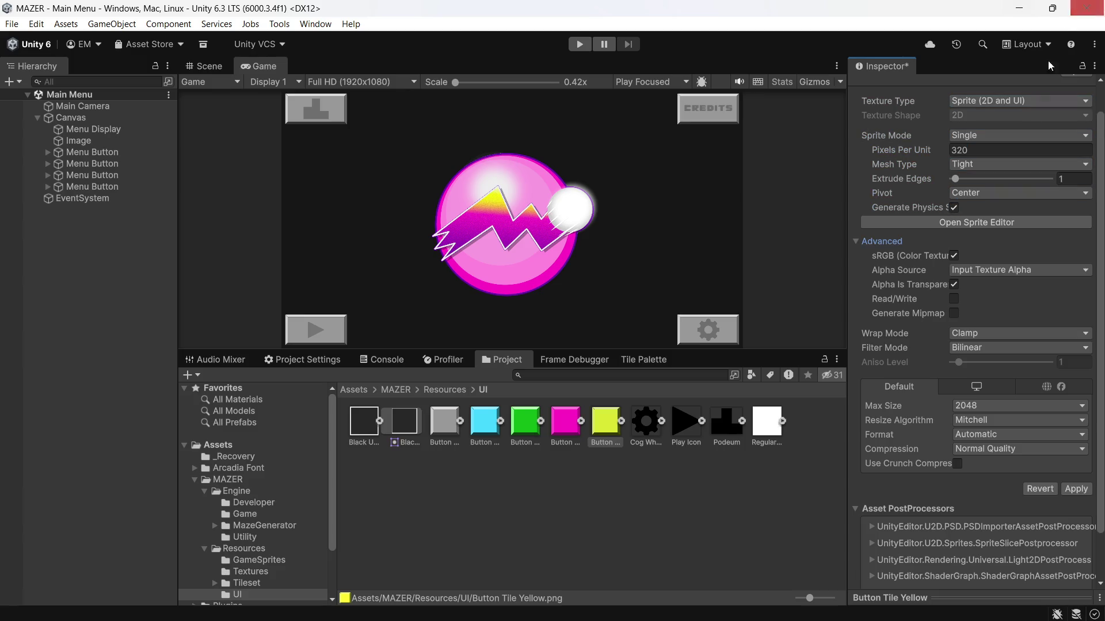
pyautogui.click(977, 216)
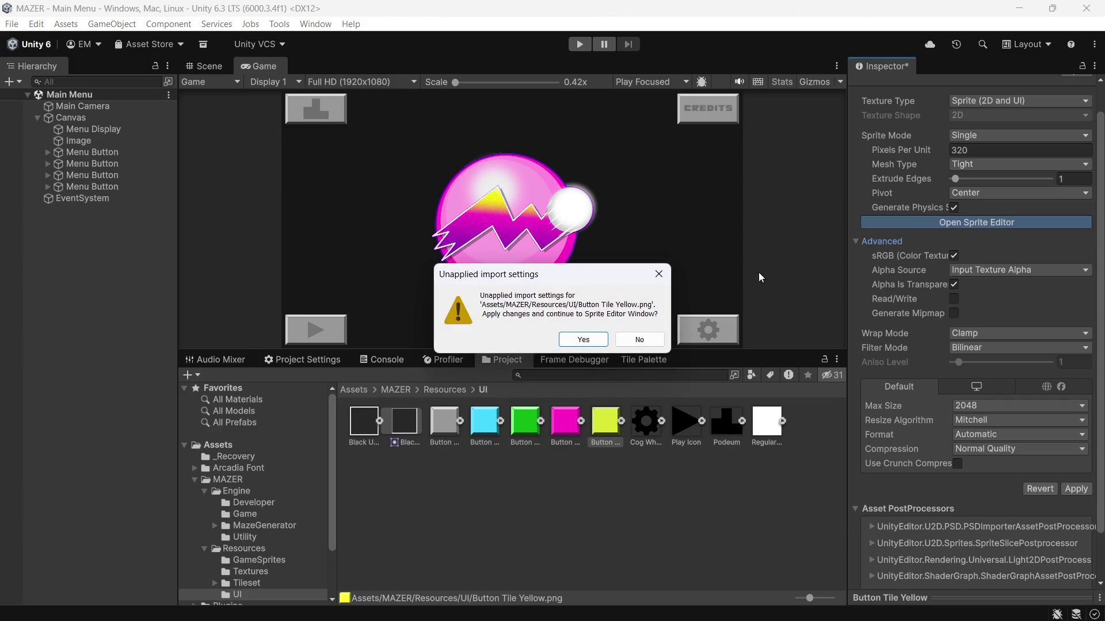
# Apply the import settings, set borders L, R, T, B to 144, apply, and close the Sprite Editor
pyautogui.click(580, 339)
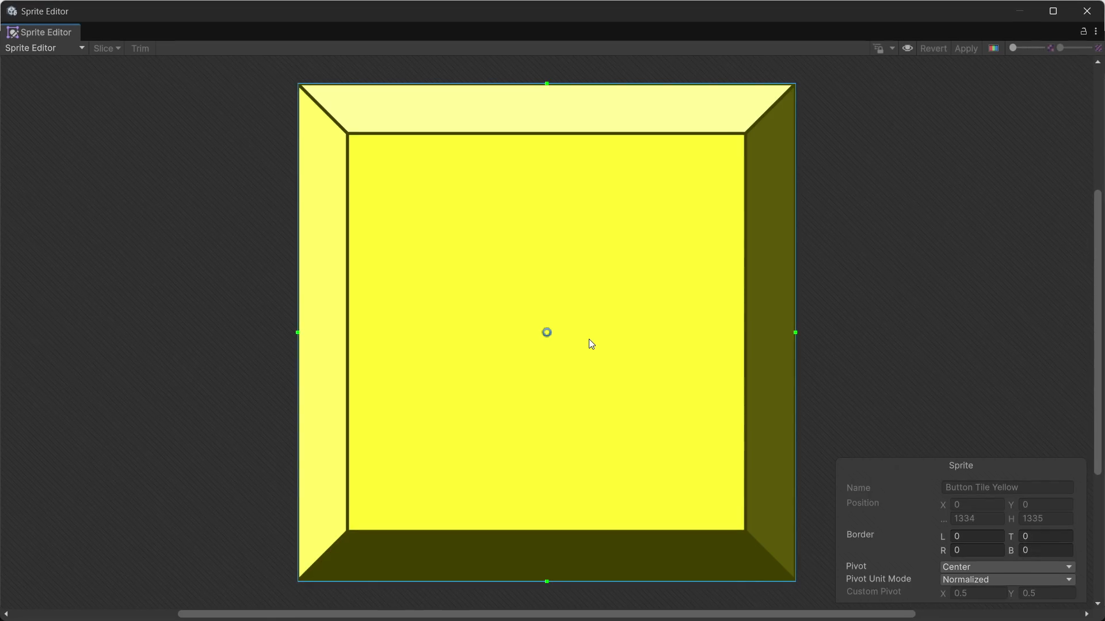
pyautogui.click(968, 537)
pyautogui.write('144')
pyautogui.click(972, 551)
pyautogui.write('144')
pyautogui.click(1039, 535)
pyautogui.write('144')
pyautogui.click(1041, 551)
pyautogui.write('144')
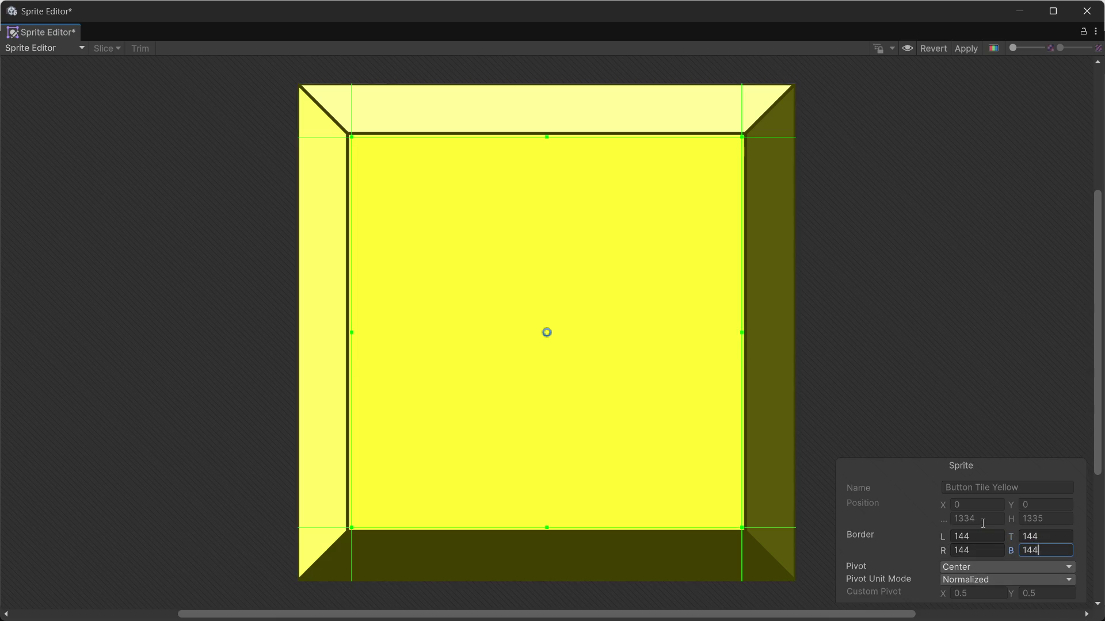
pyautogui.click(974, 50)
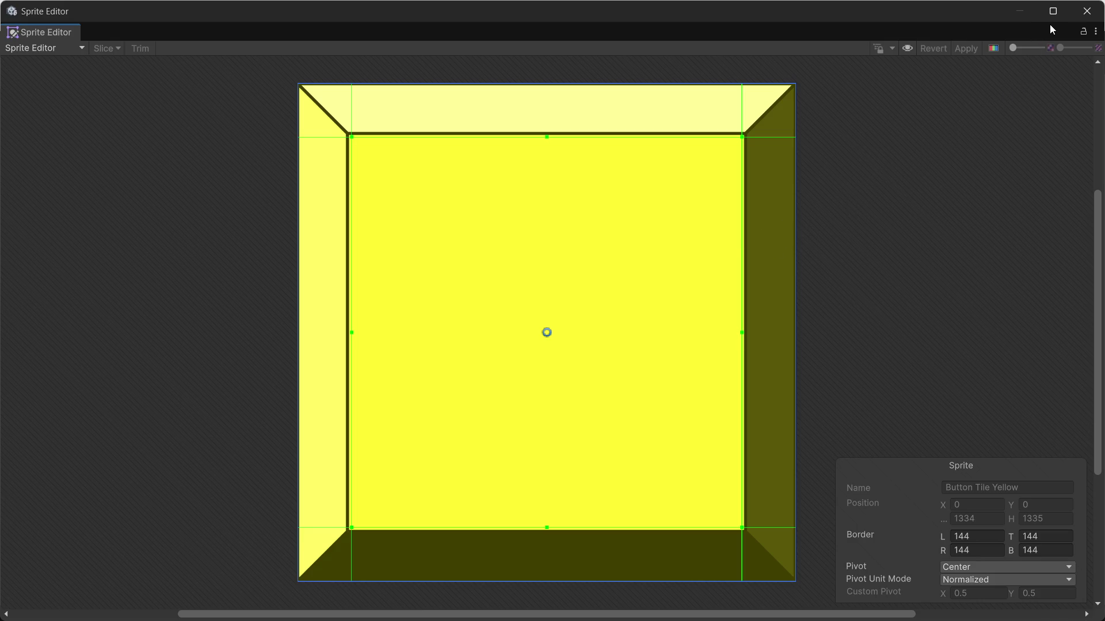
pyautogui.click(1087, 11)
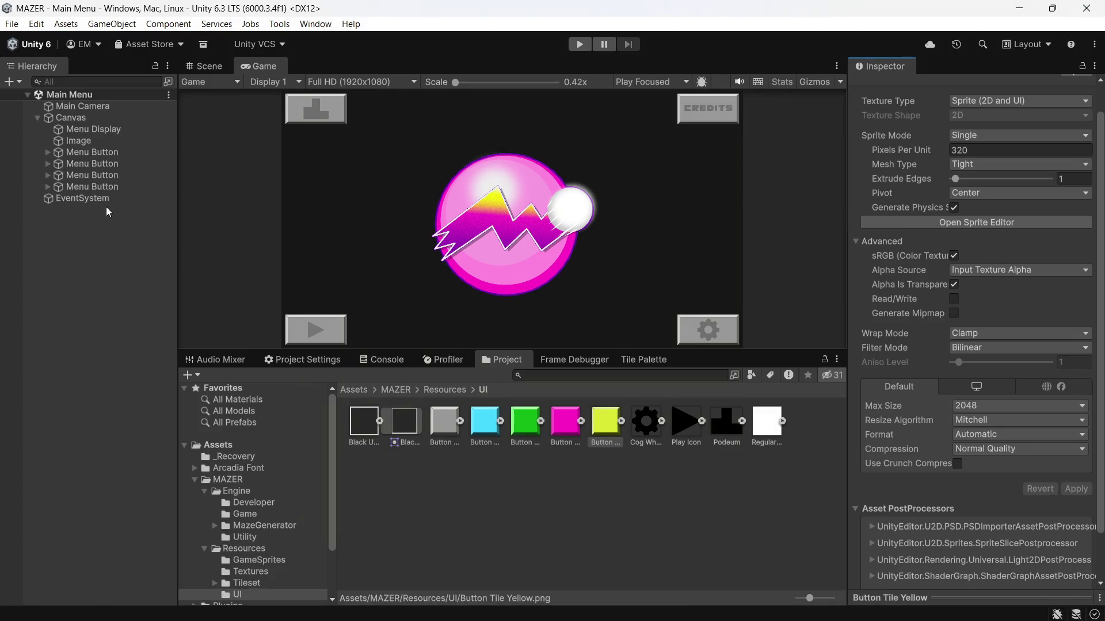
# Assign Button Tile Yellow as the four Menu Buttons' Highlighted Sprite and enter Play mode
pyautogui.click(104, 187)
pyautogui.keyDown('shift'); pyautogui.click(95, 153); pyautogui.keyUp('shift')
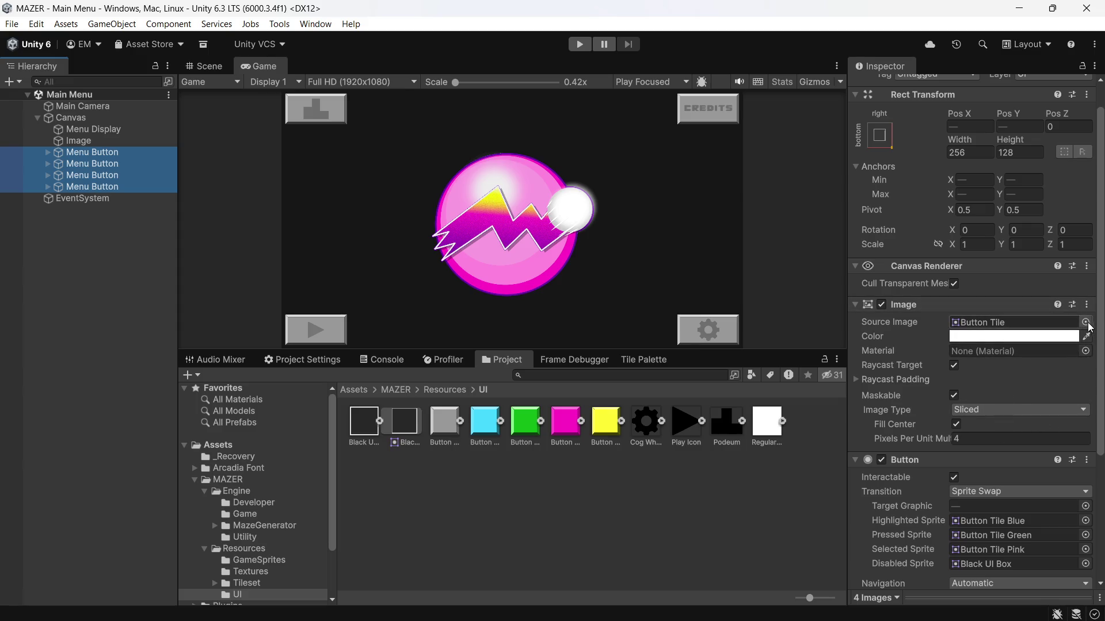
pyautogui.scroll(-5, 1011, 312)
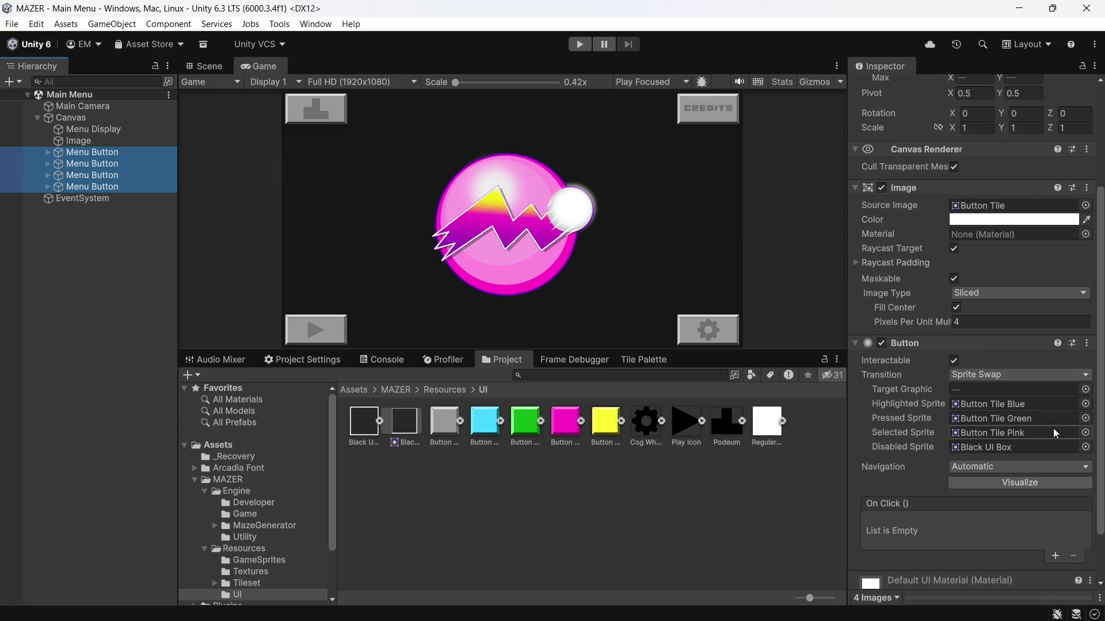
pyautogui.click(1085, 404)
pyautogui.scroll(-8, 1055, 423)
pyautogui.scroll(-3, 1056, 427)
pyautogui.scroll(5, 1055, 423)
pyautogui.doubleClick(1058, 420)
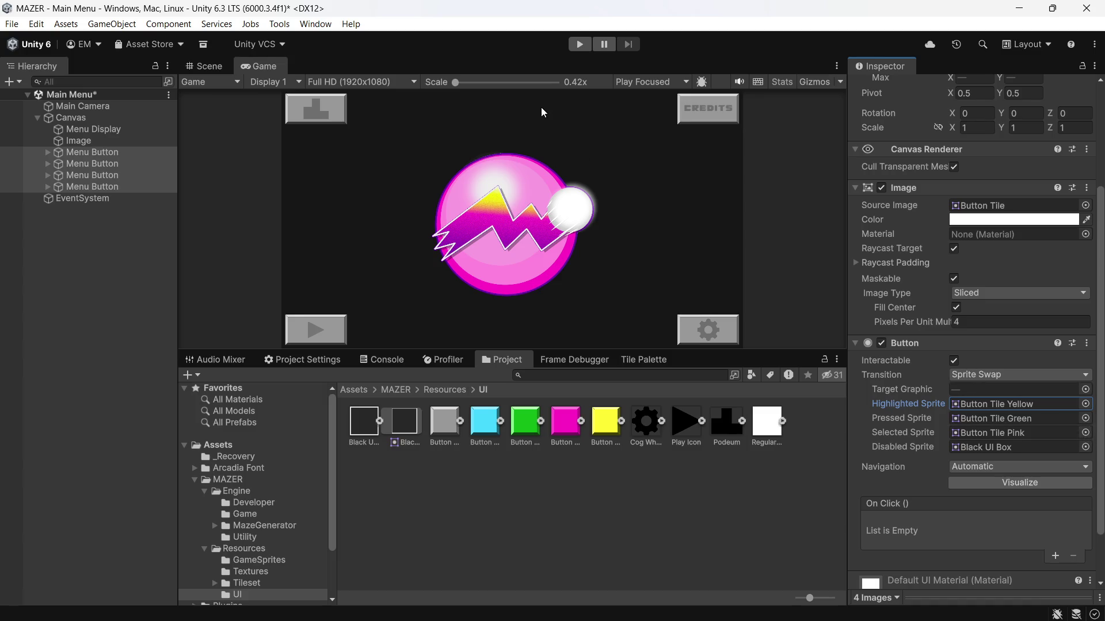
pyautogui.click(579, 46)
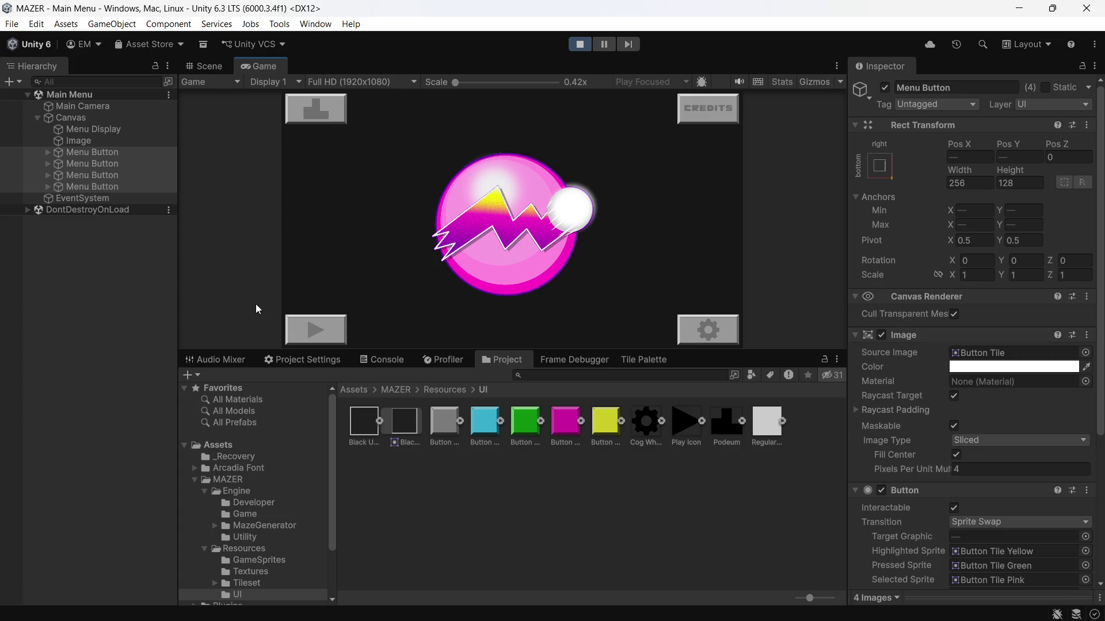
# Press Play in the running menu and move the selection to the Credits button with arrow keys
pyautogui.click(324, 339)
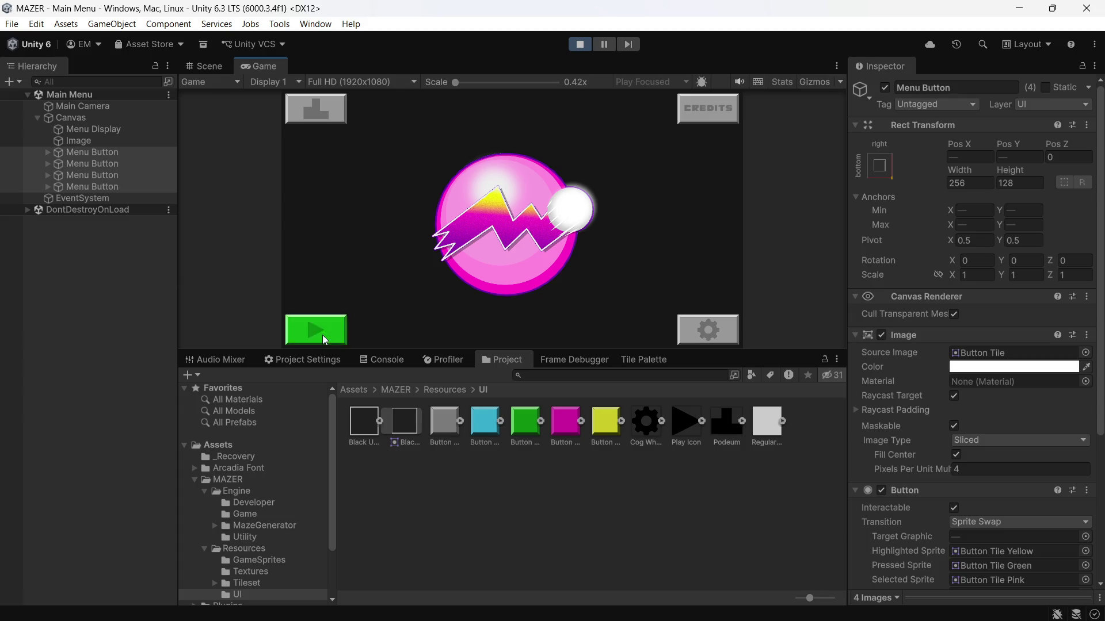
pyautogui.press('Up')
pyautogui.press('Down')
pyautogui.press('Up')
pyautogui.press('Right')
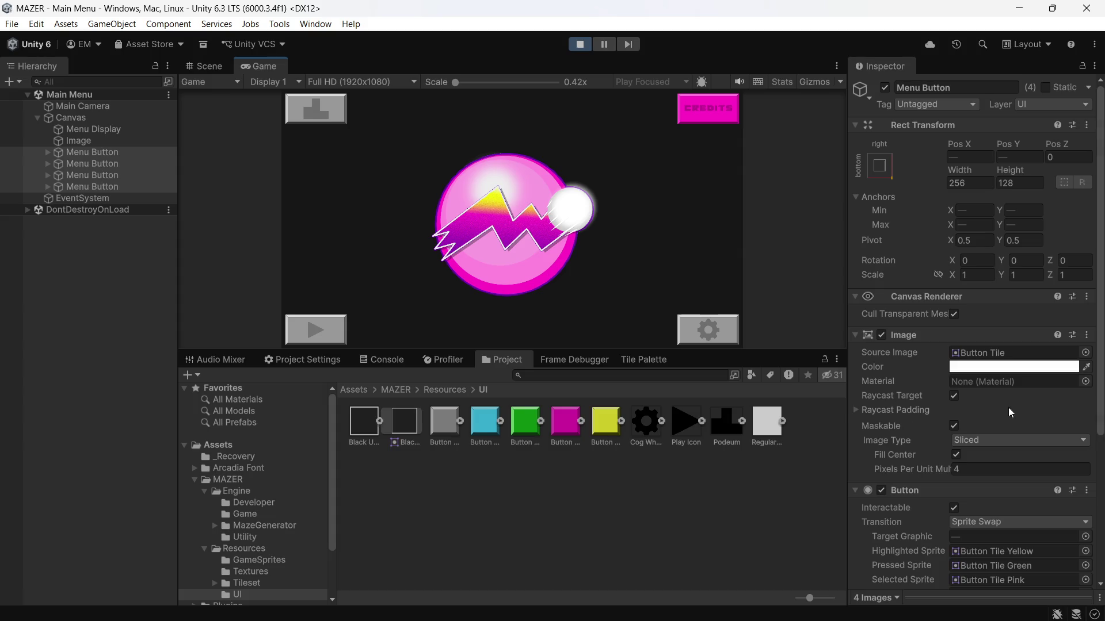
# Set the Menu Buttons' Selected Sprite to Button Tile Yellow
pyautogui.scroll(-2, 938, 397)
pyautogui.scroll(-4, 937, 397)
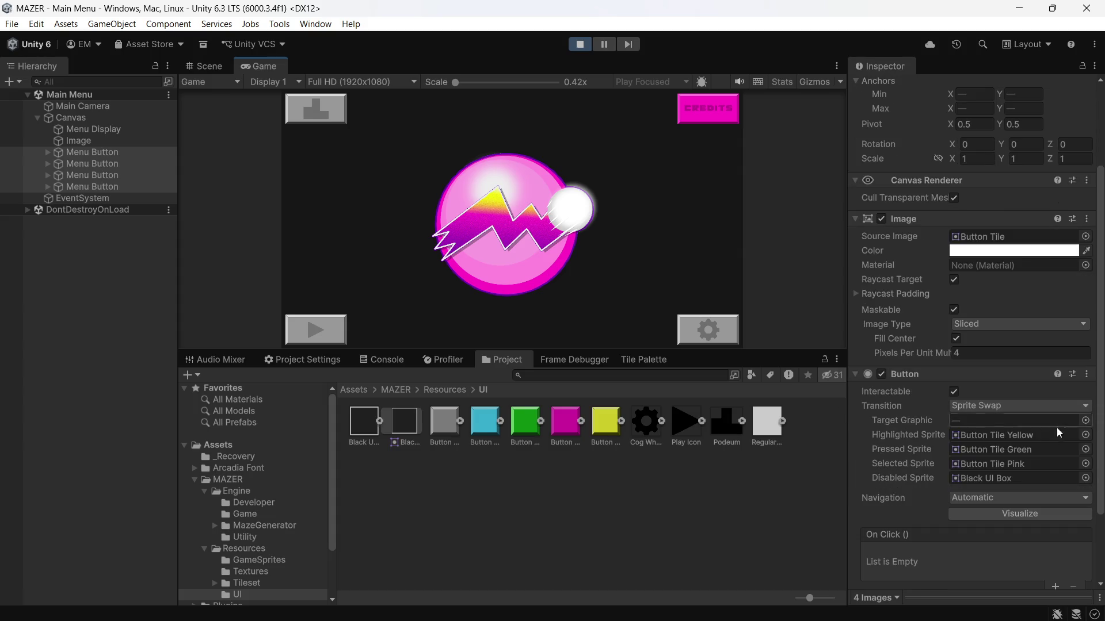
pyautogui.click(1085, 464)
pyautogui.scroll(-5, 1053, 446)
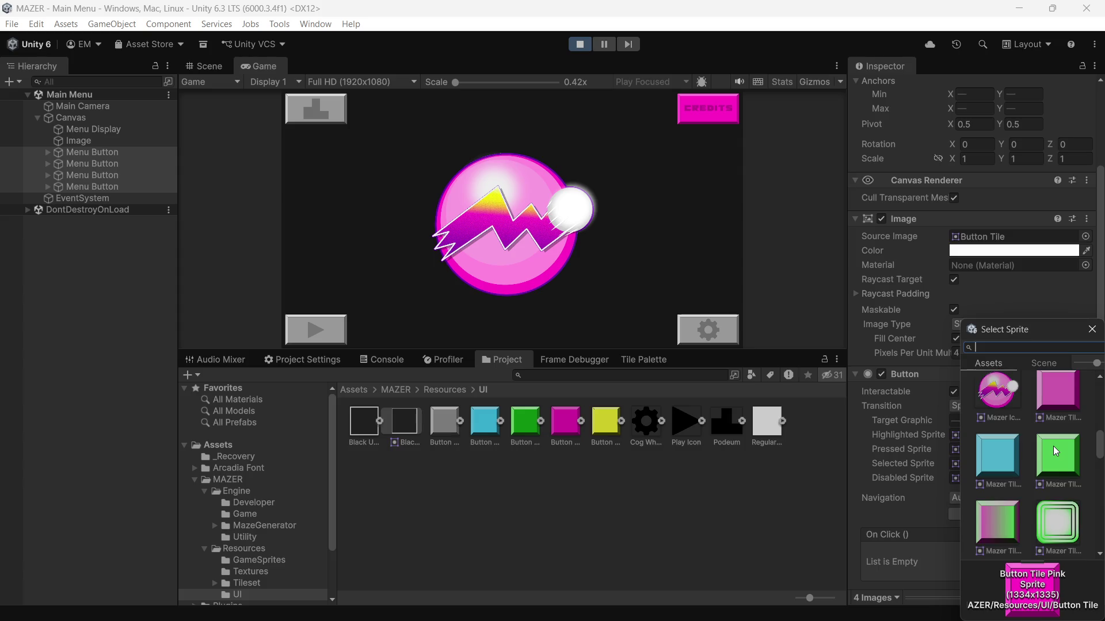
pyautogui.scroll(5, 1053, 447)
pyautogui.scroll(-1, 1049, 447)
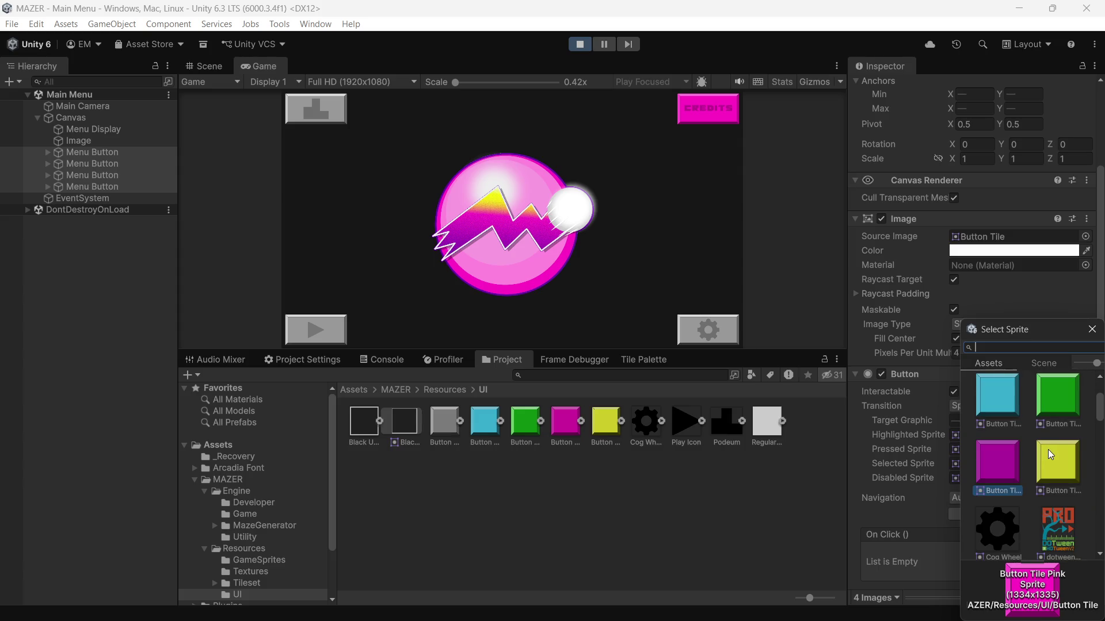
pyautogui.click(1048, 468)
pyautogui.doubleClick(1048, 469)
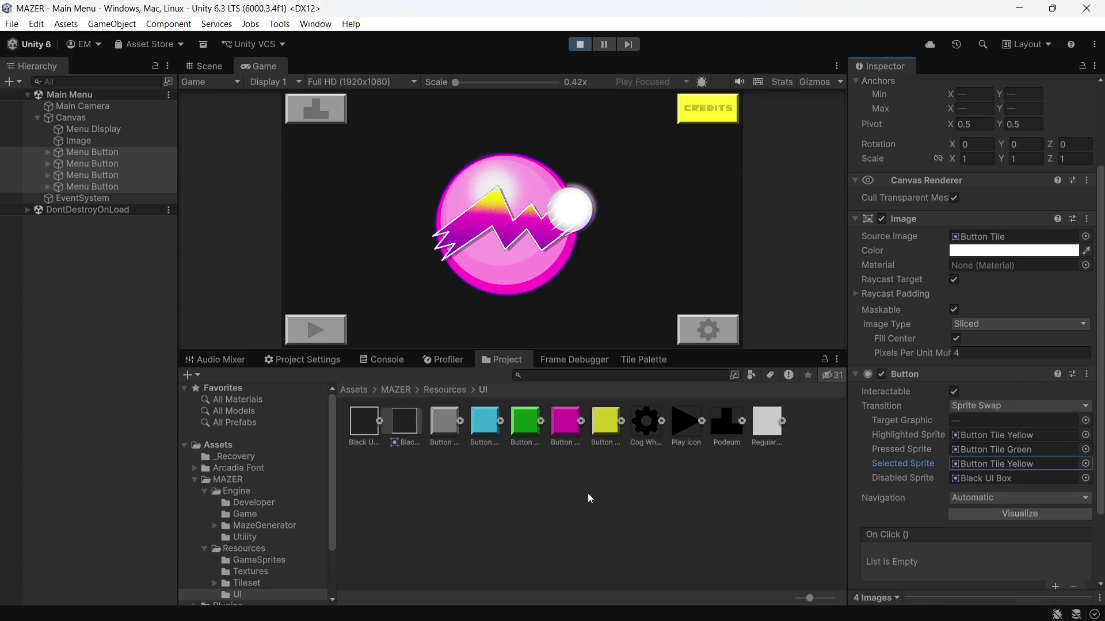
# Clear the selection and cycle through the menu buttons with the arrow keys to check the yellow tile
pyautogui.click(582, 515)
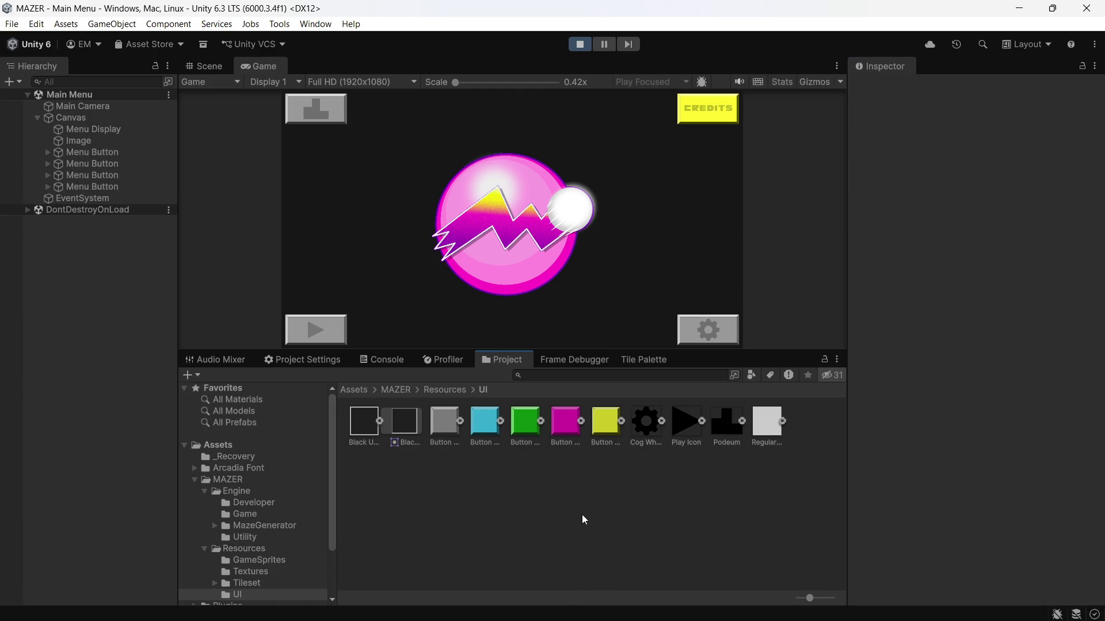
pyautogui.click(693, 148)
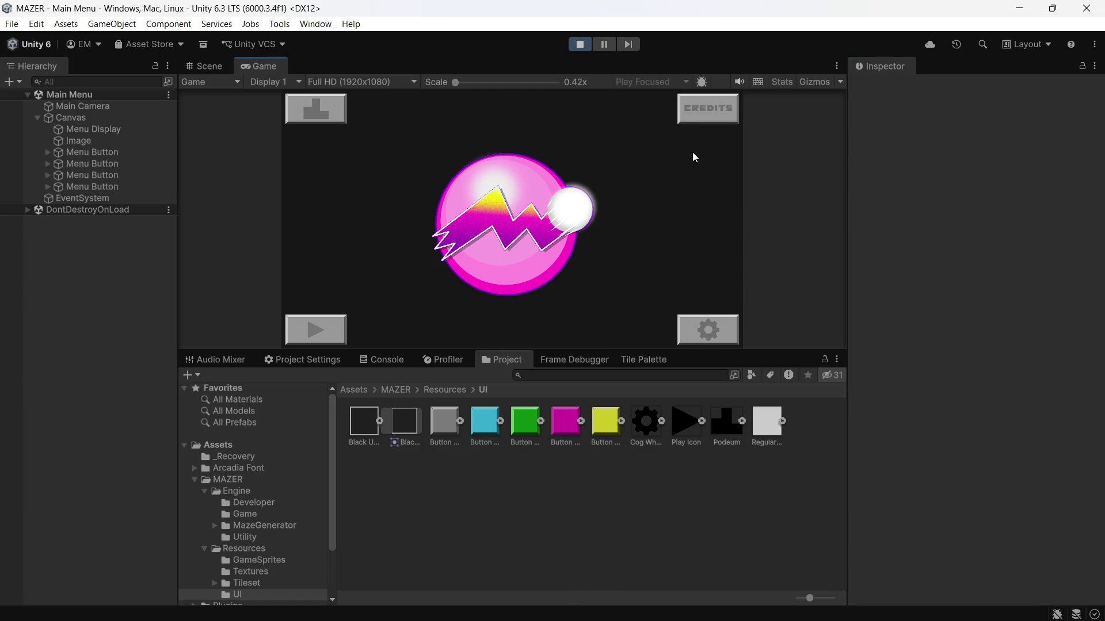
pyautogui.press('Down')
pyautogui.press('Down')
pyautogui.press('Right')
pyautogui.press('Up')
pyautogui.press('Left')
pyautogui.press('Right')
pyautogui.press('Down')
pyautogui.press('Left')
pyautogui.press('Up')
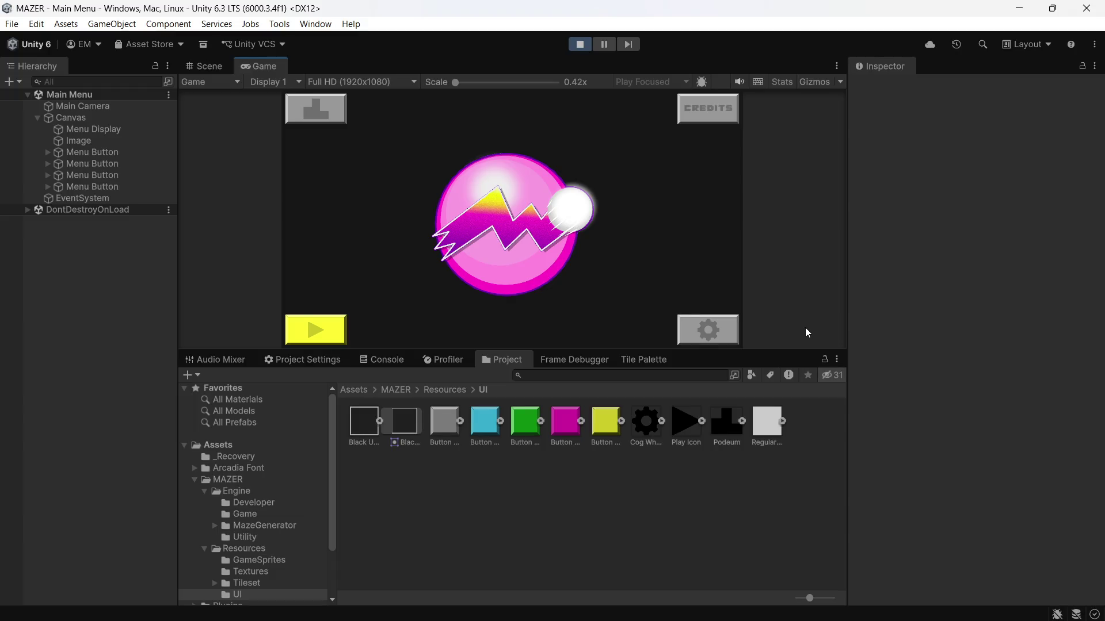
pyautogui.moveTo(589, 609)
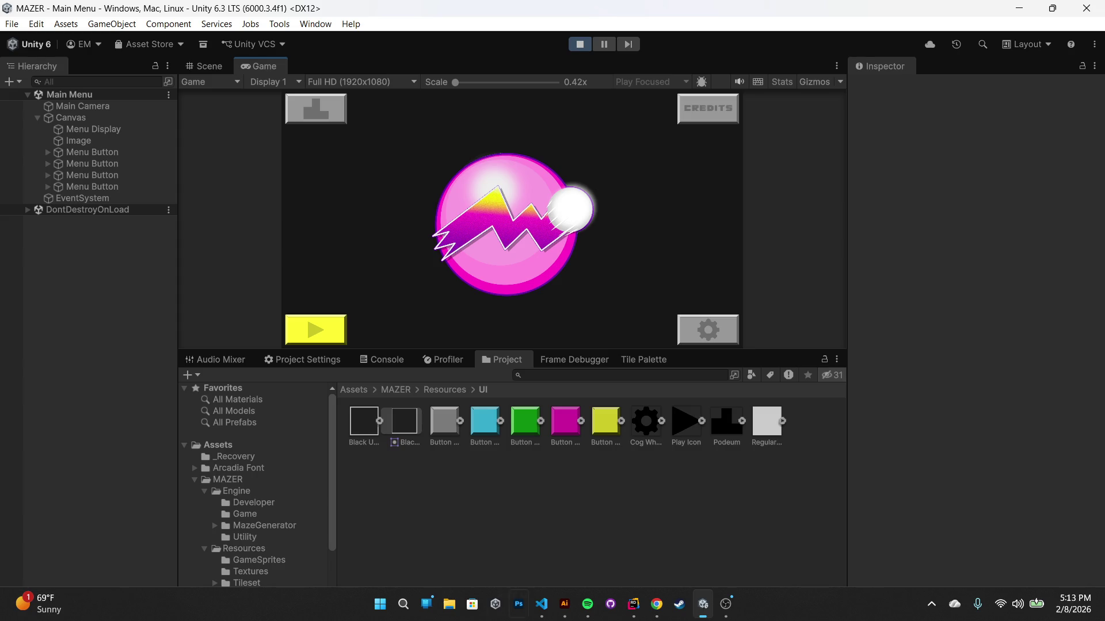
# Bring Spotify forward, browse the track's playlist options, then add the Dusty Springfield song using the Now Playing +
pyautogui.click(589, 608)
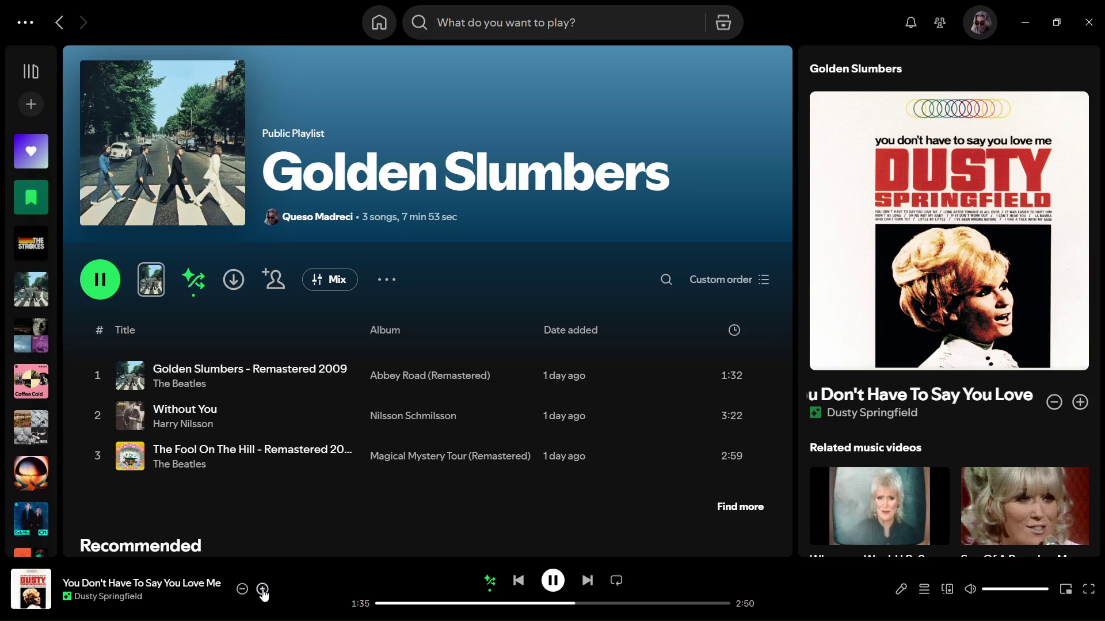
pyautogui.rightClick(153, 591)
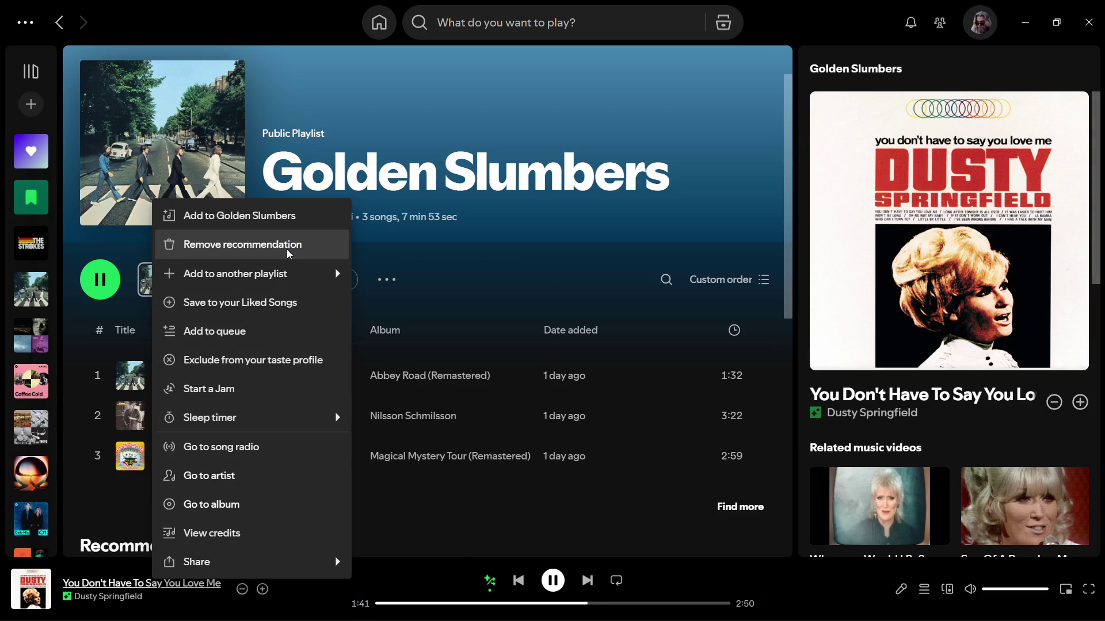
pyautogui.moveTo(306, 278)
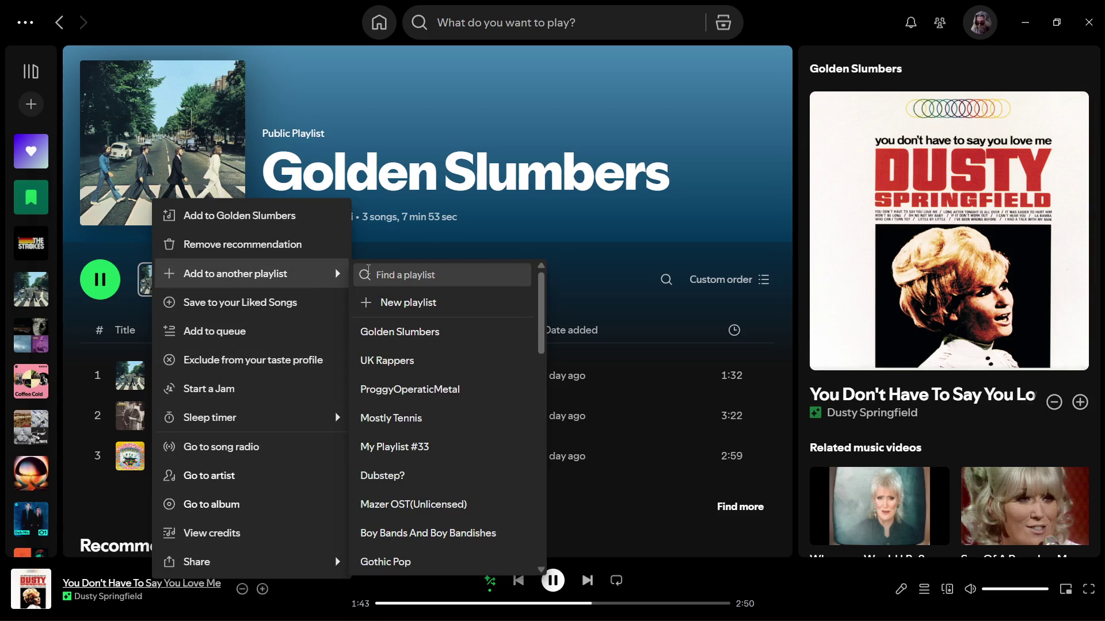
pyautogui.scroll(-1, 397, 364)
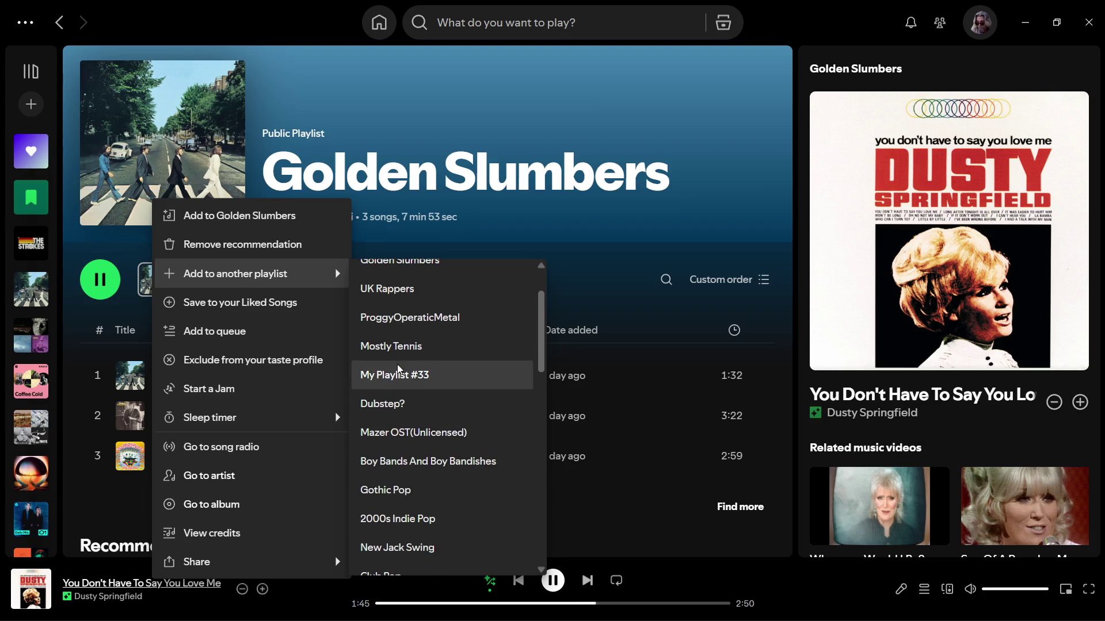
pyautogui.scroll(1, 397, 365)
pyautogui.scroll(-7, 447, 349)
pyautogui.scroll(-4, 447, 349)
pyautogui.scroll(4, 448, 350)
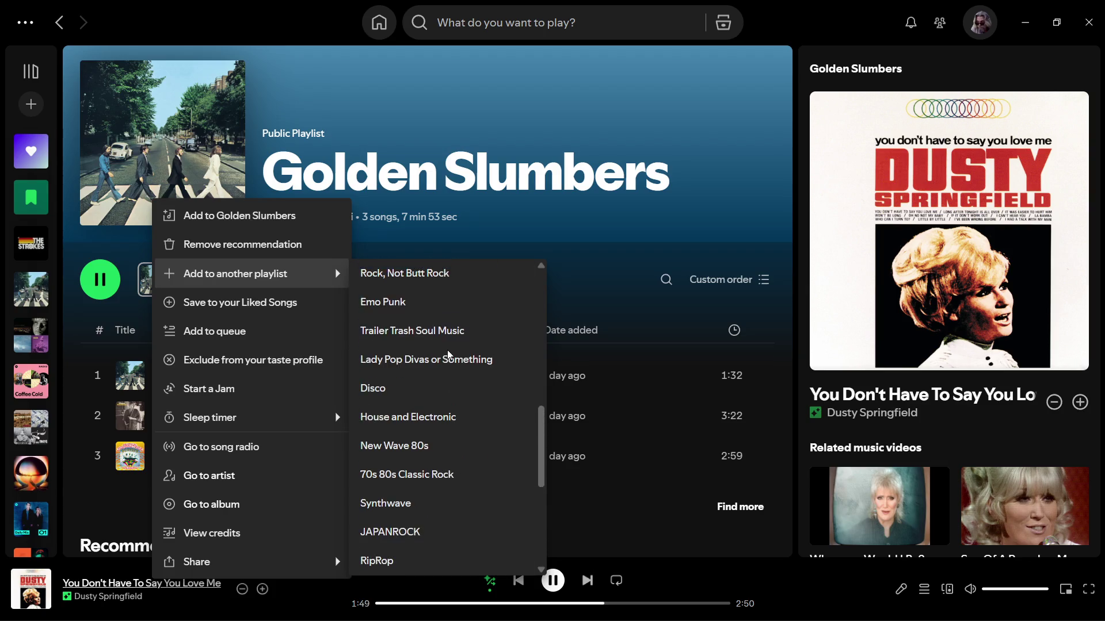
pyautogui.scroll(4, 447, 350)
pyautogui.scroll(3, 447, 350)
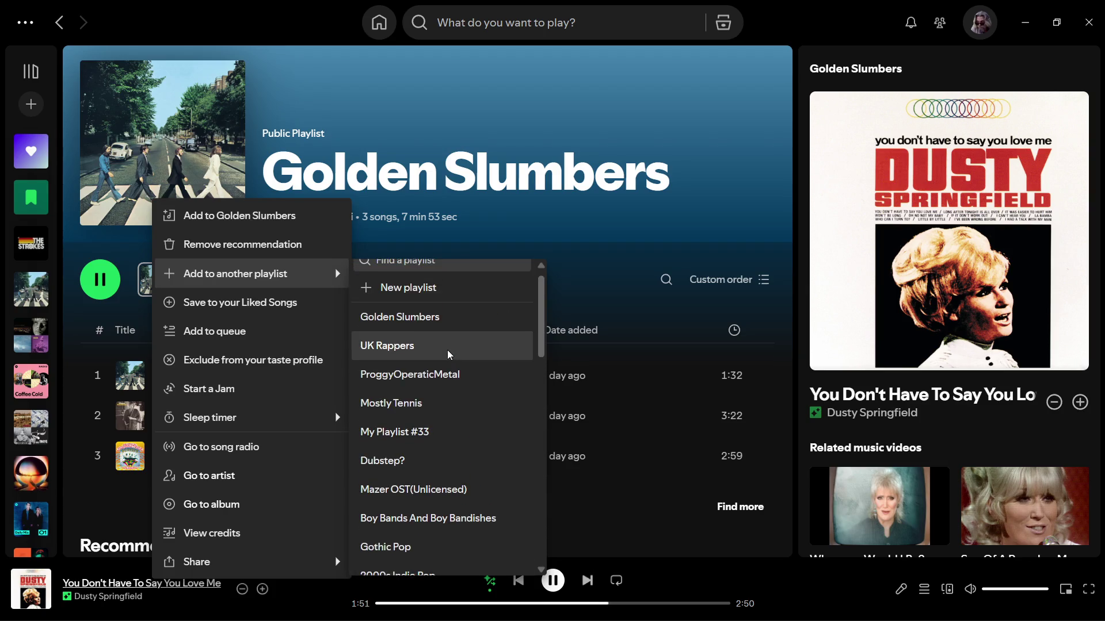
pyautogui.scroll(1, 447, 349)
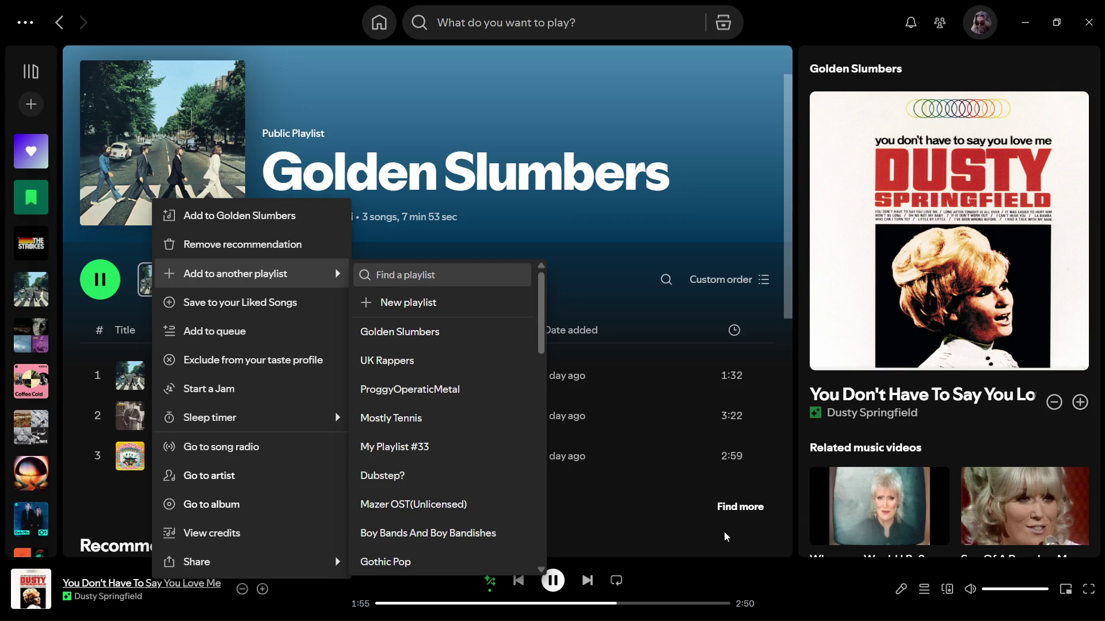
pyautogui.click(724, 532)
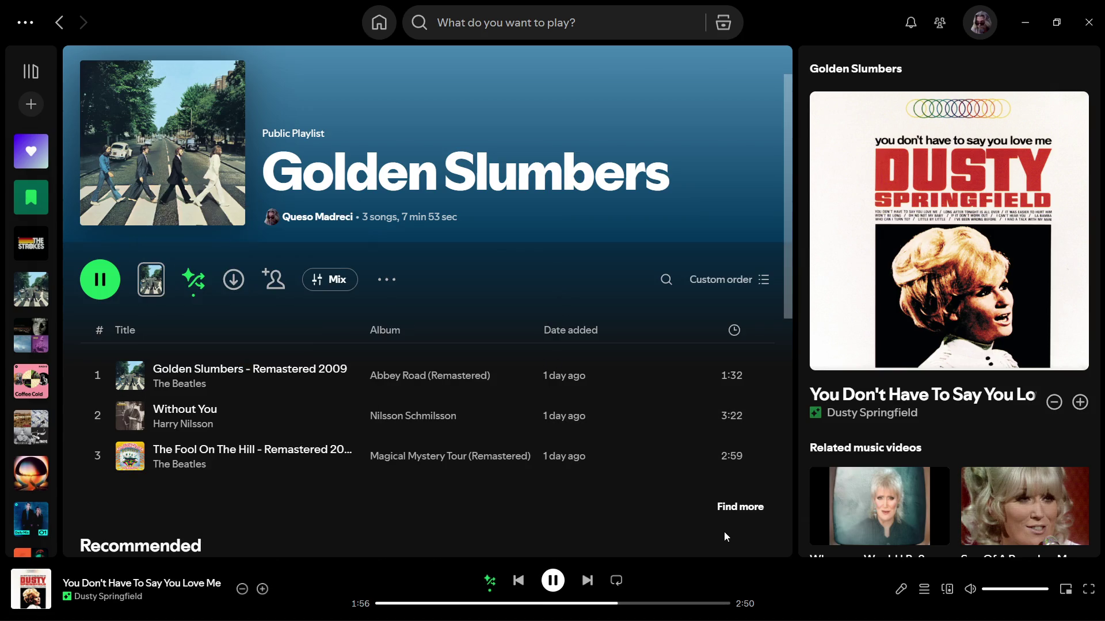
pyautogui.click(1080, 404)
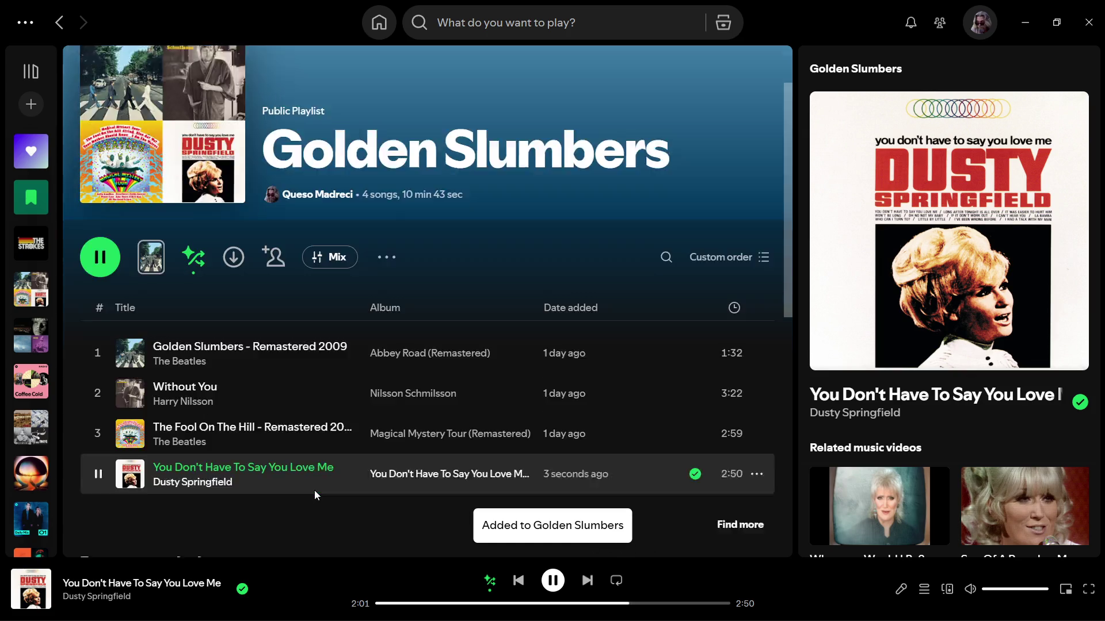
# Add The Air That I Breathe and Band On The Run from the Recommended list
pyautogui.scroll(-6, 314, 490)
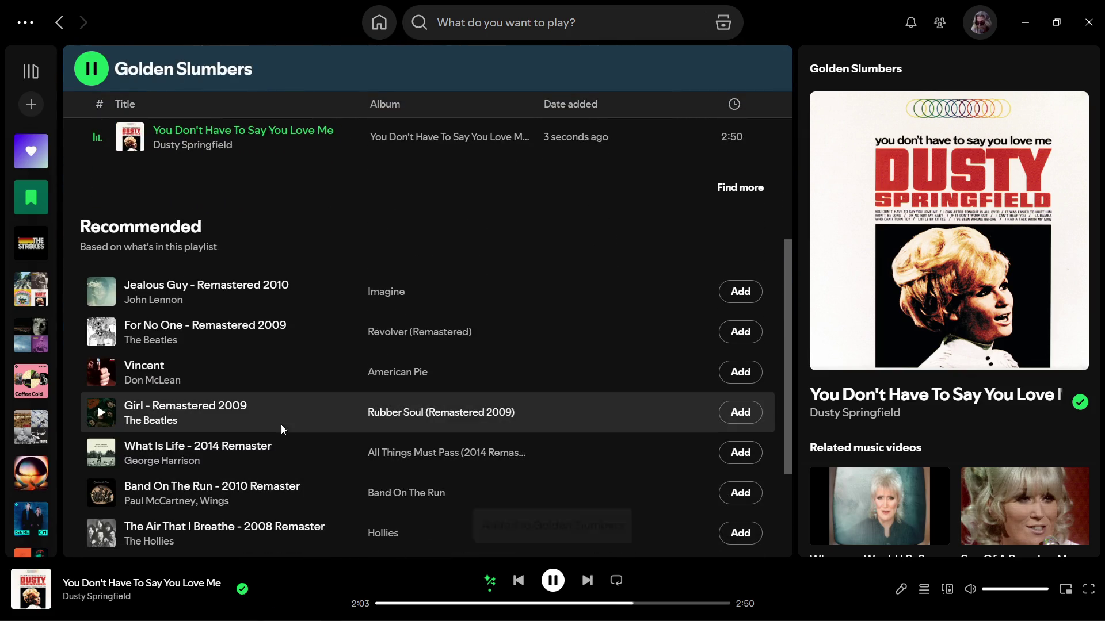
pyautogui.scroll(-1, 274, 402)
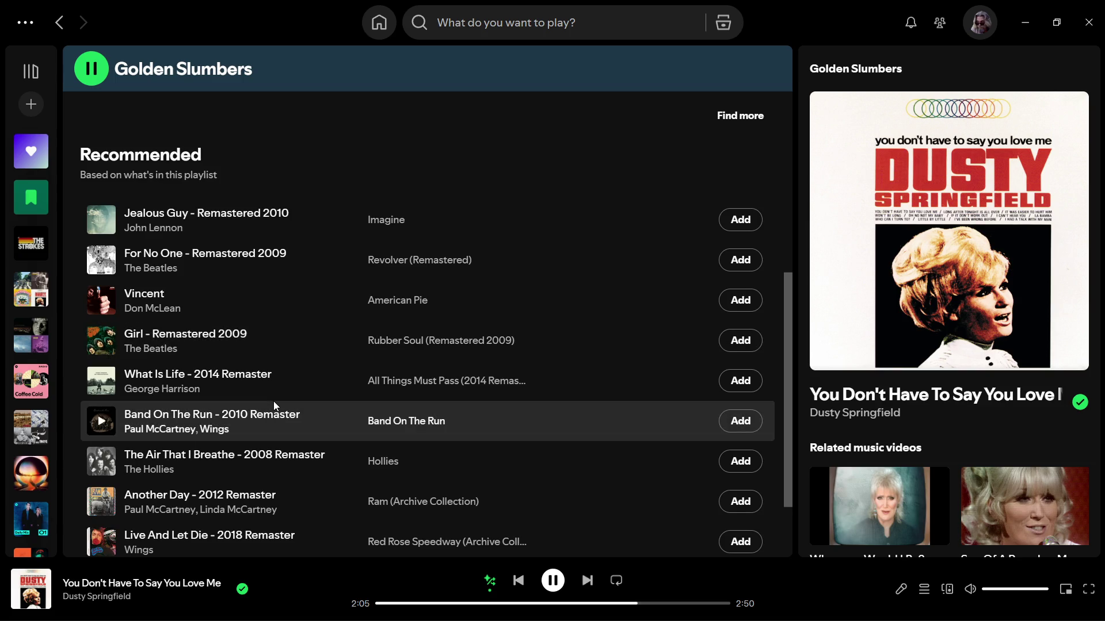
pyautogui.scroll(-1, 274, 401)
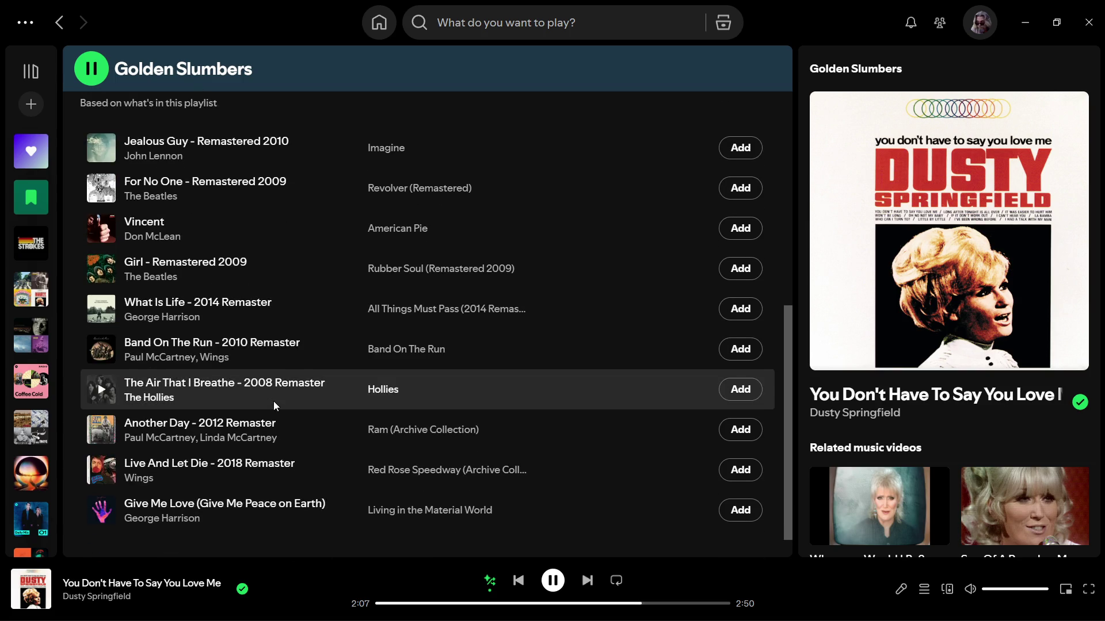
pyautogui.scroll(-1, 274, 403)
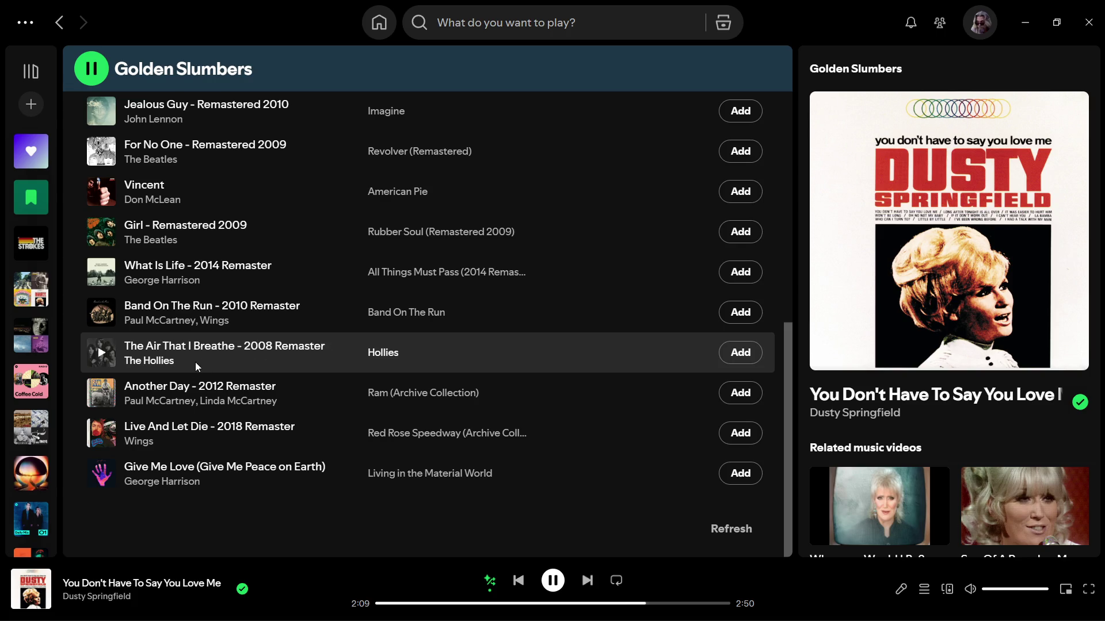
pyautogui.scroll(1, 253, 498)
pyautogui.scroll(1, 253, 499)
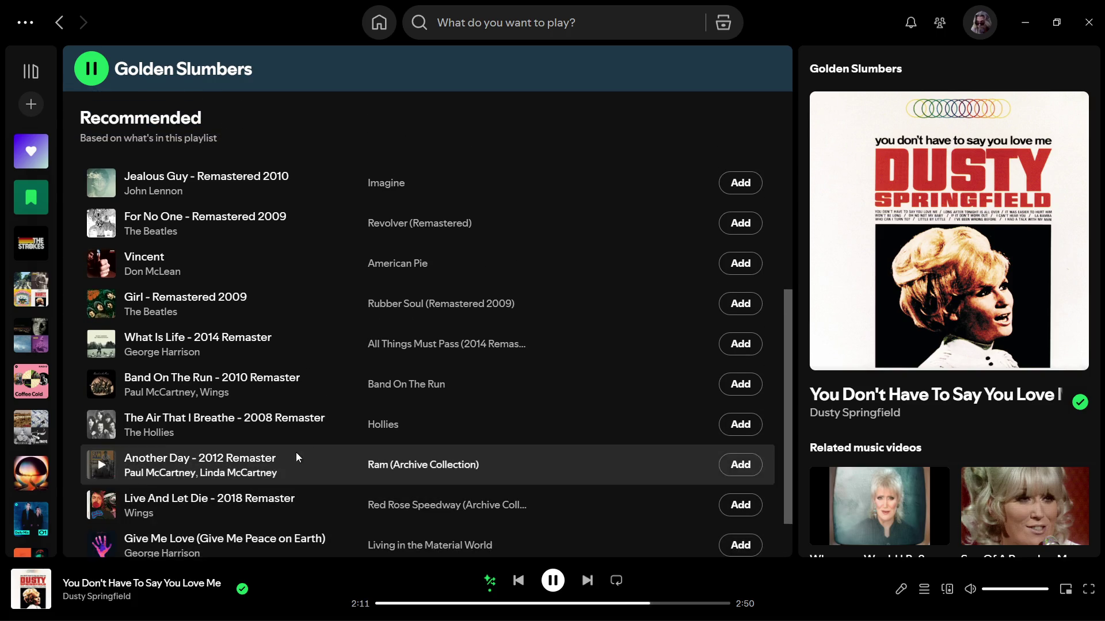
pyautogui.click(742, 426)
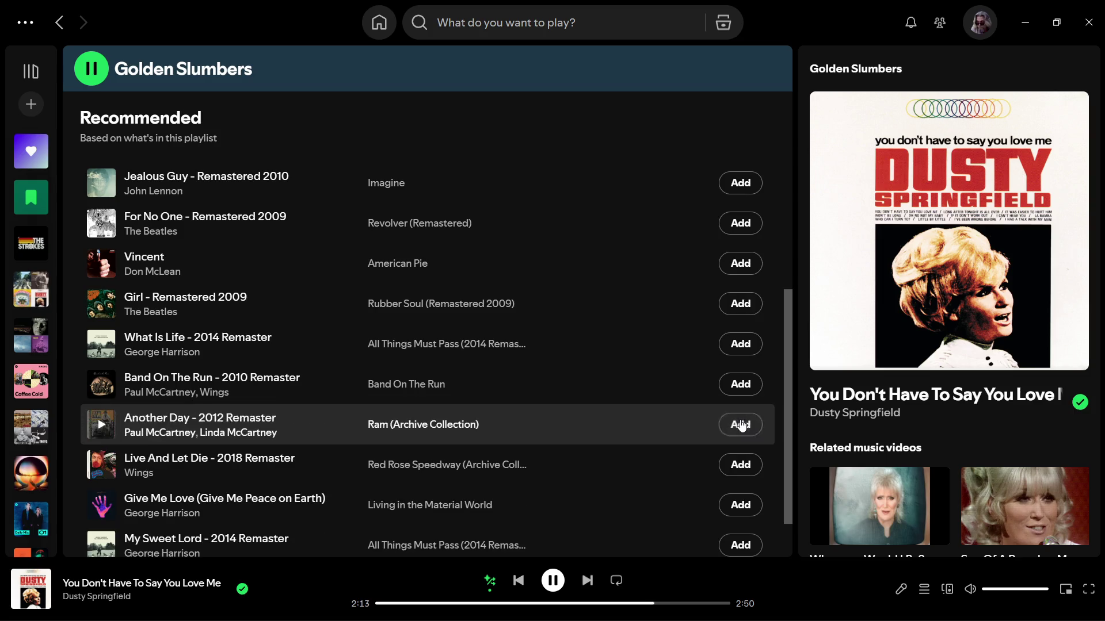
pyautogui.click(739, 424)
# Add My Sweet Lord, God Only Knows and For No One to the playlist
pyautogui.scroll(-1, 665, 422)
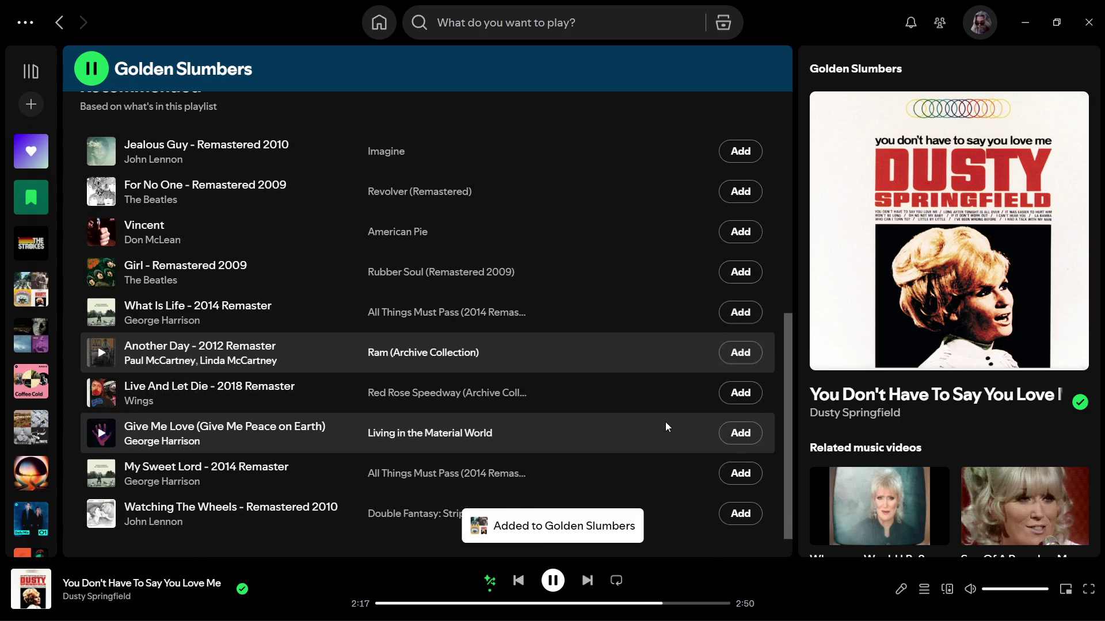
pyautogui.scroll(-1, 646, 422)
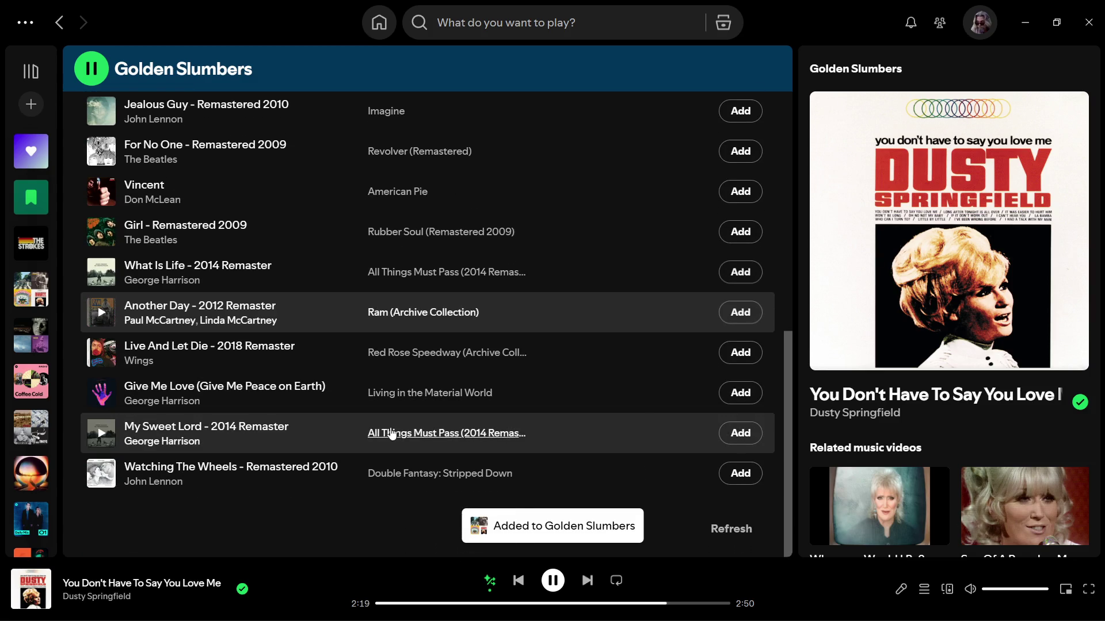
pyautogui.click(746, 442)
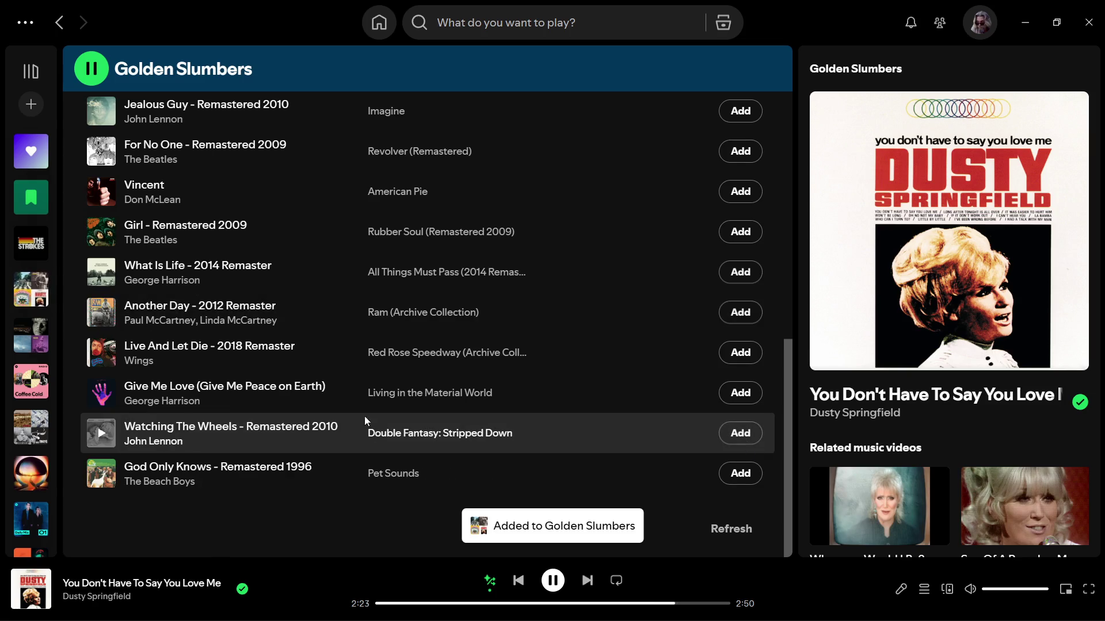
pyautogui.click(739, 475)
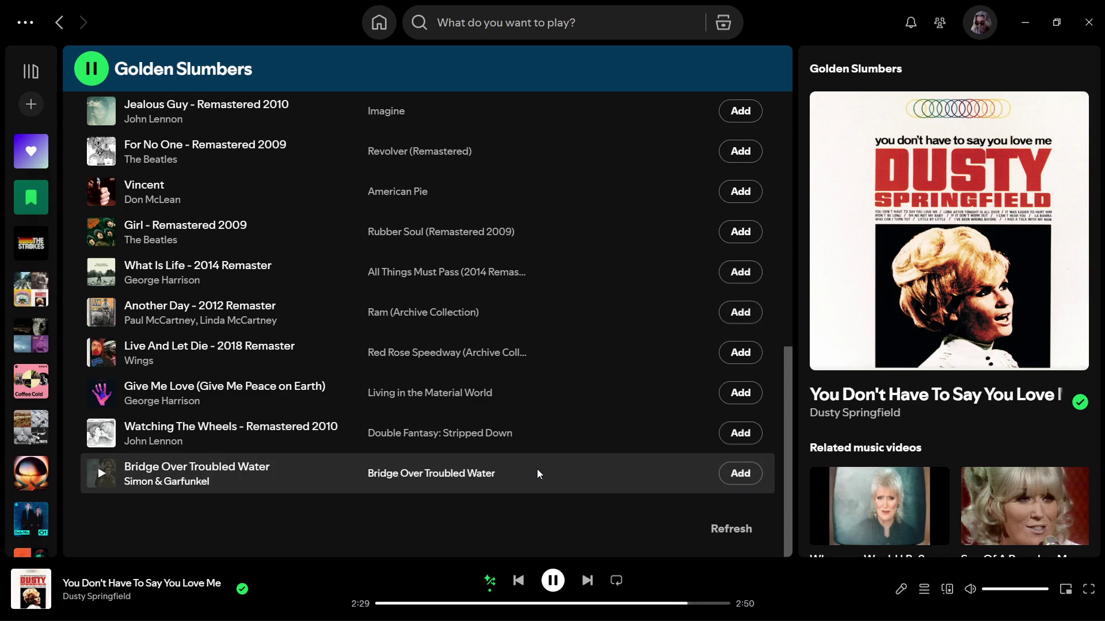
pyautogui.scroll(2, 541, 465)
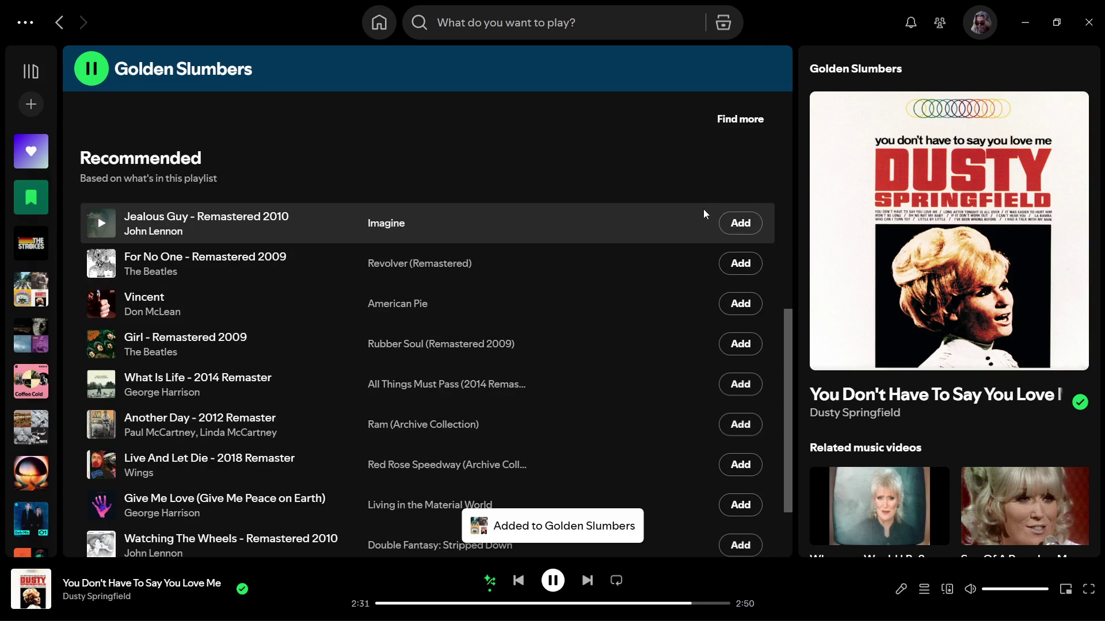
pyautogui.click(741, 265)
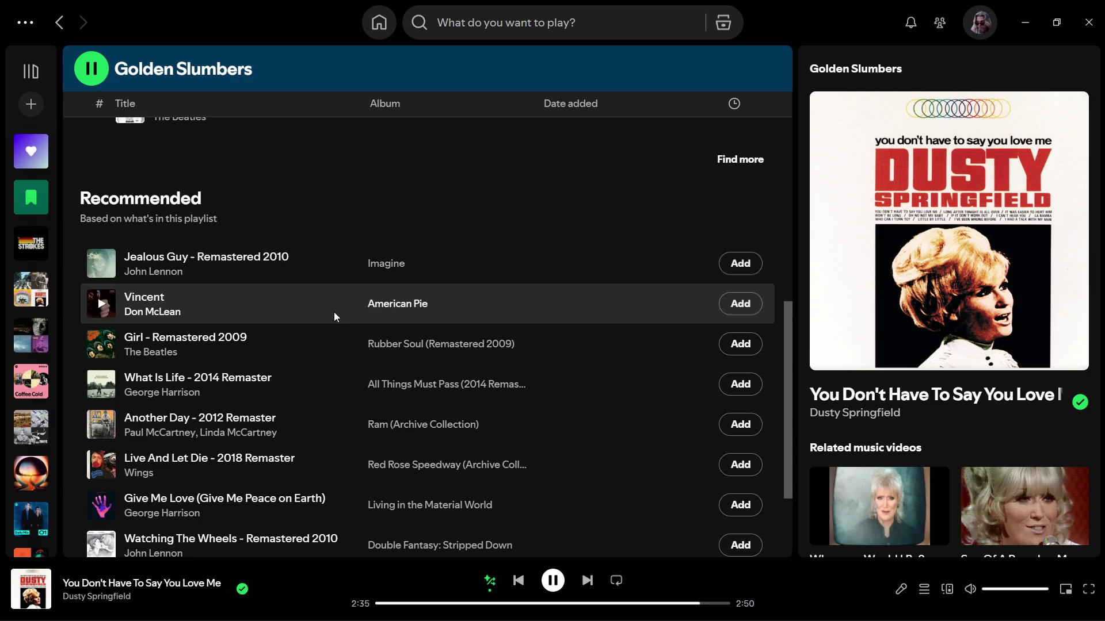
# Add Jealous Guy, then look through the remaining recommendations
pyautogui.scroll(-2, 331, 319)
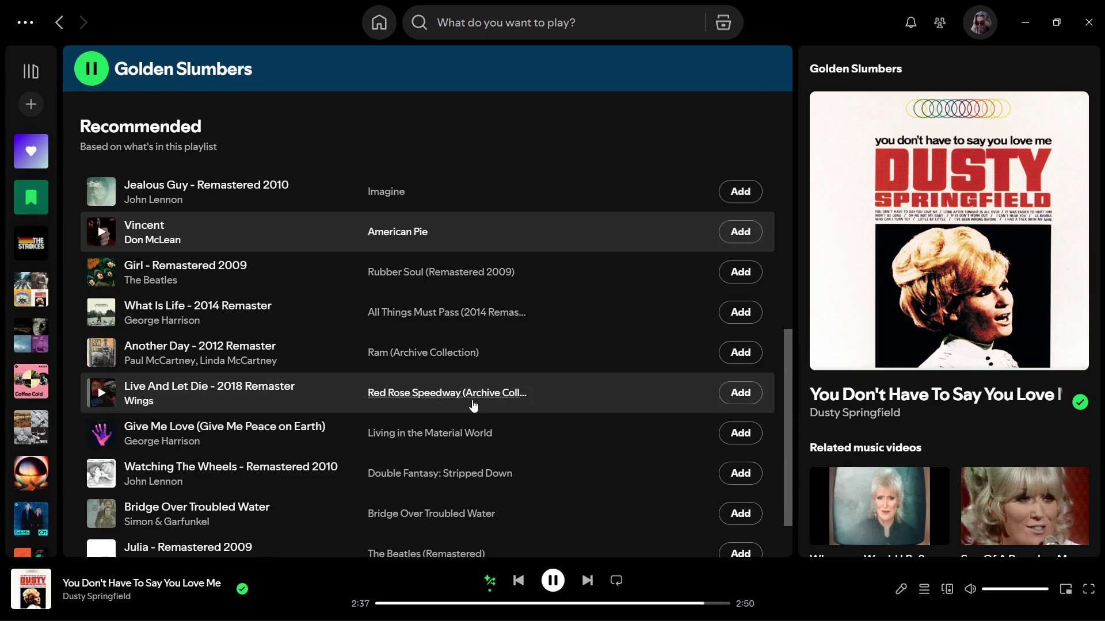
pyautogui.scroll(-2, 475, 403)
pyautogui.scroll(2, 475, 403)
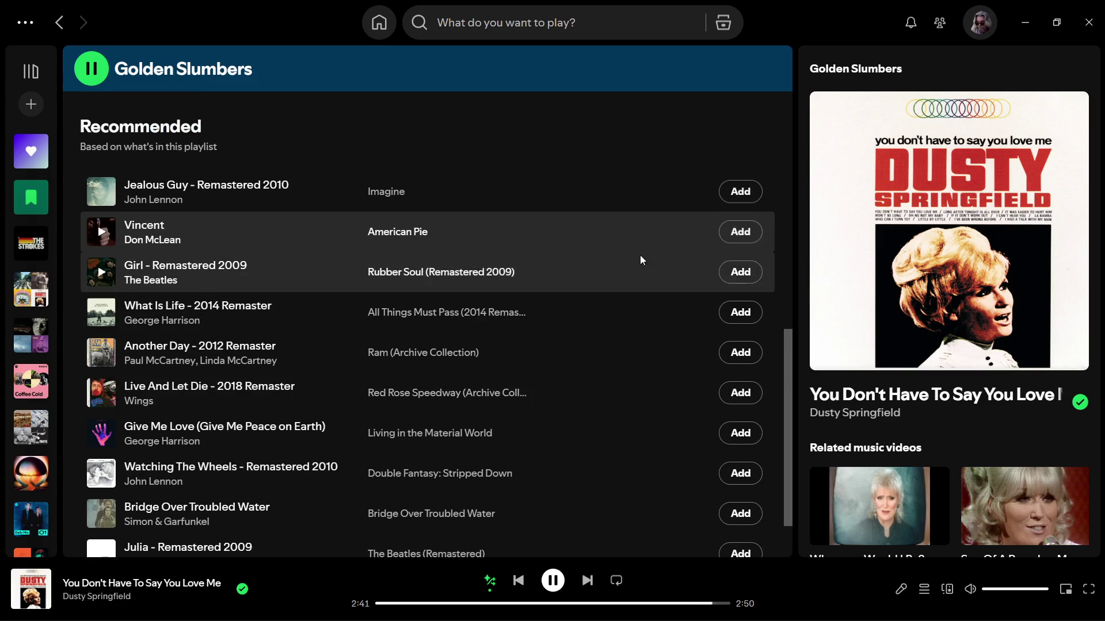
pyautogui.click(739, 192)
pyautogui.scroll(-2, 595, 310)
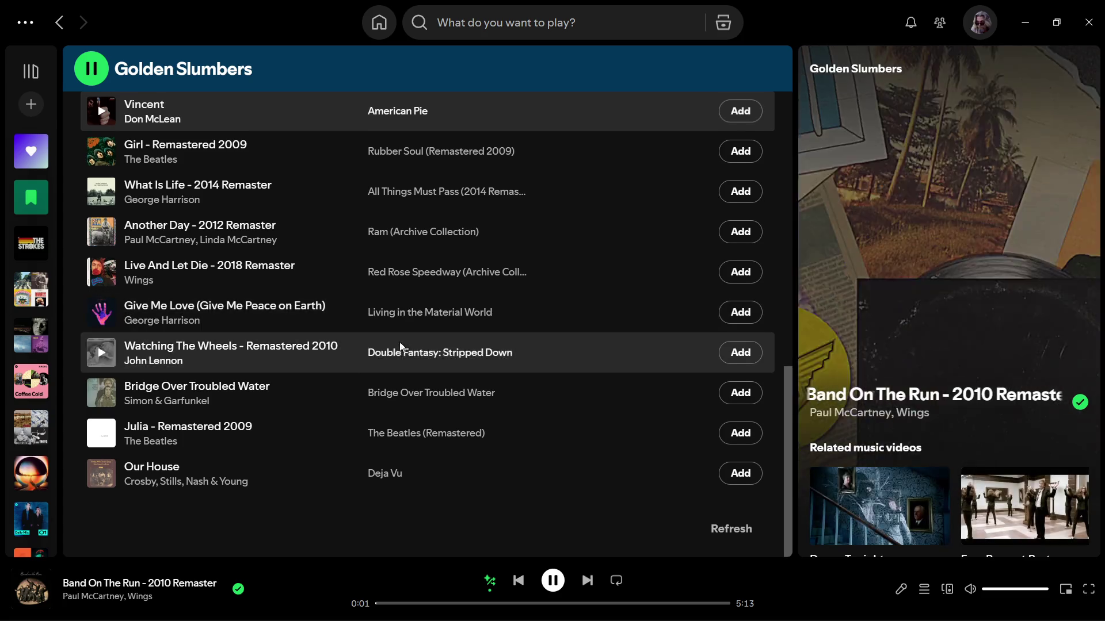
pyautogui.scroll(1, 645, 482)
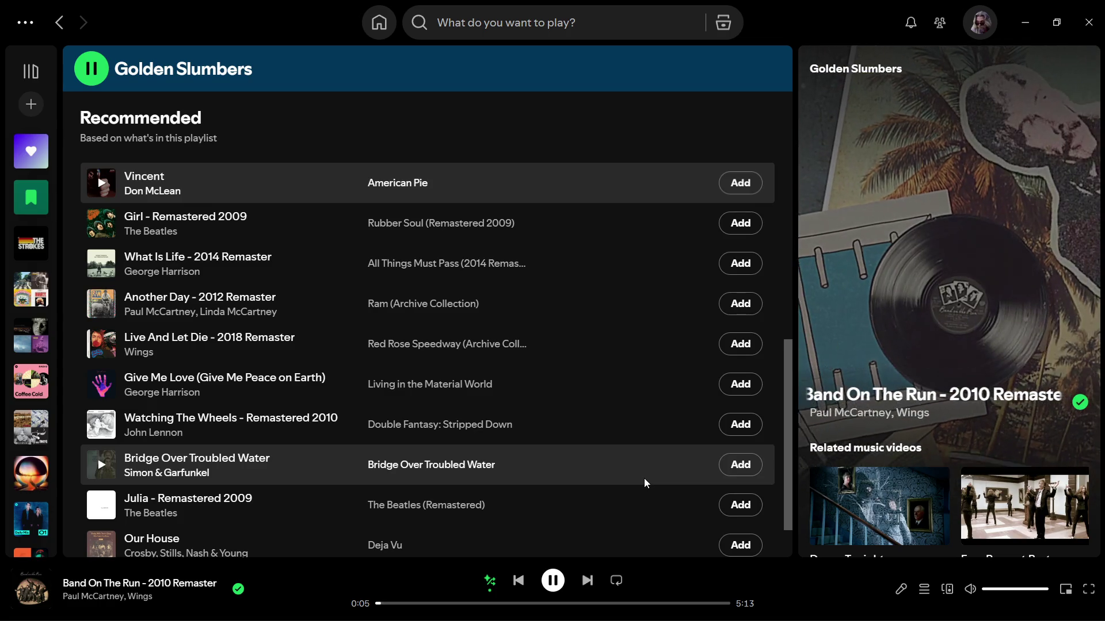
pyautogui.scroll(-3, 644, 478)
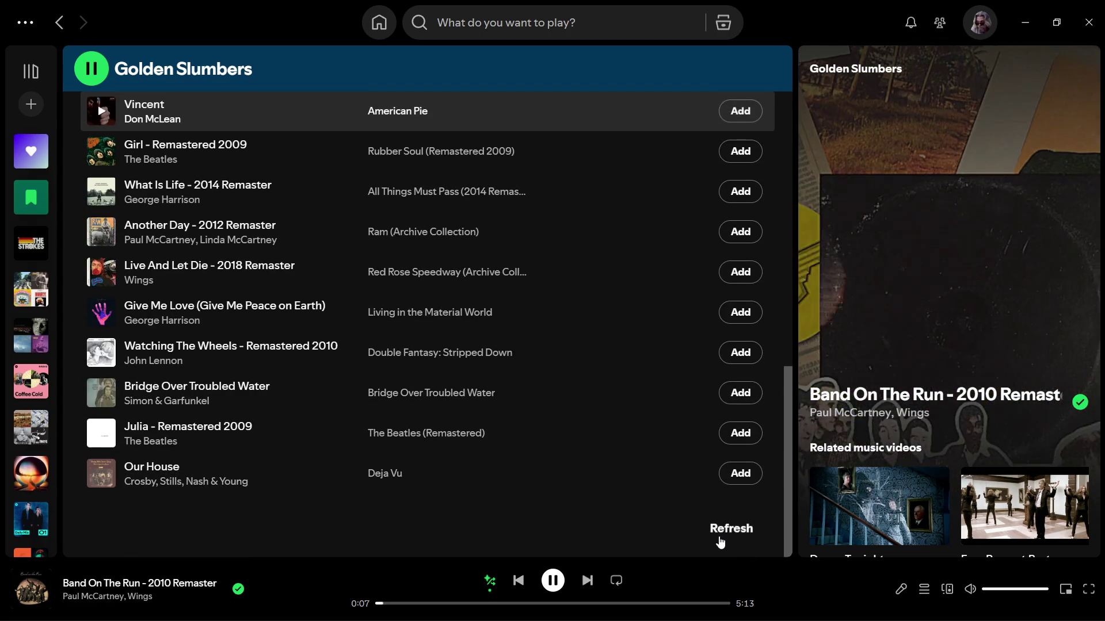
# Refresh the recommendations and add She's A Rainbow and Wild World
pyautogui.click(715, 532)
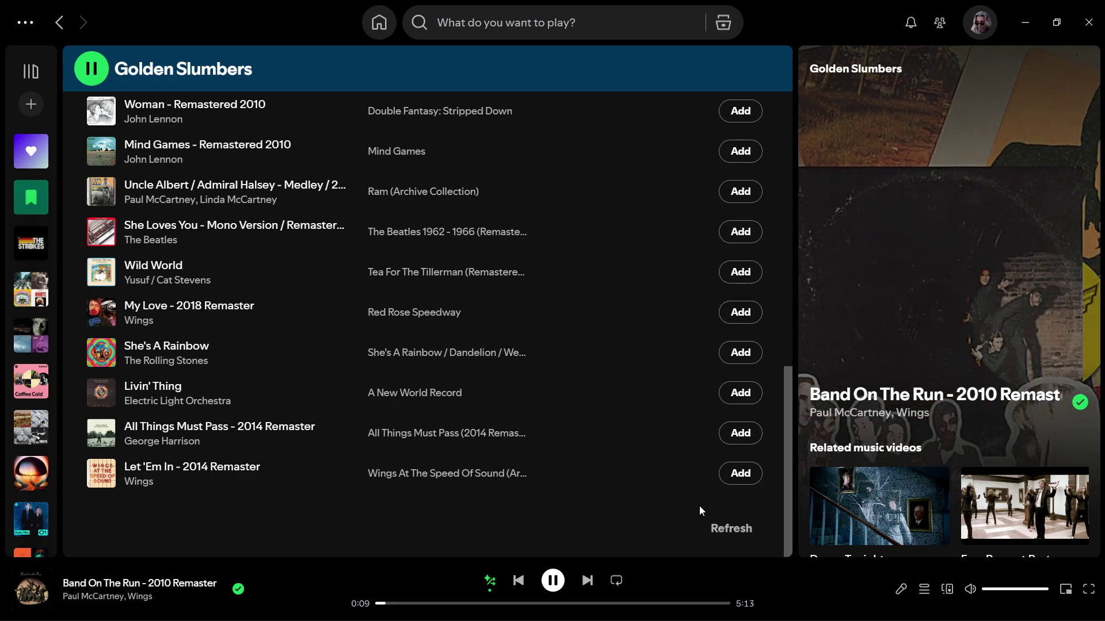
pyautogui.scroll(3, 573, 490)
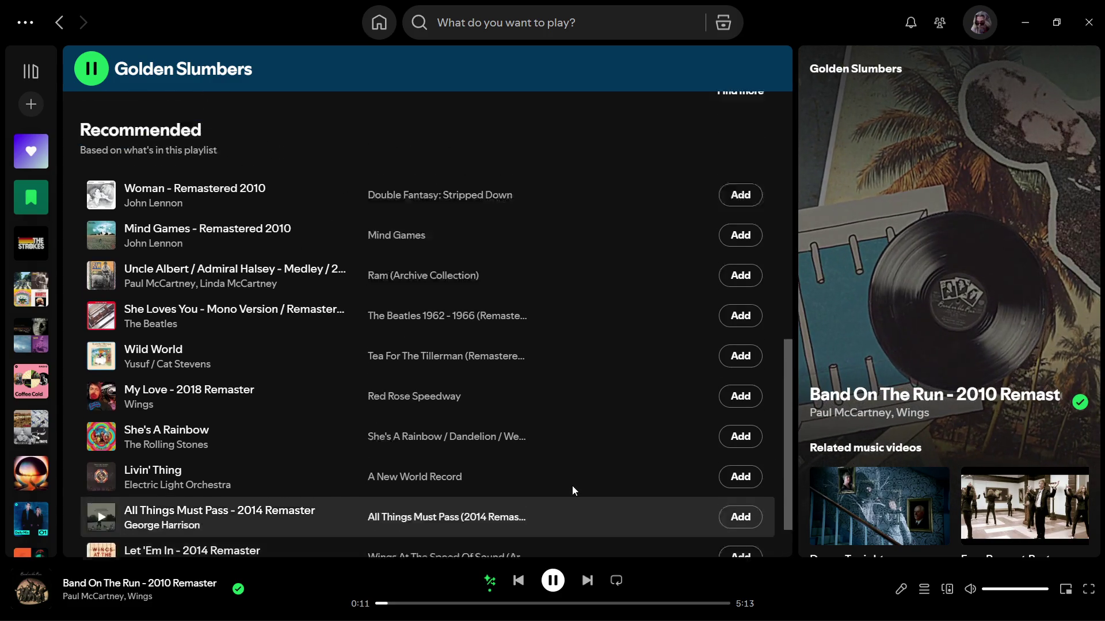
pyautogui.scroll(-1, 573, 488)
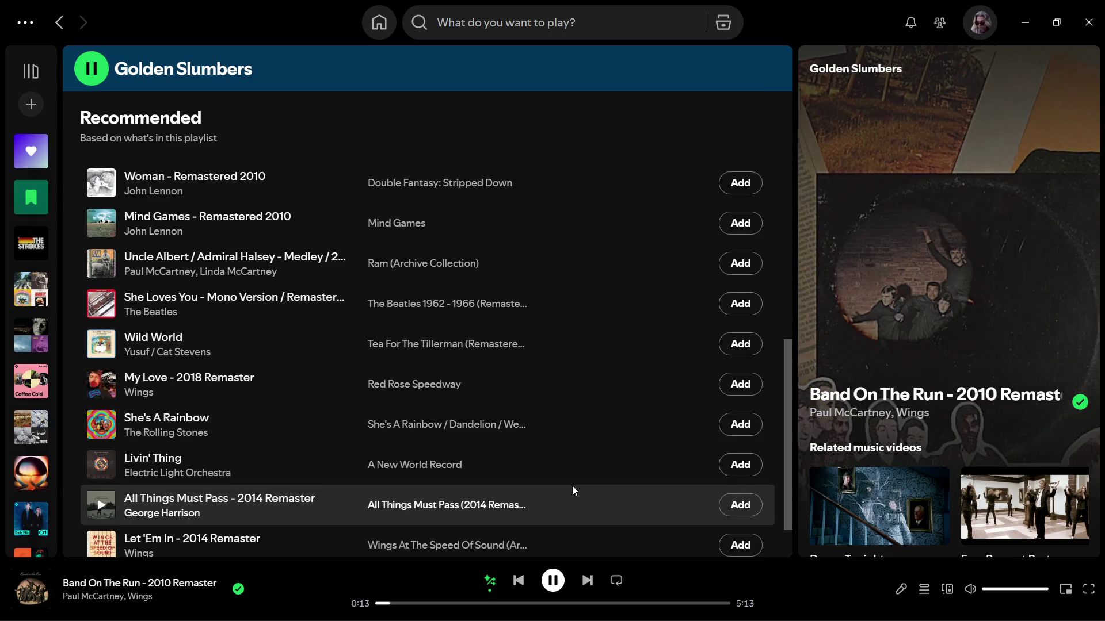
pyautogui.scroll(-1, 572, 488)
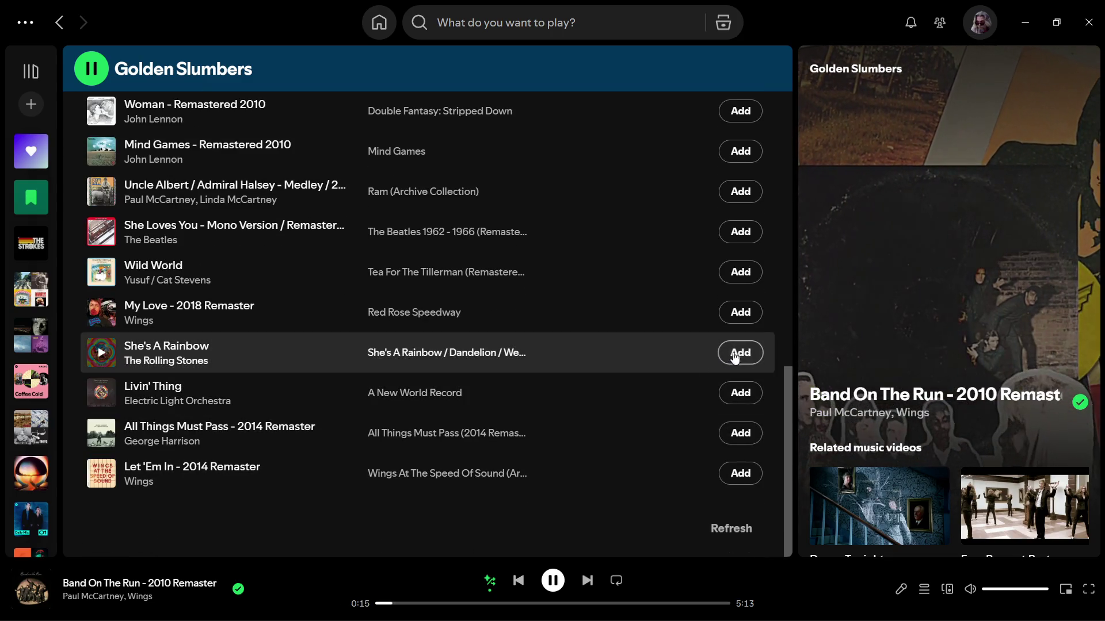
pyautogui.click(745, 353)
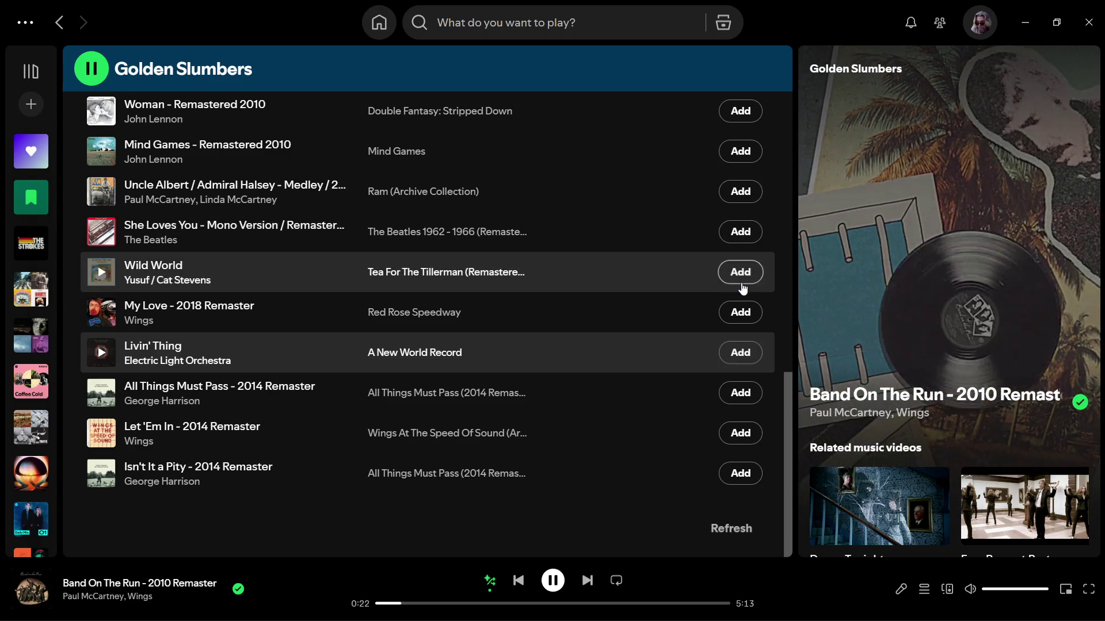
pyautogui.click(742, 275)
# Add Silly Love Songs and Livin' Thing, then refresh the recommendations again
pyautogui.scroll(1, 585, 226)
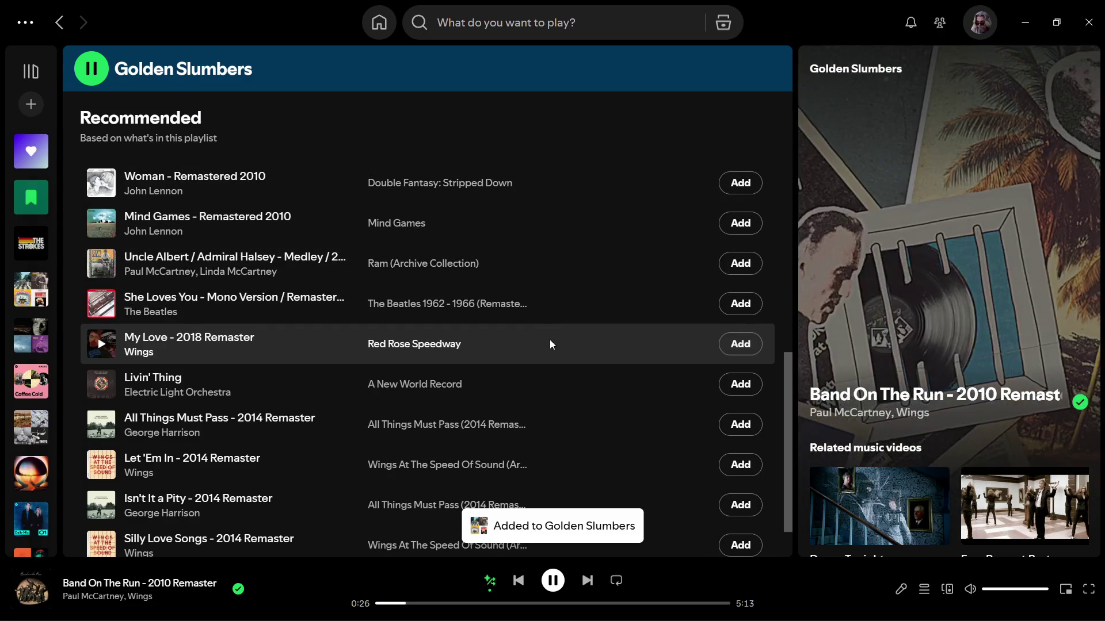
pyautogui.scroll(-1, 551, 345)
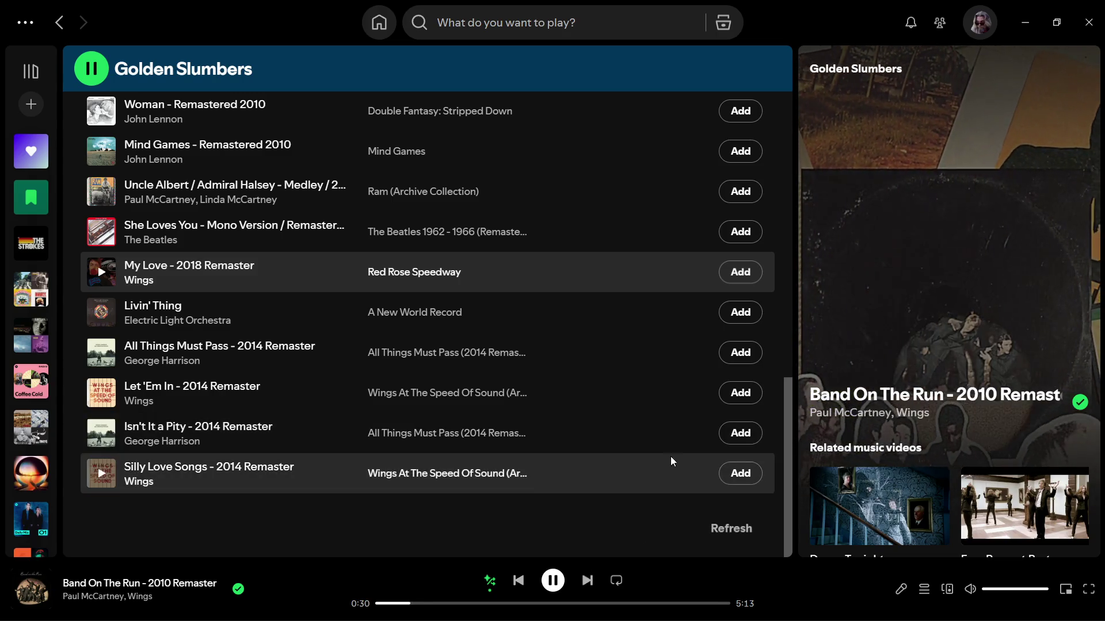
pyautogui.click(733, 479)
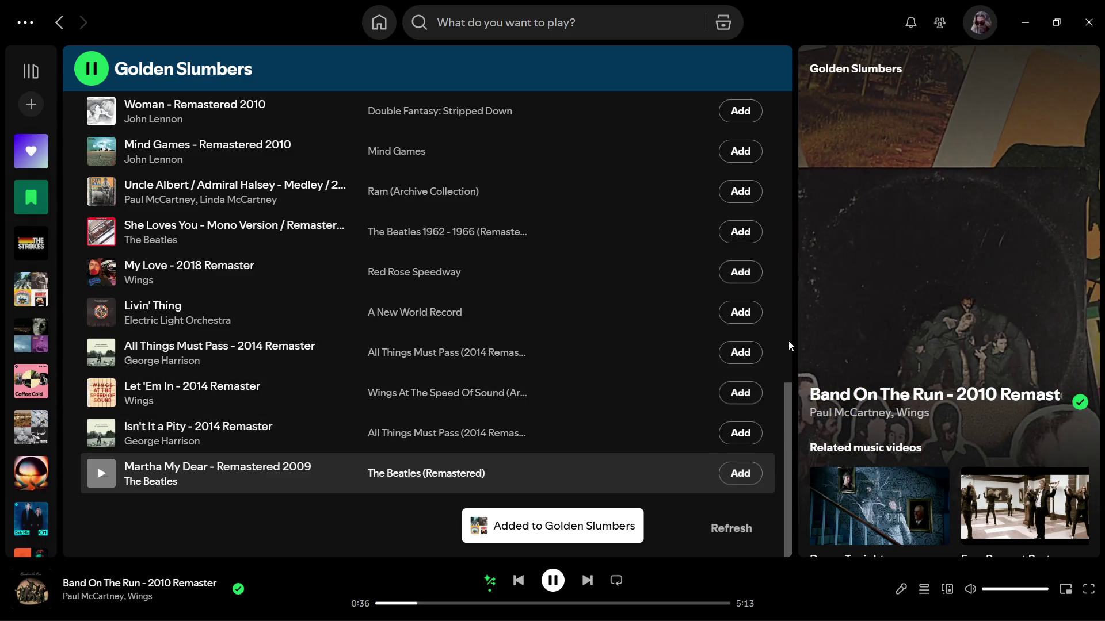
pyautogui.click(737, 316)
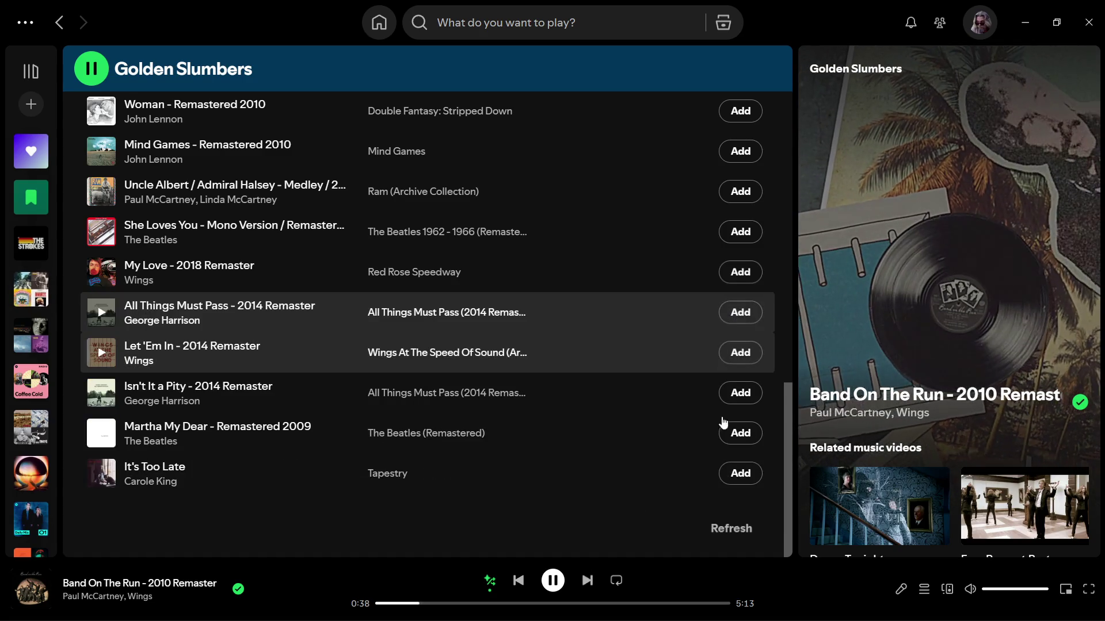
pyautogui.click(719, 529)
pyautogui.scroll(2, 517, 368)
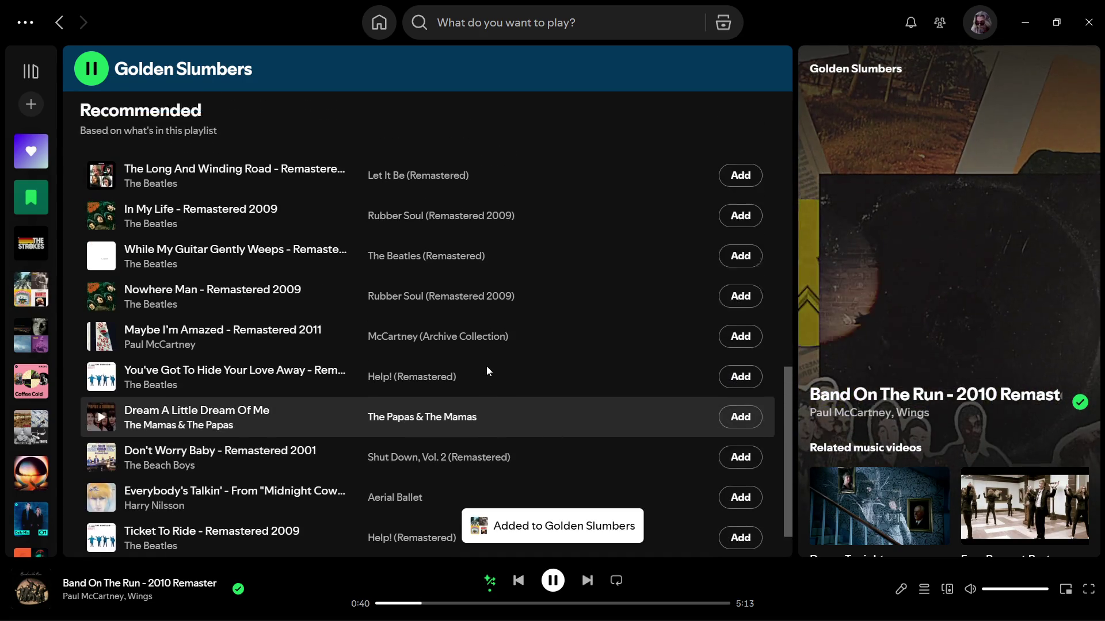
# Add While My Guitar Gently Weeps, Maybe I'm Amazed and Wild Horses, then refresh the recommendations
pyautogui.click(739, 344)
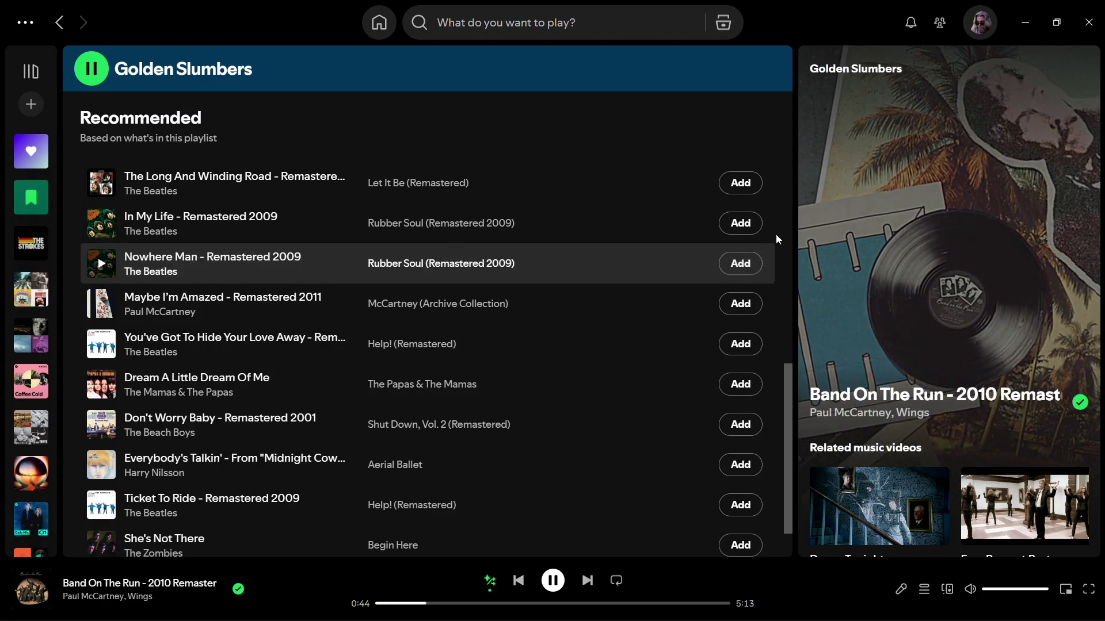
pyautogui.scroll(2, 603, 268)
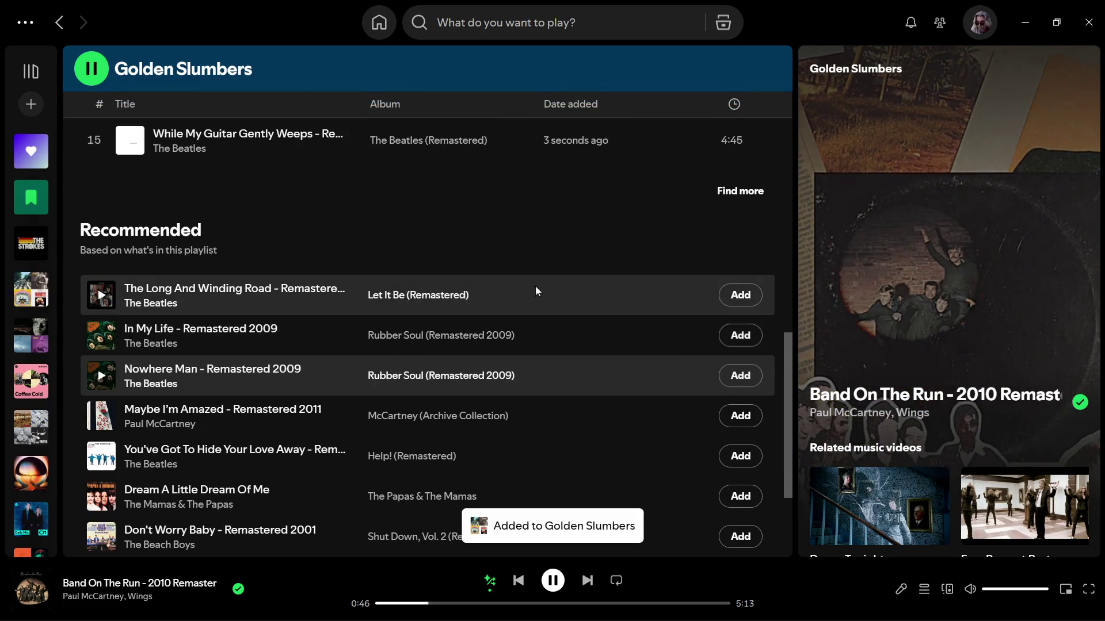
pyautogui.scroll(-2, 720, 313)
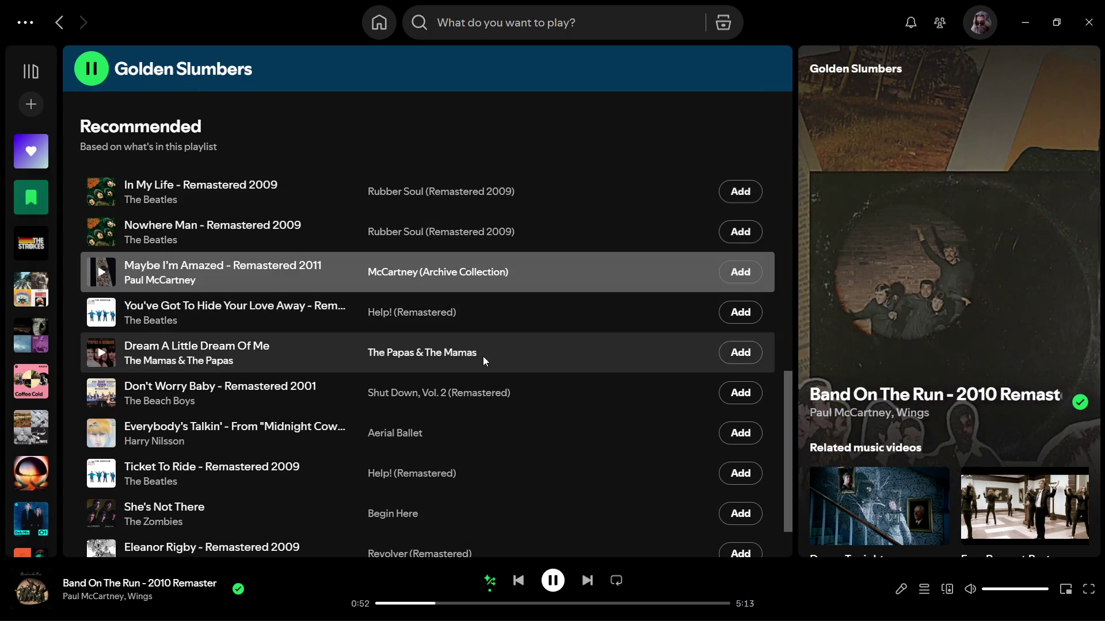
pyautogui.click(741, 273)
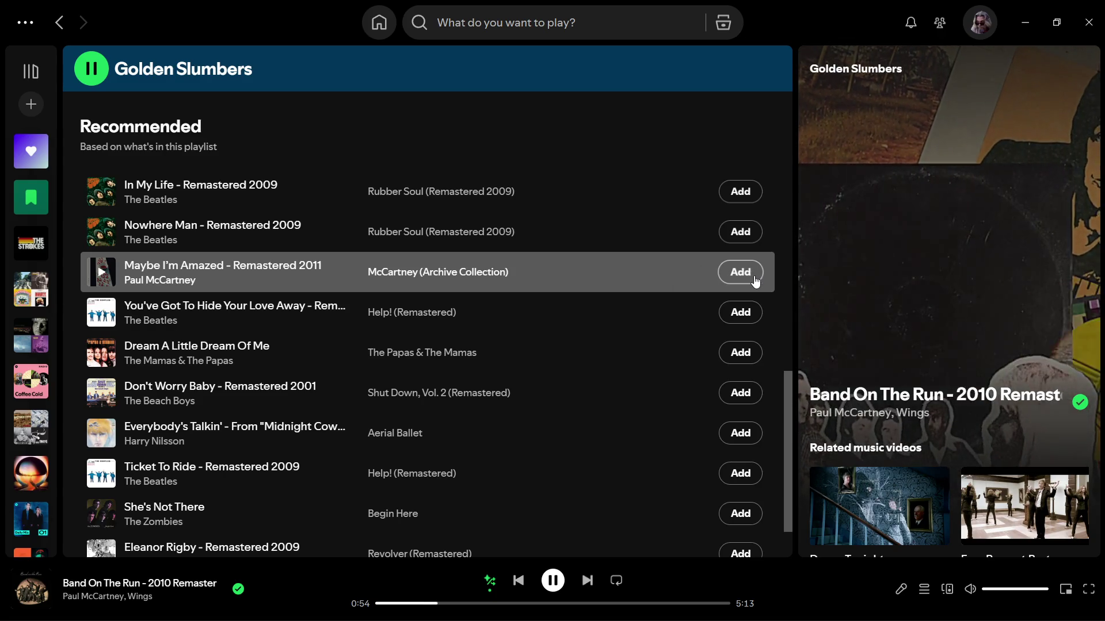
pyautogui.scroll(-1, 662, 328)
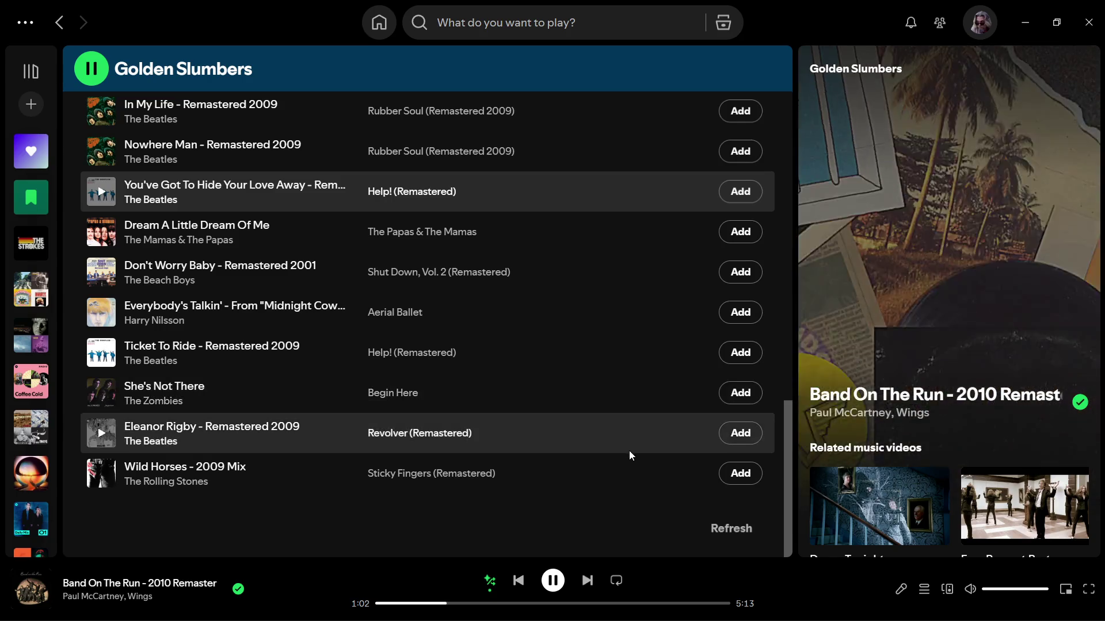
pyautogui.click(748, 527)
pyautogui.click(748, 527)
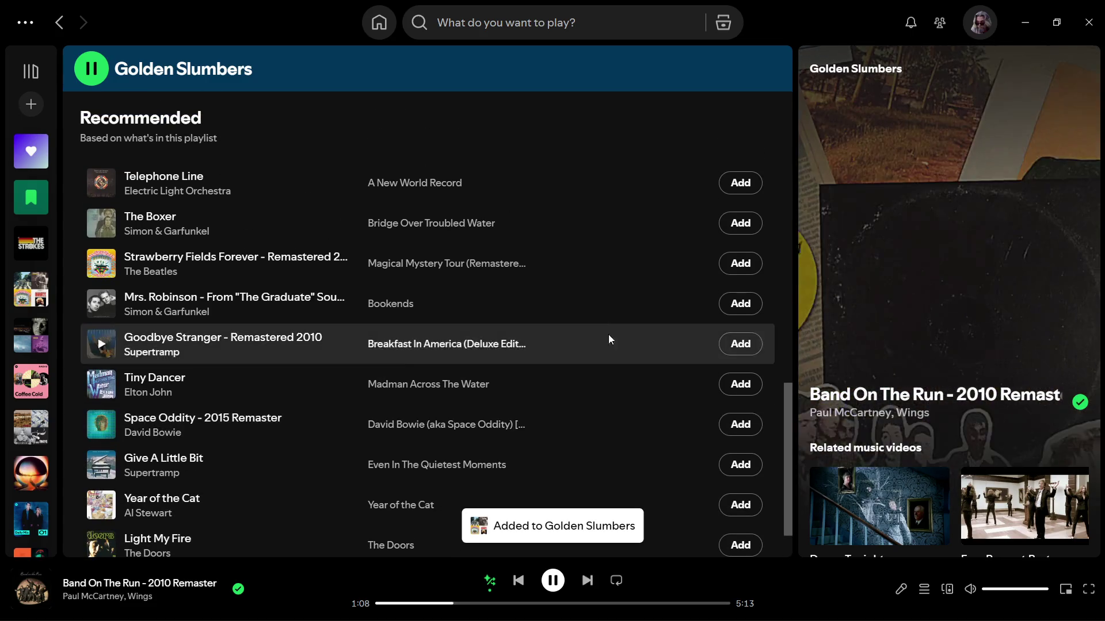
# Add Strawberry Fields Forever, Telephone Line, Space Oddity, Tiny Dancer and Harvest Moon
pyautogui.click(720, 265)
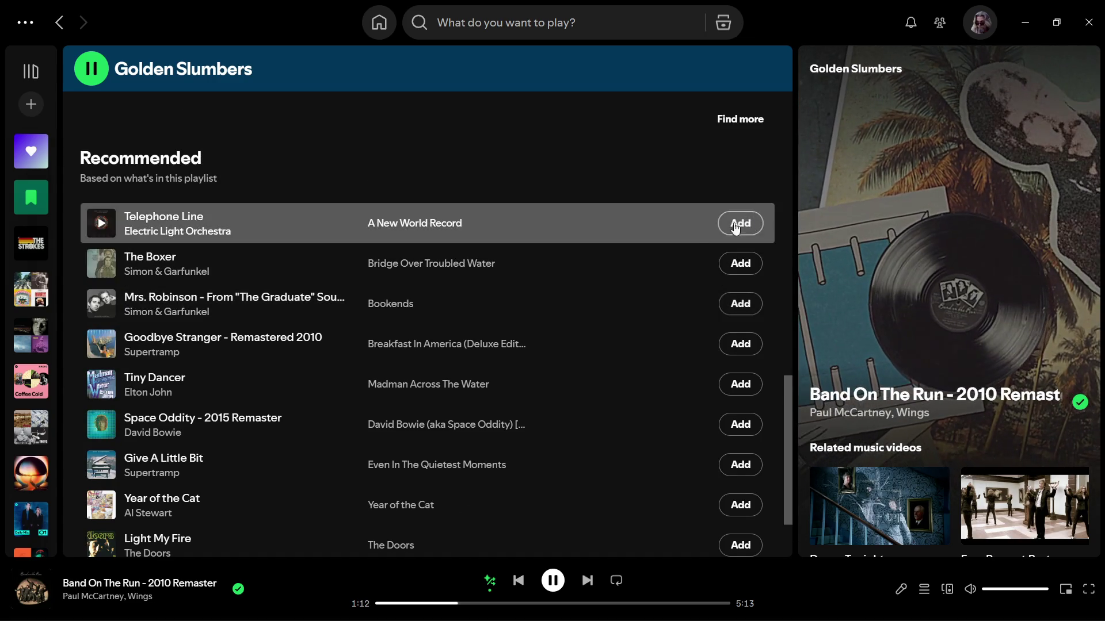
pyautogui.click(754, 223)
pyautogui.scroll(-2, 679, 237)
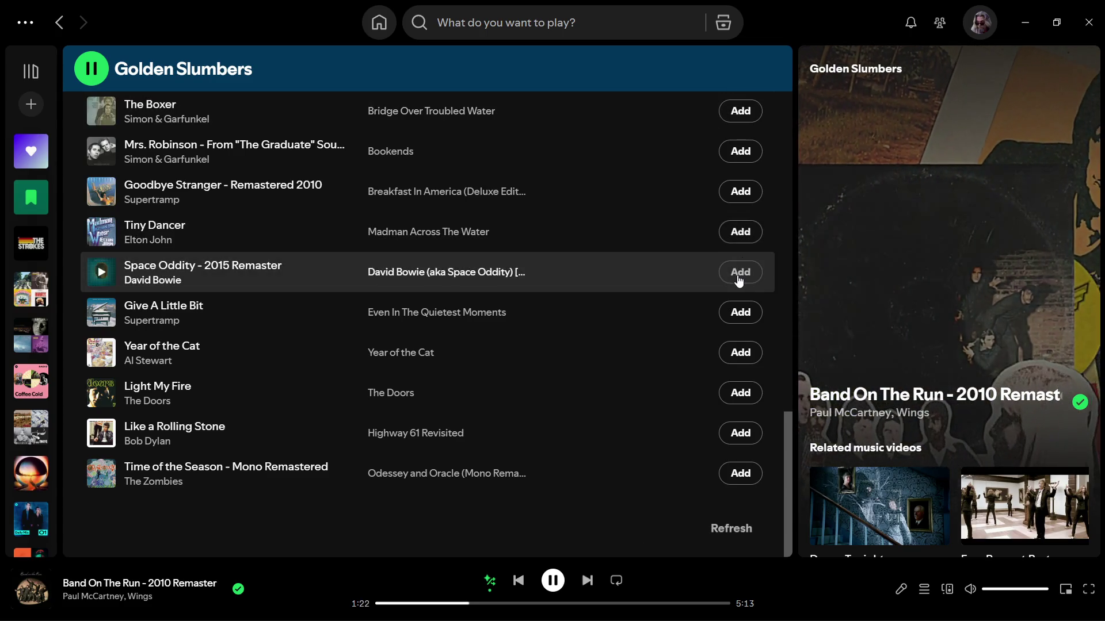
pyautogui.click(739, 281)
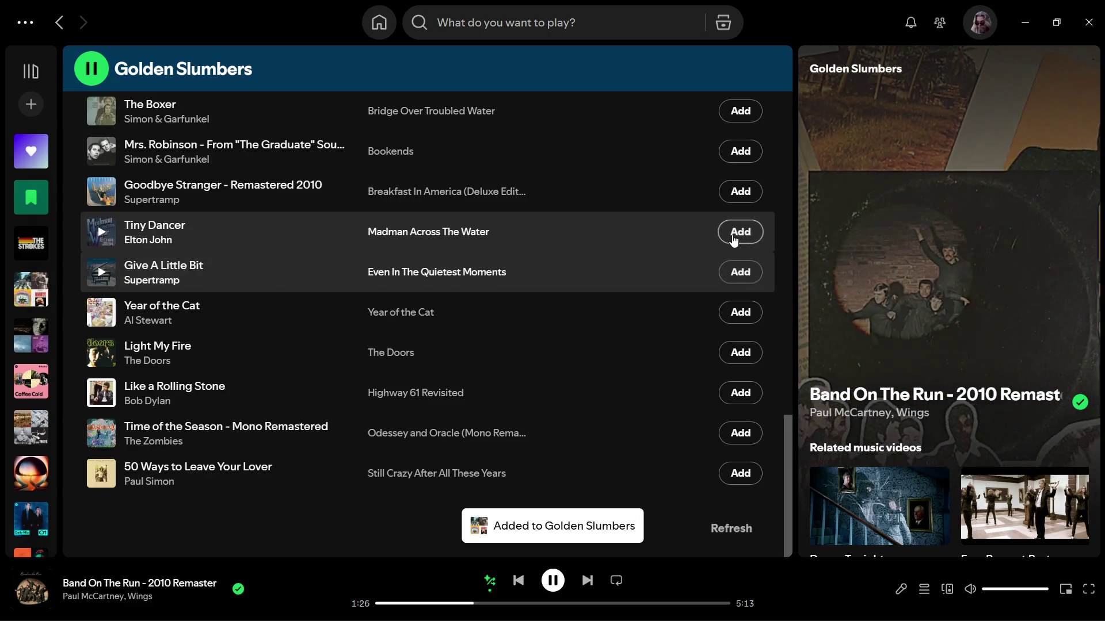
pyautogui.click(733, 237)
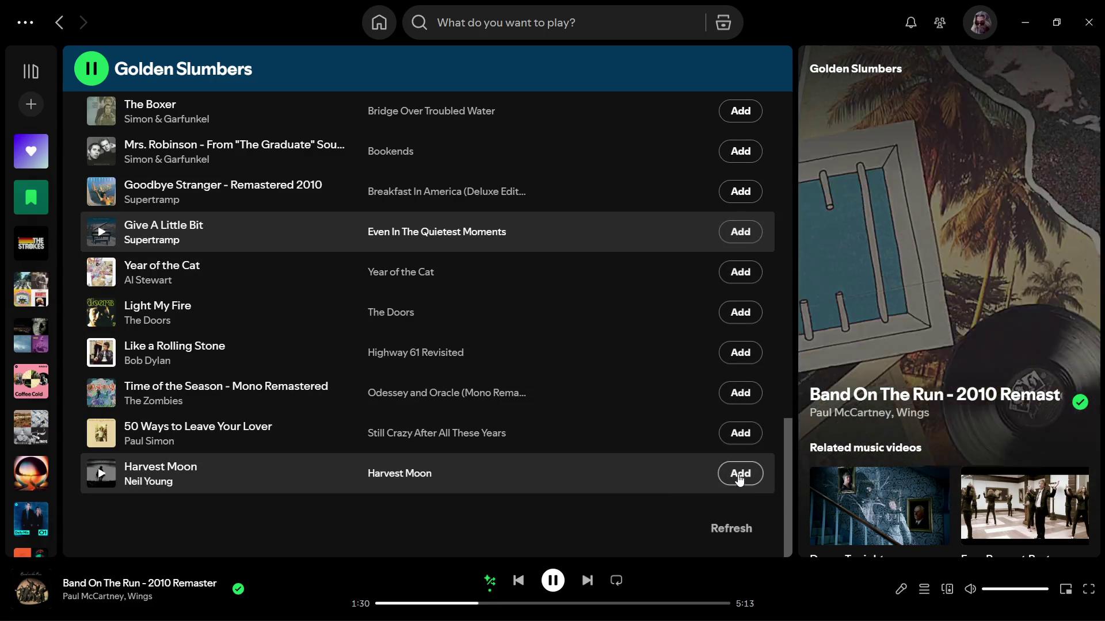
pyautogui.click(739, 477)
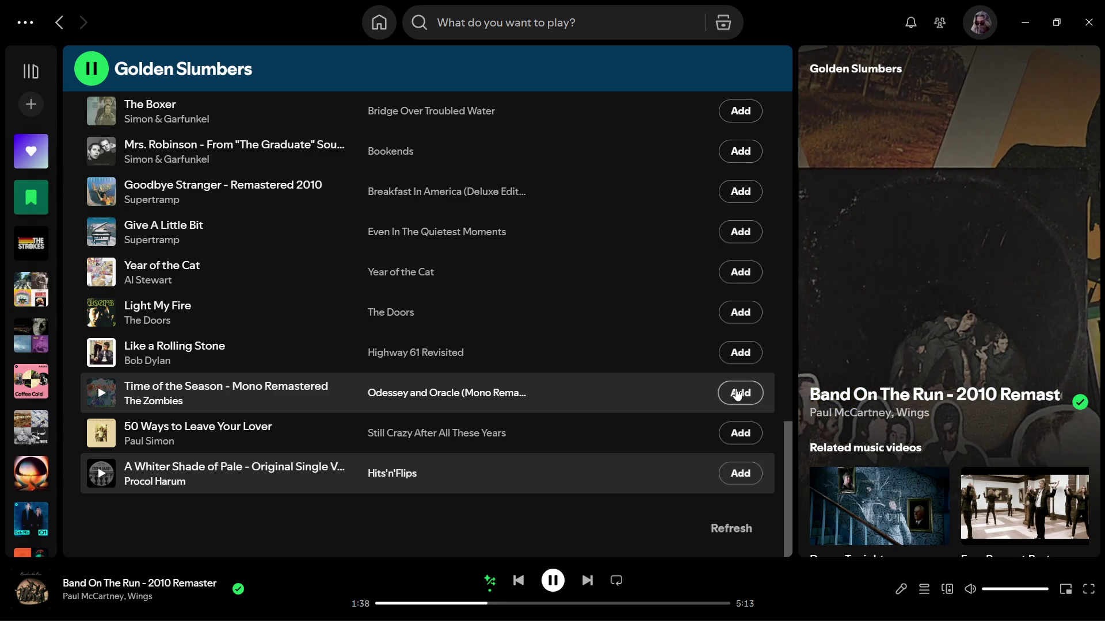
# Add Like a Rolling Stone, Angie, Dear Prudence, Time of the Season and Miss You, refresh, and minimise Spotify
pyautogui.click(740, 352)
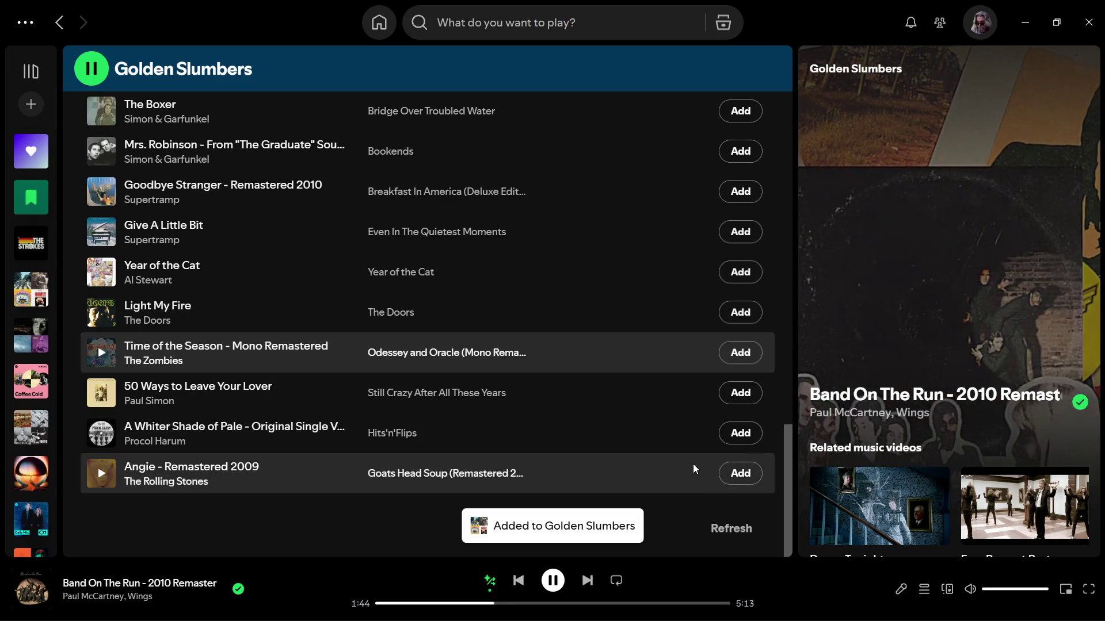
pyautogui.click(741, 477)
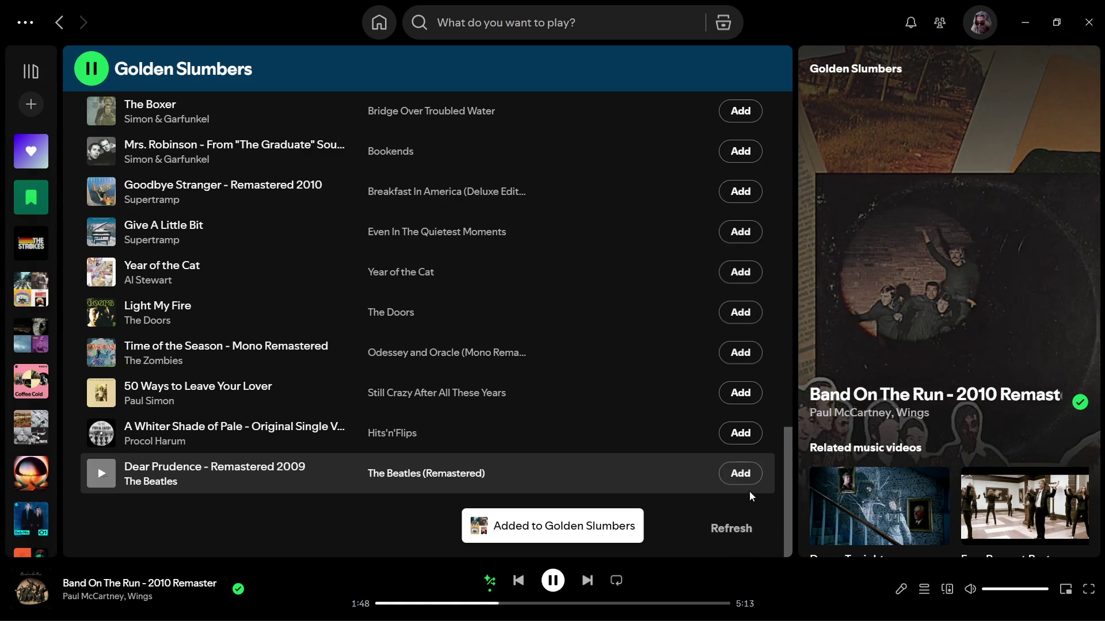
pyautogui.click(741, 479)
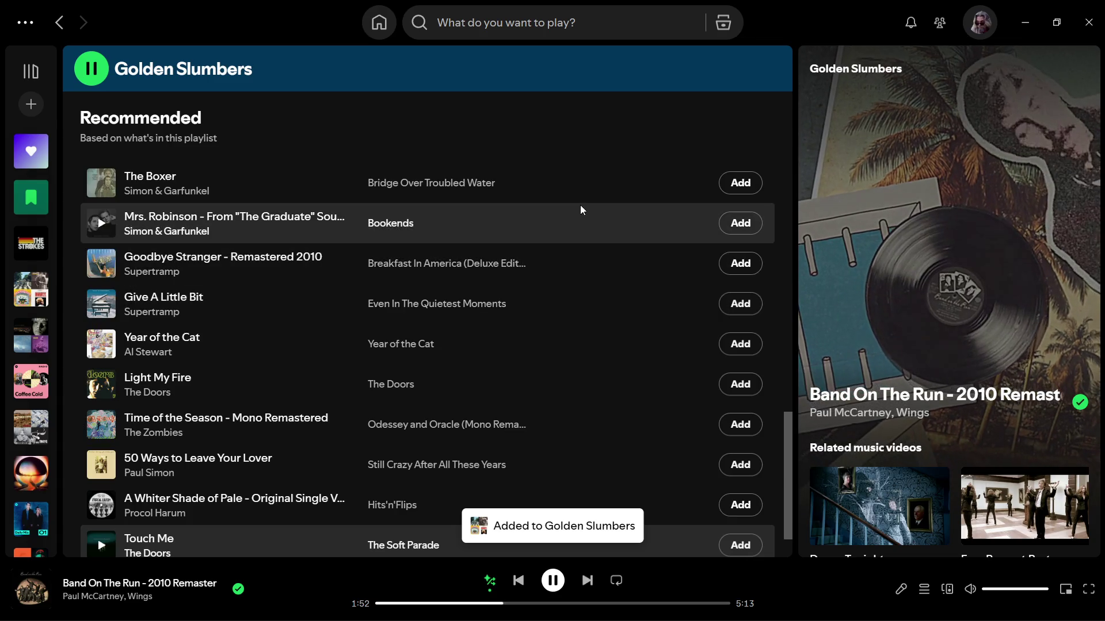
pyautogui.scroll(-2, 561, 380)
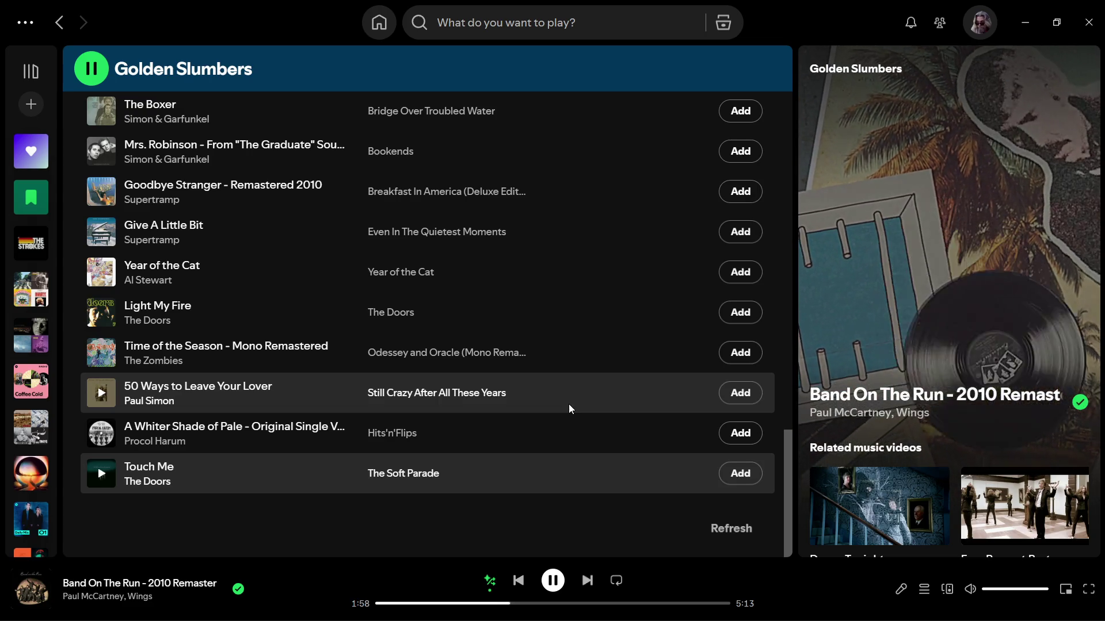
pyautogui.click(738, 361)
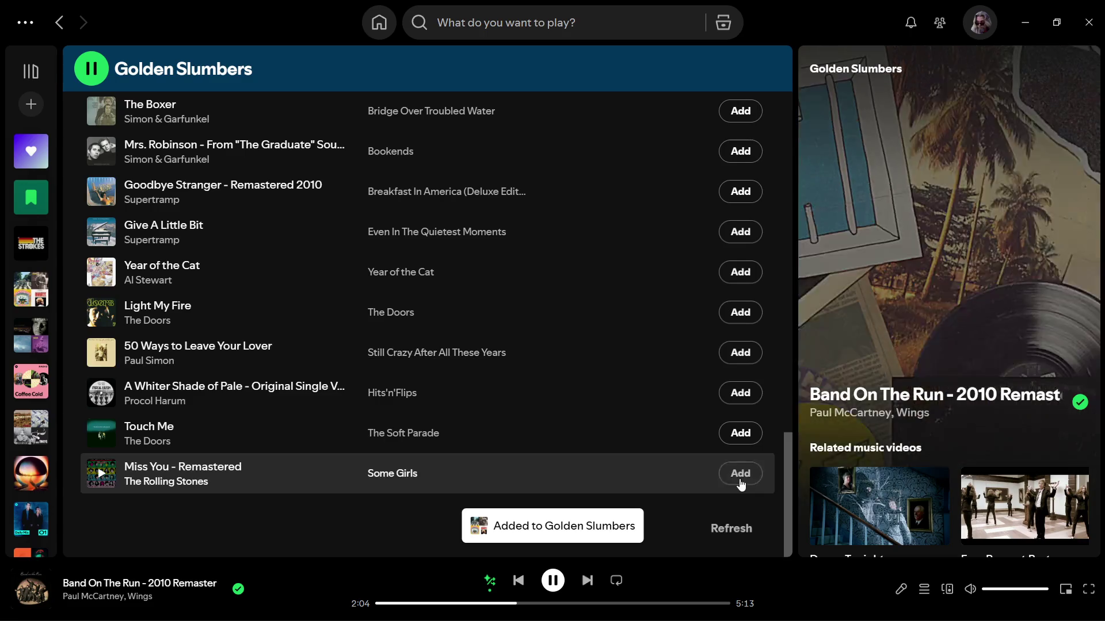
pyautogui.click(741, 475)
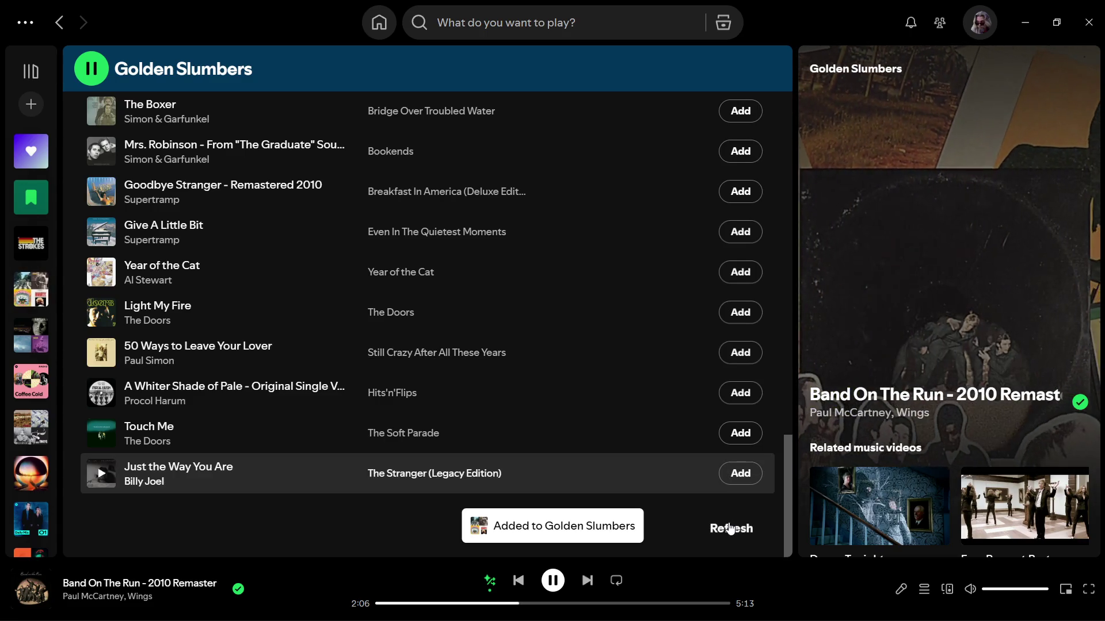
pyautogui.click(728, 528)
pyautogui.scroll(4, 725, 526)
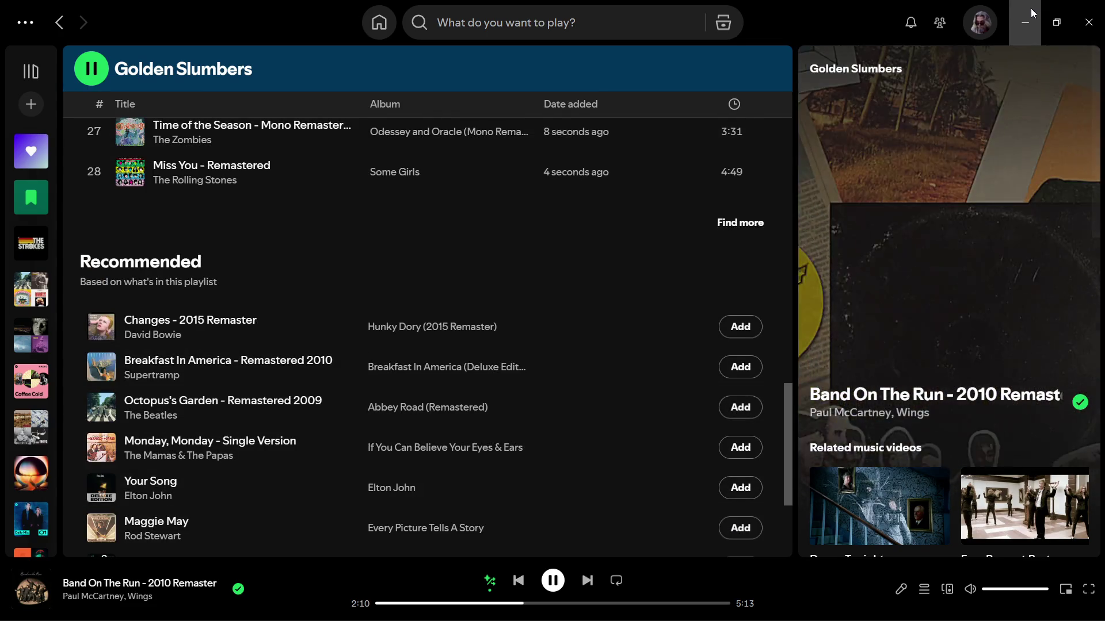
pyautogui.click(1031, 9)
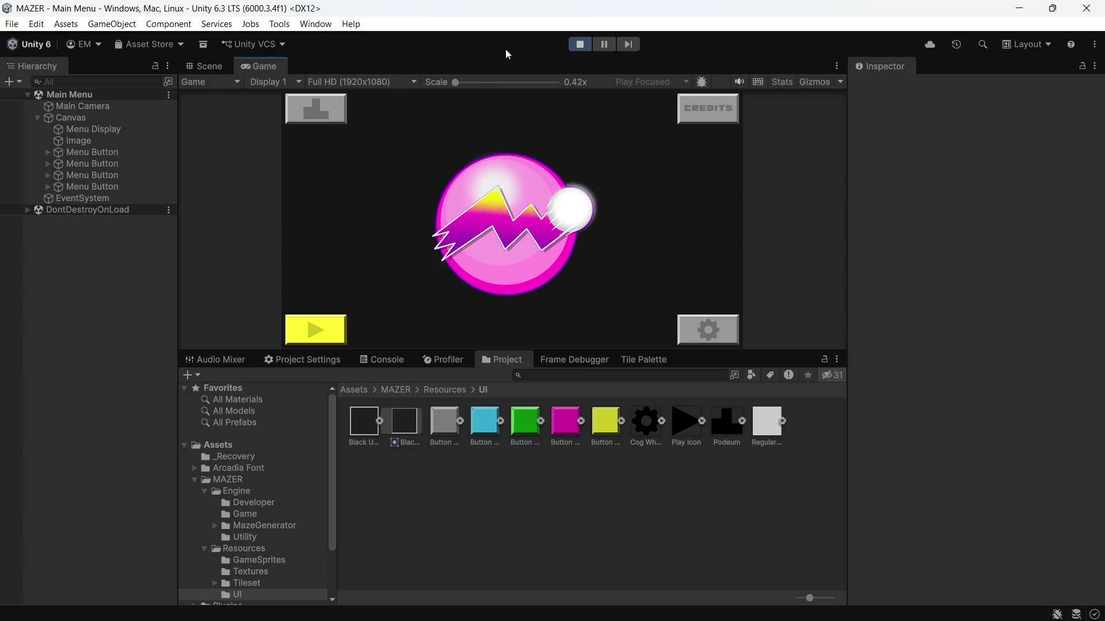
# Stop play mode and select the first Menu Button in the Hierarchy
pyautogui.click(578, 45)
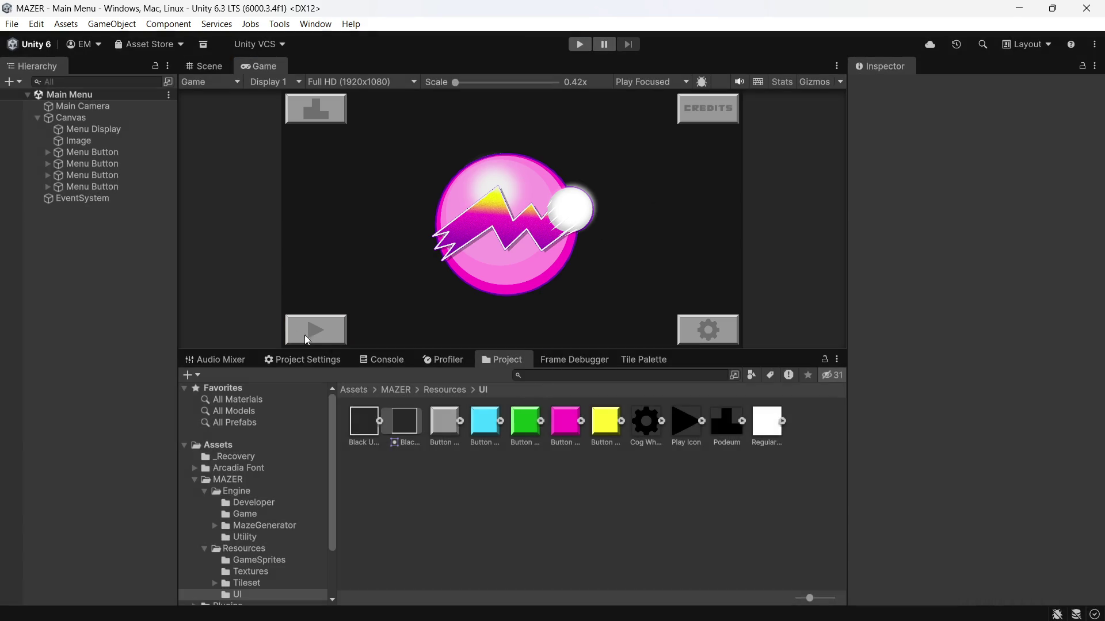
pyautogui.click(108, 154)
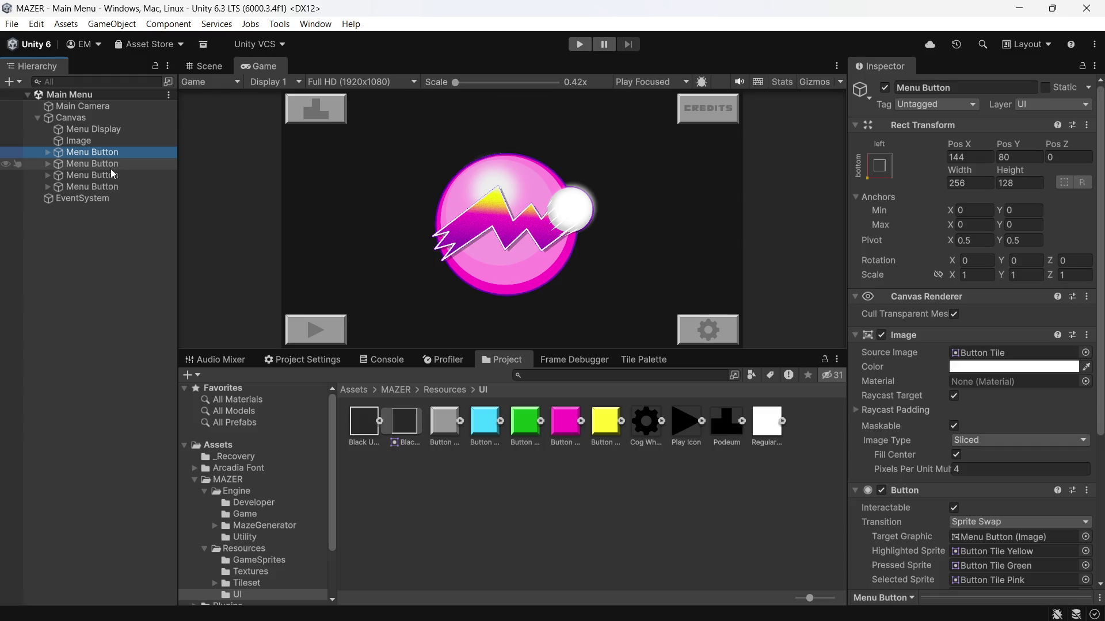
pyautogui.scroll(-5, 874, 445)
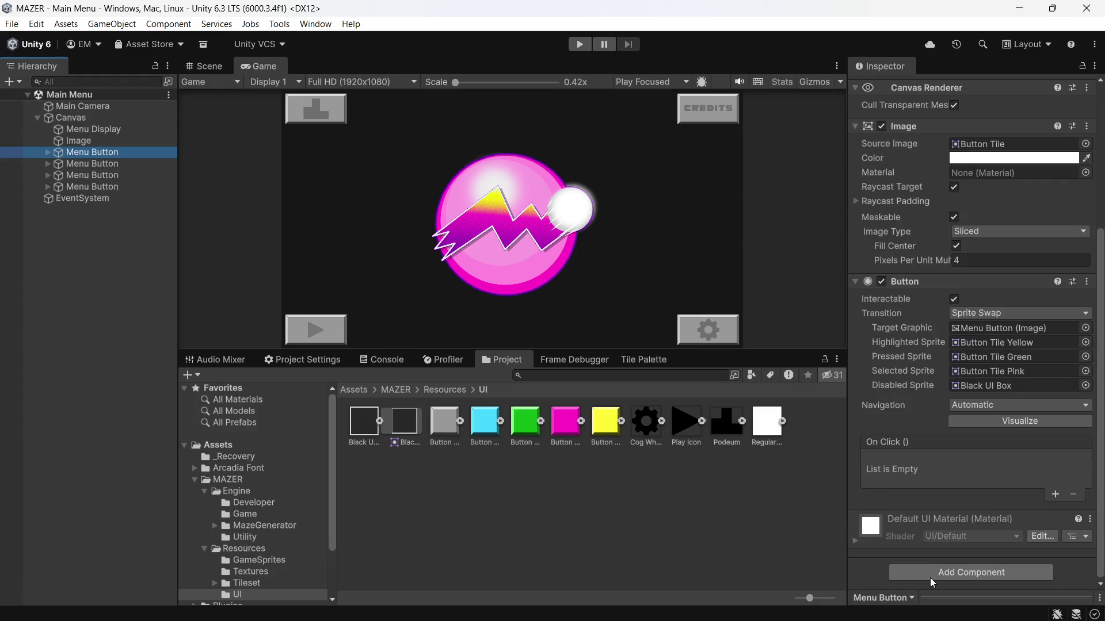
# Open Add Component on the Menu Button and clear its search text
pyautogui.click(930, 578)
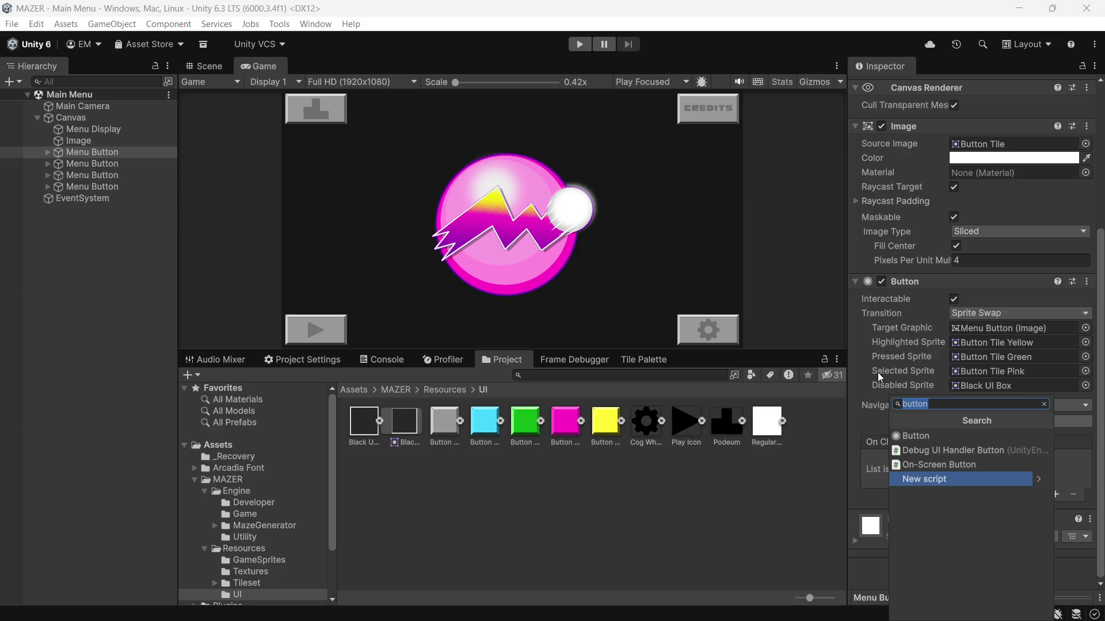
pyautogui.press('BackSpace')
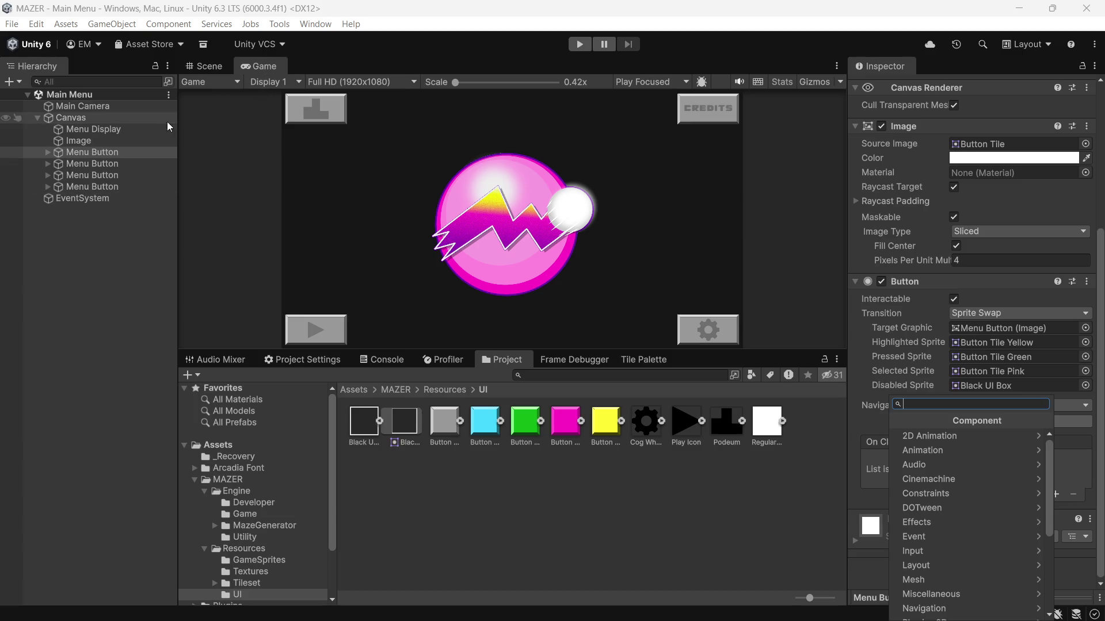
pyautogui.rightClick(72, 237)
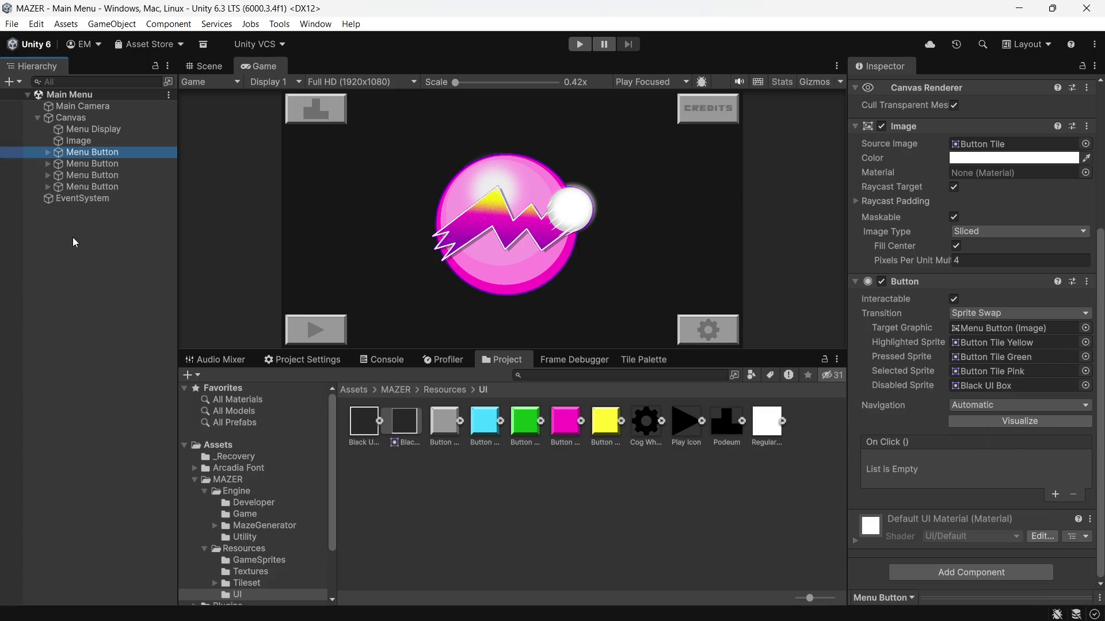
# Create an empty GameObject under Canvas and rename it Button Highlight
pyautogui.click(49, 119)
pyautogui.rightClick(49, 119)
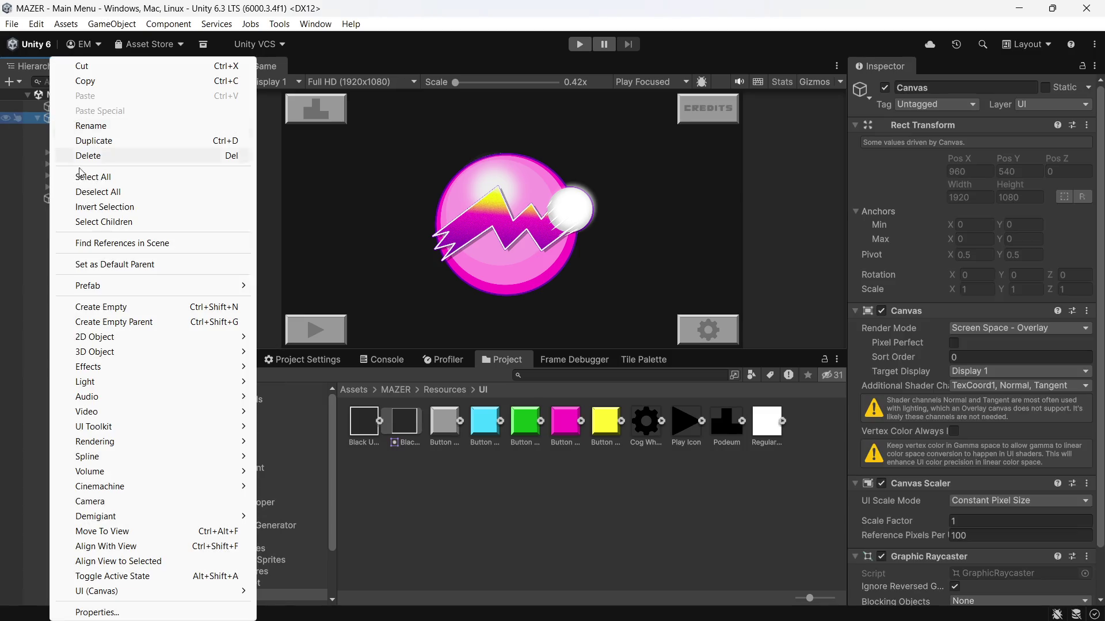
pyautogui.click(156, 309)
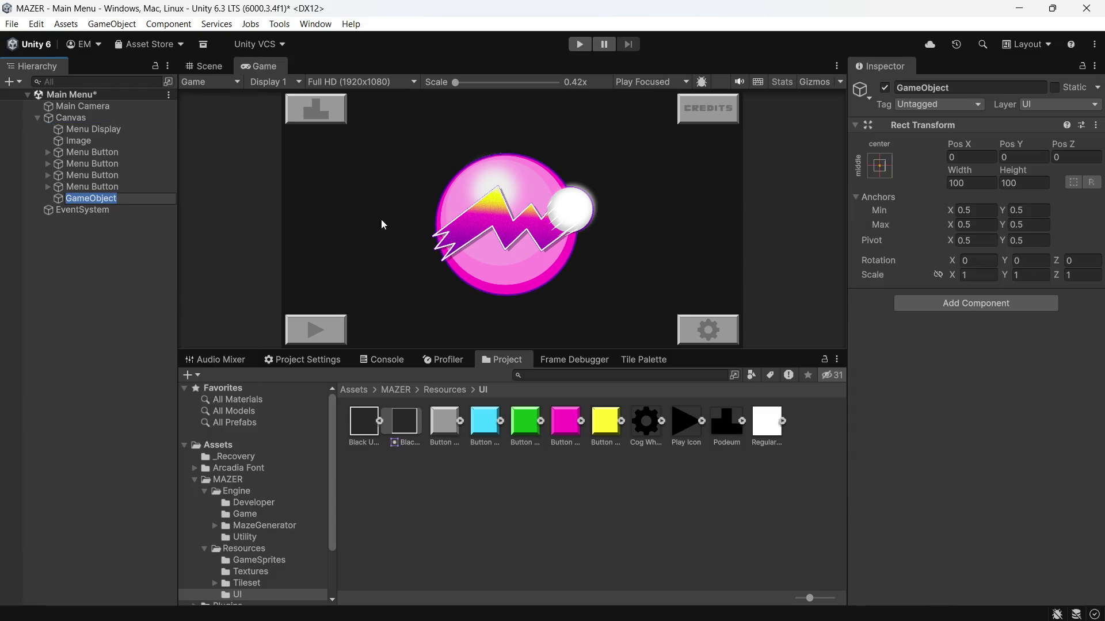
pyautogui.click(951, 87)
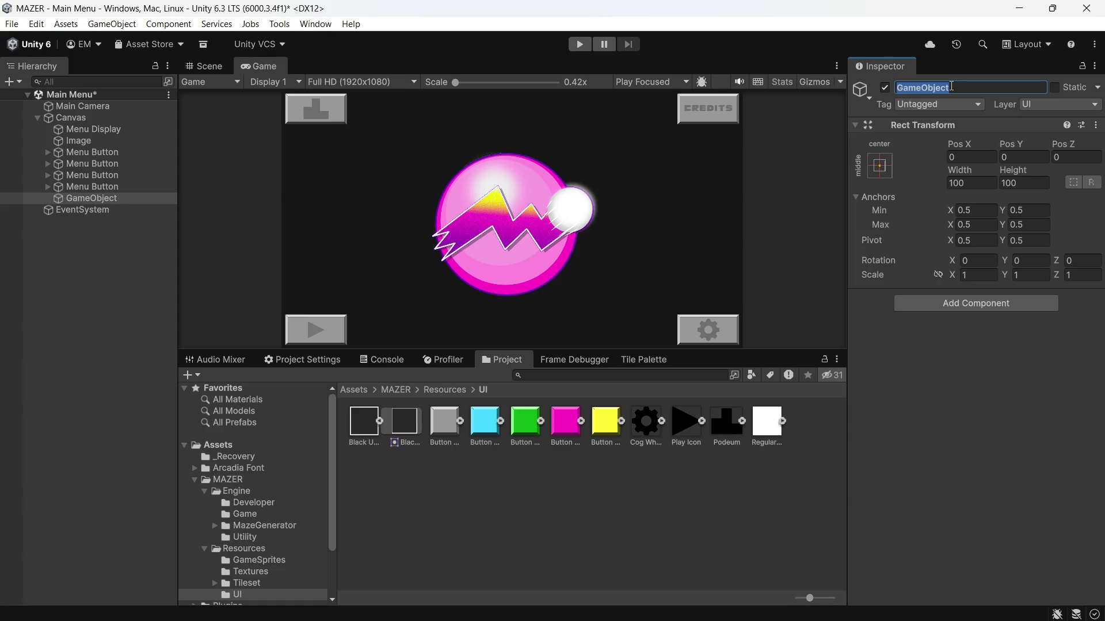
pyautogui.write('Button Highlight')
pyautogui.press('Return')
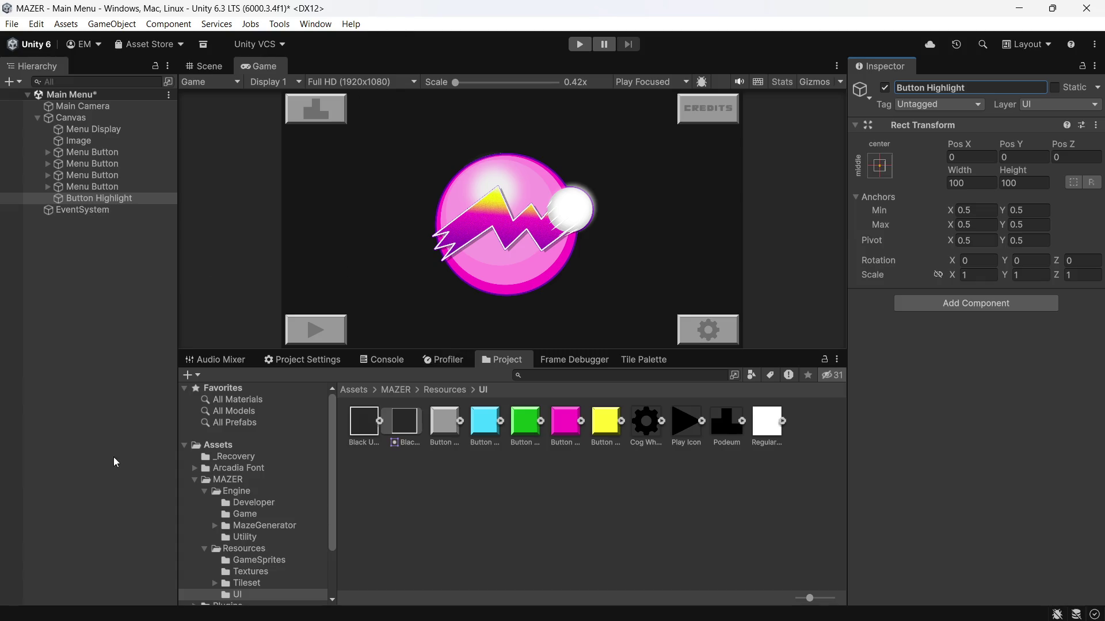
pyautogui.moveTo(52, 583)
# Navigate the Project window to the Assets/MAZER/Engine/Game folder
pyautogui.click(962, 300)
pyautogui.click(579, 463)
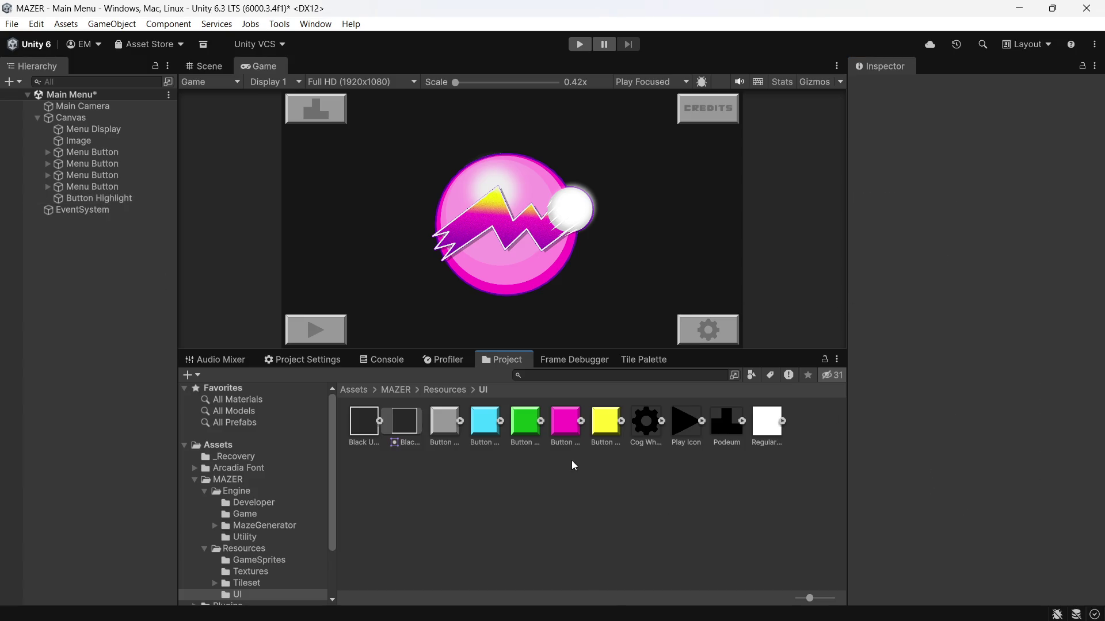
pyautogui.click(397, 389)
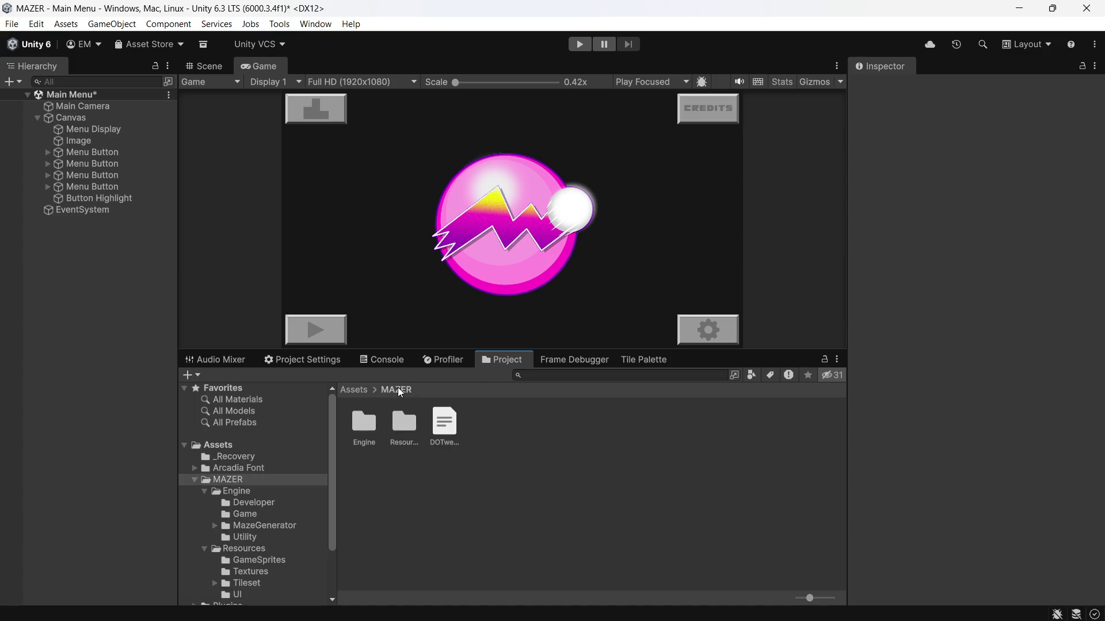
pyautogui.doubleClick(373, 424)
pyautogui.doubleClick(404, 423)
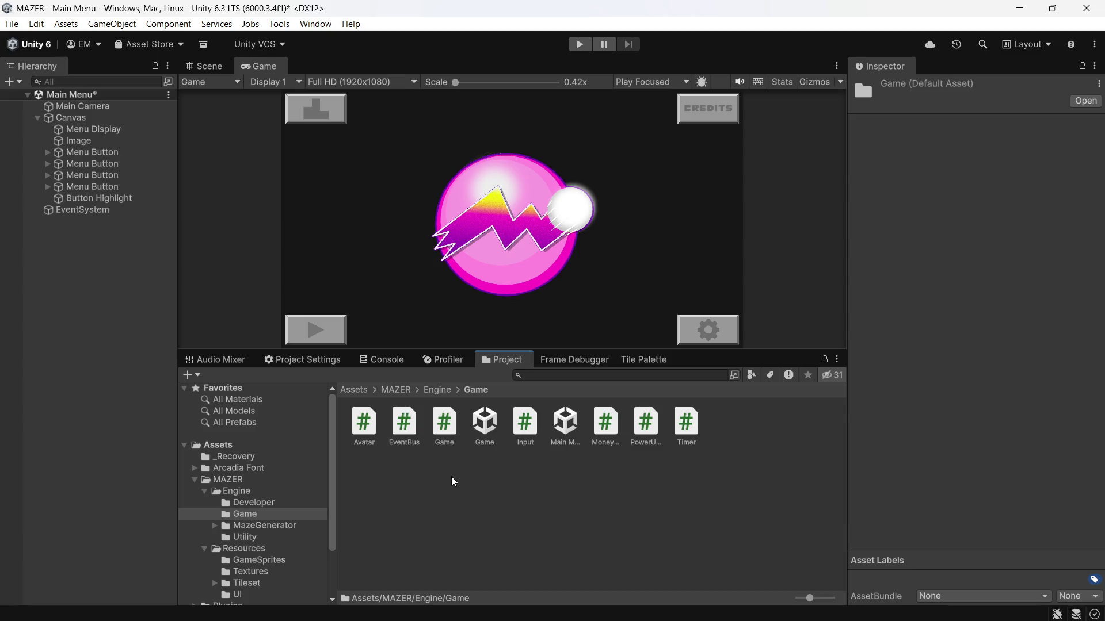
pyautogui.click(558, 438)
# Create a new folder named MainMenu inside Game
pyautogui.rightClick(399, 486)
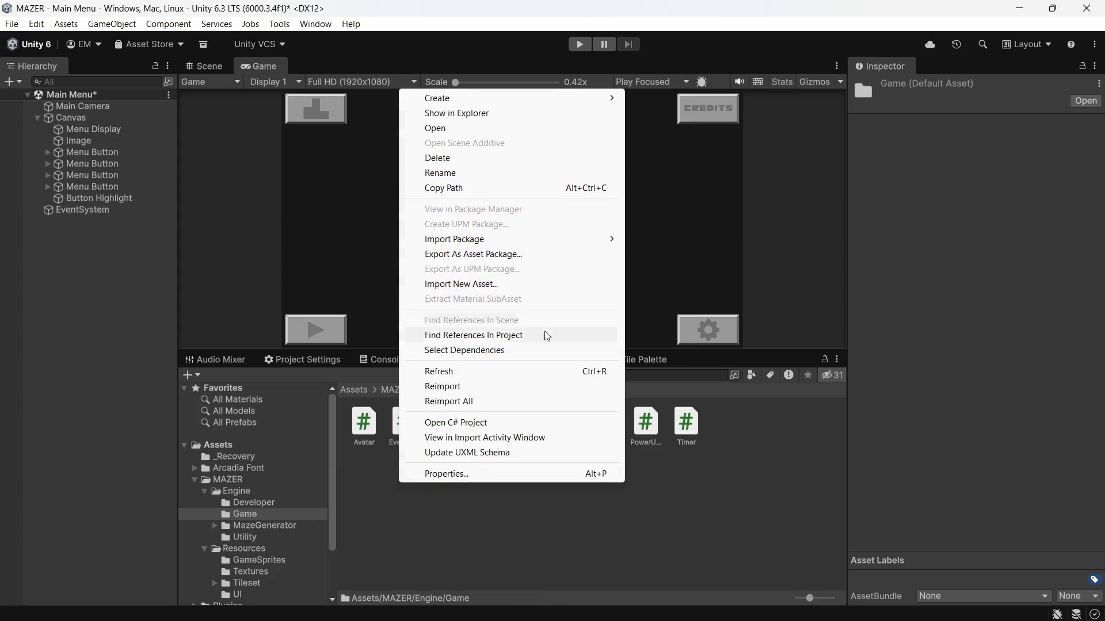
pyautogui.moveTo(578, 98)
pyautogui.click(672, 98)
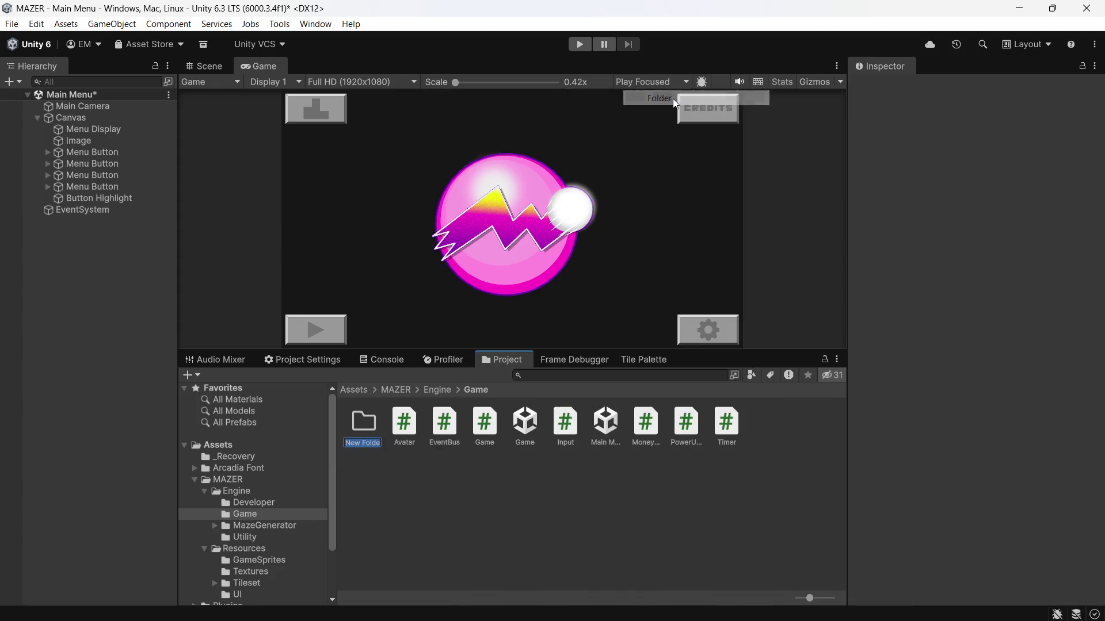
pyautogui.write('Main M')
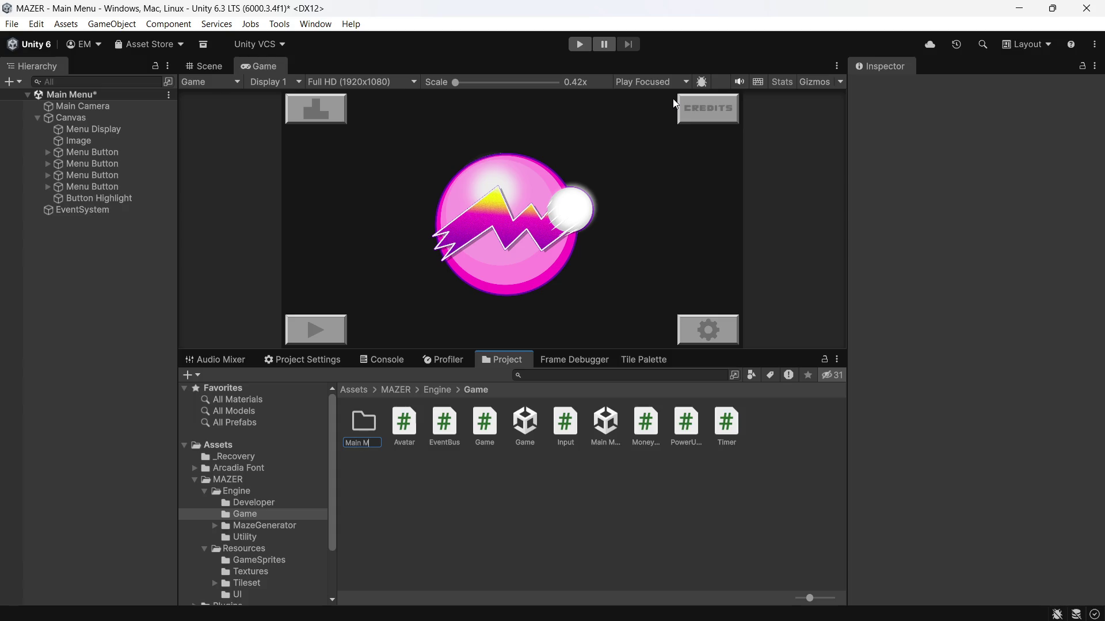
pyautogui.write('enu')
pyautogui.press('BackSpace')
pyautogui.write('u')
pyautogui.press('Return')
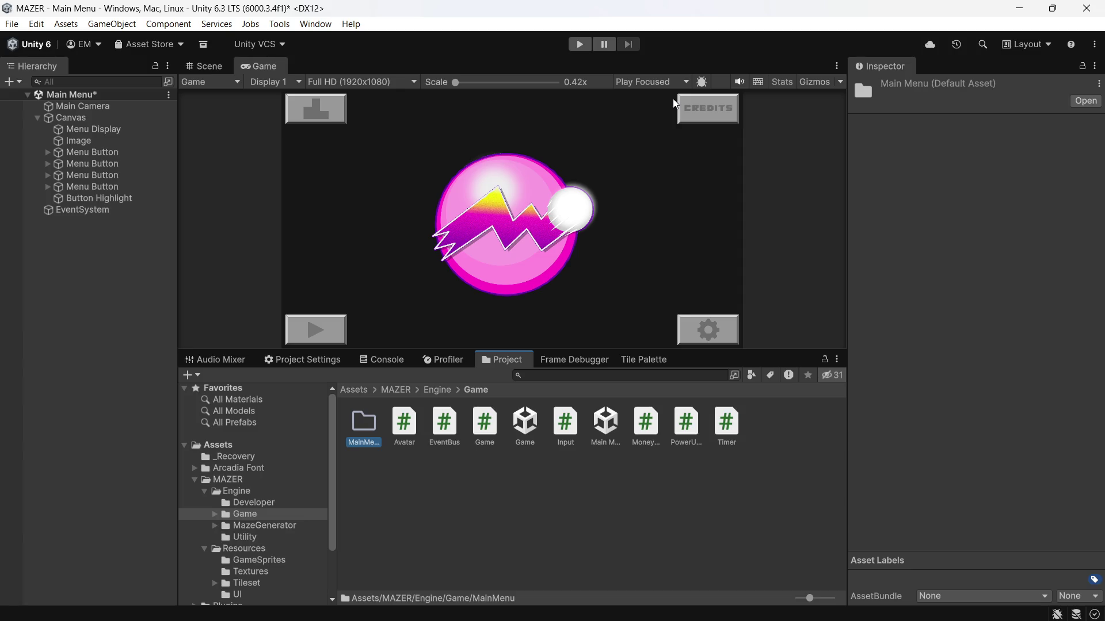
# Reopen the Game folder and open the new MainMenu folder
pyautogui.click(438, 391)
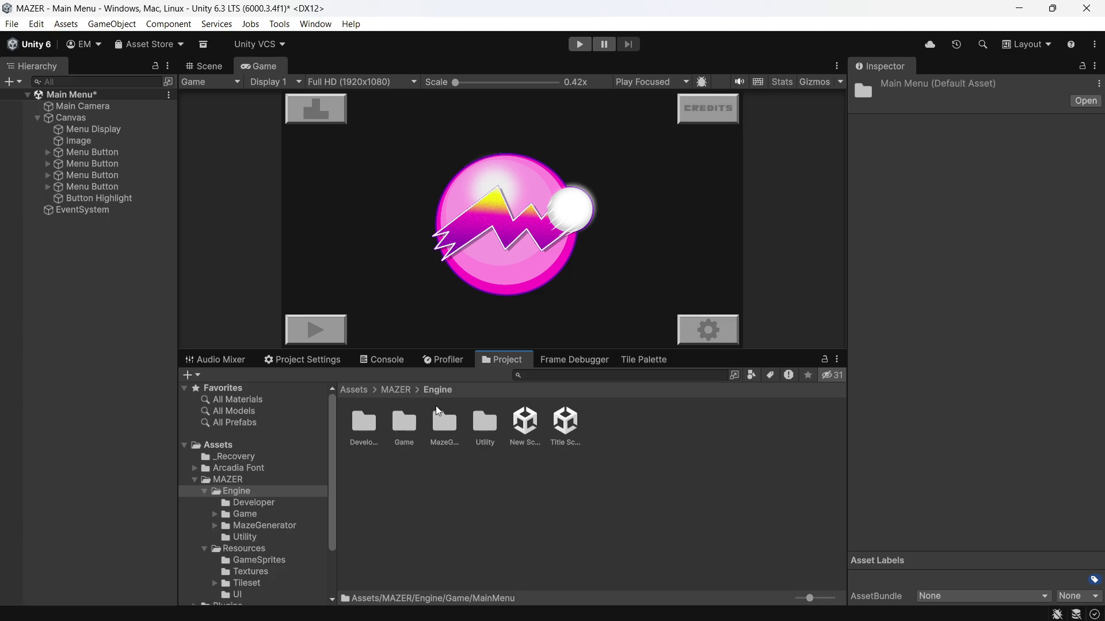
pyautogui.doubleClick(405, 427)
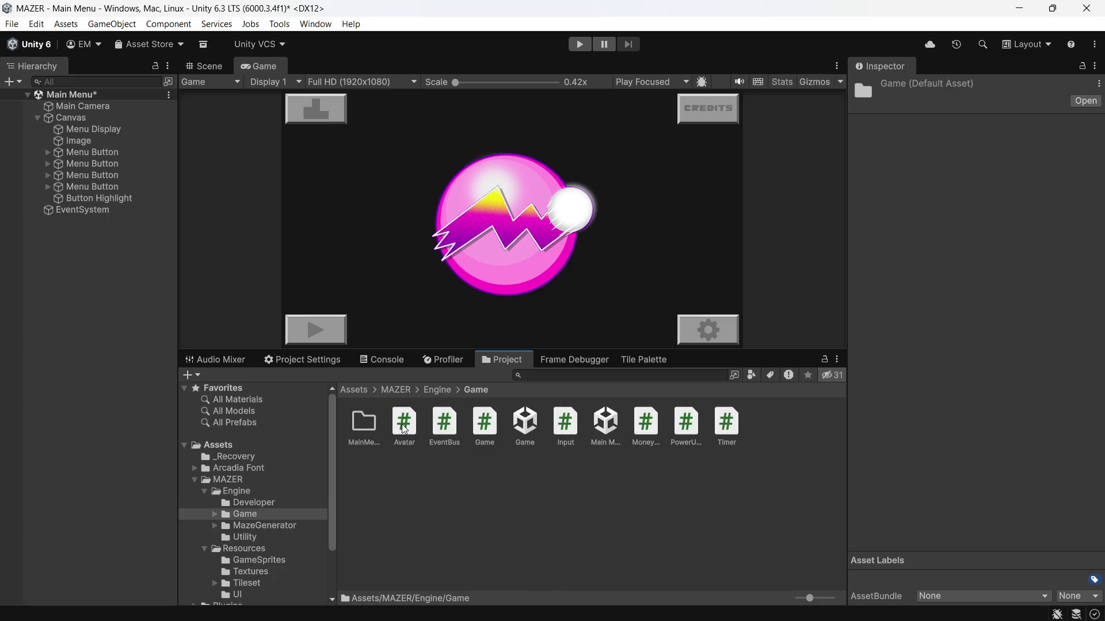
pyautogui.doubleClick(368, 429)
pyautogui.rightClick(380, 442)
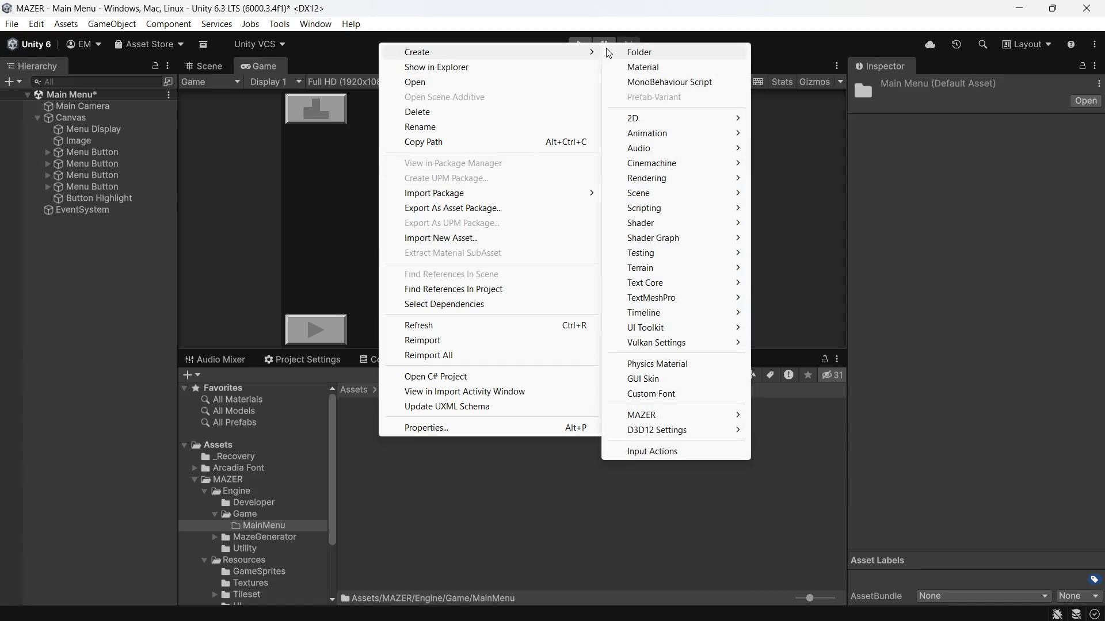
pyautogui.click(455, 388)
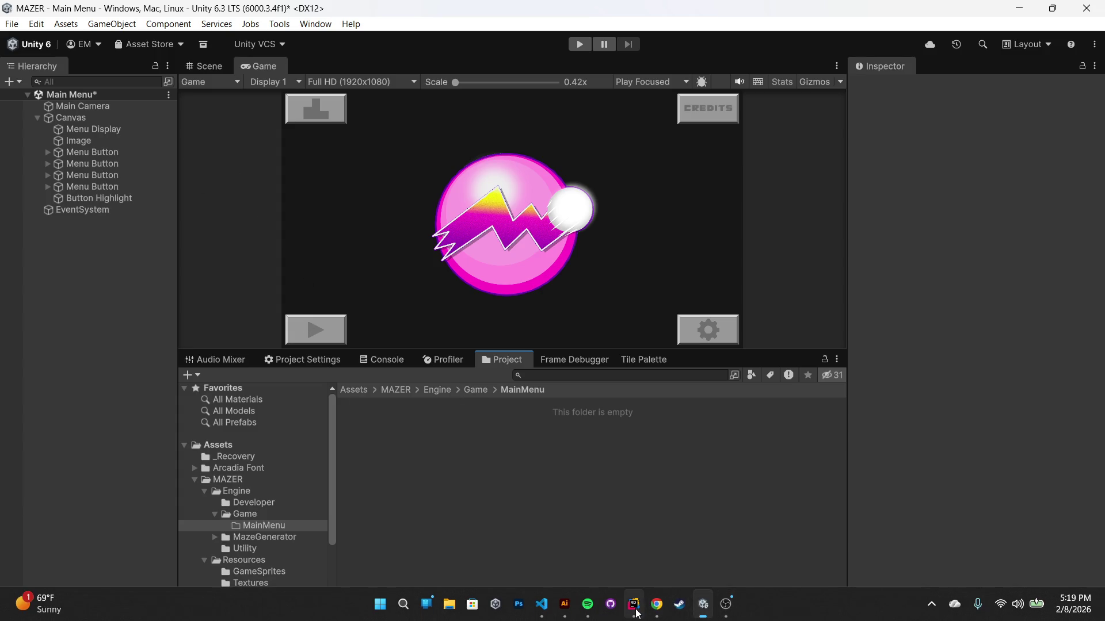
# In Rider, move the Main Menu.unity scene into the MainMenu folder
pyautogui.click(635, 608)
pyautogui.scroll(-2, 120, 198)
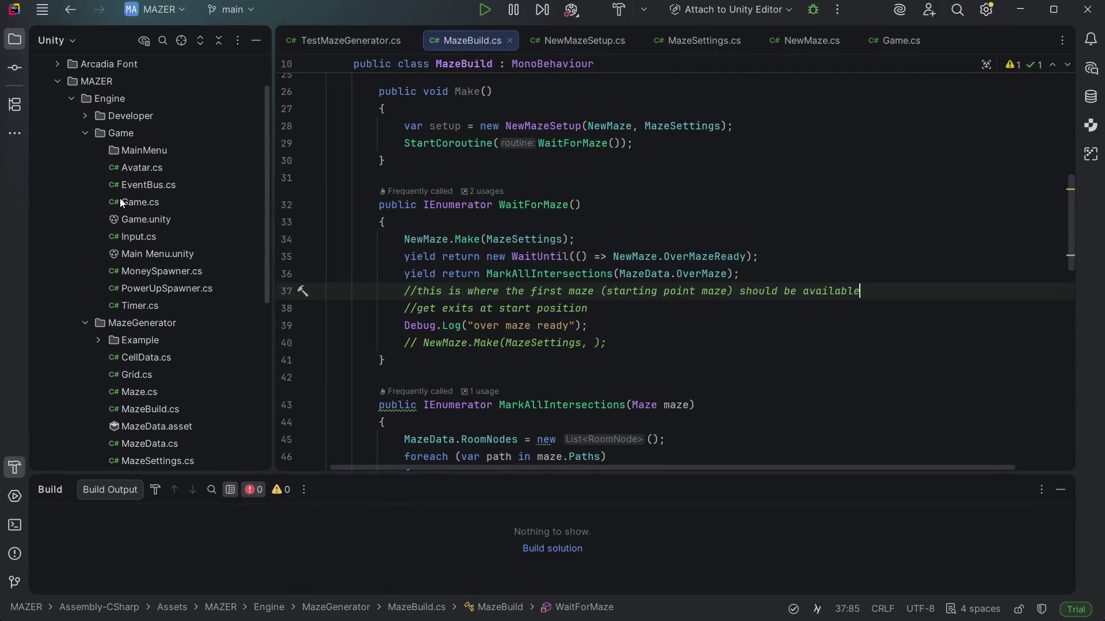
pyautogui.click(126, 153)
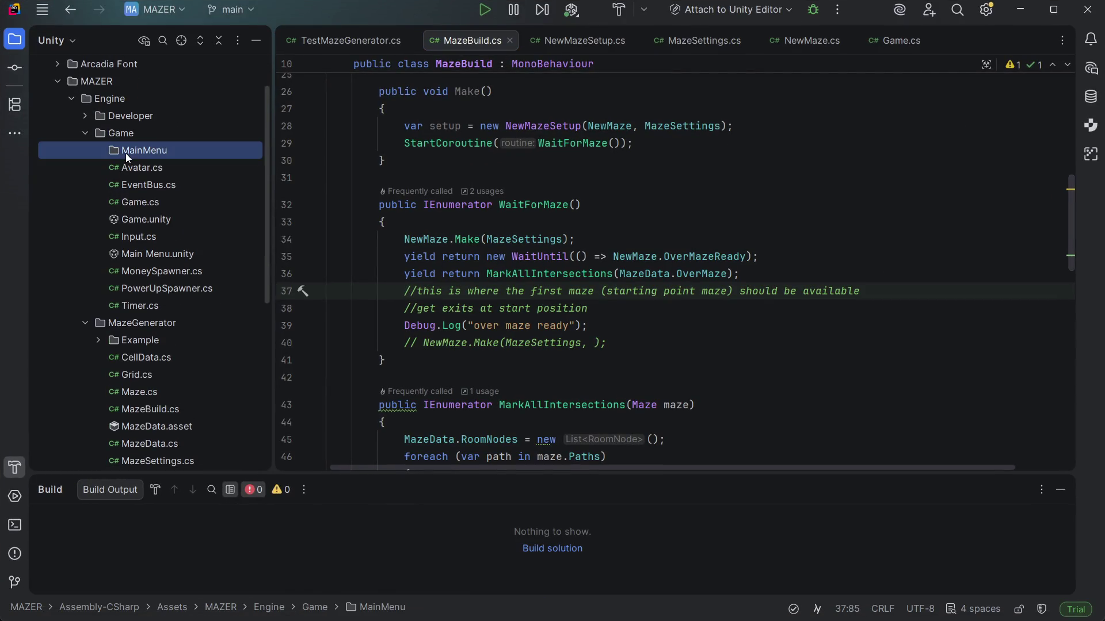
pyautogui.rightClick(126, 153)
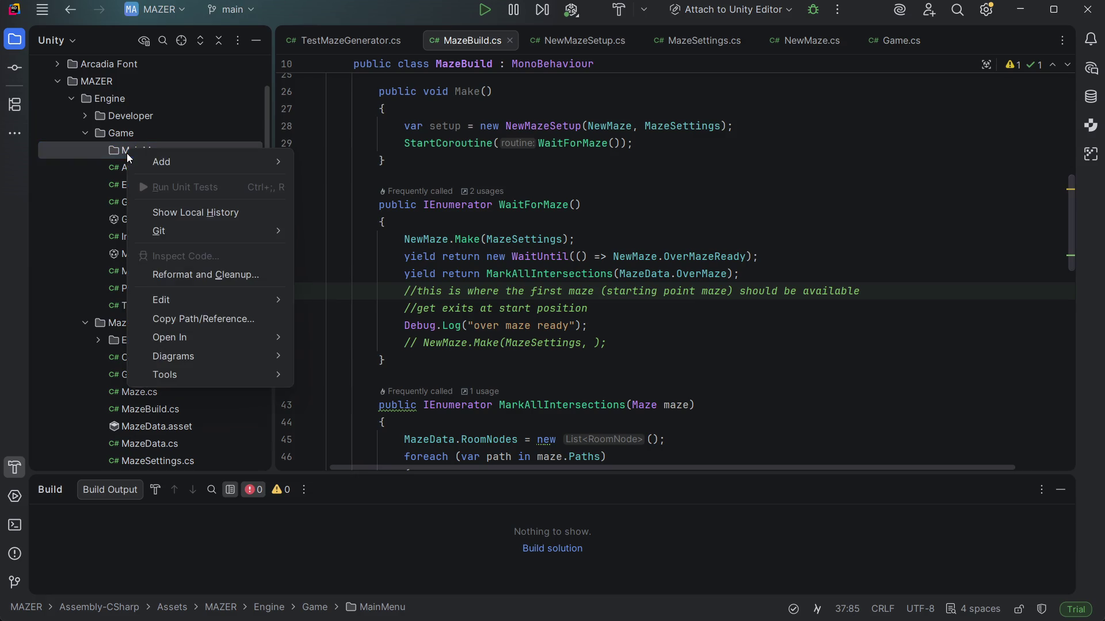
pyautogui.click(77, 285)
pyautogui.click(137, 251)
pyautogui.moveTo(137, 251)
pyautogui.mouseDown()
pyautogui.moveTo(227, 198)
pyautogui.moveTo(150, 149)
pyautogui.mouseUp()
pyautogui.click(575, 333)
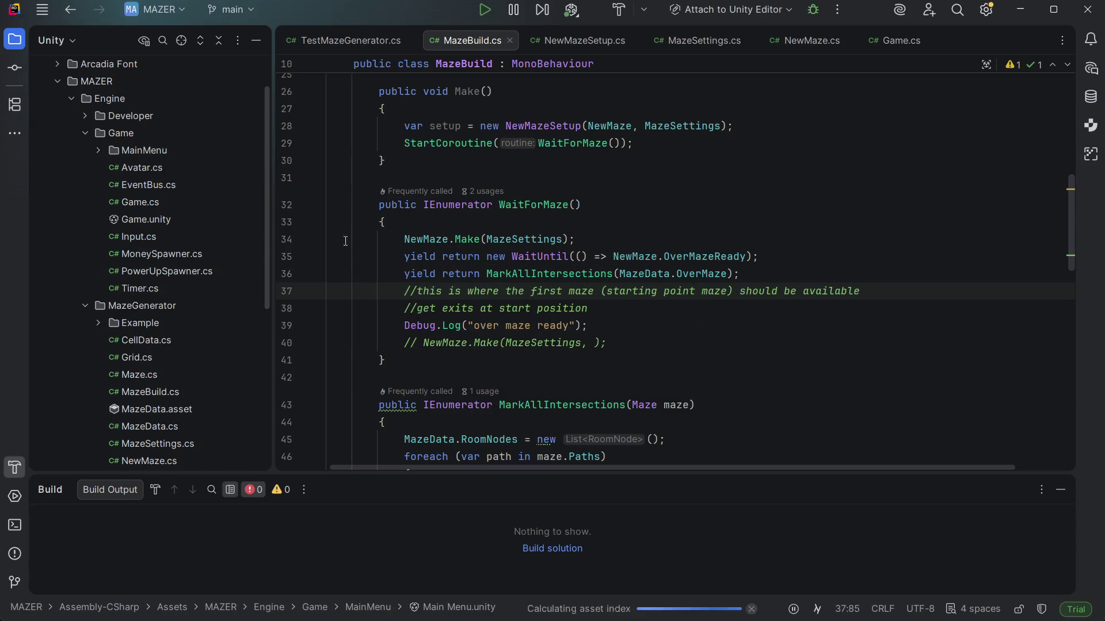
# Add a new class named ButtonAnimations to the MainMenu folder
pyautogui.click(138, 152)
pyautogui.rightClick(138, 152)
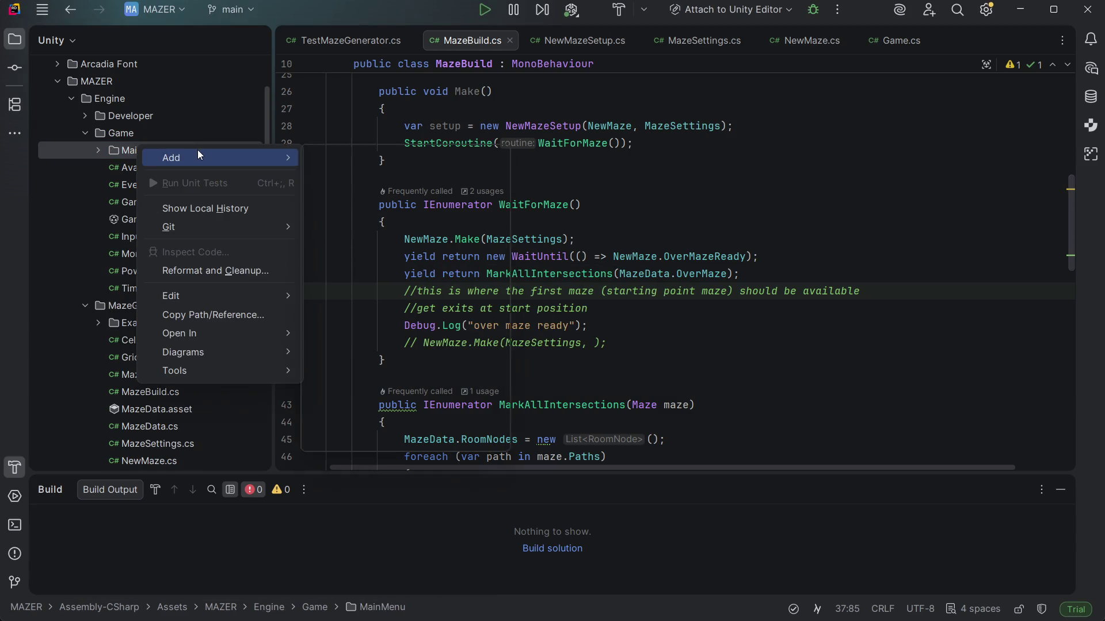
pyautogui.click(389, 154)
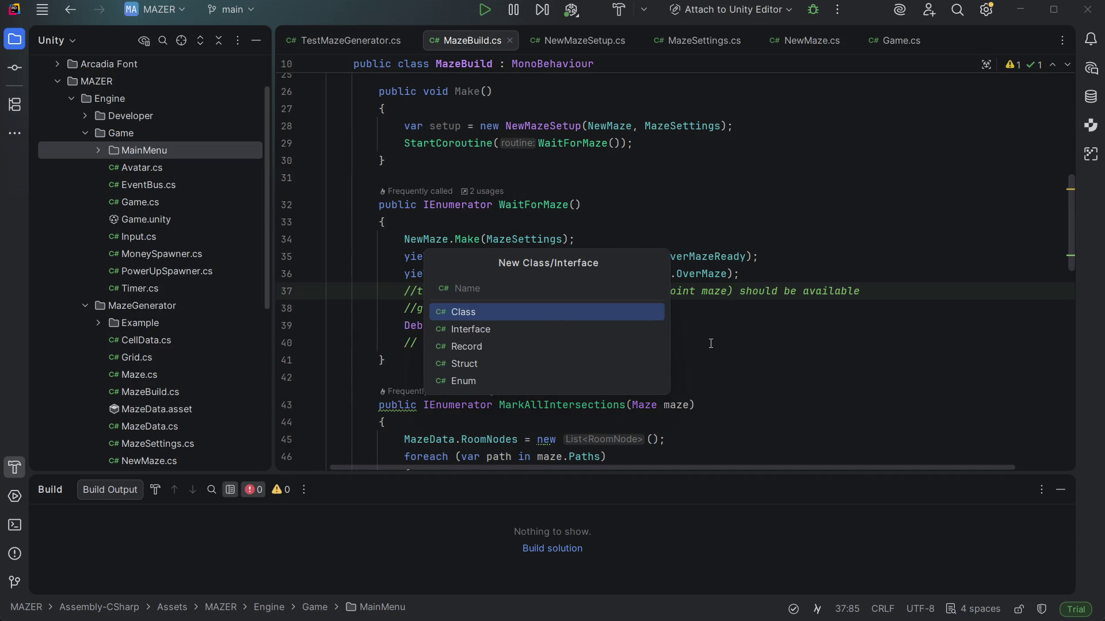
pyautogui.write('ButtonT')
pyautogui.write('wee')
pyautogui.press('BackSpace')
pyautogui.press('BackSpace')
pyautogui.press('BackSpace')
pyautogui.write('Anima')
pyautogui.write('tions')
pyautogui.press('Return')
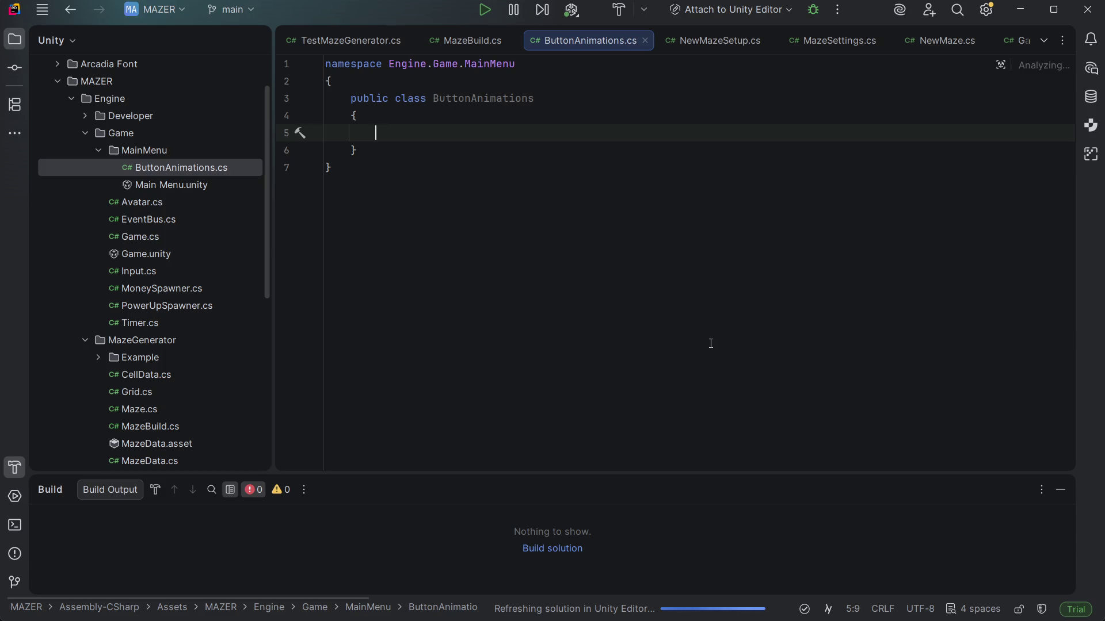
# Make ButtonAnimations inherit from MonoBehaviour
pyautogui.click(539, 98)
pyautogui.write(': Mon')
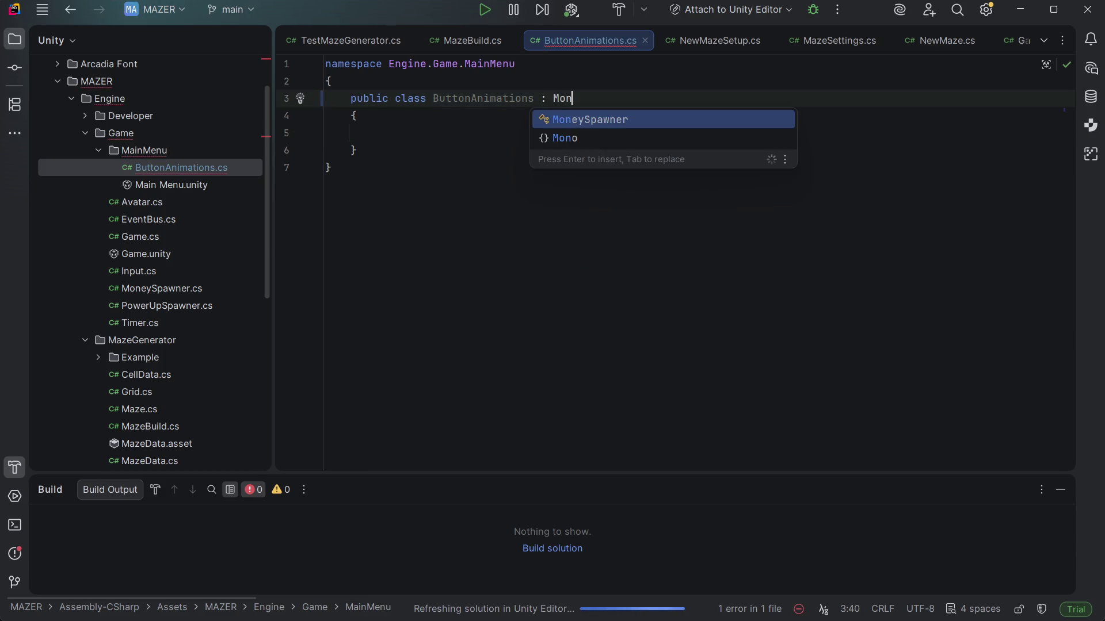
pyautogui.press('Tab')
pyautogui.press('Down')
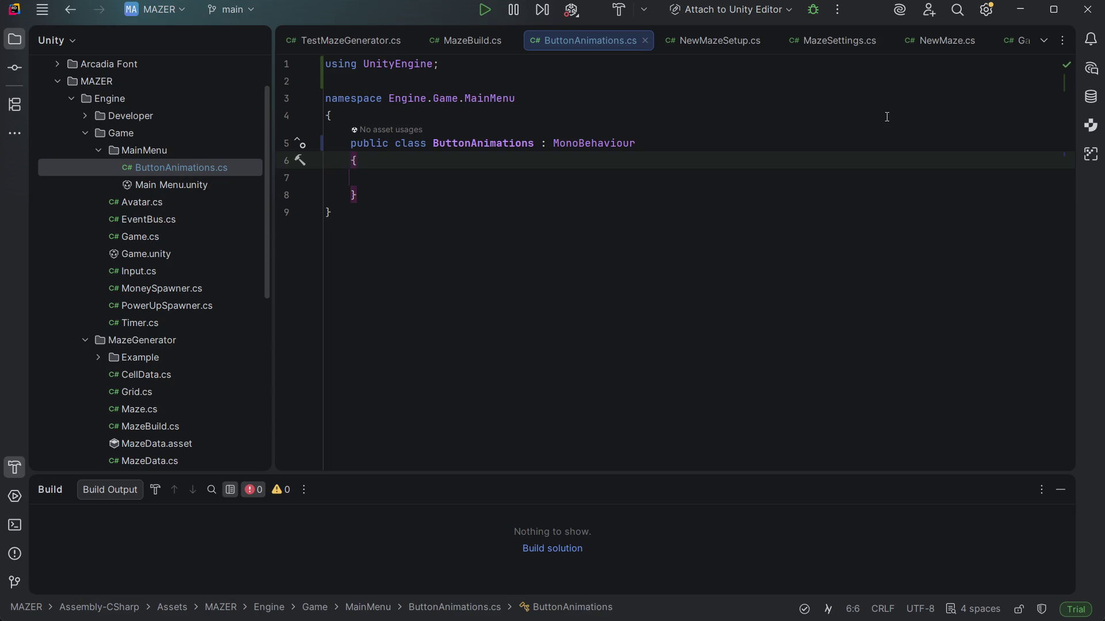
pyautogui.press('Down')
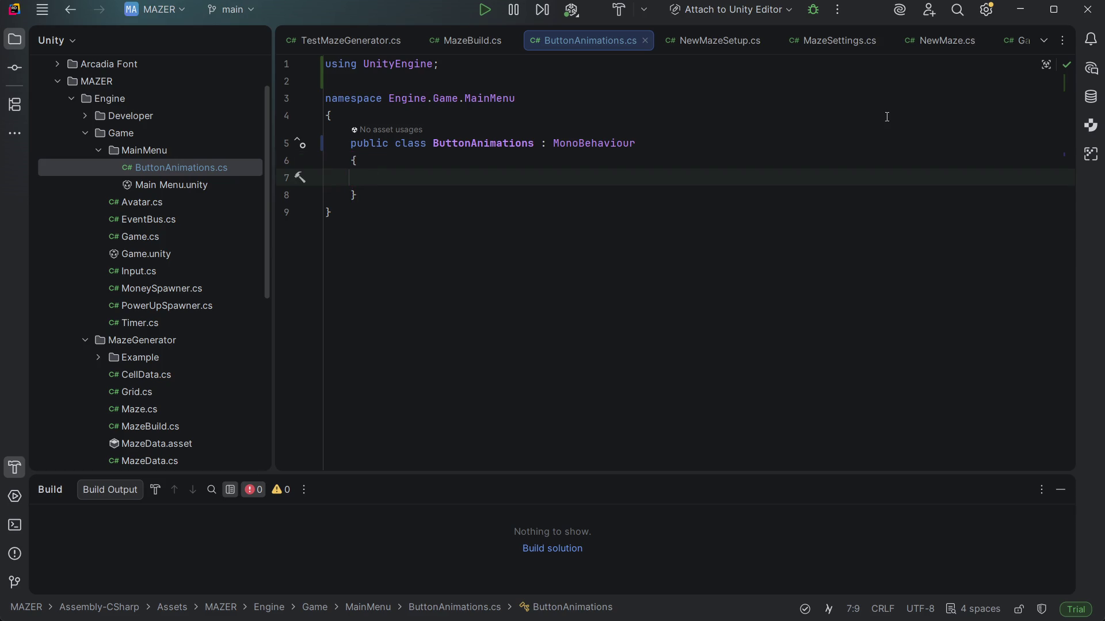
# Declare the field private TweenerCore<Vector3, Vector3, VectorOptions> _buttonAnimation
pyautogui.write('priv')
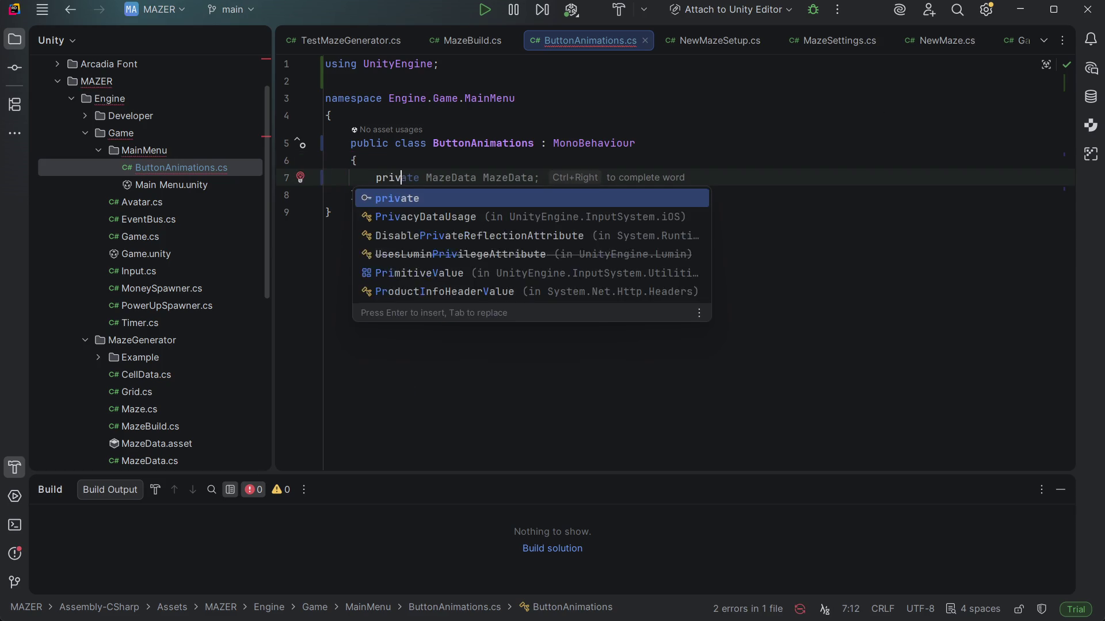
pyautogui.write('ate Tween')
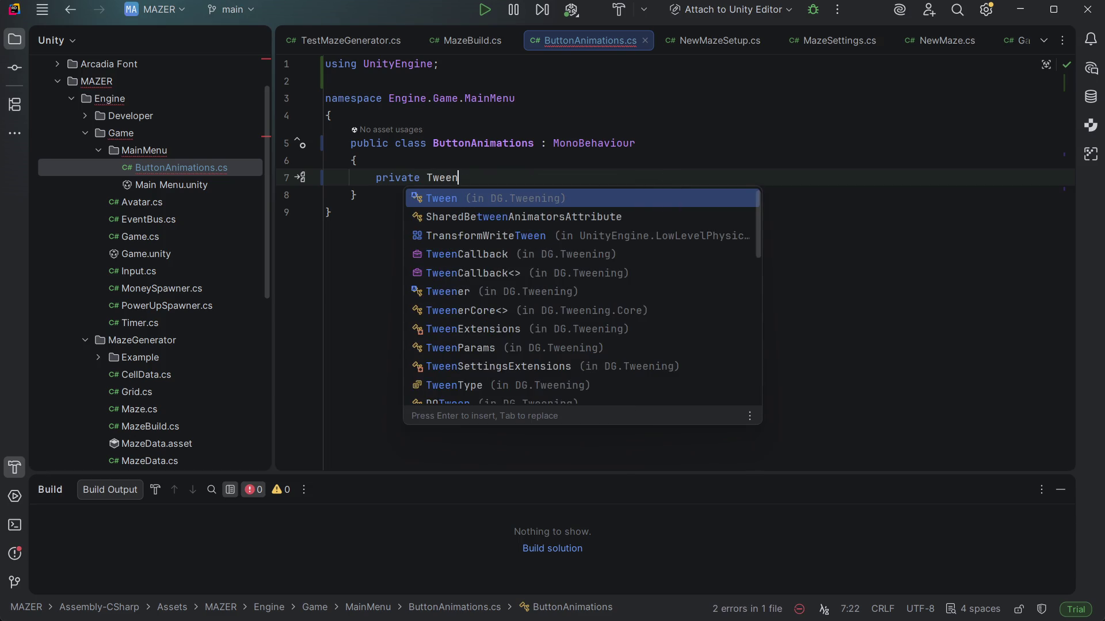
pyautogui.write('erCo')
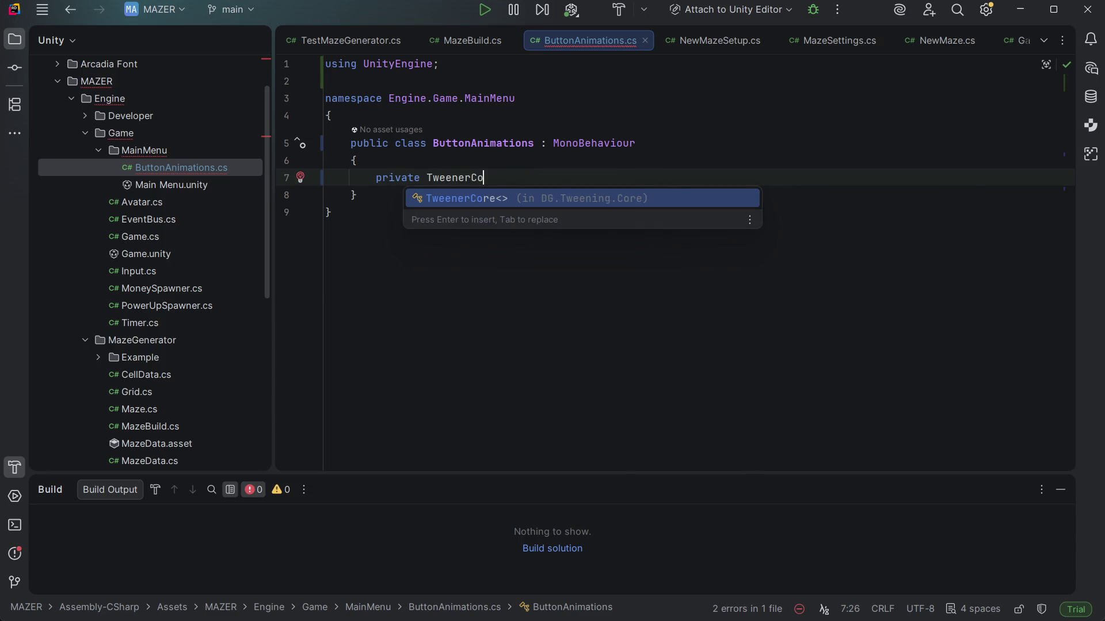
pyautogui.write('re<Vecoo')
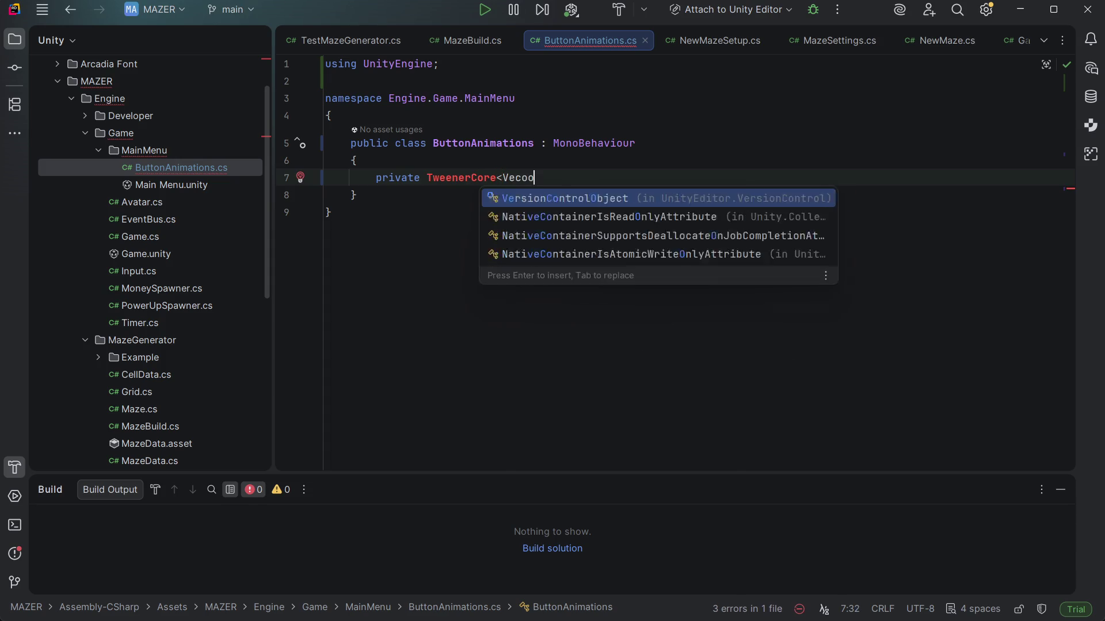
pyautogui.press('BackSpace')
pyautogui.press('BackSpace')
pyautogui.write('tor')
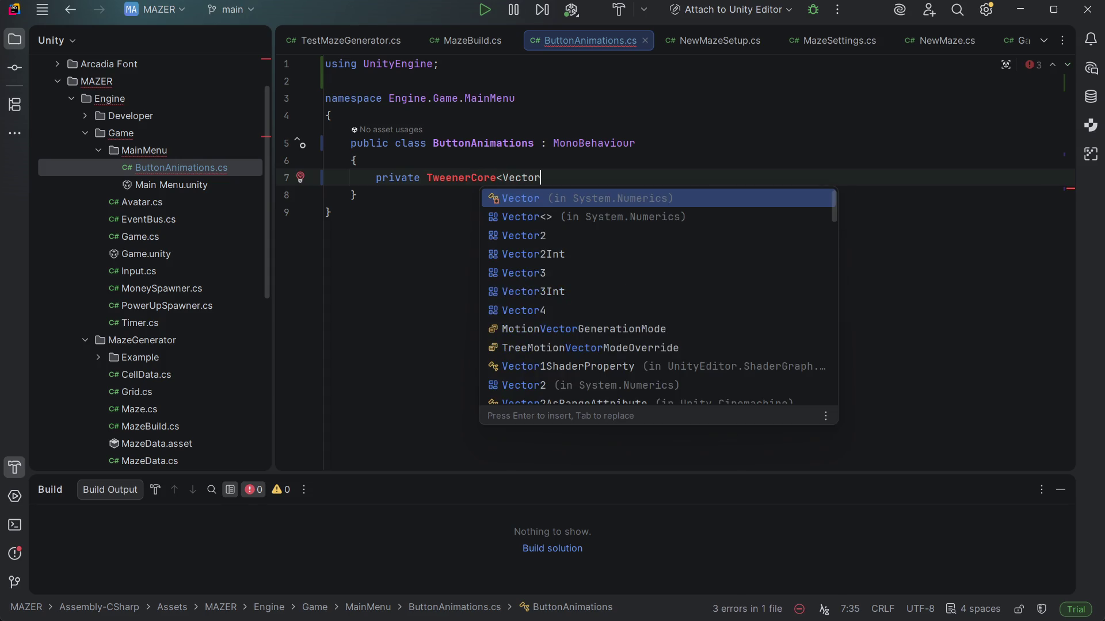
pyautogui.write('3, ')
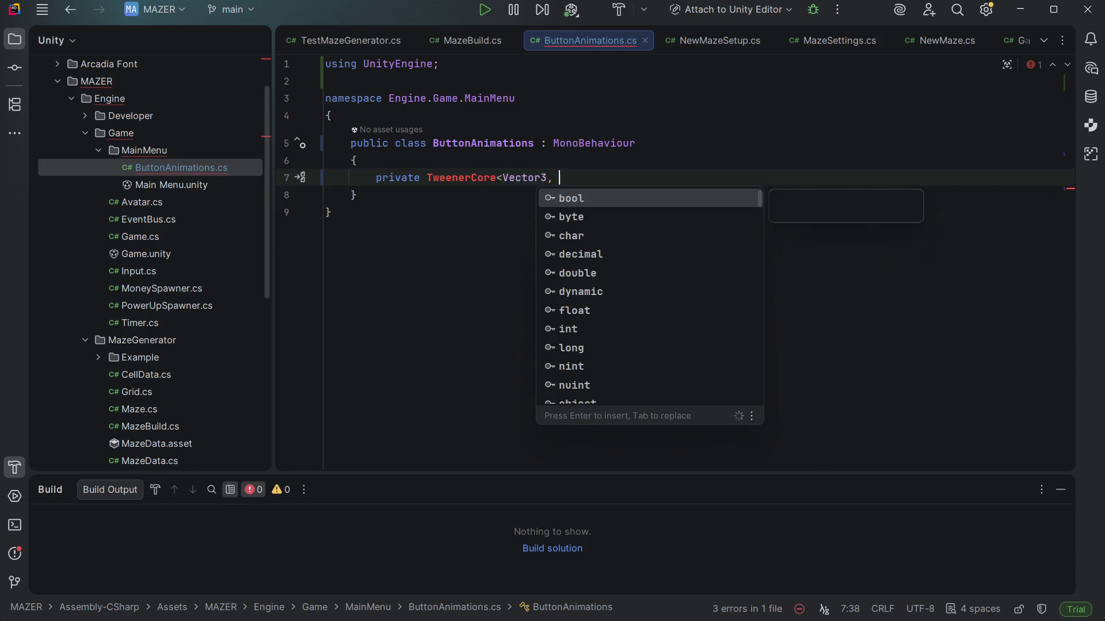
pyautogui.write('Vecto')
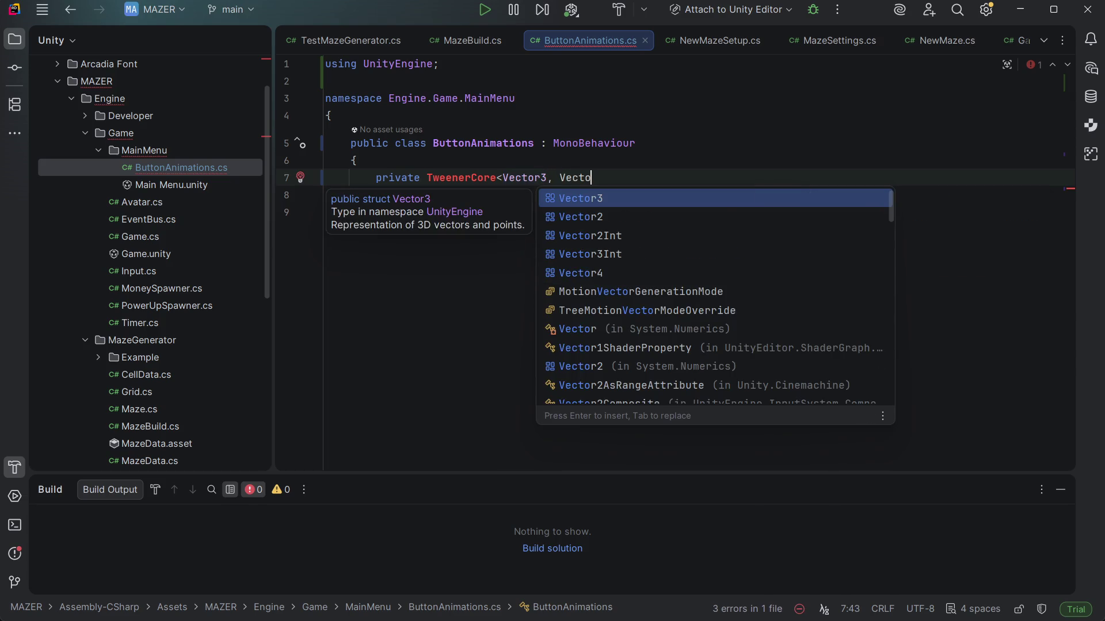
pyautogui.write('r3, ')
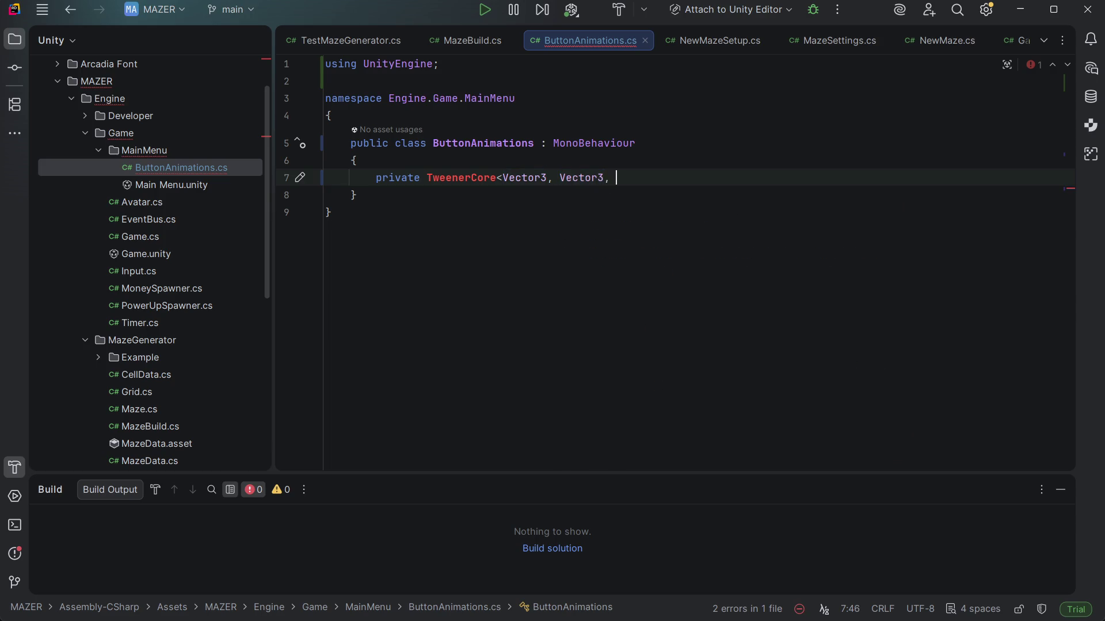
pyautogui.write('Vector32')
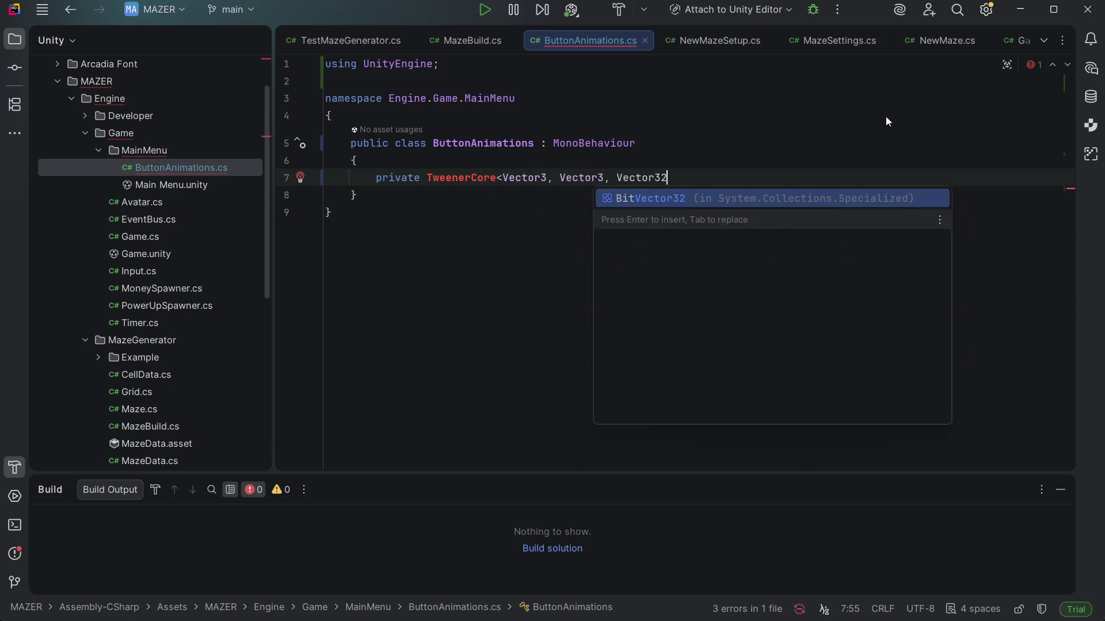
pyautogui.press('BackSpace')
pyautogui.press('BackSpace')
pyautogui.write('Optio')
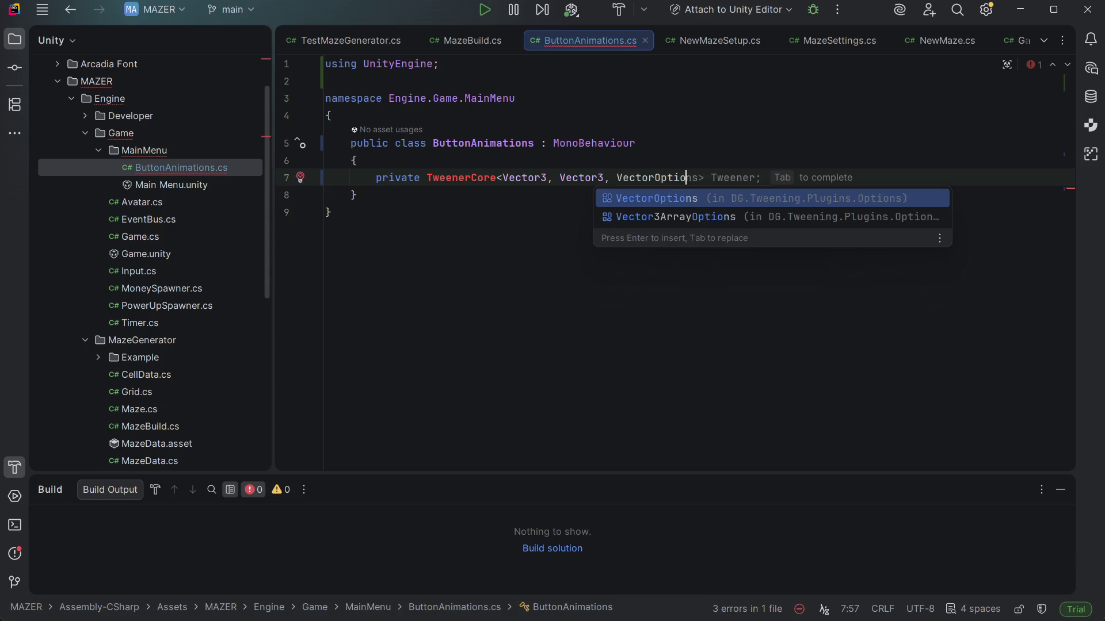
pyautogui.press('Return')
pyautogui.write('> ')
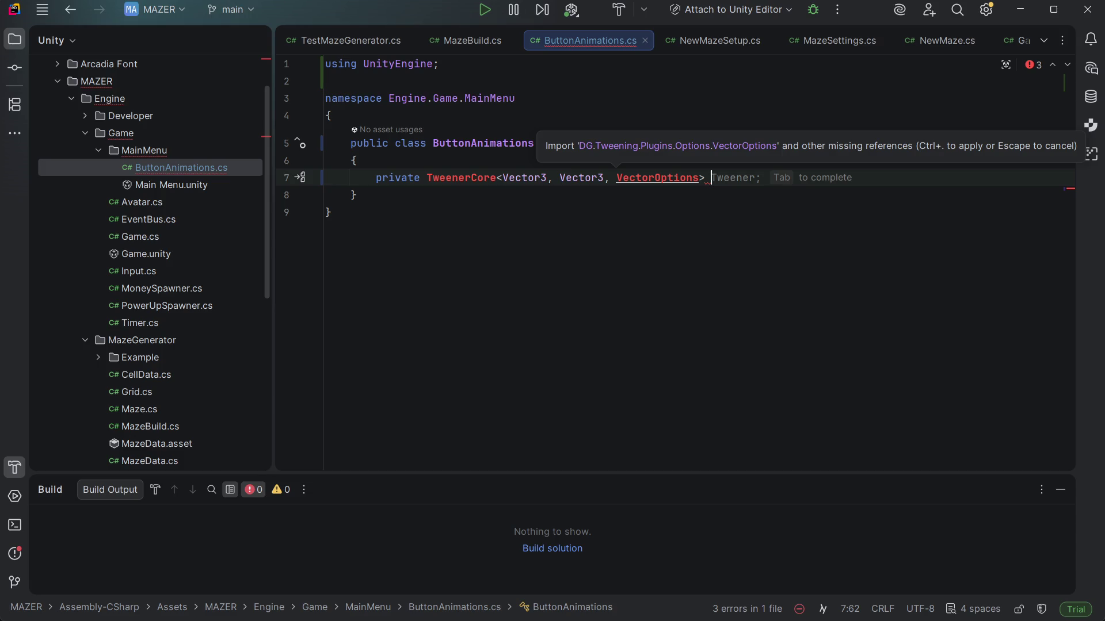
pyautogui.write('_b')
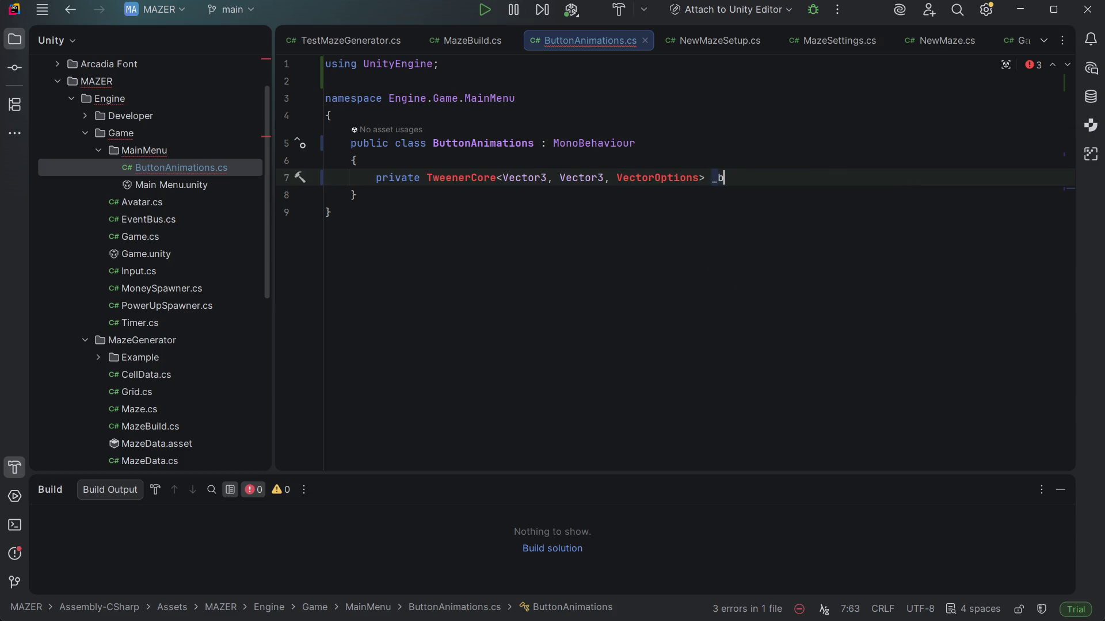
pyautogui.write('uttonAnimation;')
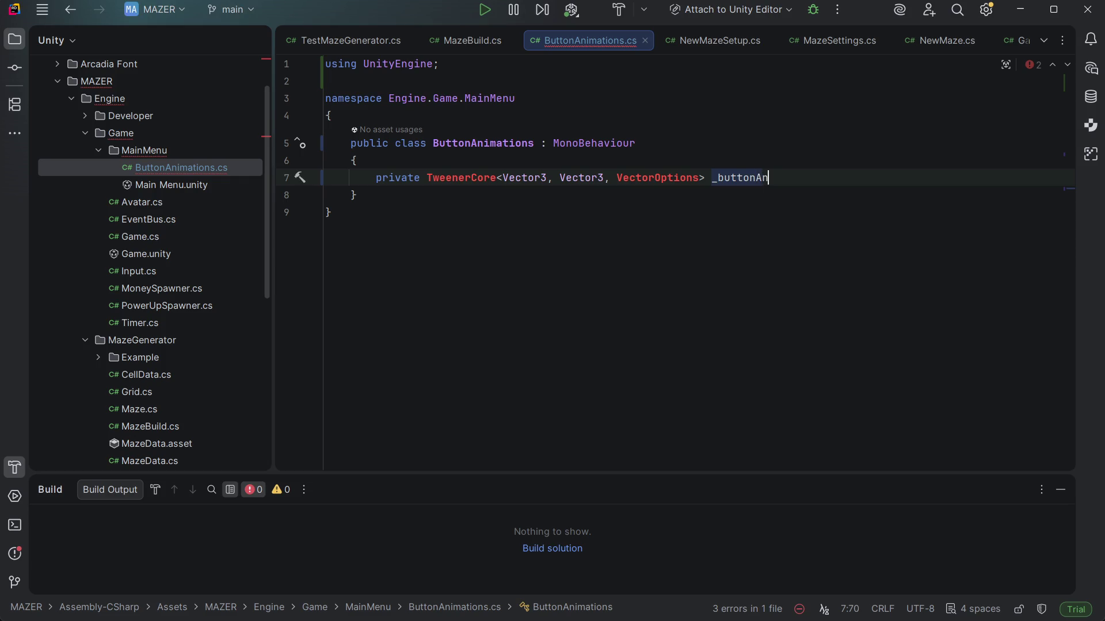
pyautogui.press('Return')
# Import the missing DG.Tweening namespaces for TweenerCore
pyautogui.click(499, 178)
pyautogui.hotkey('alt', 'Return')
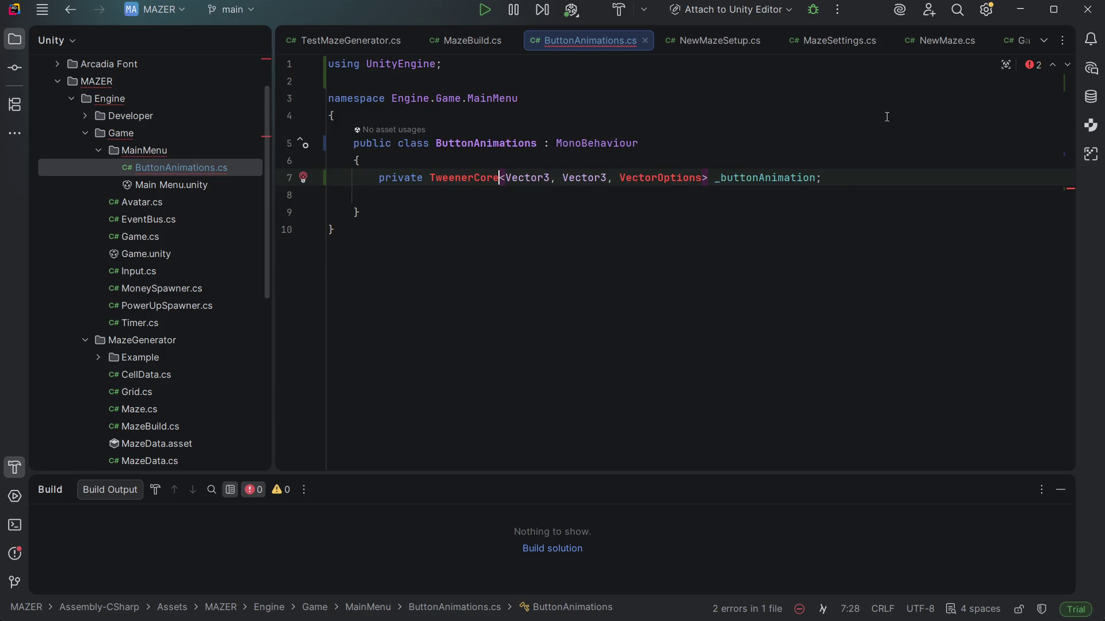
pyautogui.press('Down')
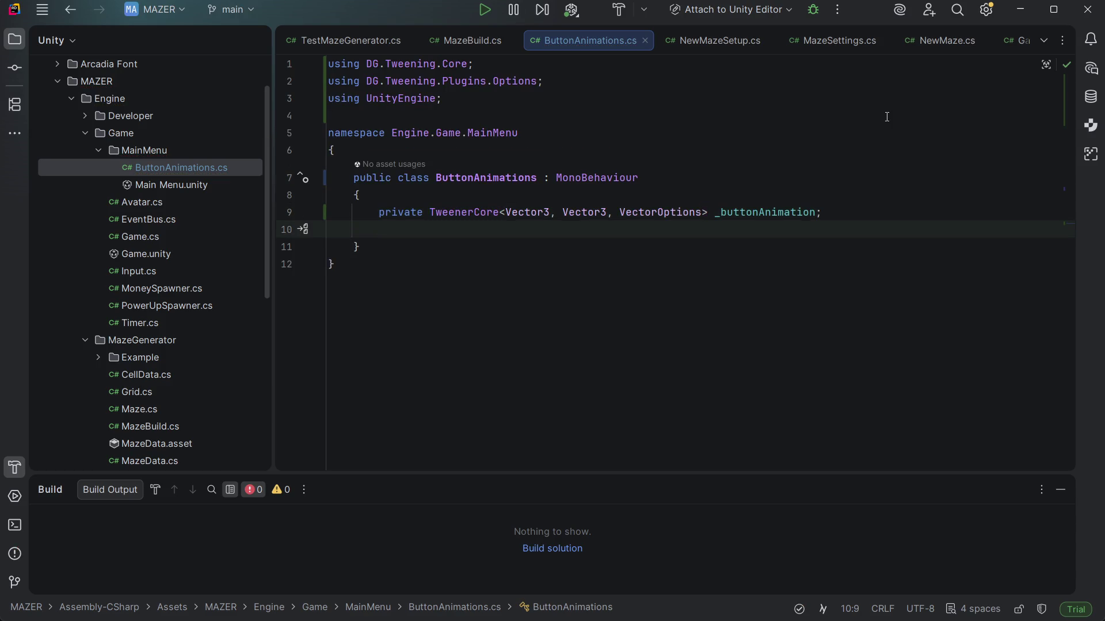
pyautogui.press('ctrl')
pyautogui.press('ctrl')
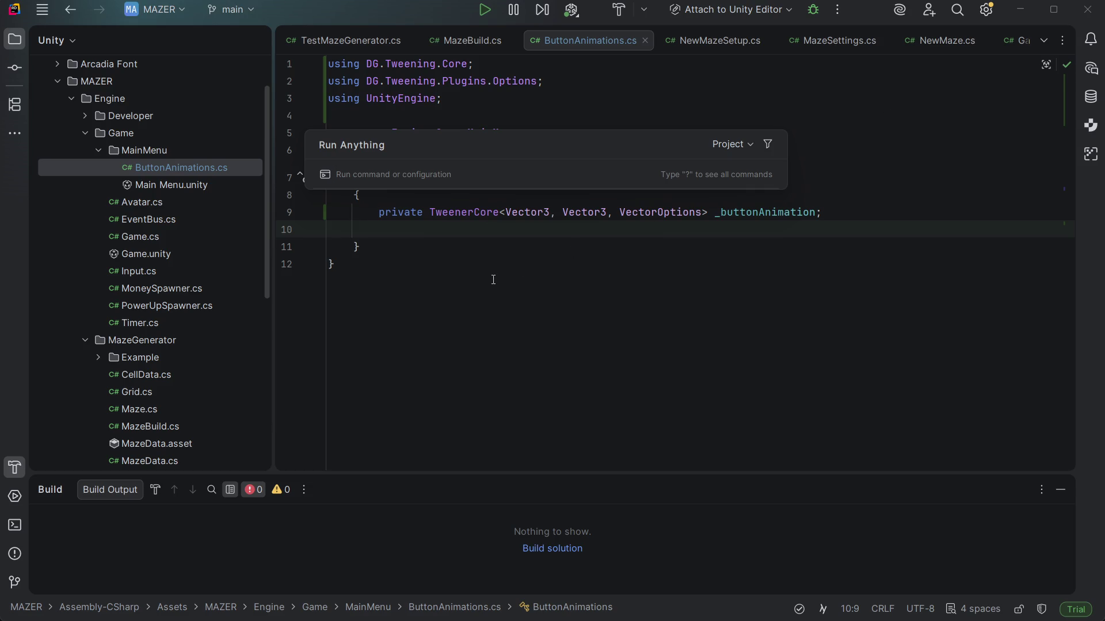
# Generate a private void Awake() method below the field
pyautogui.press('Escape')
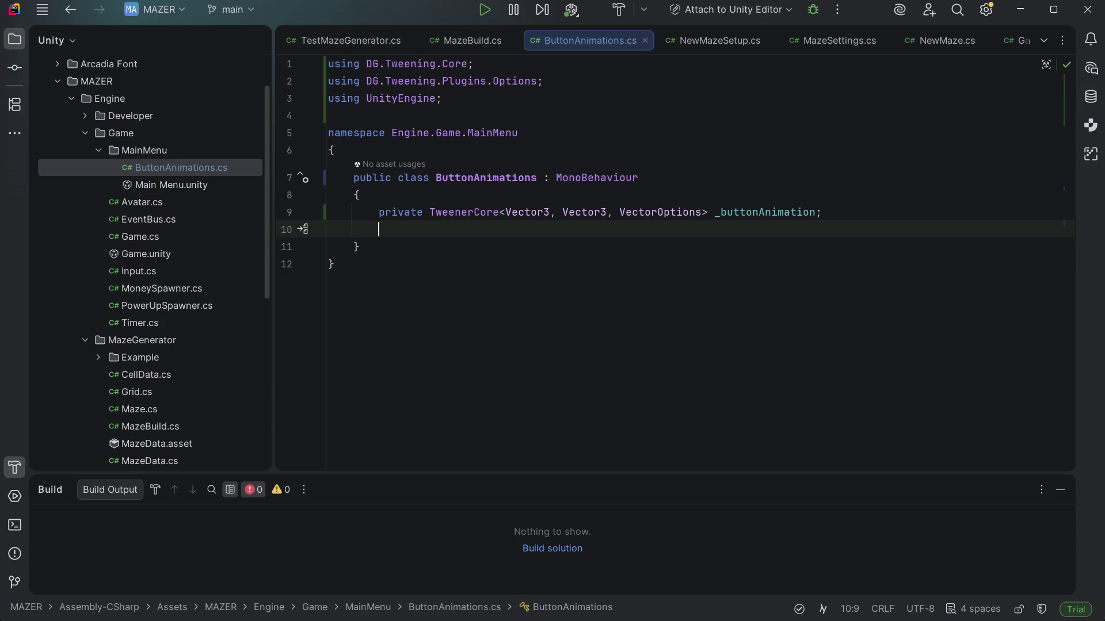
pyautogui.press('Return')
pyautogui.write('privat')
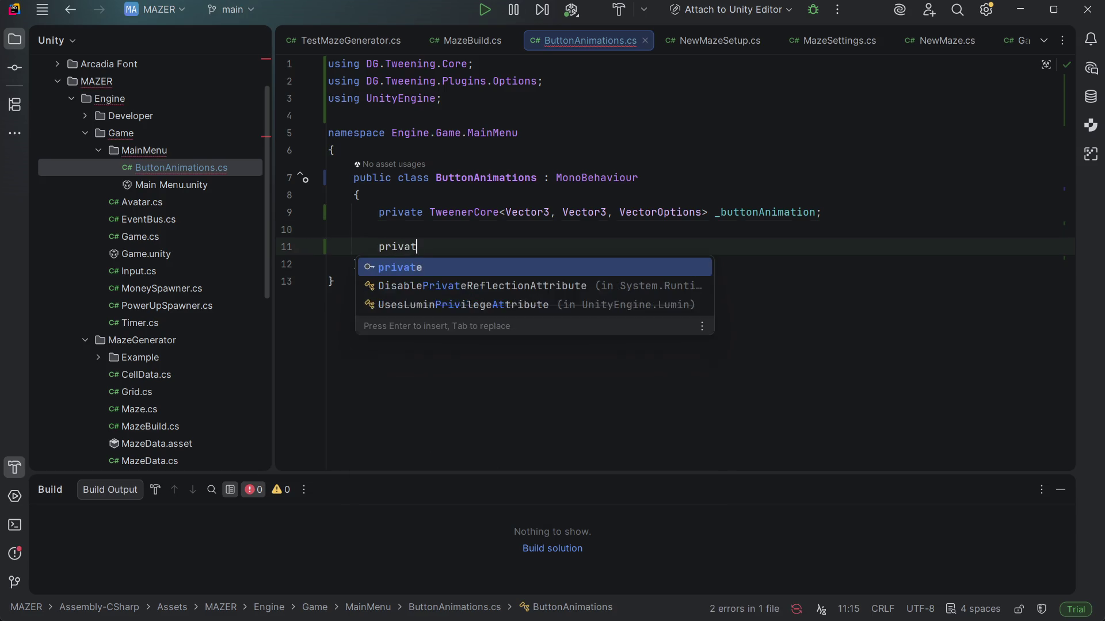
pyautogui.write('e void')
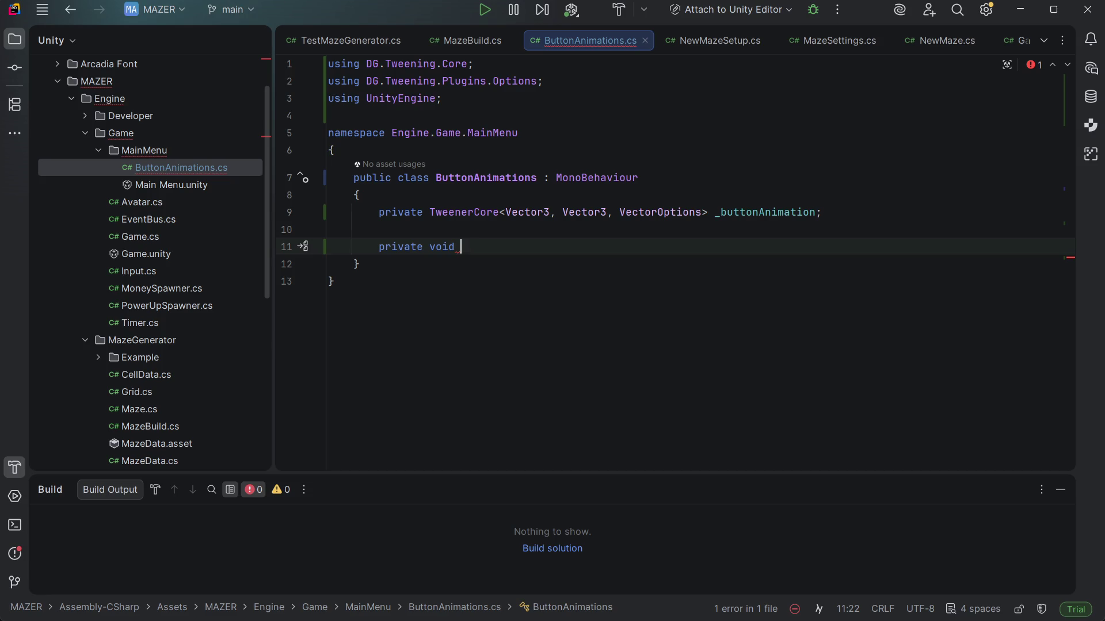
pyautogui.write('Start')
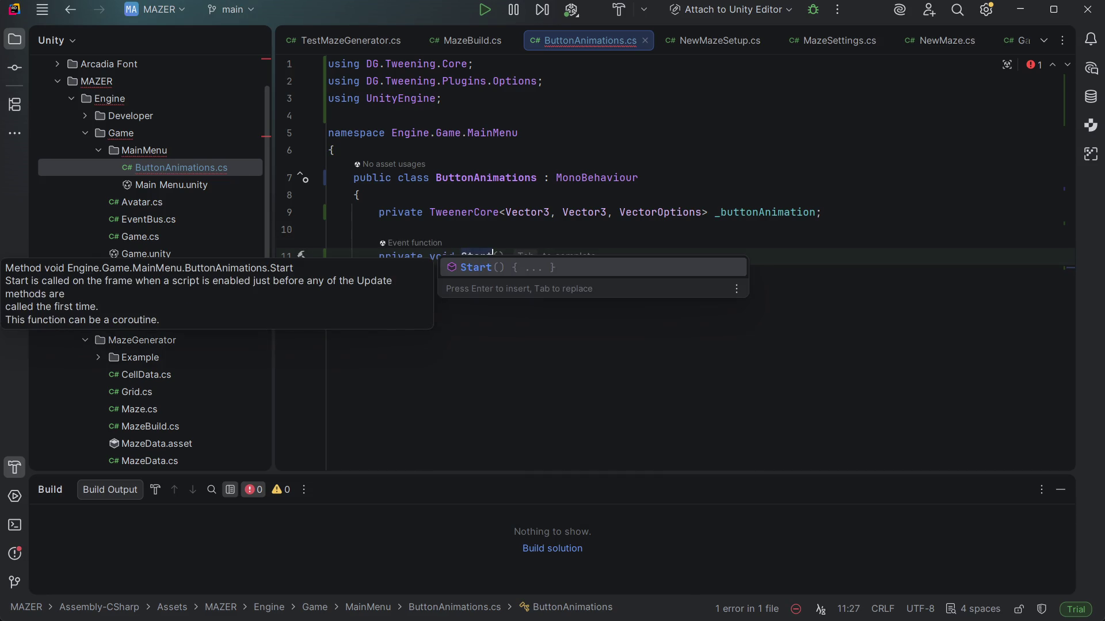
pyautogui.press('BackSpace')
pyautogui.press('BackSpace')
pyautogui.press('BackSpace')
pyautogui.press('BackSpace')
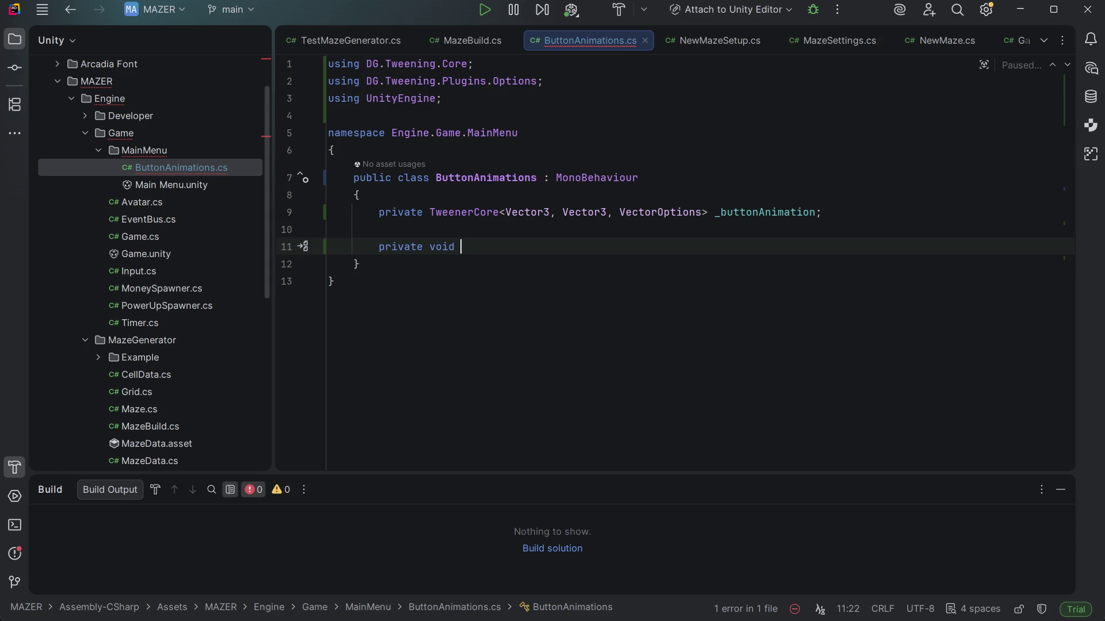
pyautogui.write('Awak')
pyautogui.press('Return')
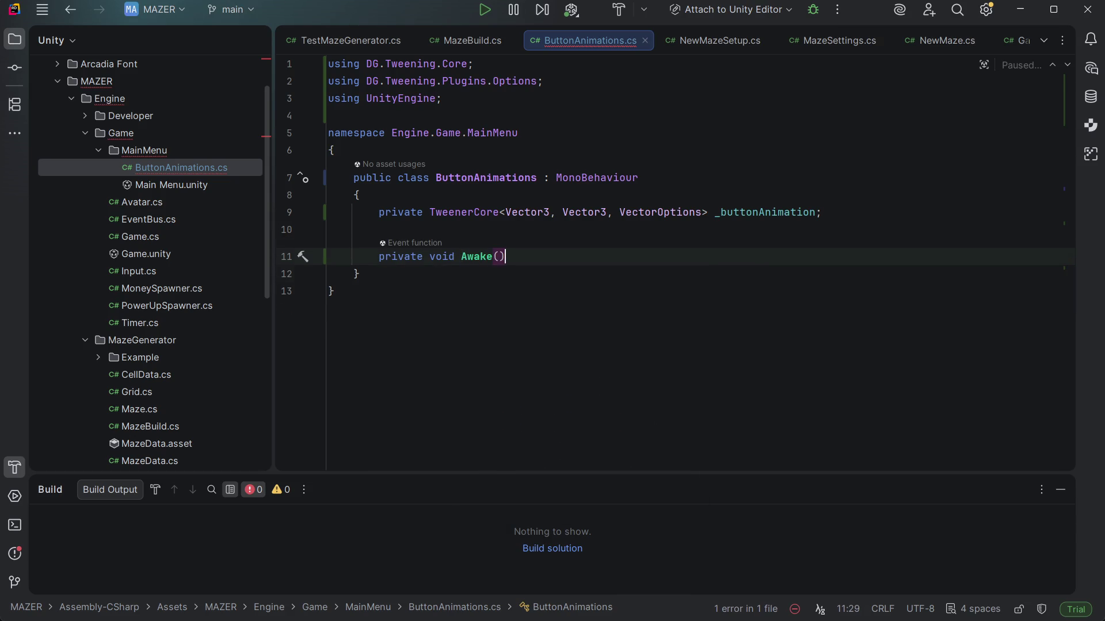
# Tidy the _buttonAnimation field line and begin a var statement inside Awake
pyautogui.press('Up')
pyautogui.press('Up')
pyautogui.press('Up')
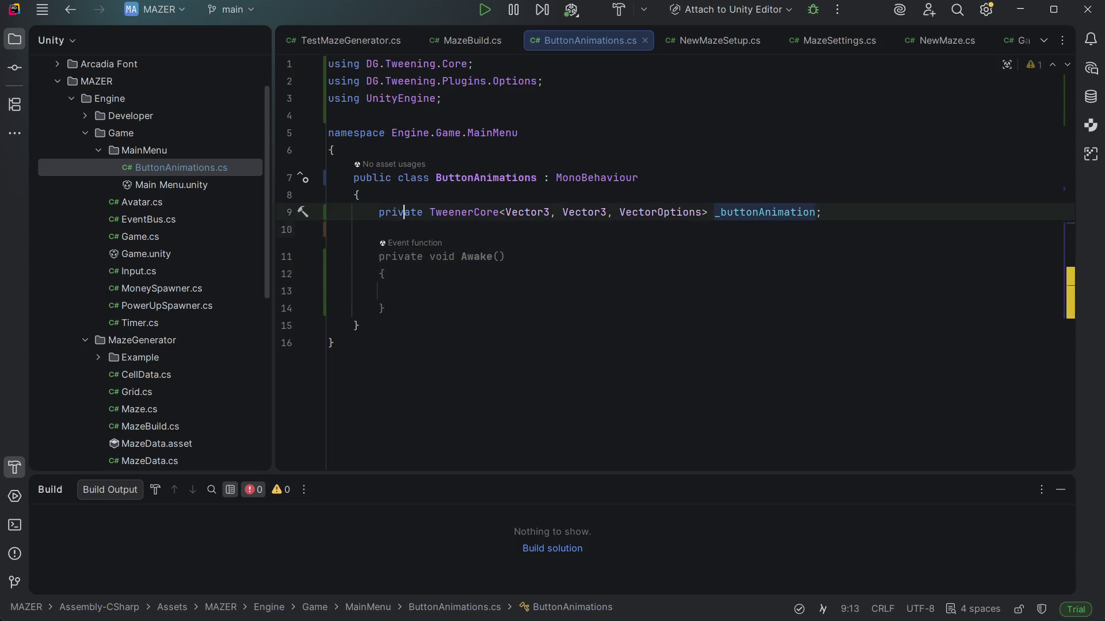
pyautogui.press('End')
pyautogui.press('Return')
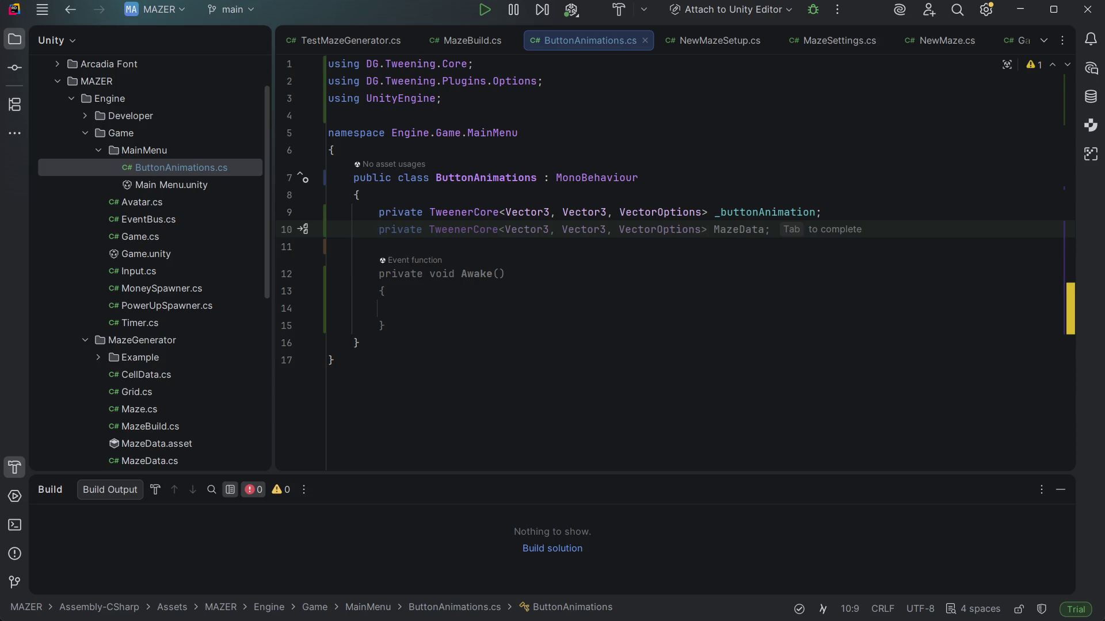
pyautogui.write('private')
pyautogui.press('BackSpace')
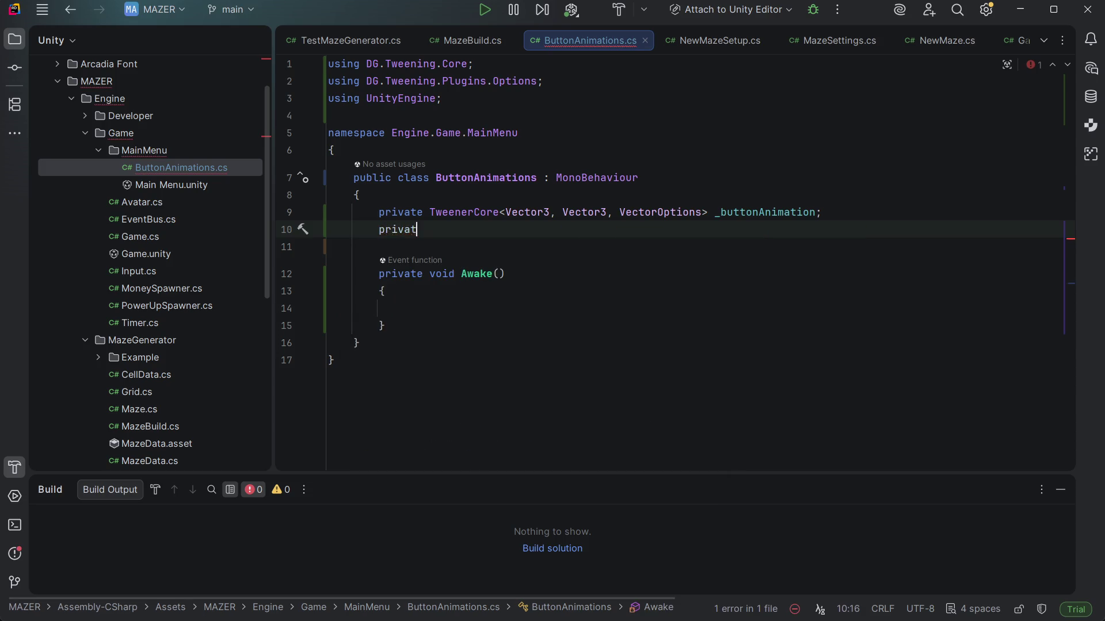
pyautogui.press('BackSpace')
pyautogui.press('BackSpace')
pyautogui.press('BackSpace')
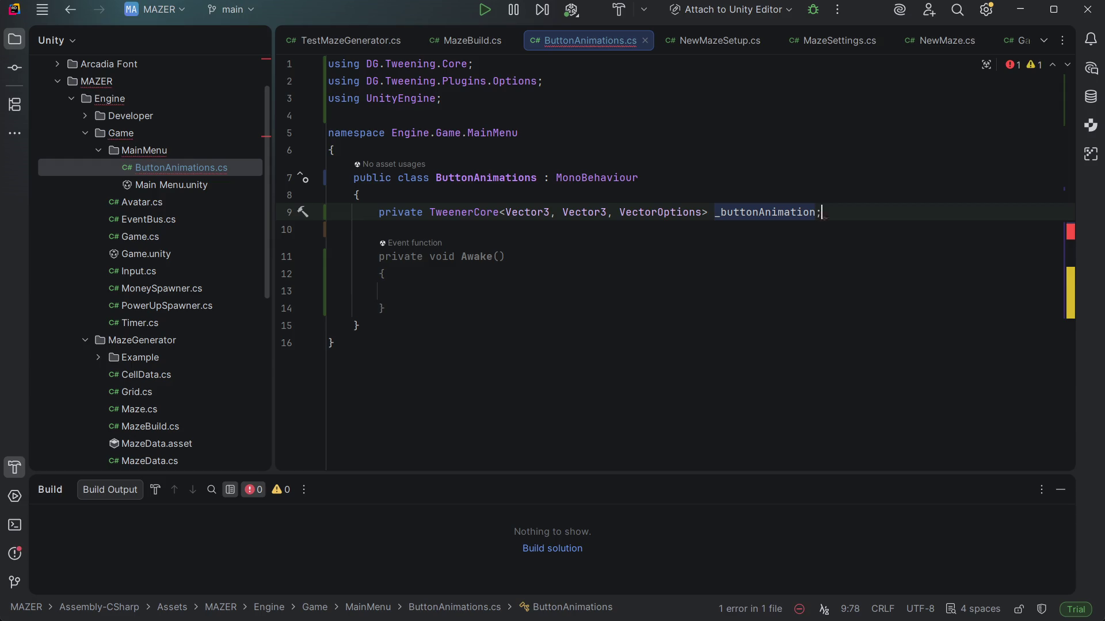
pyautogui.write(';')
pyautogui.press('Down')
pyautogui.press('Down')
pyautogui.press('Down')
pyautogui.press('Up')
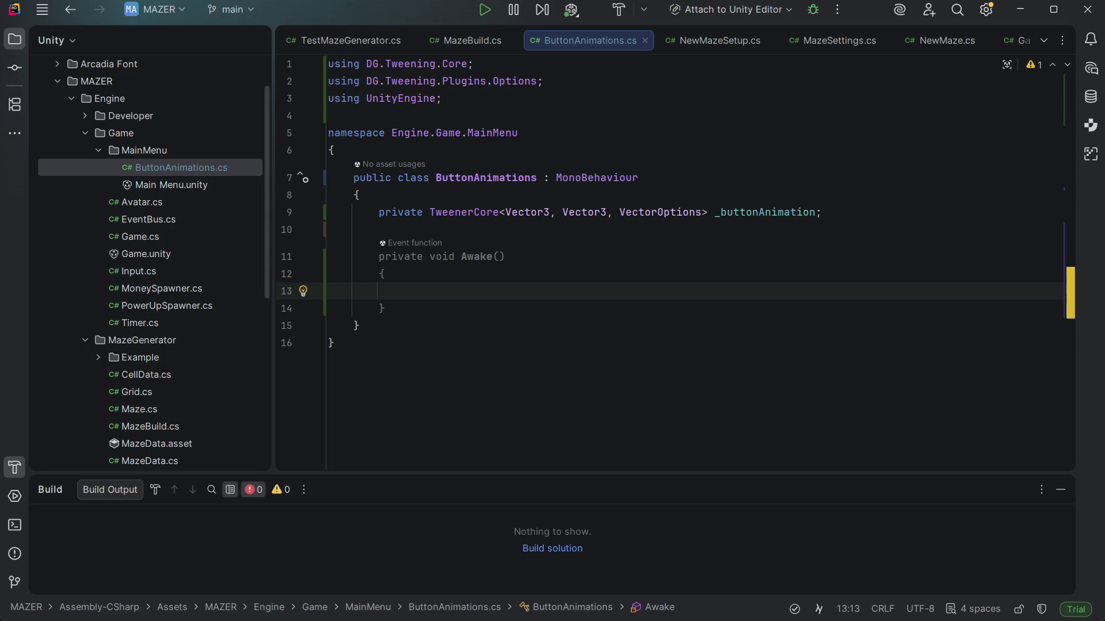
pyautogui.write('var')
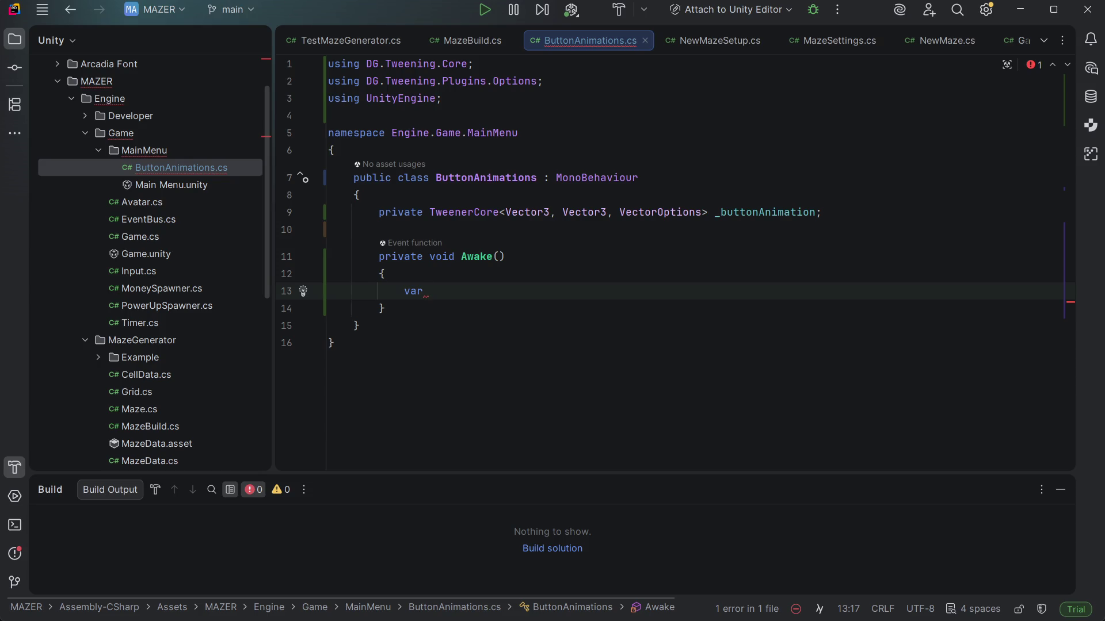
pyautogui.press('Up')
pyautogui.press('Up')
pyautogui.press('Up')
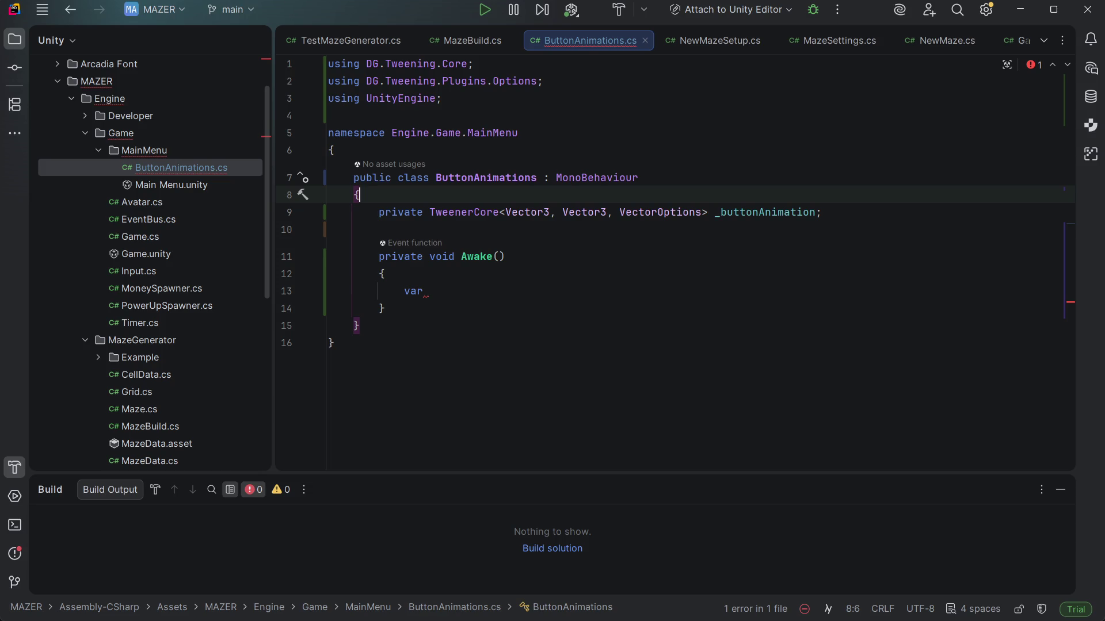
pyautogui.press('Return')
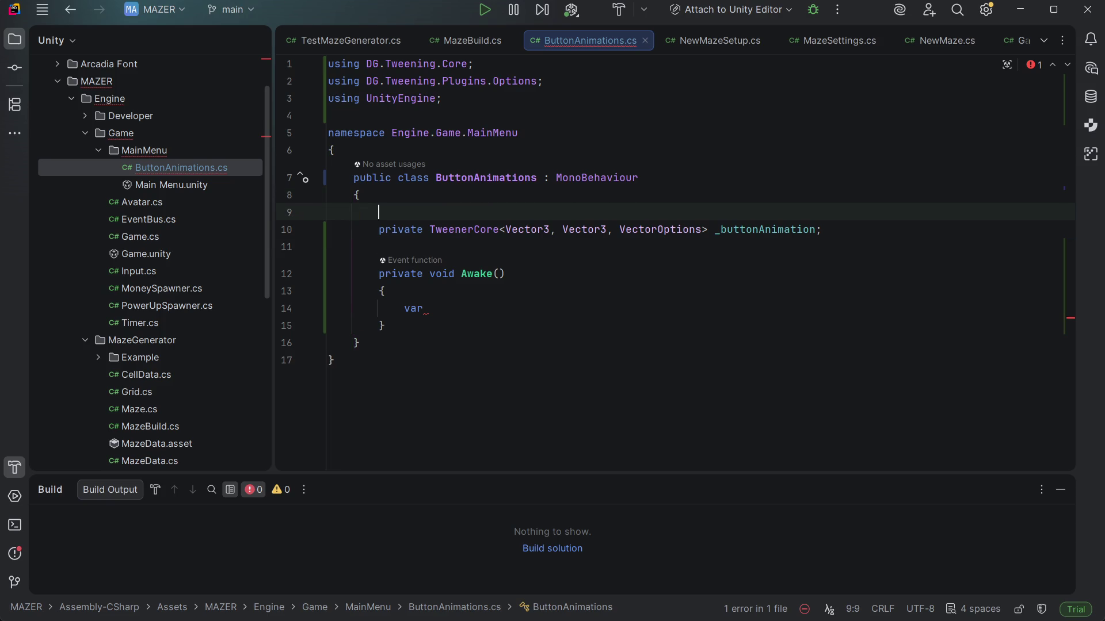
# Declare public float Speed = 0.5f at the top of the class and delete the stray var
pyautogui.write('pub')
pyautogui.press('Return')
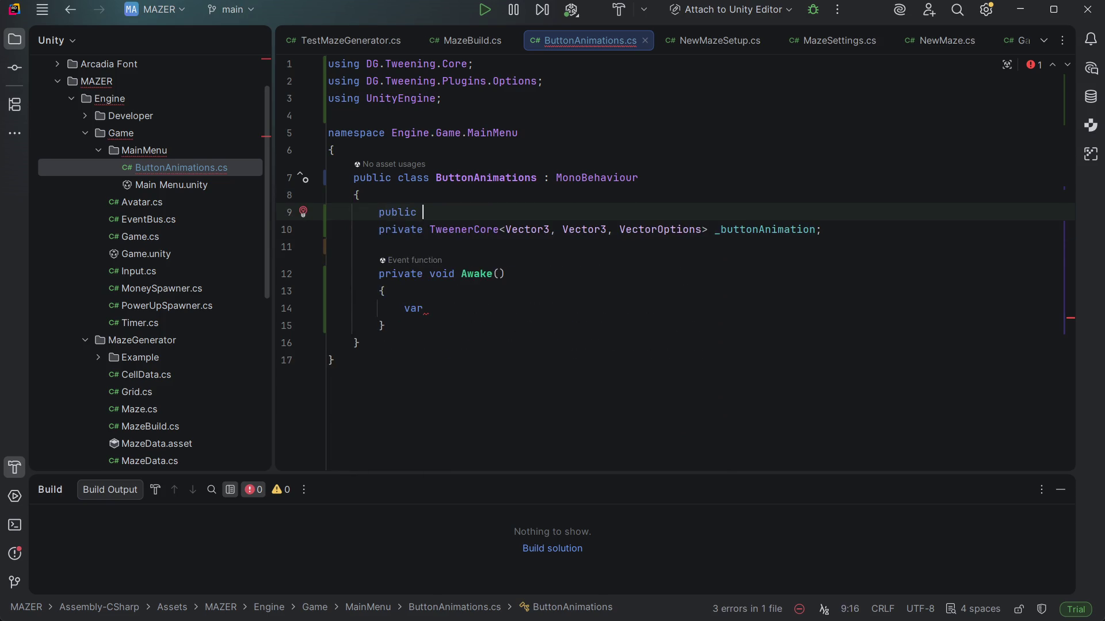
pyautogui.write('int')
pyautogui.press('BackSpace')
pyautogui.press('BackSpace')
pyautogui.press('BackSpace')
pyautogui.write('flo')
pyautogui.press('Return')
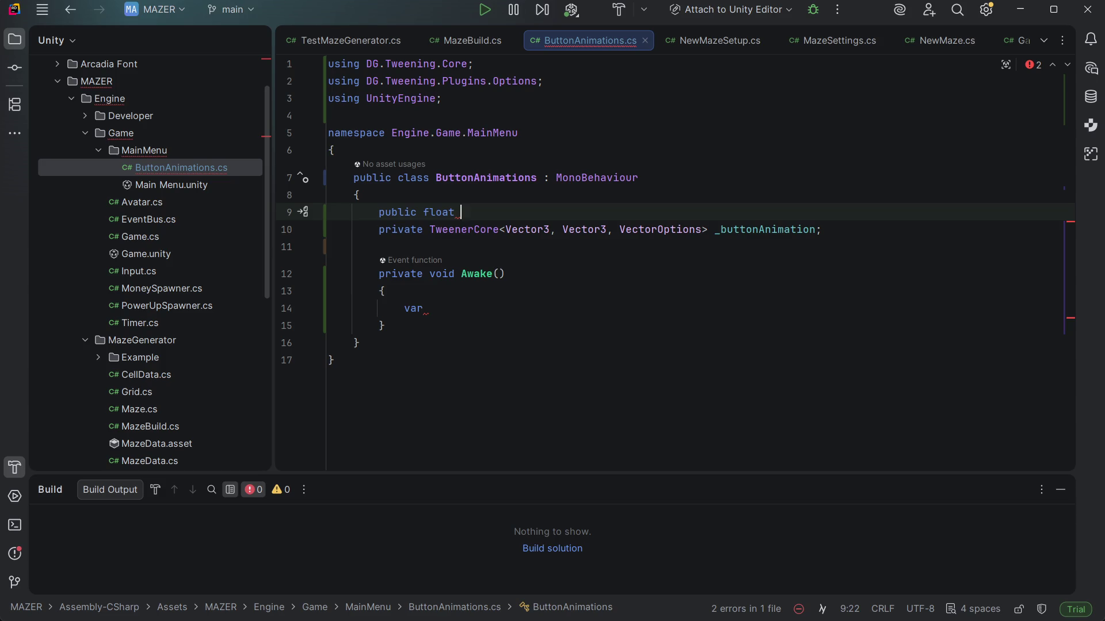
pyautogui.write('speed')
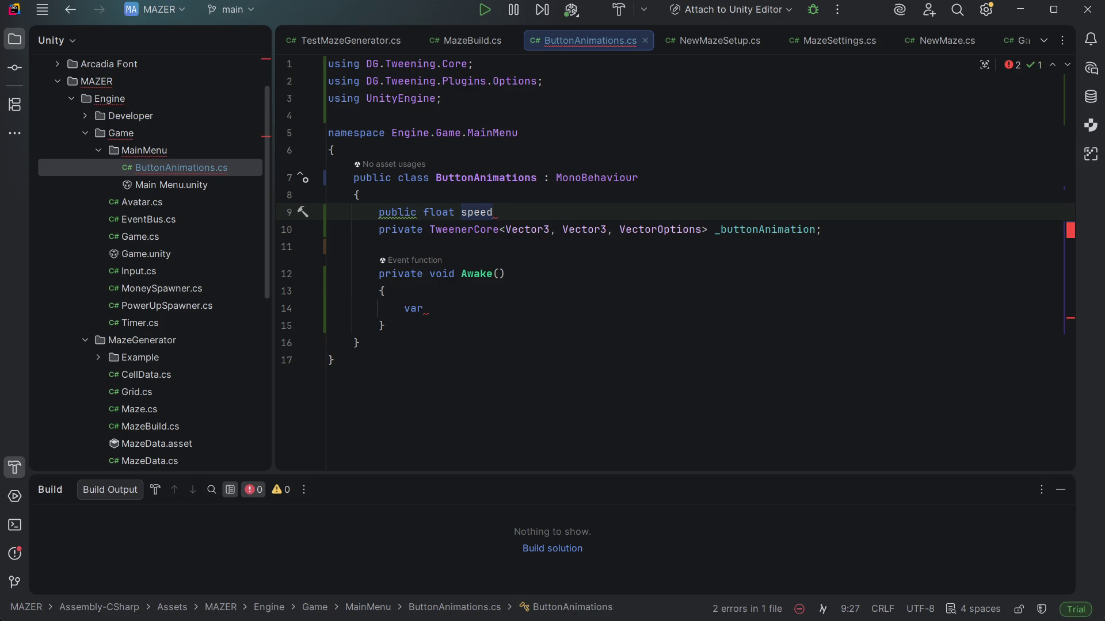
pyautogui.write(' =')
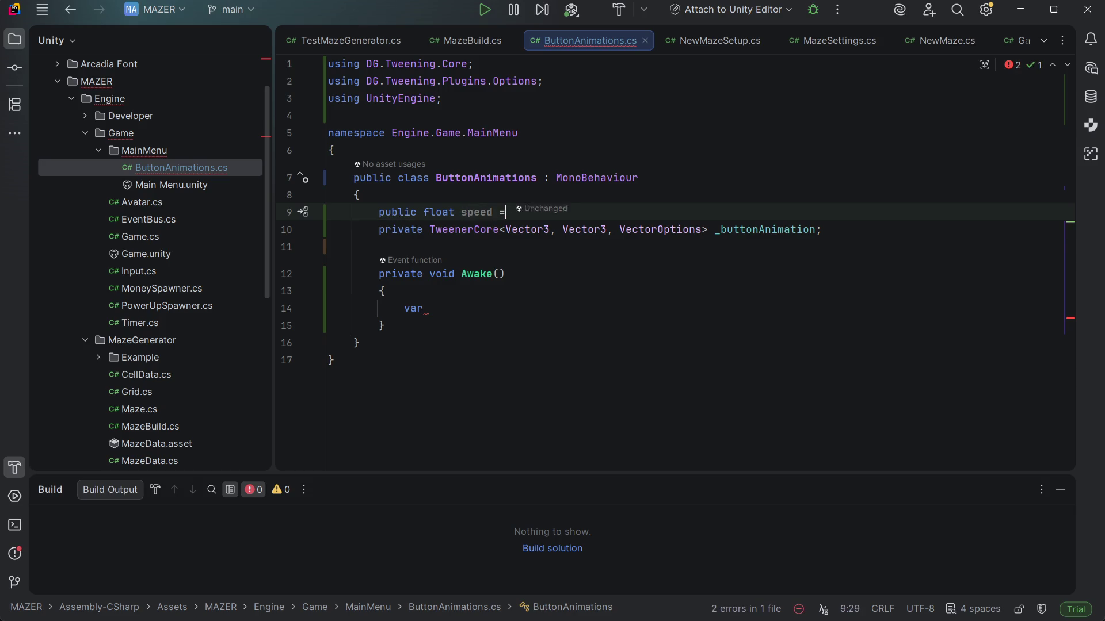
pyautogui.press('BackSpace')
pyautogui.press('BackSpace')
pyautogui.press('BackSpace')
pyautogui.write('S')
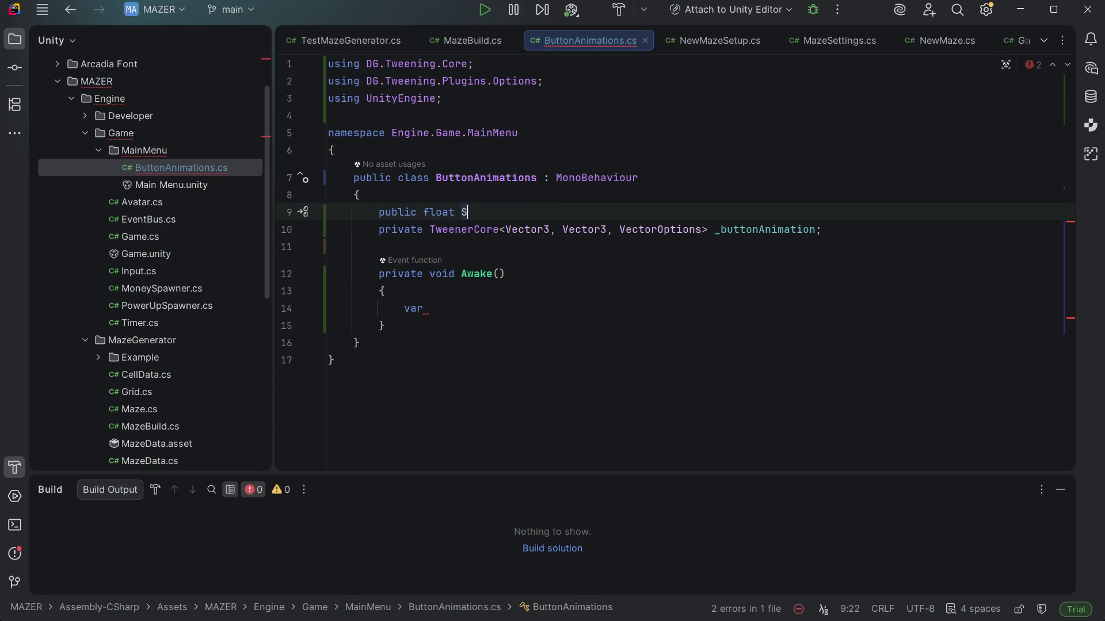
pyautogui.write('pe')
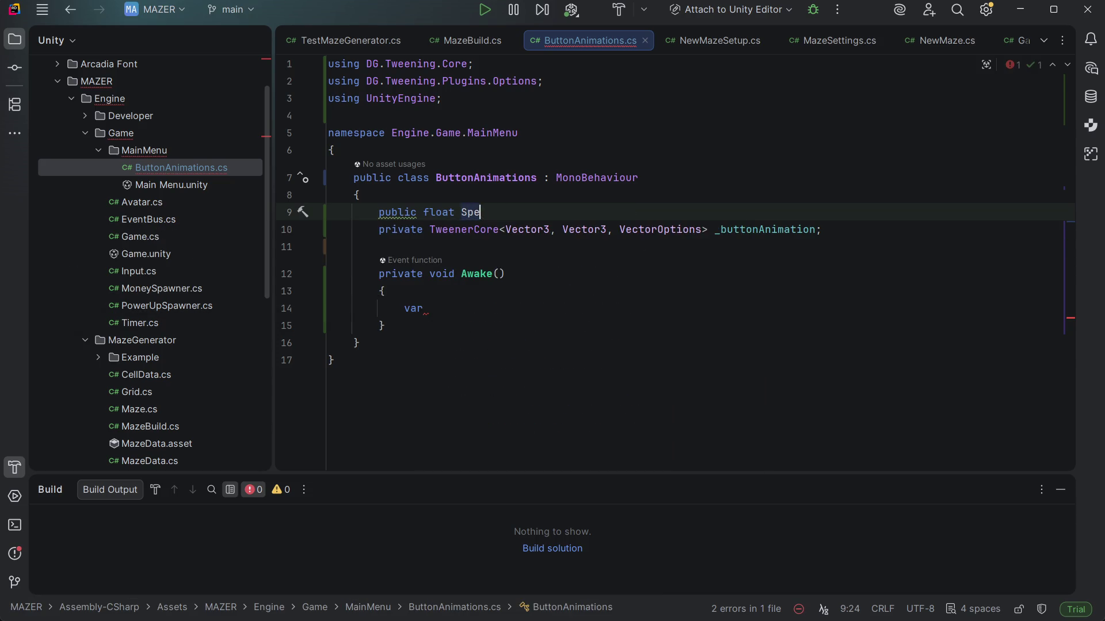
pyautogui.write('ed = ')
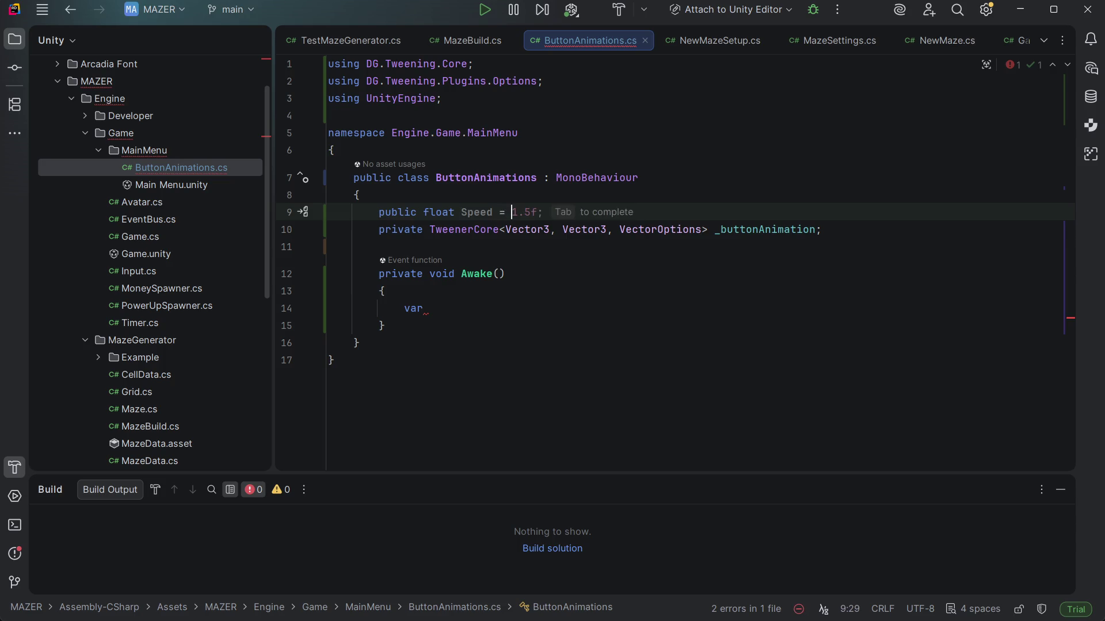
pyautogui.write('0.5;')
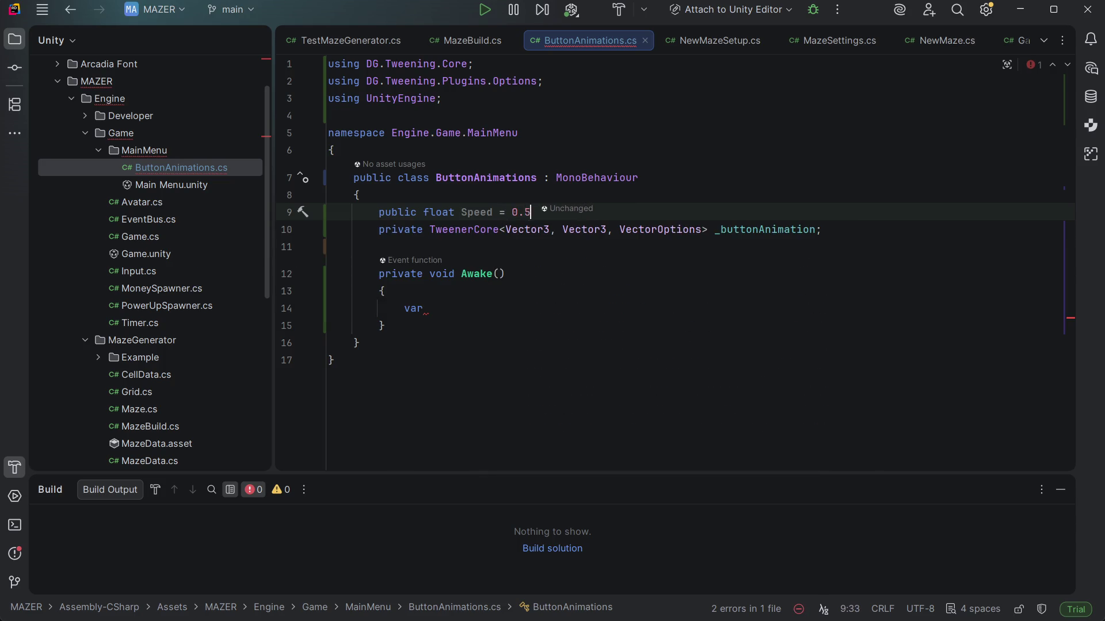
pyautogui.write('f')
pyautogui.press('Down')
pyautogui.press('Down')
pyautogui.press('Down')
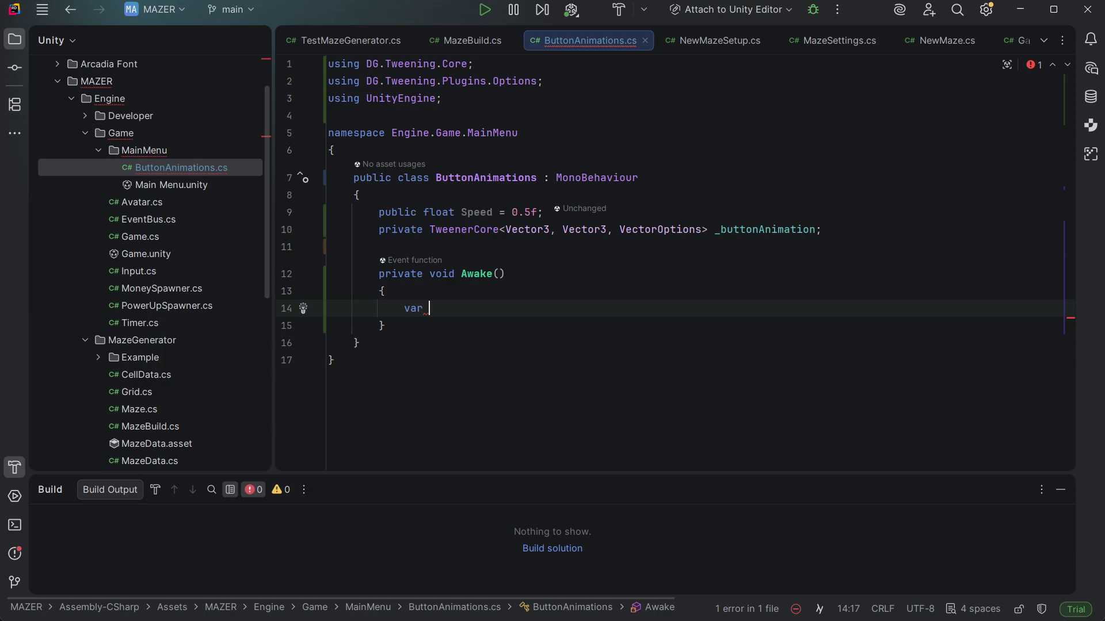
pyautogui.press('BackSpace')
pyautogui.press('BackSpace')
pyautogui.press('BackSpace')
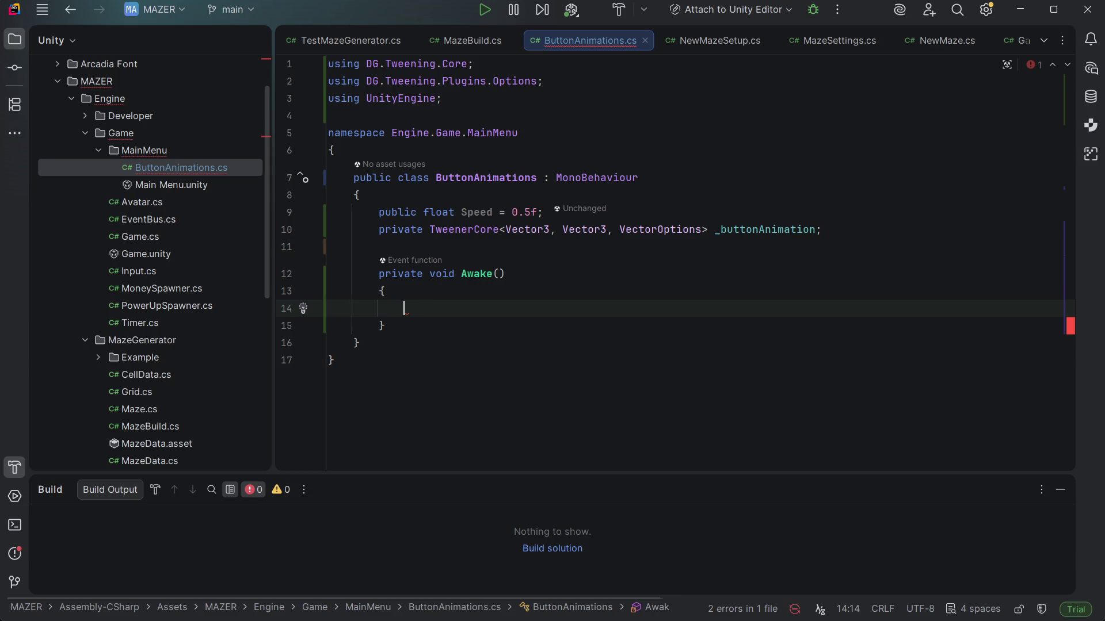
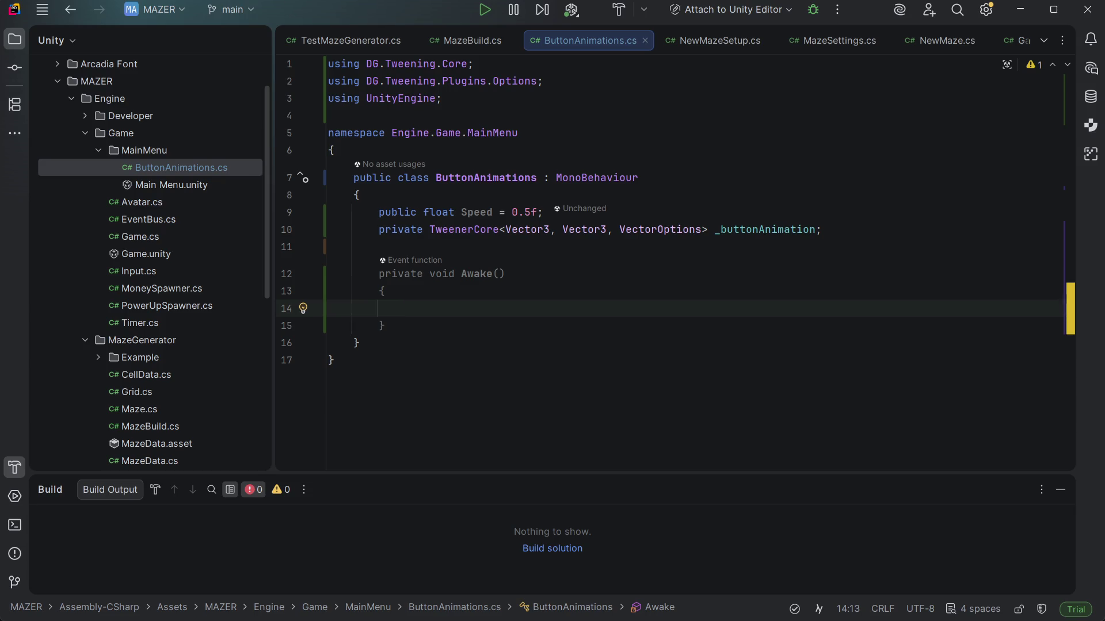
# Declare private void StartLoopingAnimation() below the Awake method
pyautogui.press('Down')
pyautogui.press('Return')
pyautogui.press('Return')
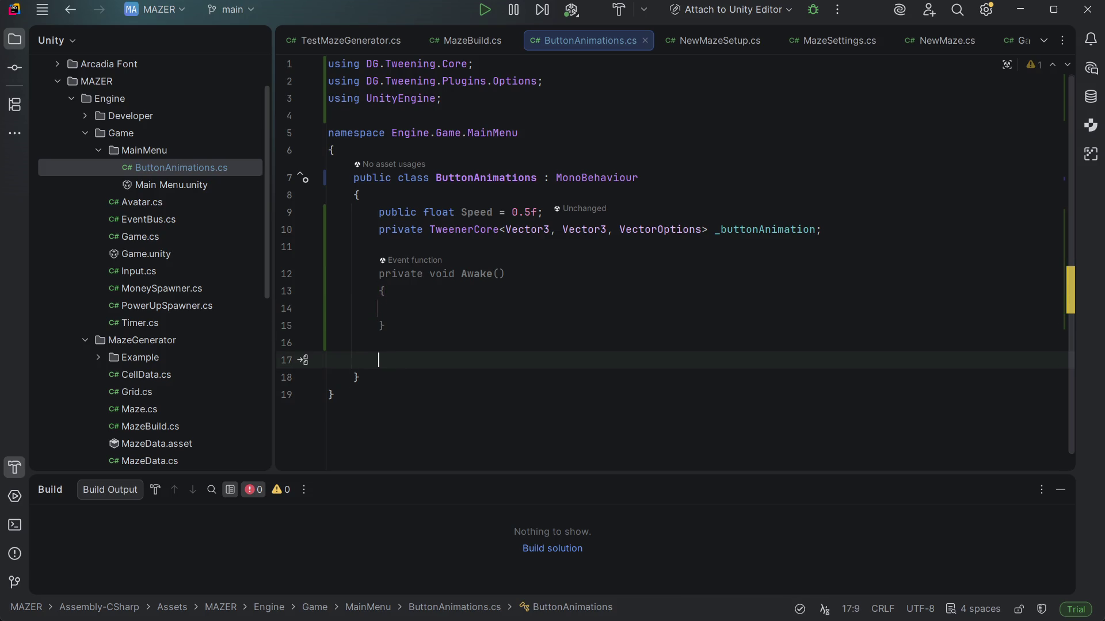
pyautogui.write('priv')
pyautogui.hotkey('ctrl', 'Right')
pyautogui.hotkey('ctrl', 'Right')
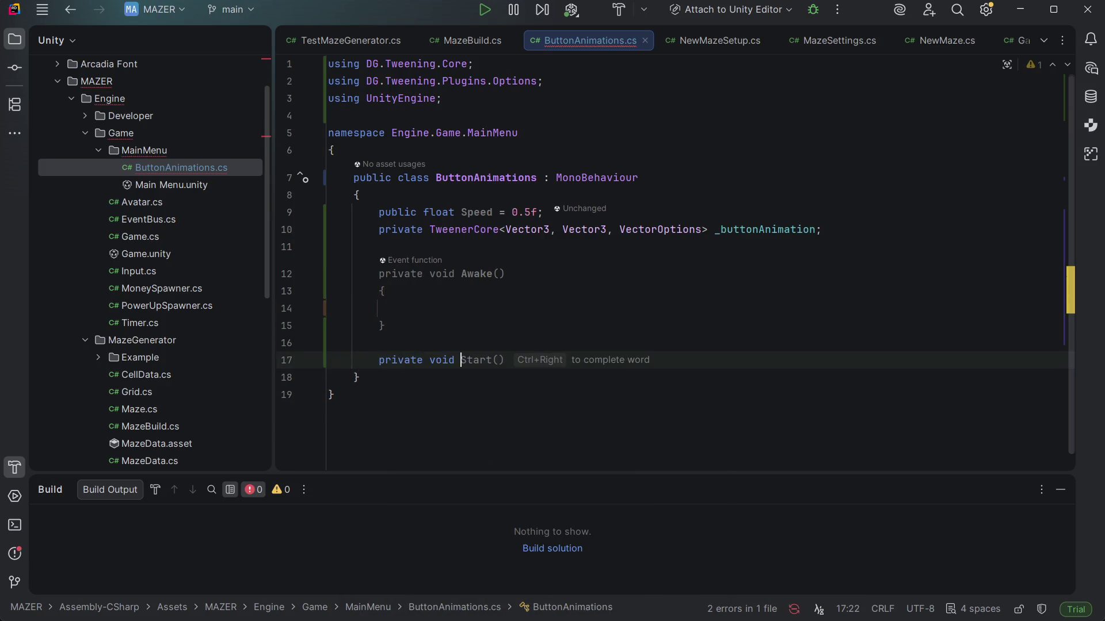
pyautogui.write('Start')
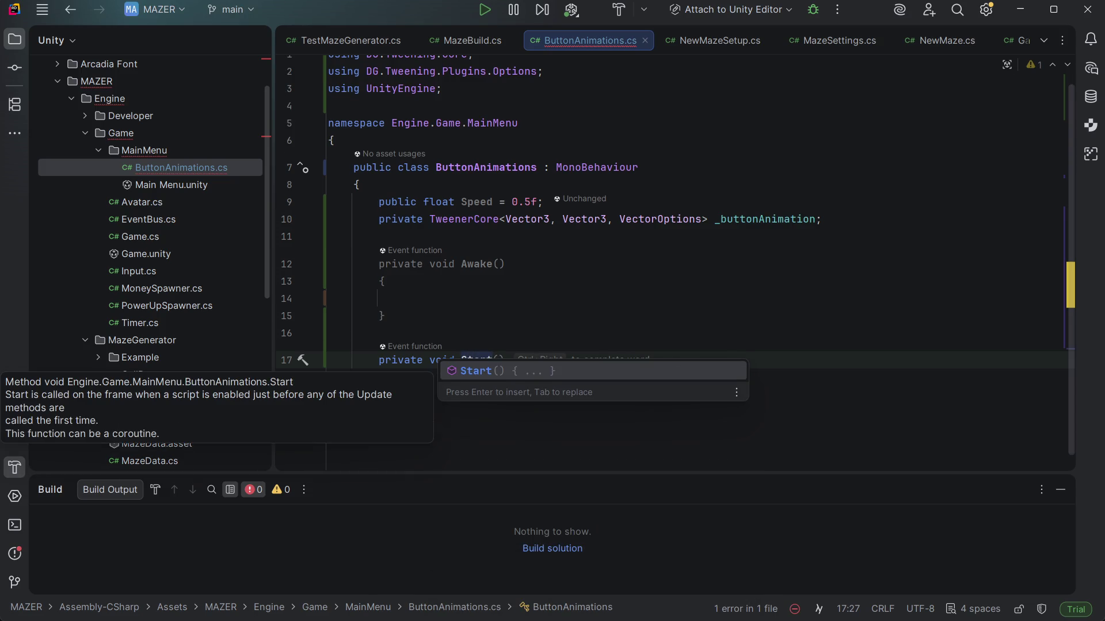
pyautogui.press('Escape')
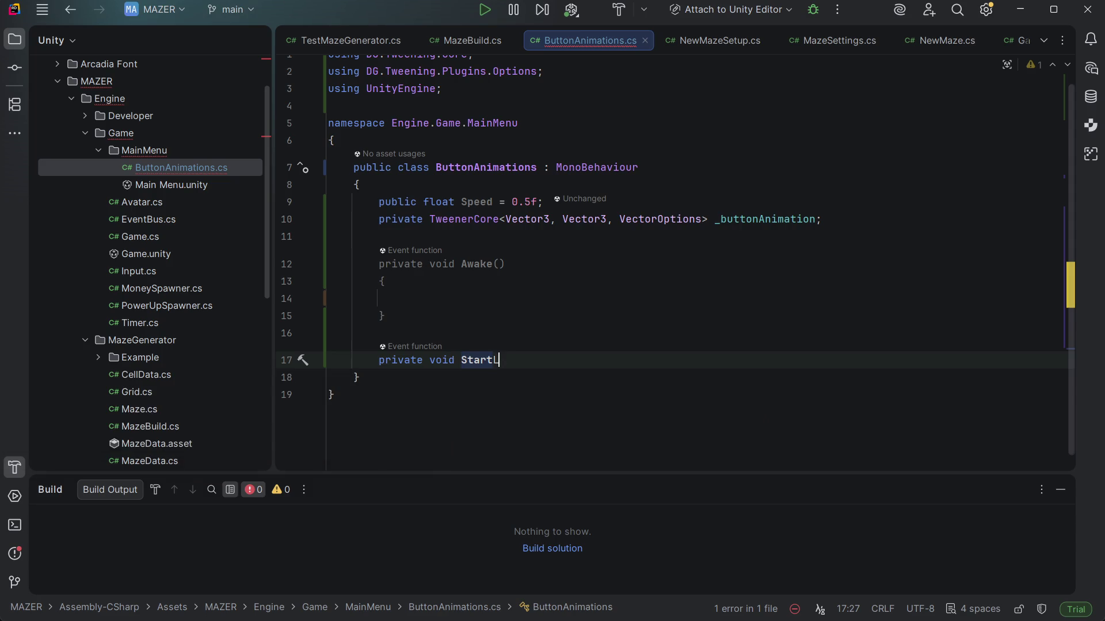
pyautogui.write('Loop()')
pyautogui.press('BackSpace')
pyautogui.write('ing')
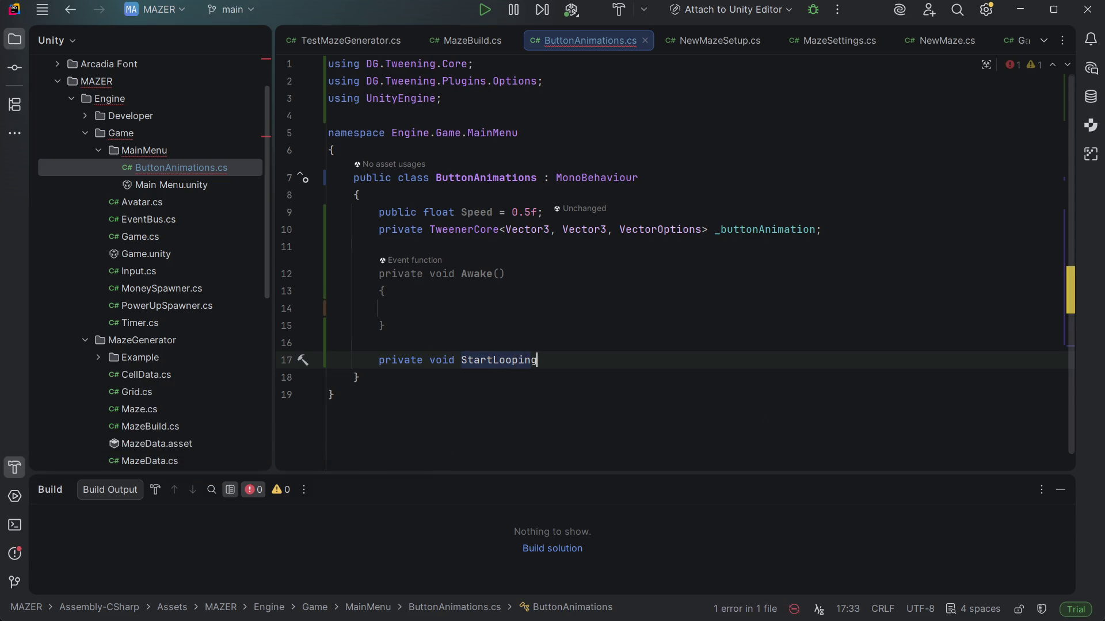
pyautogui.write('Animation')
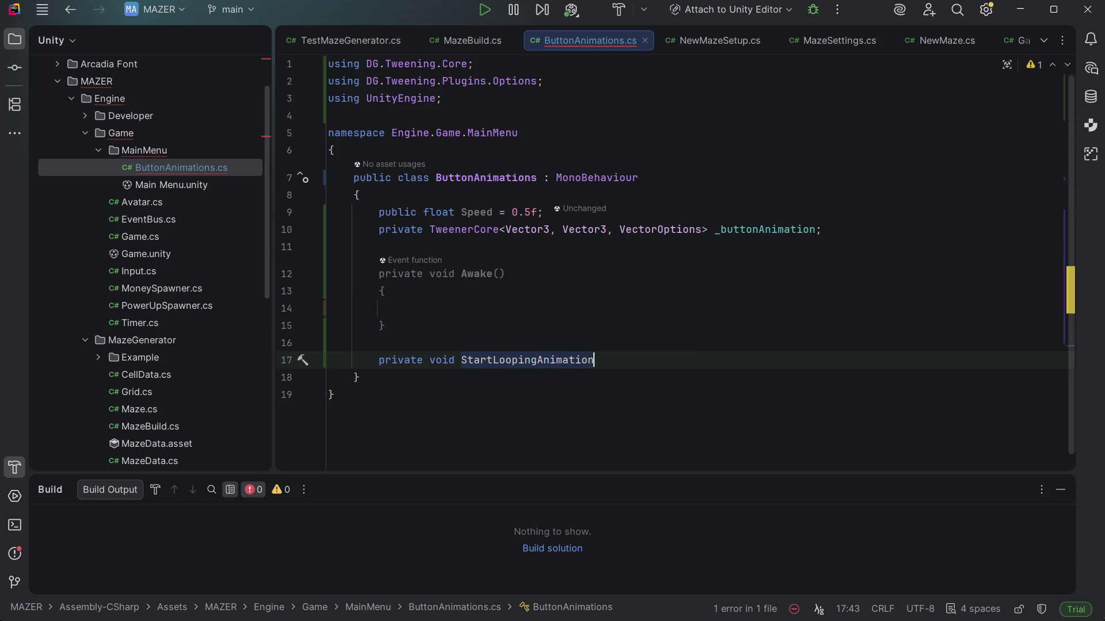
pyautogui.write('()')
pyautogui.press('Return')
# Give StartLoopingAnimation an empty brace-enclosed body
pyautogui.write('{')
pyautogui.press('Return')
pyautogui.write('v')
pyautogui.press('BackSpace')
pyautogui.scroll(-1, 575, 254)
# Start the line 'var tween = transform.' inside StartLoopingAnimation
pyautogui.write('var tween = ')
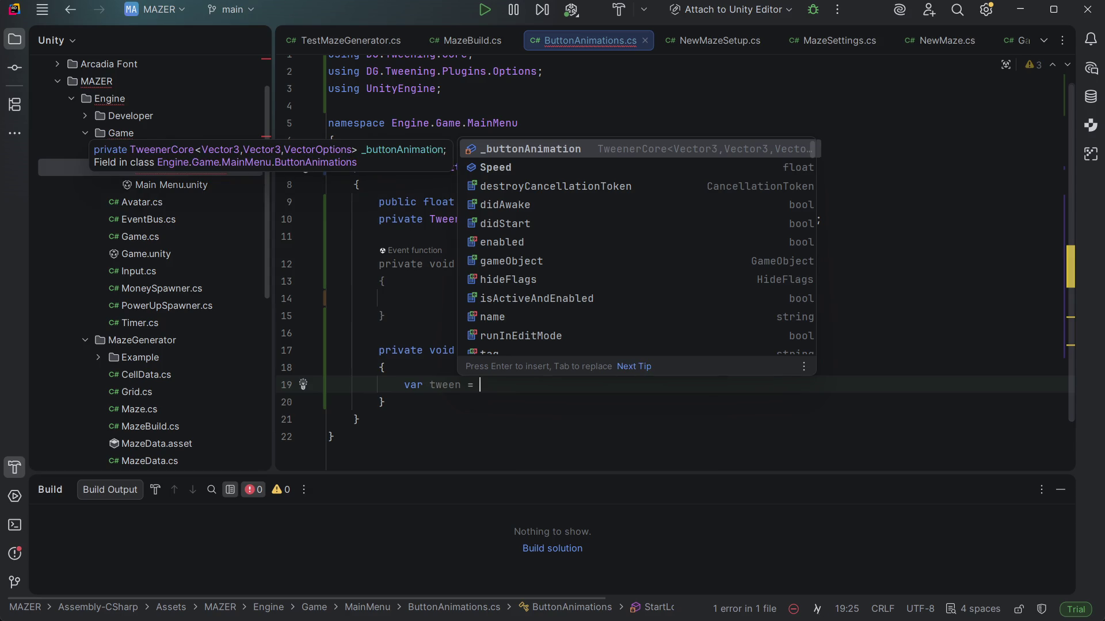
pyautogui.write('DO')
pyautogui.press('BackSpace')
pyautogui.press('BackSpace')
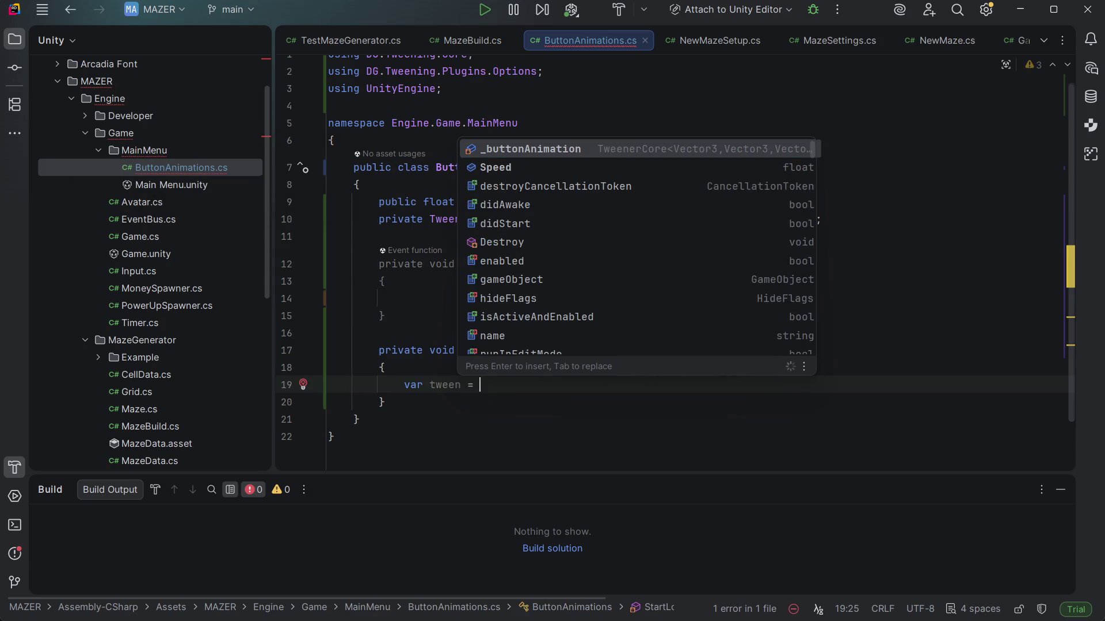
pyautogui.press('Escape')
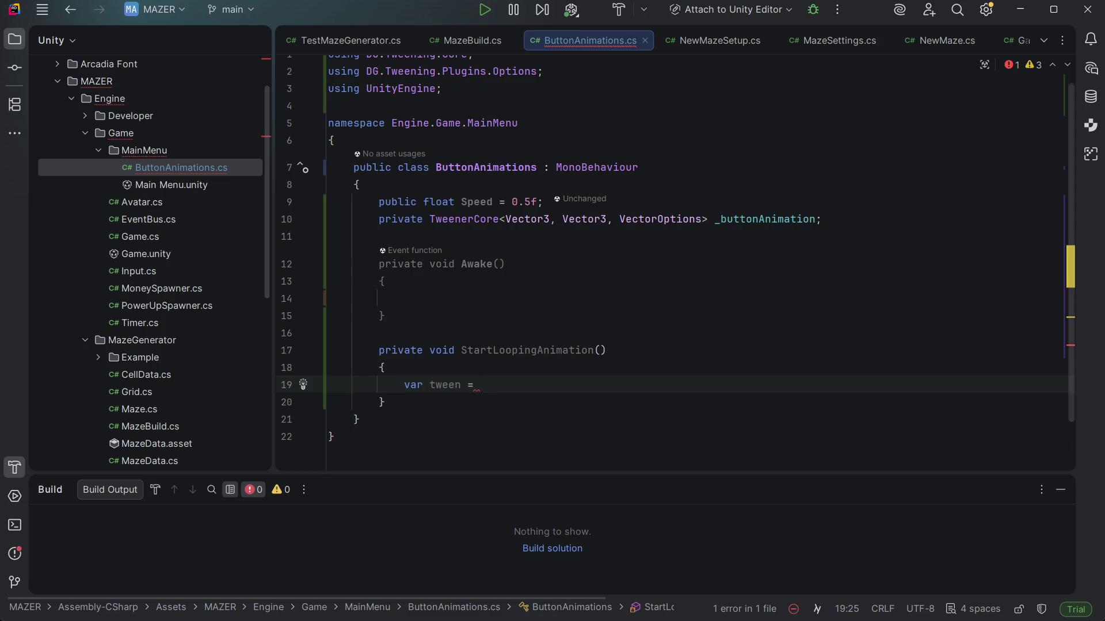
pyautogui.write('transfomr')
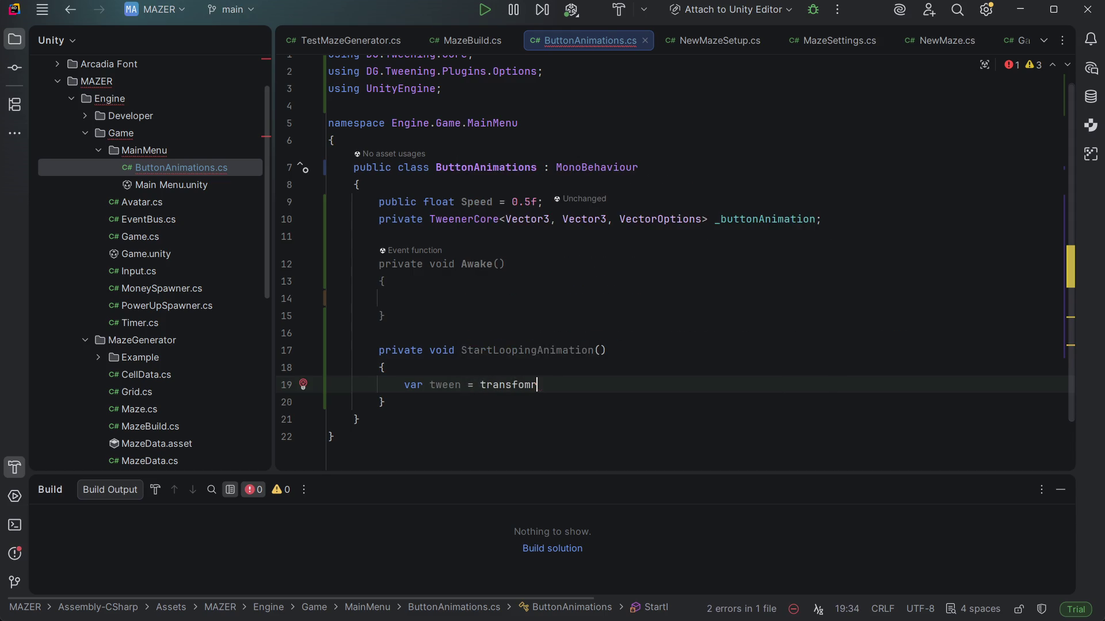
pyautogui.press('BackSpace')
pyautogui.write('rm.')
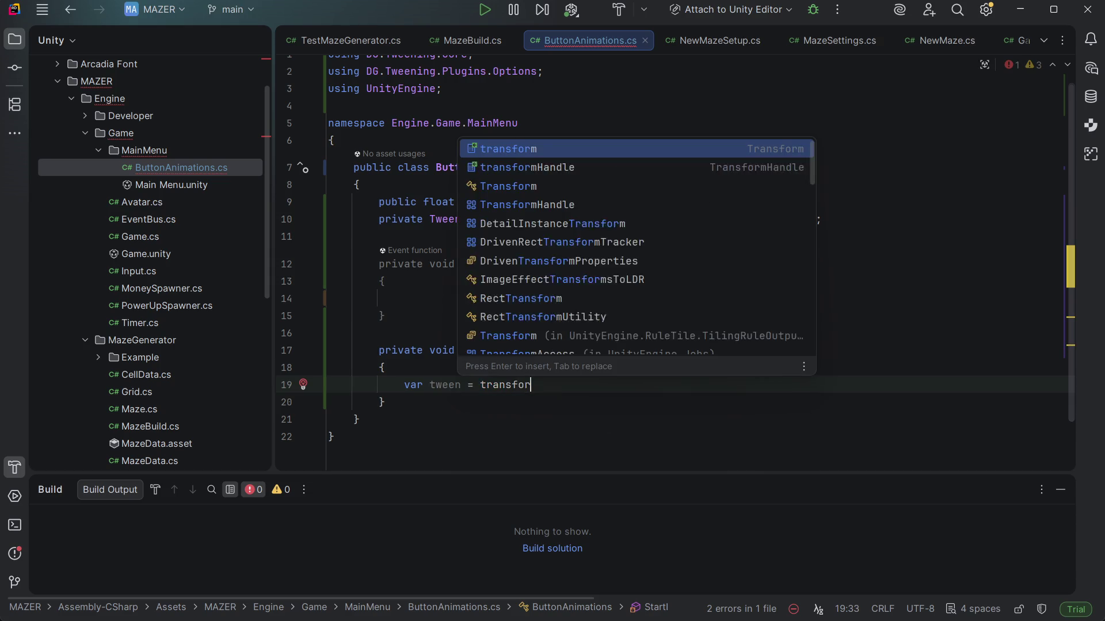
pyautogui.hotkey('ctrl', 'space')
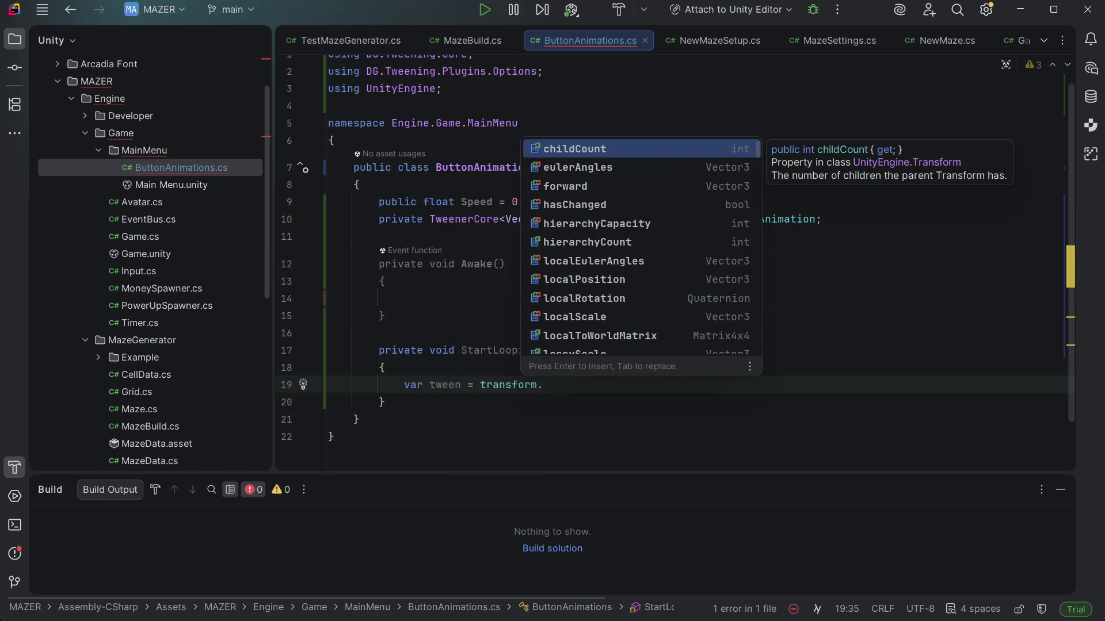
# Insert DOScale with 1.1 as the end scale and the duration blank
pyautogui.write('DOSw')
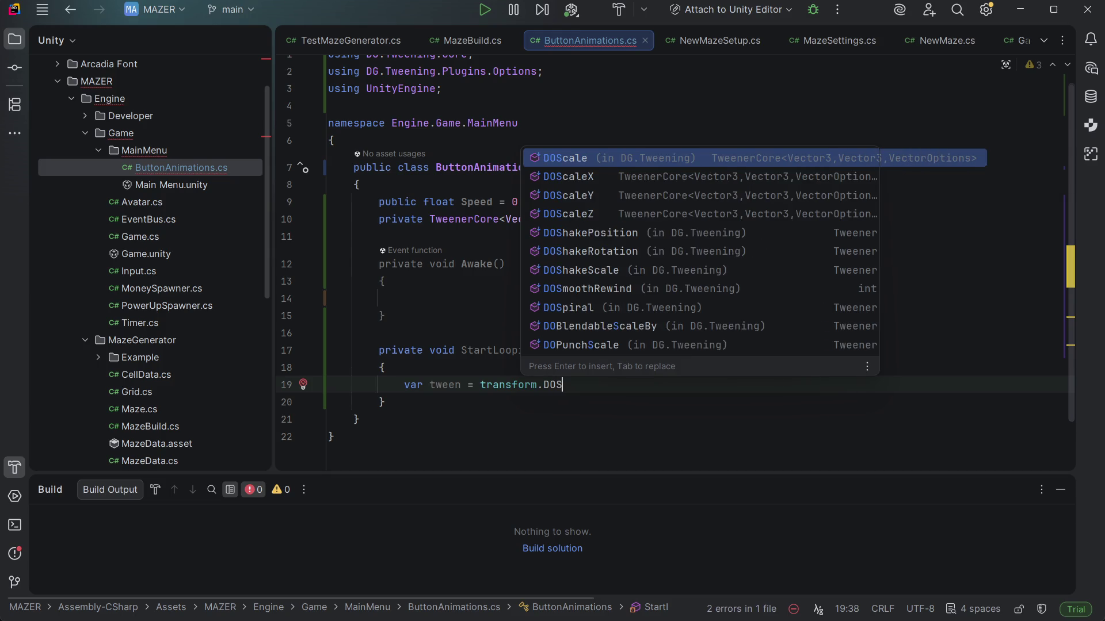
pyautogui.press('Down')
pyautogui.press('Up')
pyautogui.press('Return')
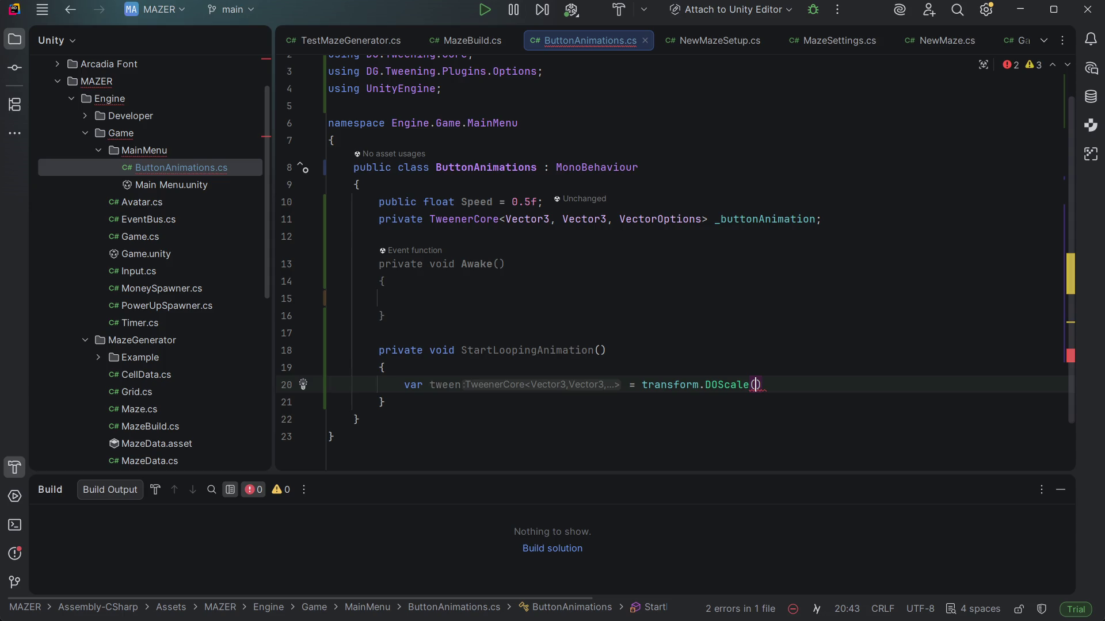
pyautogui.write('1,')
pyautogui.press('BackSpace')
pyautogui.write('.1,')
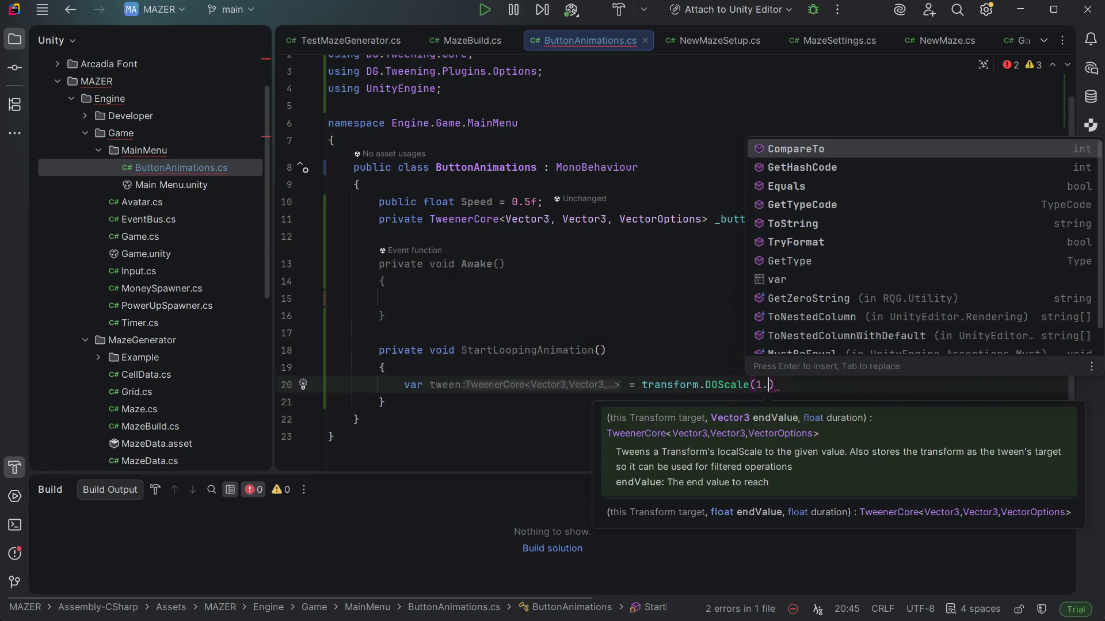
pyautogui.press('Up')
pyautogui.press('Escape')
pyautogui.press('Up')
pyautogui.press('Up')
pyautogui.press('Up')
pyautogui.press('Up')
pyautogui.press('Up')
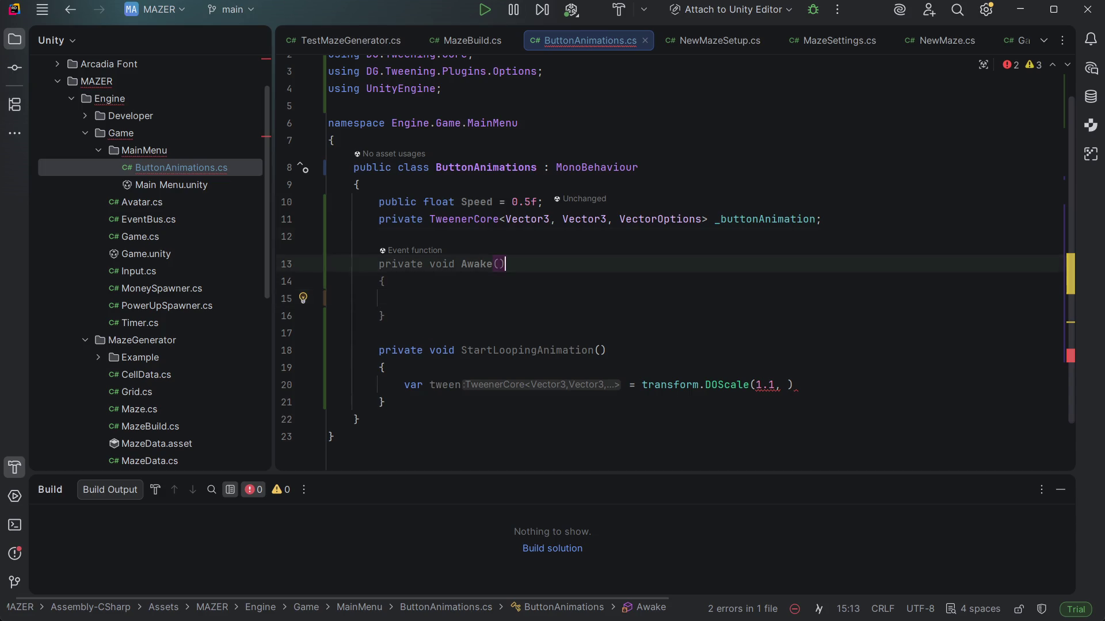
pyautogui.press('Return')
# Discard a half-typed public float field below Speed
pyautogui.write('pub')
pyautogui.press('Return')
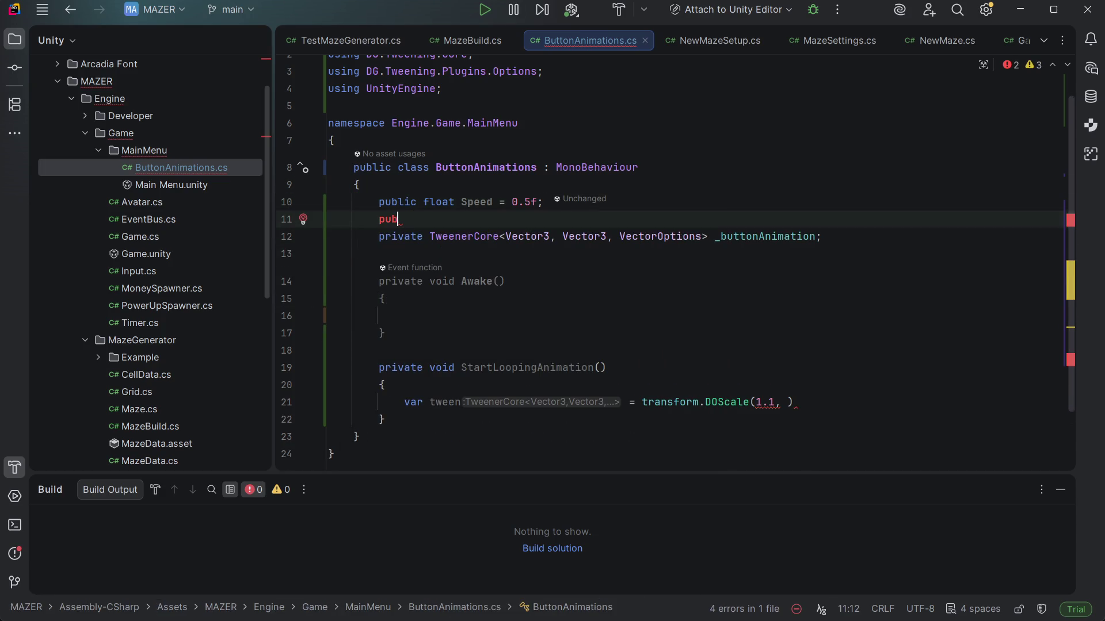
pyautogui.write('lic float')
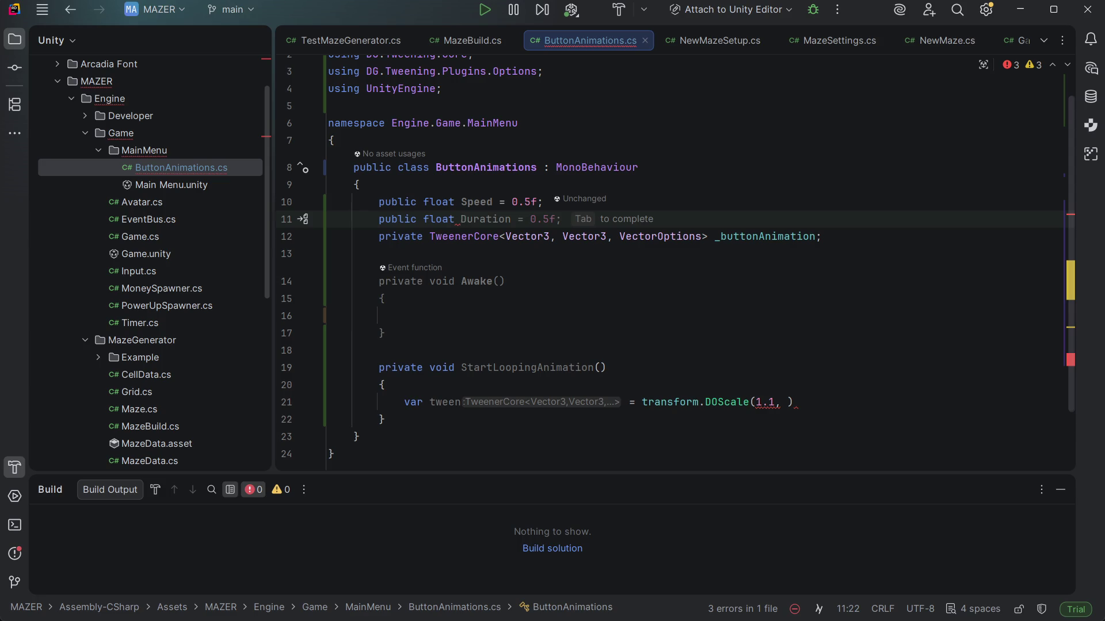
pyautogui.hotkey('ctrl', 'shift', 'Left')
pyautogui.hotkey('ctrl', 'shift', 'Left')
pyautogui.hotkey('ctrl', 'shift', 'Left')
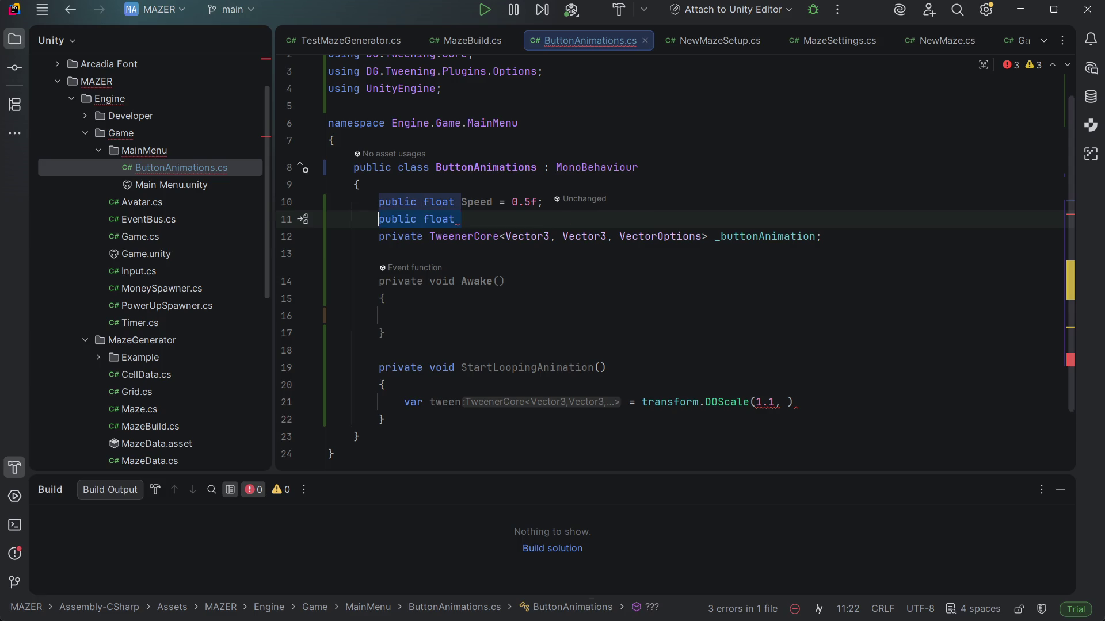
pyautogui.press('BackSpace')
pyautogui.press('Down')
pyautogui.press('Down')
pyautogui.press('Down')
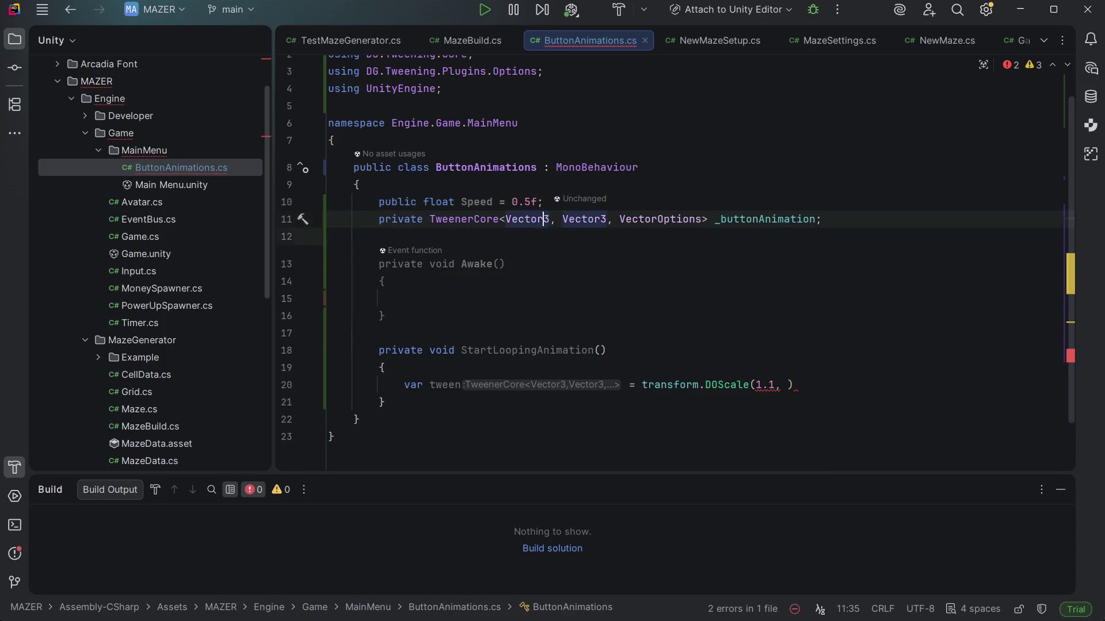
pyautogui.press('Down')
pyautogui.press('Down')
pyautogui.press('Down')
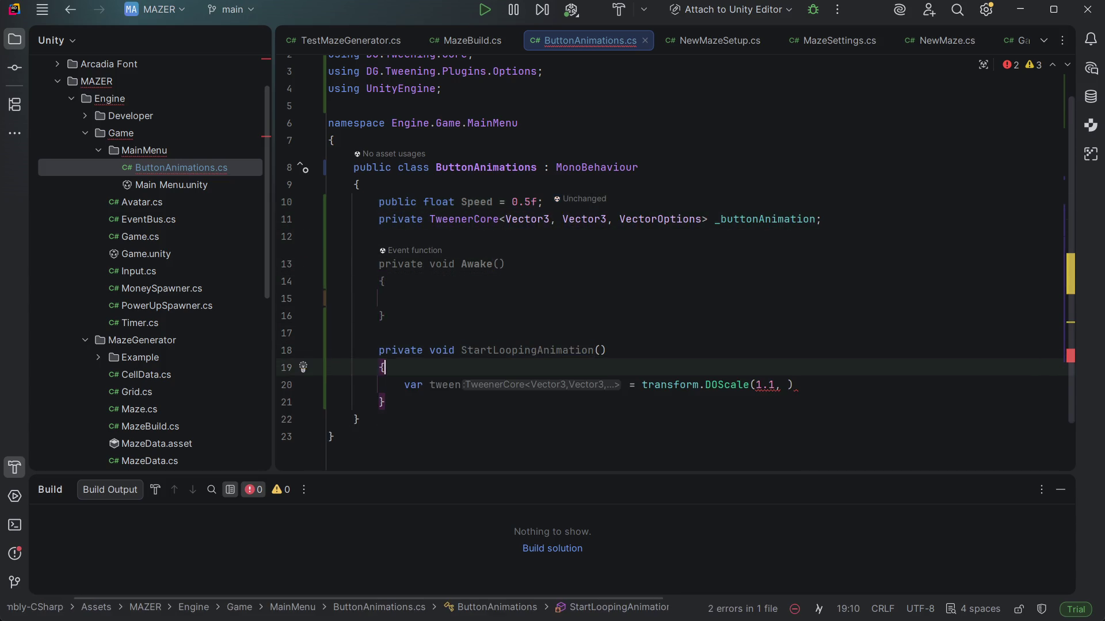
pyautogui.hotkey('ctrl', 'Right')
pyautogui.hotkey('ctrl', 'Right')
pyautogui.hotkey('ctrl', 'Right')
pyautogui.hotkey('ctrl', 'Right')
pyautogui.hotkey('ctrl', 'Right')
pyautogui.press('Right')
pyautogui.press('Right')
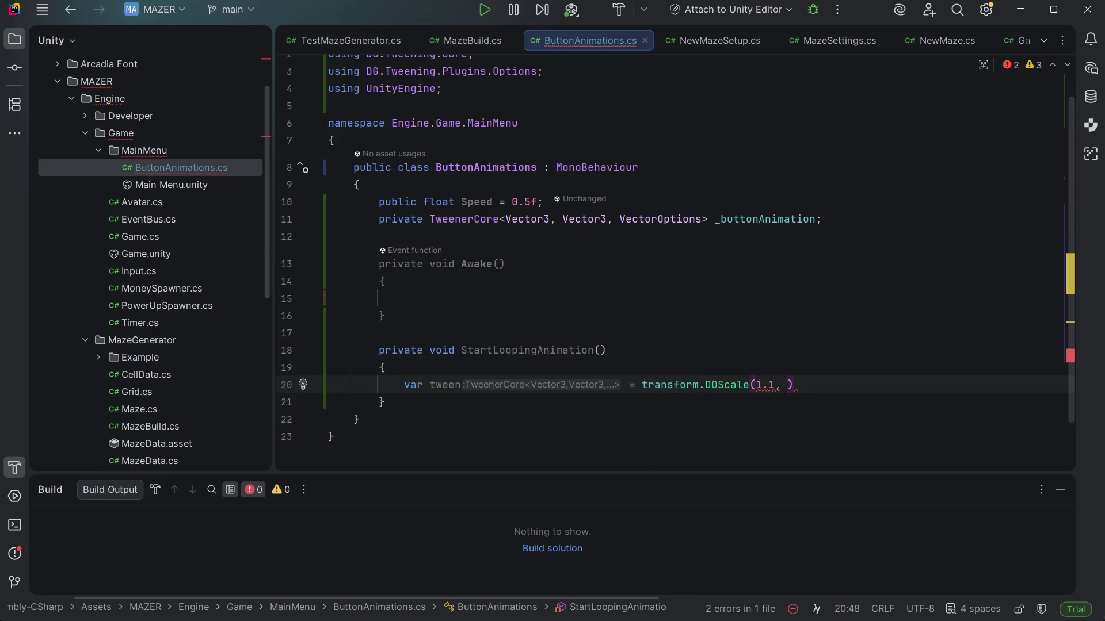
# Declare the field private float _scaleCap = 1.1f; below Speed
pyautogui.press('Up')
pyautogui.press('Up')
pyautogui.press('Up')
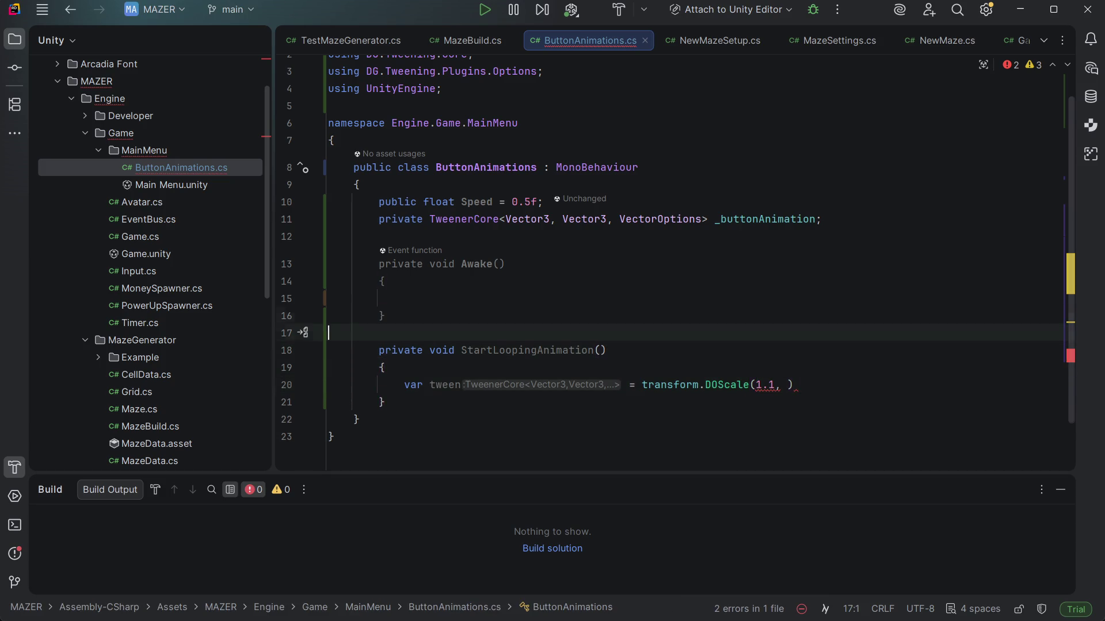
pyautogui.press('Down')
pyautogui.press('End')
pyautogui.press('Return')
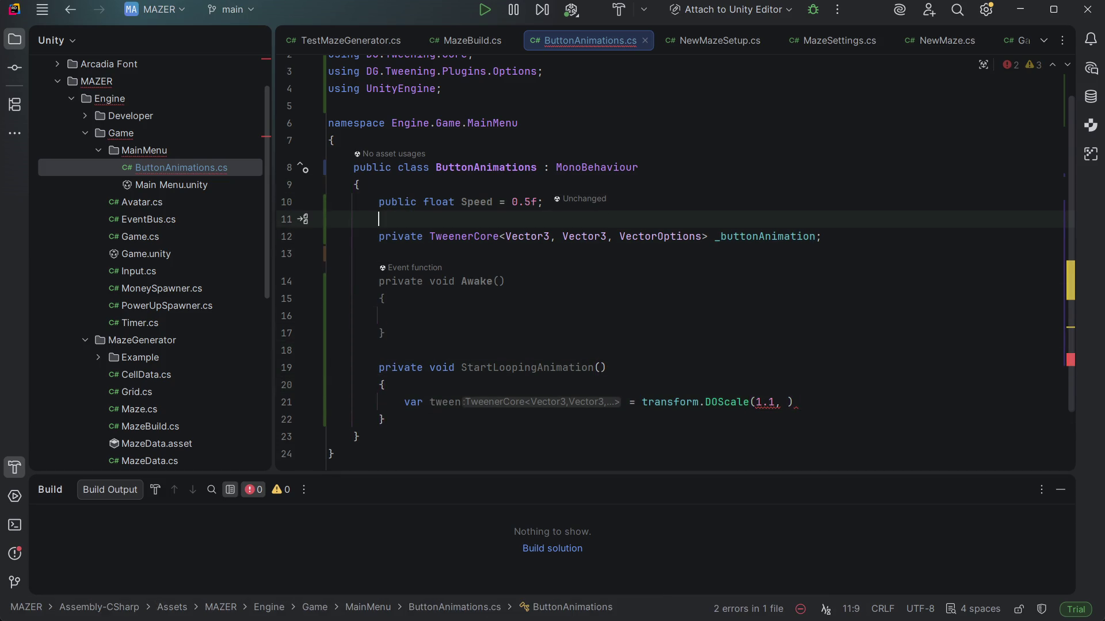
pyautogui.write('private _')
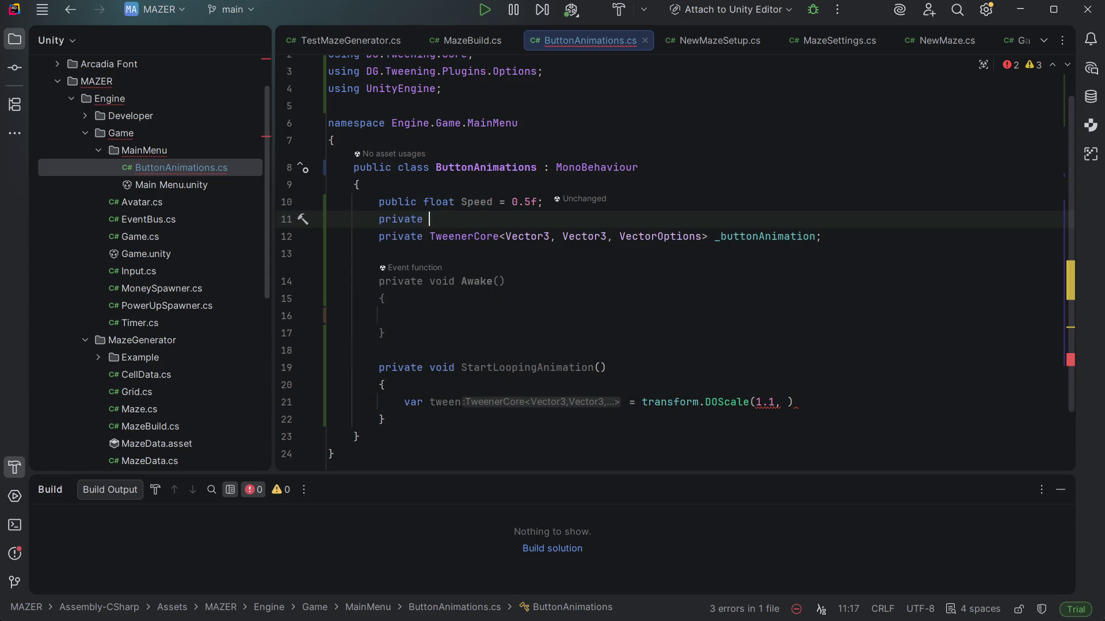
pyautogui.press('BackSpace')
pyautogui.press('Escape')
pyautogui.write('void')
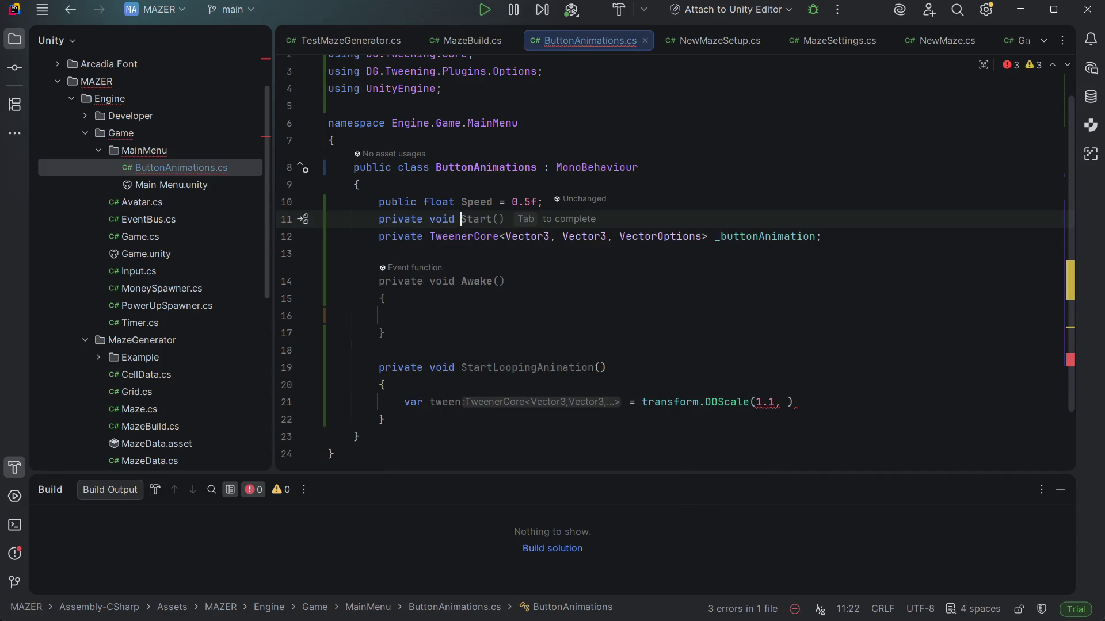
pyautogui.press('BackSpace')
pyautogui.press('BackSpace')
pyautogui.write('float s')
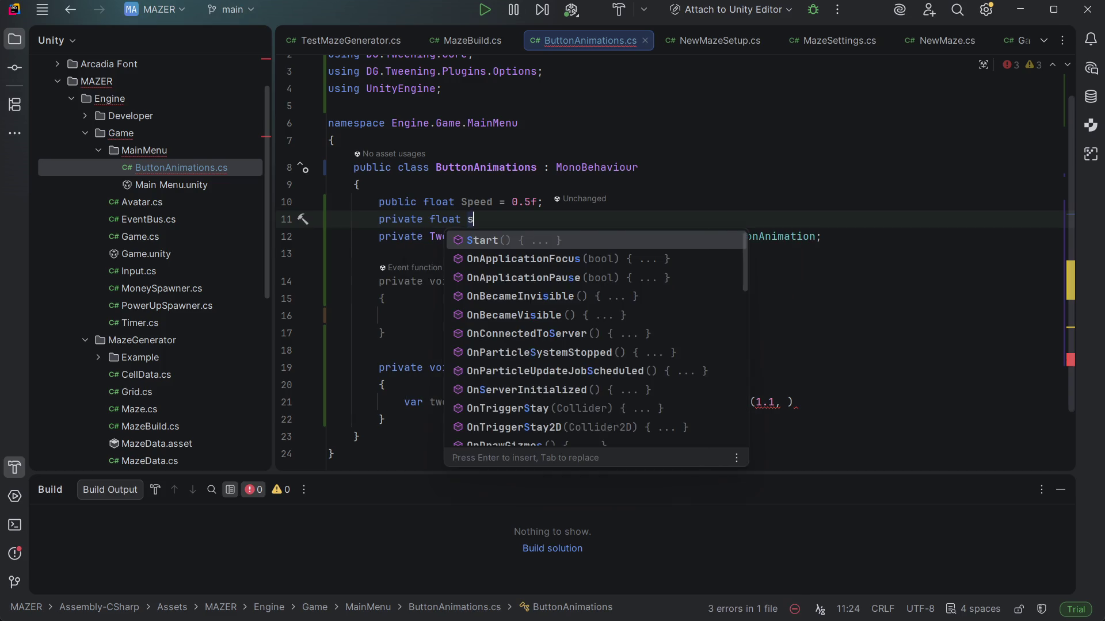
pyautogui.press('Escape')
pyautogui.write('_scal')
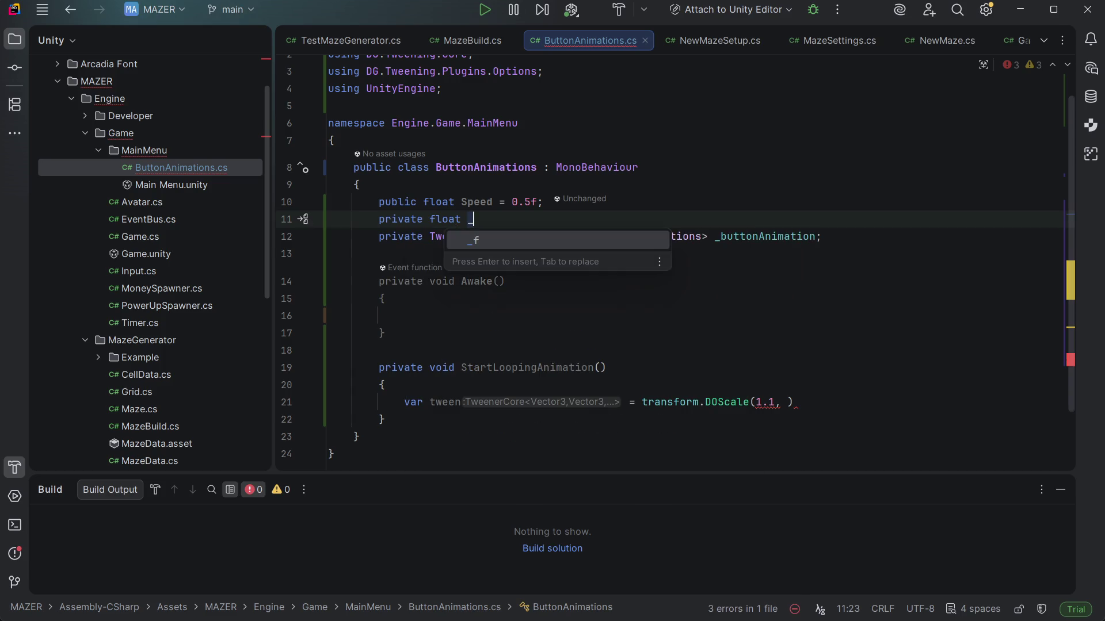
pyautogui.write('eCap =')
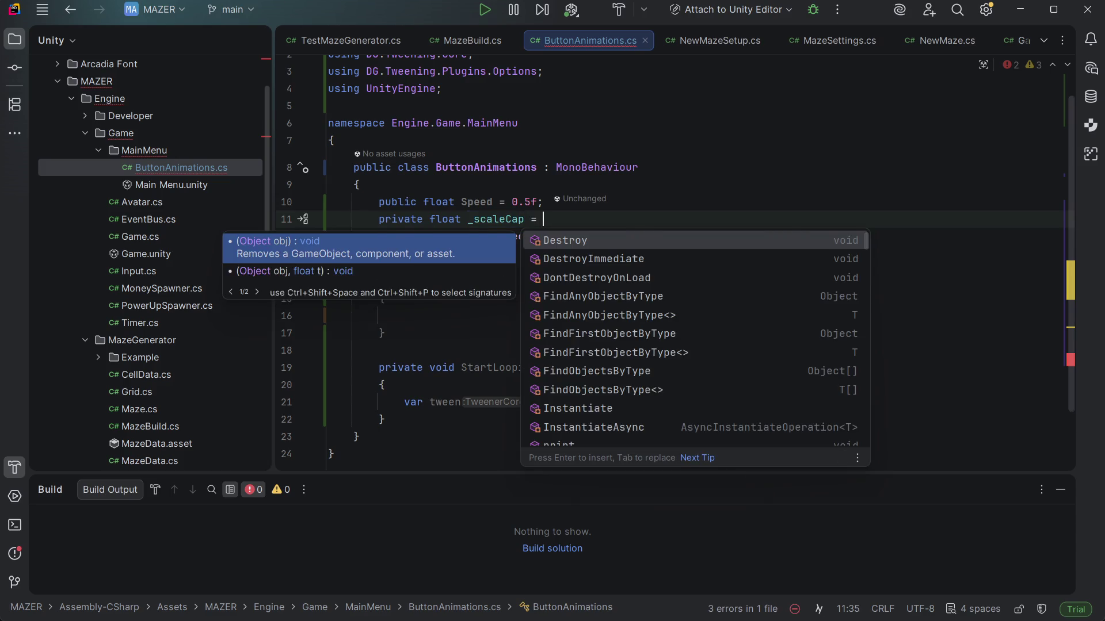
pyautogui.press('Escape')
pyautogui.write('1.1')
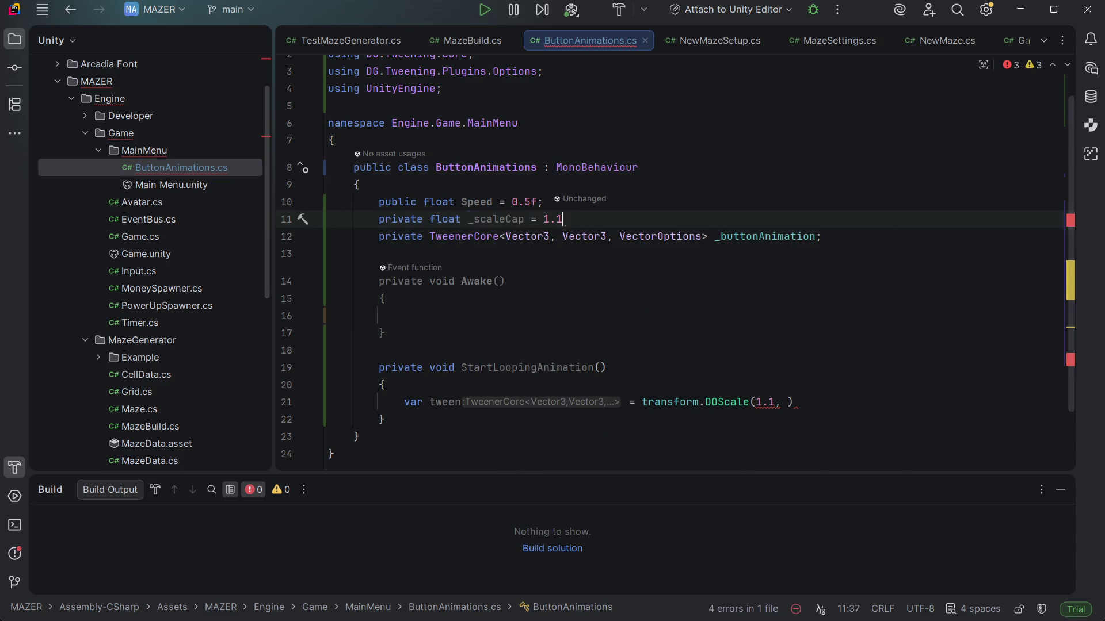
pyautogui.write('f;')
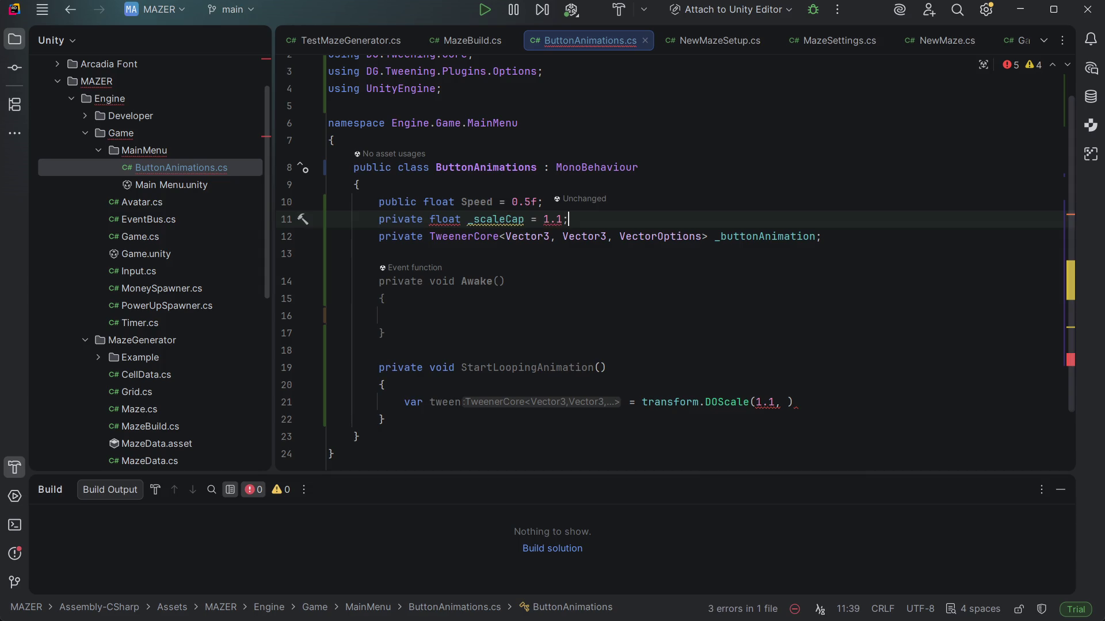
# Replace the hard-coded 1.1 in DOScale with _scaleCap
pyautogui.press('Down')
pyautogui.press('Down')
pyautogui.press('Down')
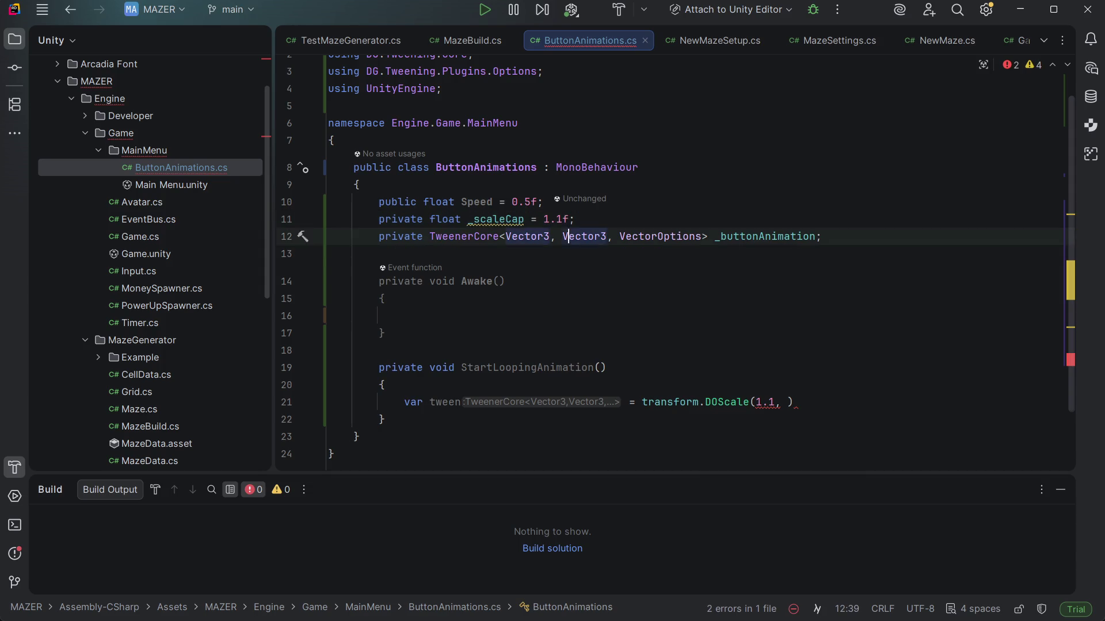
pyautogui.press('Down')
pyautogui.press('Down')
pyautogui.hotkey('ctrl', 'Right')
pyautogui.hotkey('ctrl', 'Right')
pyautogui.hotkey('ctrl', 'Right')
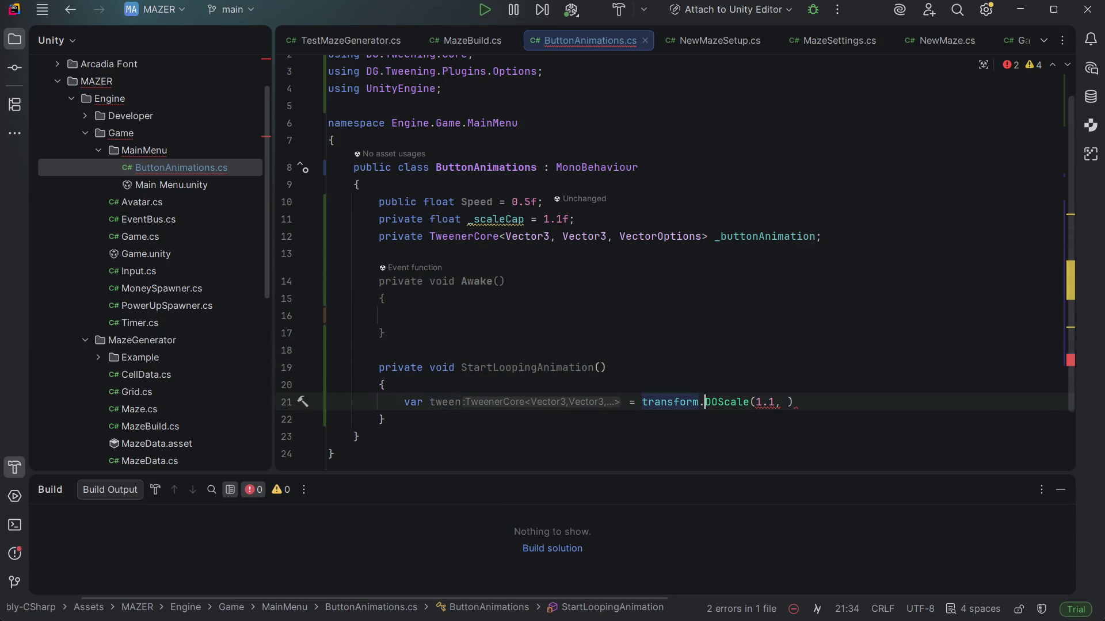
pyautogui.hotkey('ctrl', 'w')
pyautogui.press('BackSpace')
pyautogui.write('_scaleC')
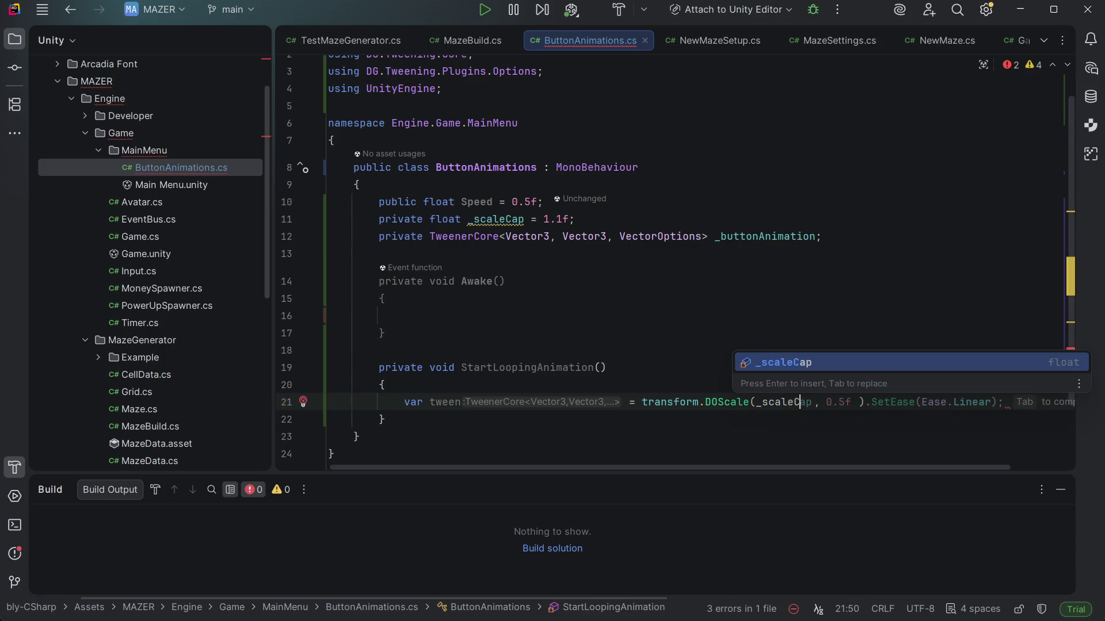
pyautogui.press('Return')
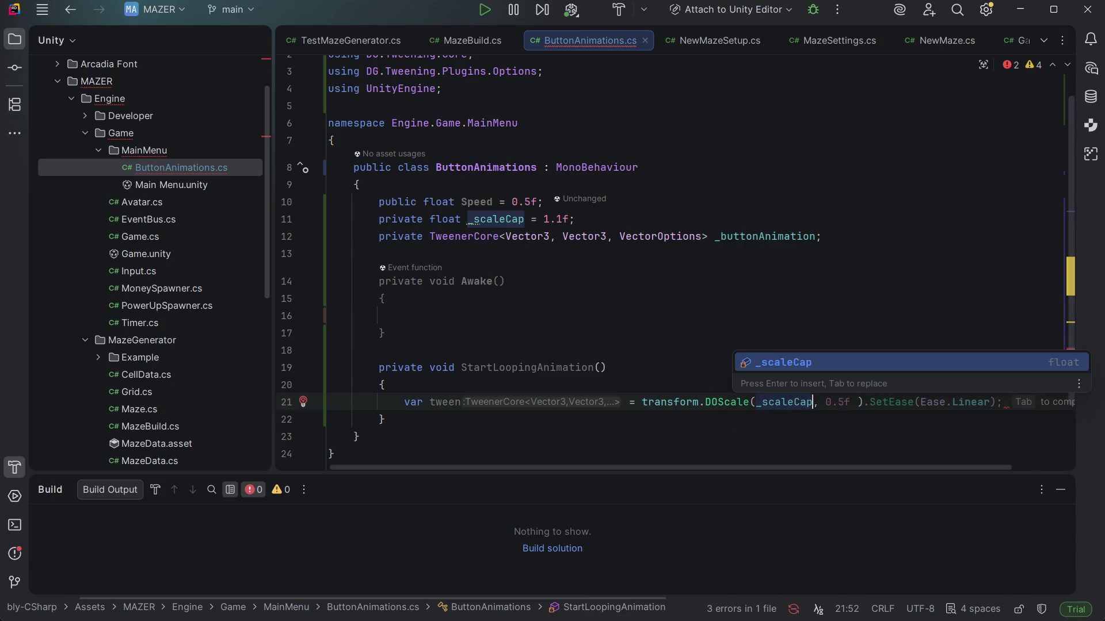
# Add Speed as the DOScale duration argument
pyautogui.write(', ')
pyautogui.write('Speedd,')
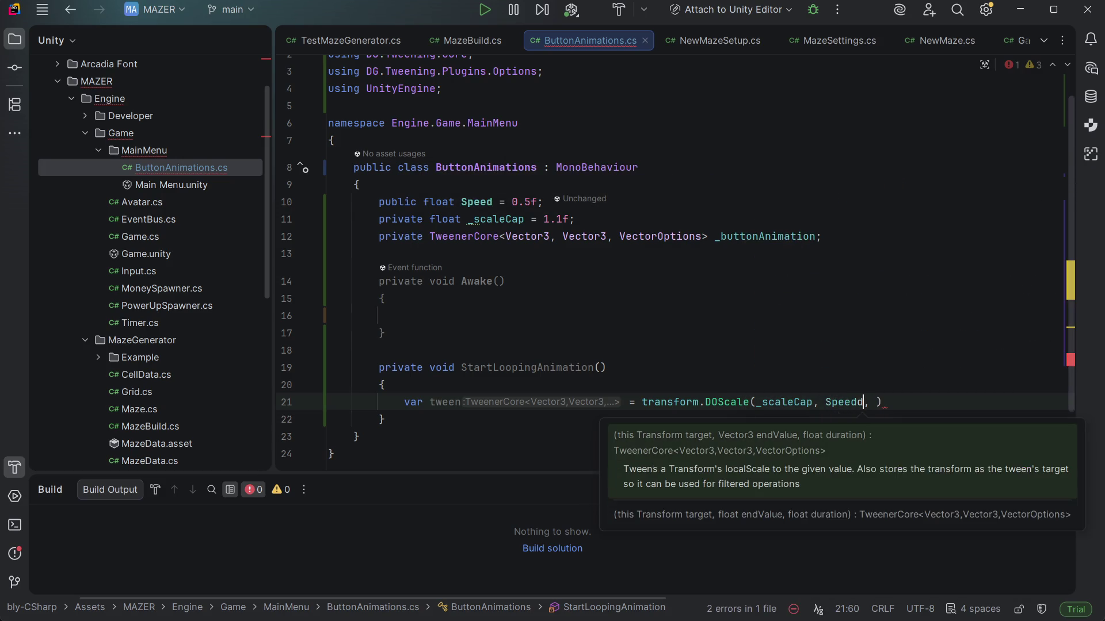
pyautogui.press('BackSpace')
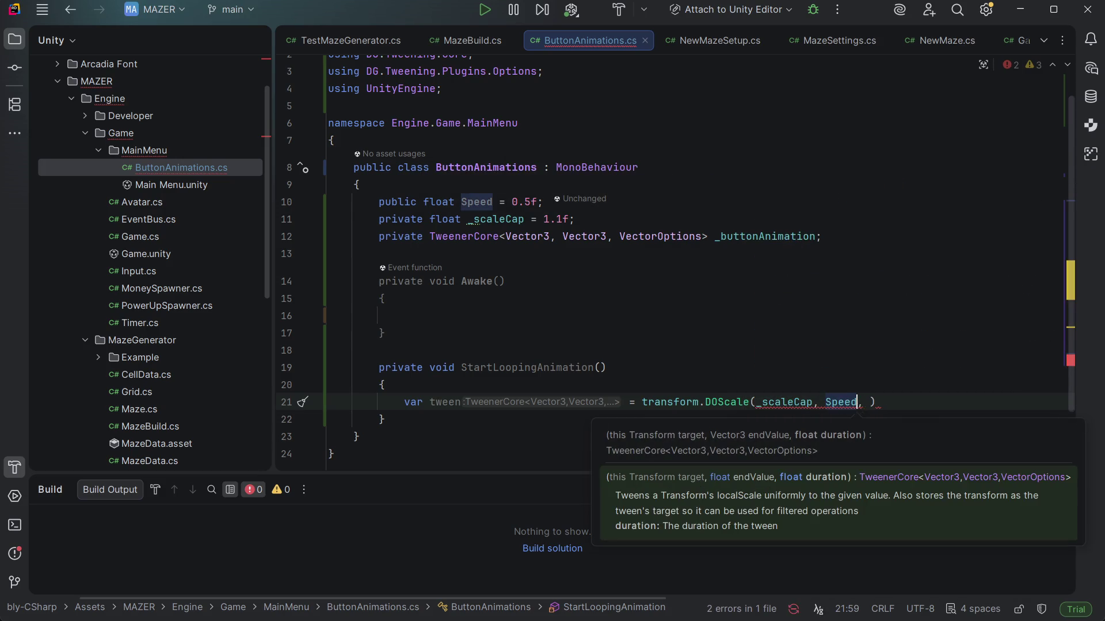
pyautogui.write(',')
pyautogui.press('Escape')
pyautogui.press('Delete')
pyautogui.press('Delete')
pyautogui.press('BackSpace')
pyautogui.press('BackSpace')
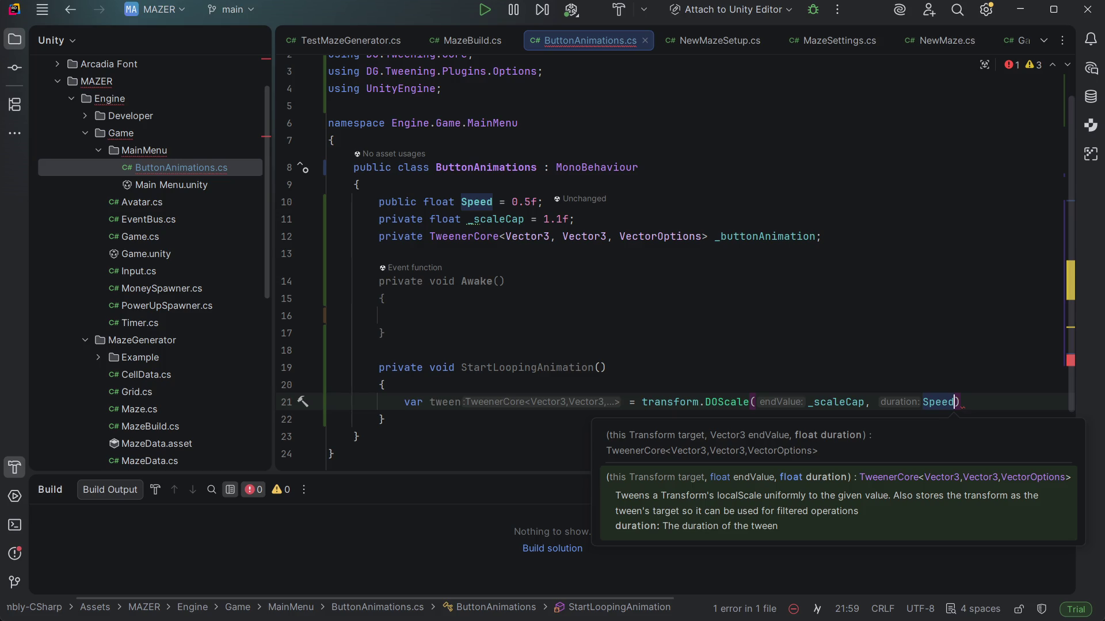
# End the DOScale statement and add tween.SetLoops(-1, LoopType.Yoyo); below it
pyautogui.write(').')
pyautogui.press('BackSpace')
pyautogui.write(';')
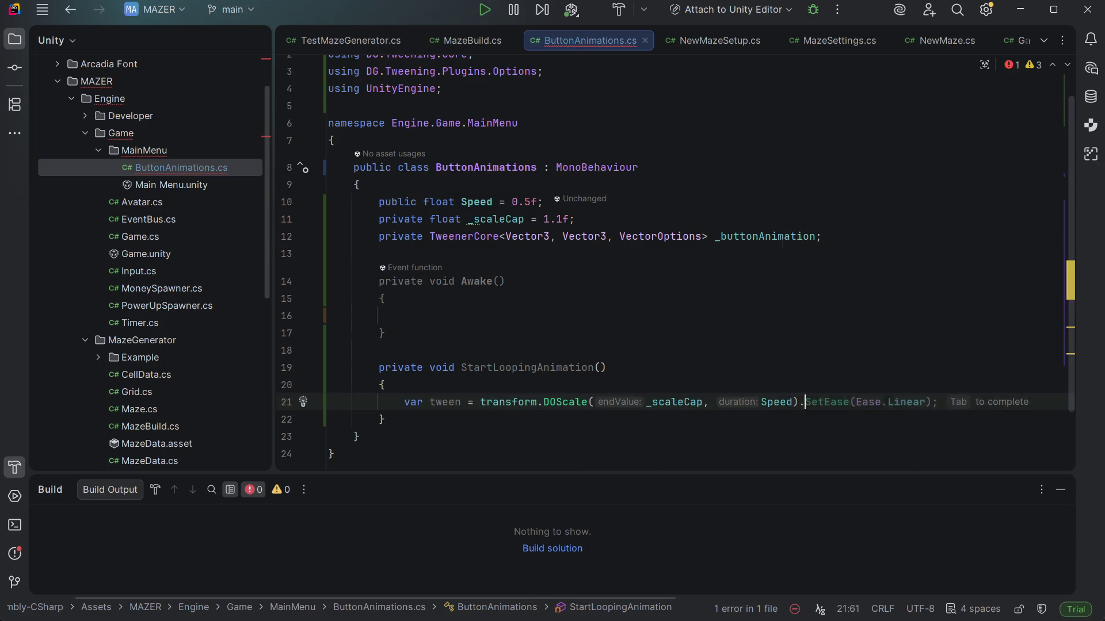
pyautogui.press('Return')
pyautogui.write('tween.Set')
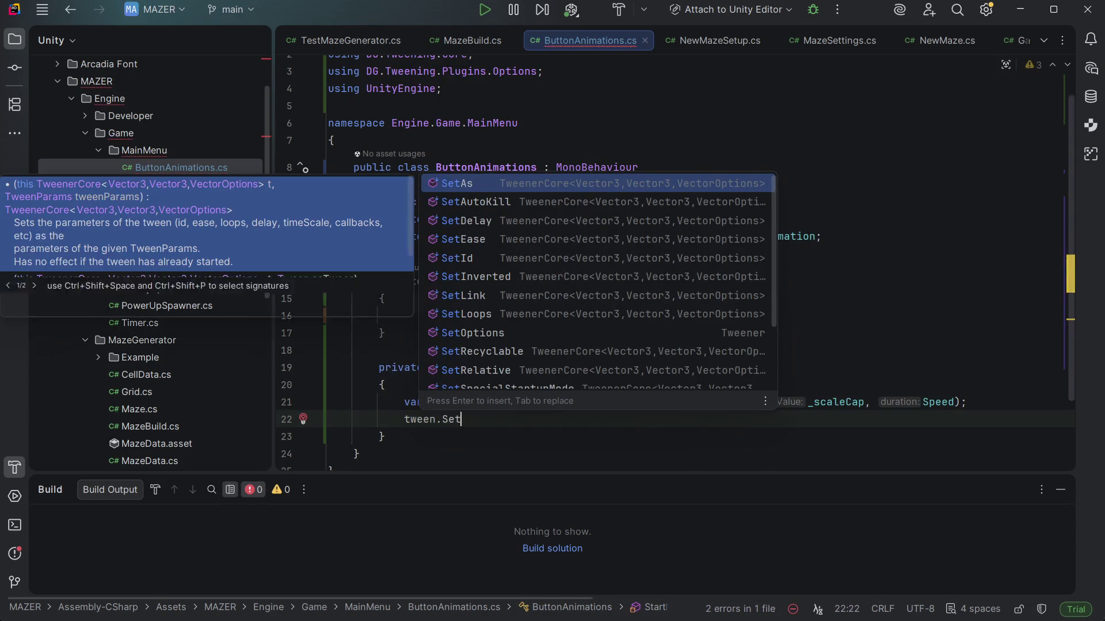
pyautogui.write('L')
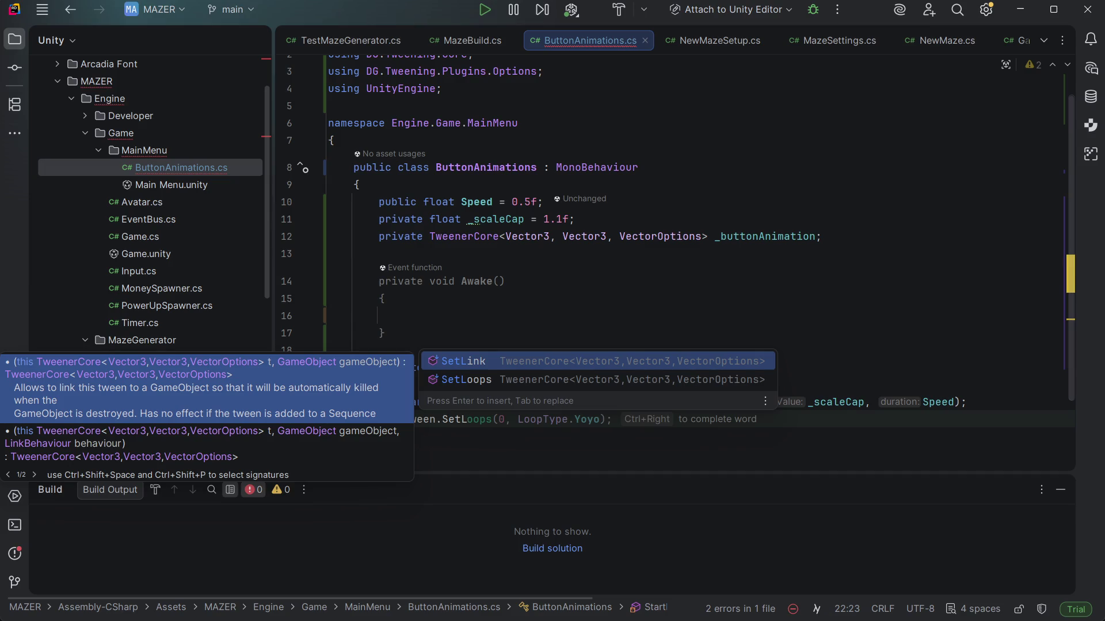
pyautogui.press('Down')
pyautogui.press('Return')
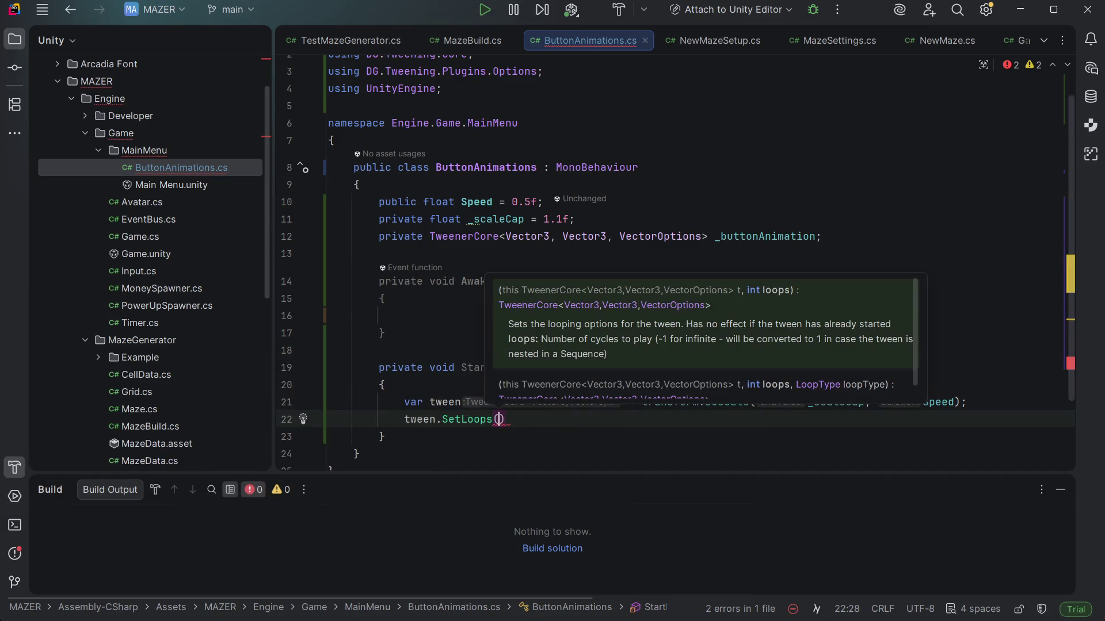
pyautogui.write('-1,')
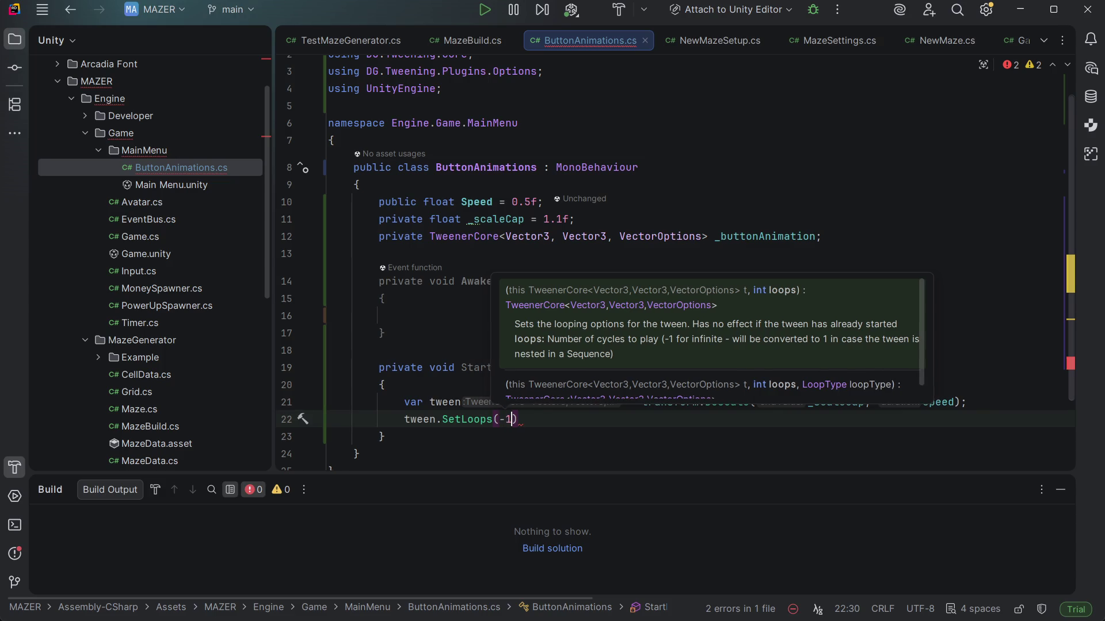
pyautogui.press('Tab')
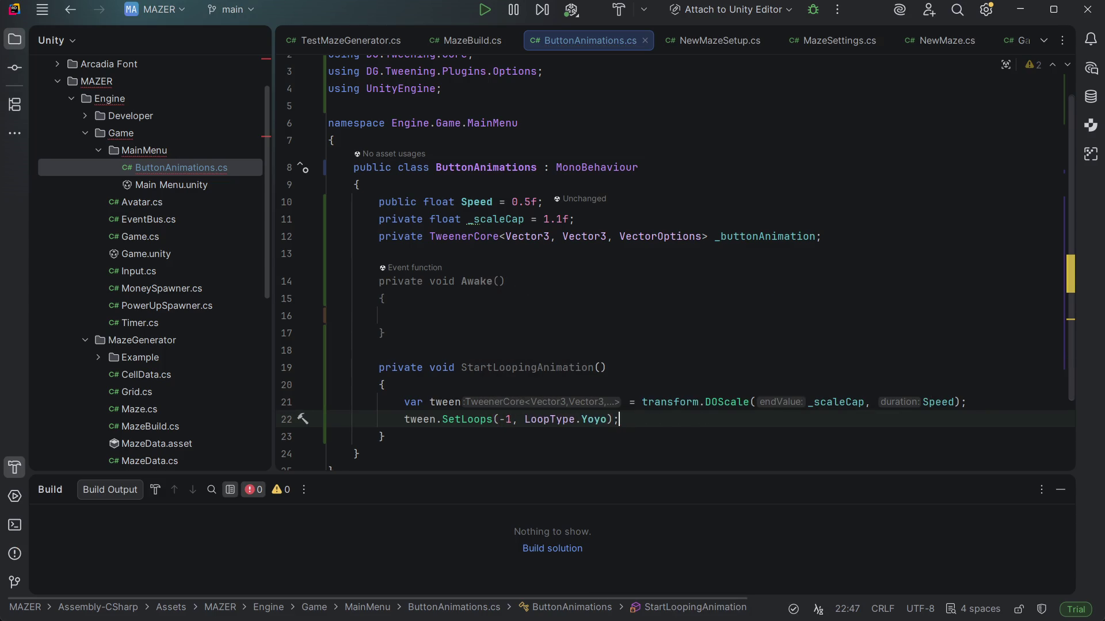
pyautogui.press('Return')
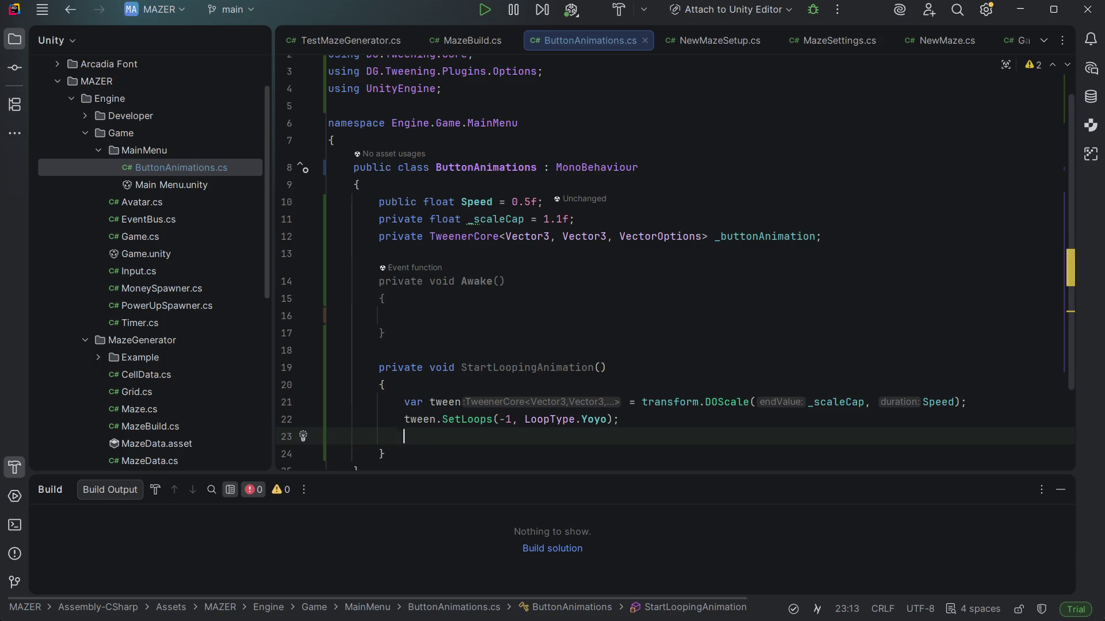
# Add _buttonAnimation = tween; and review the tween variable's usages
pyautogui.write('_')
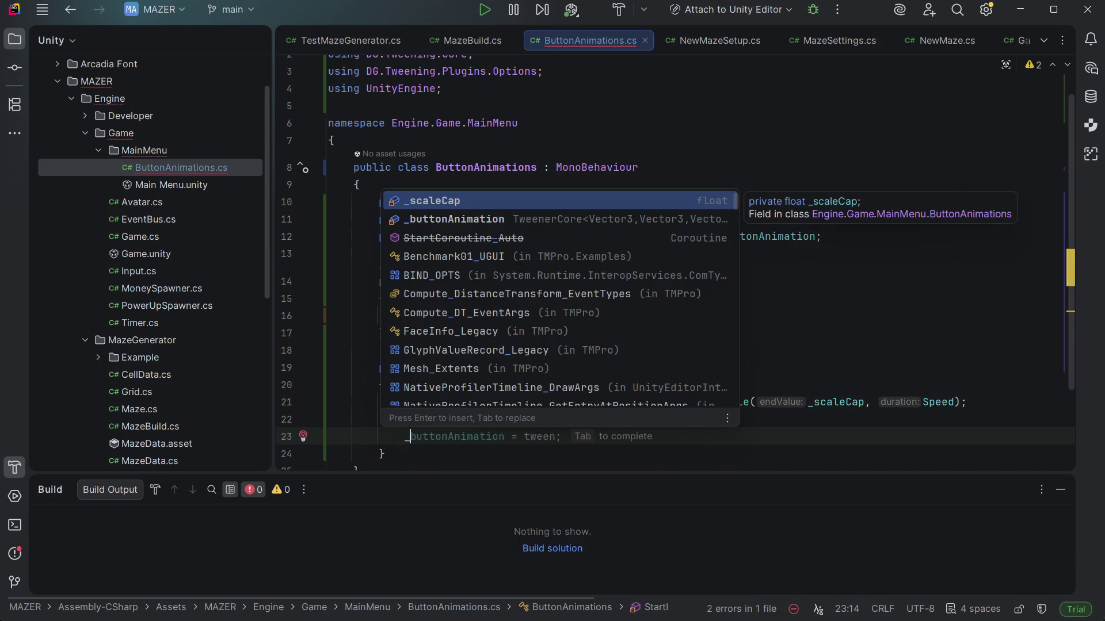
pyautogui.press('Tab')
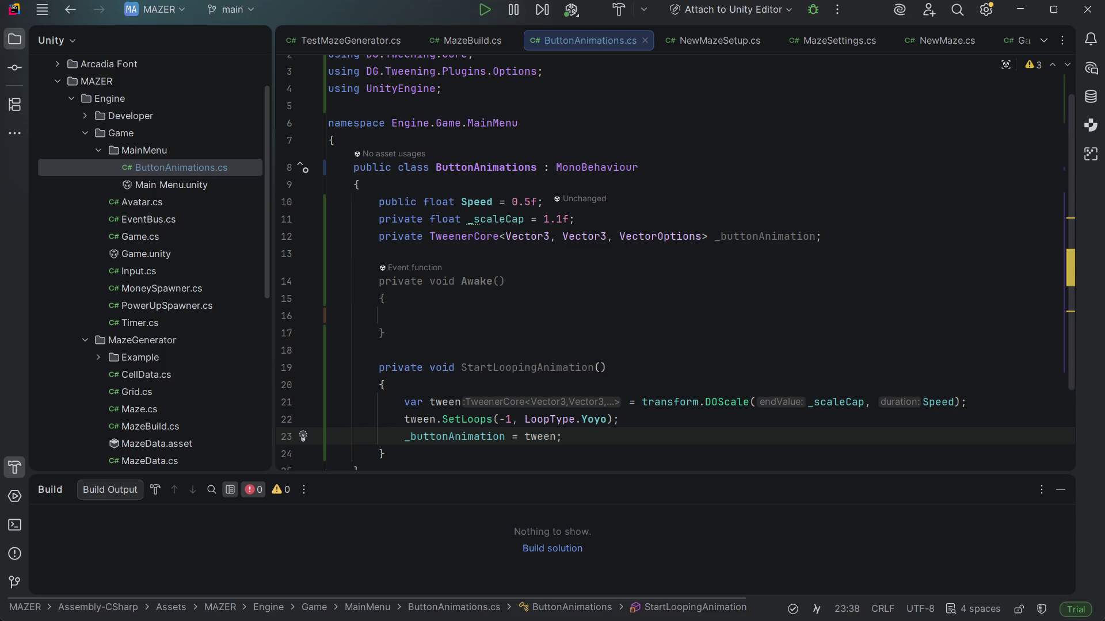
pyautogui.click(623, 401)
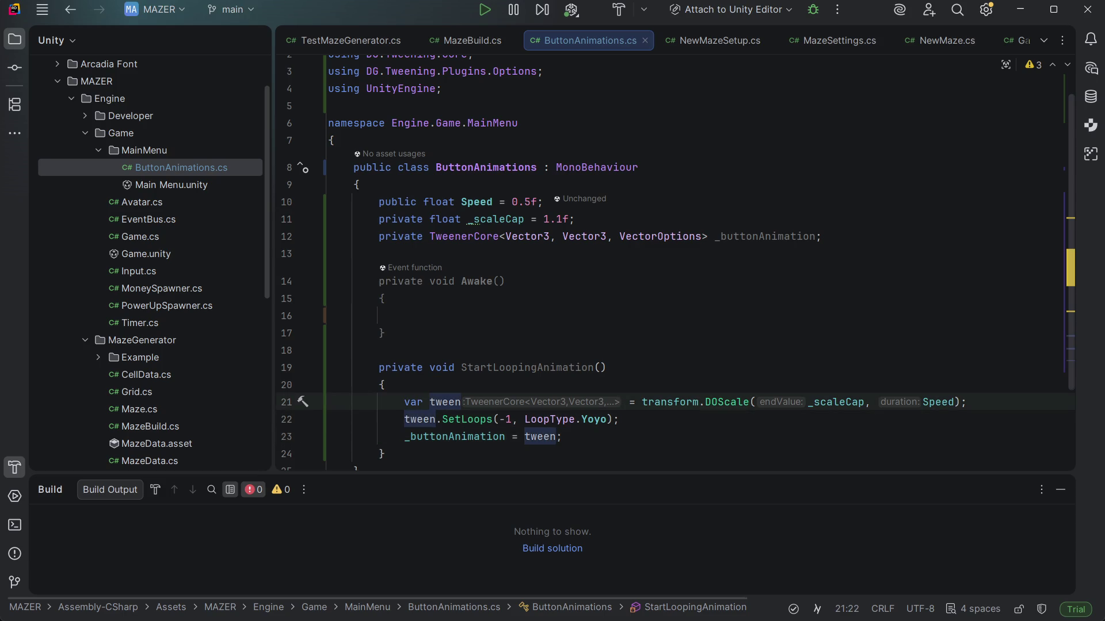
pyautogui.click(562, 437)
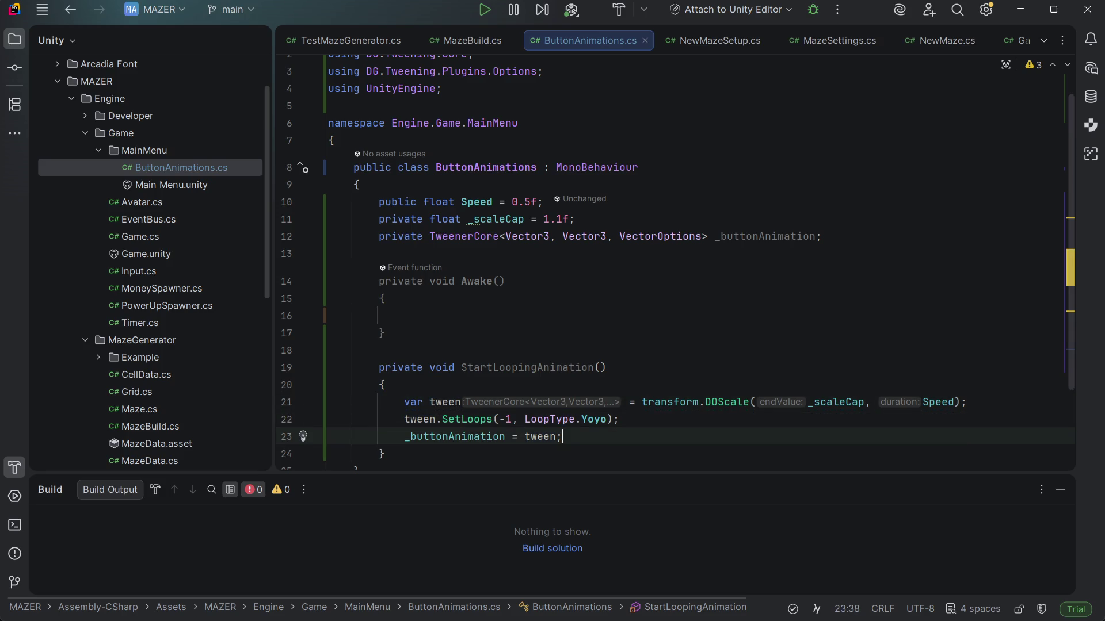
pyautogui.click(623, 402)
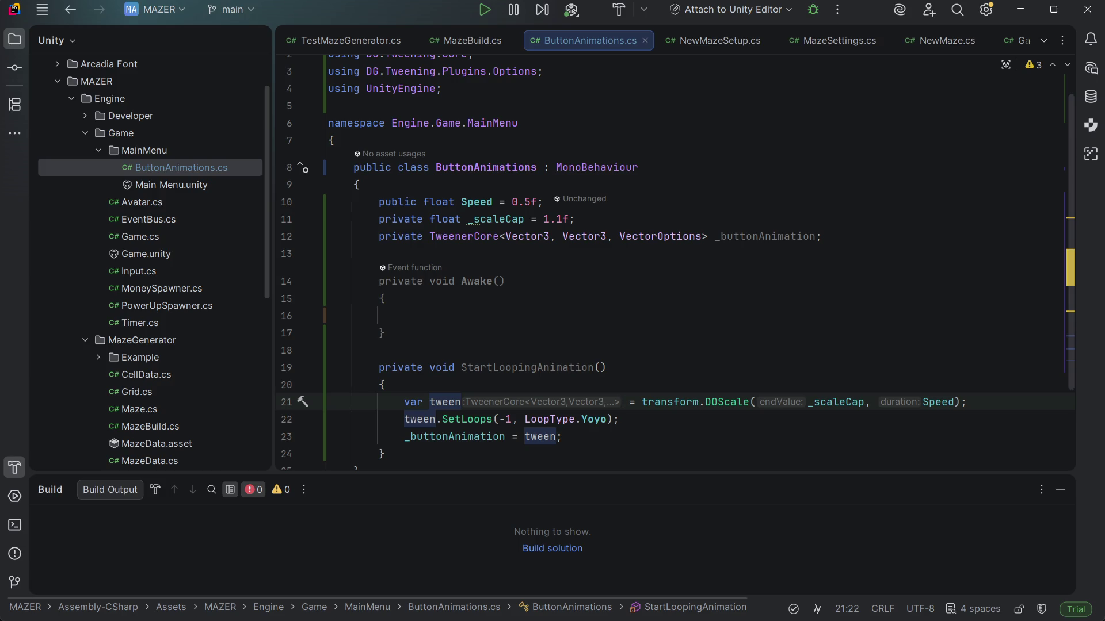
pyautogui.click(549, 419)
pyautogui.click(613, 419)
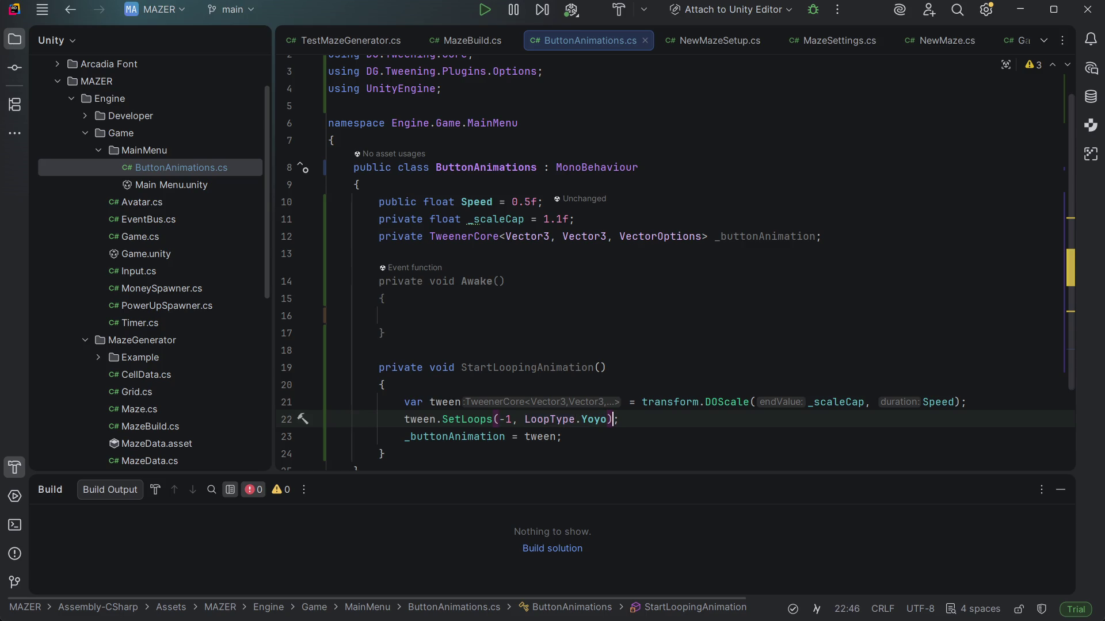
pyautogui.press('Return')
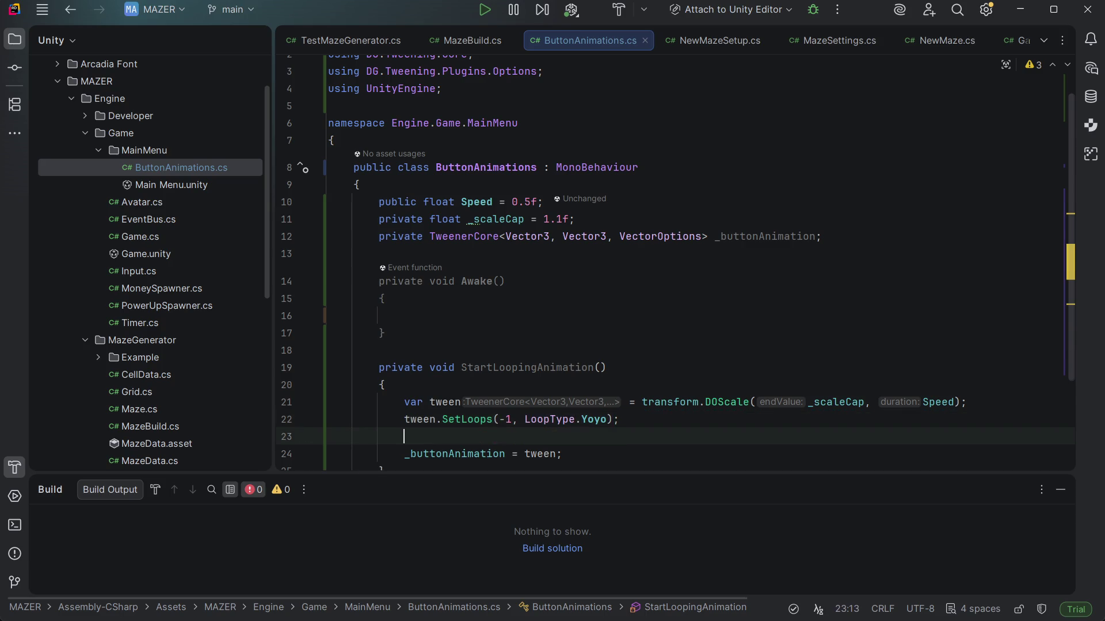
# Add tween.SetEase(Ease.Linear); after SetLoops and save ButtonAnimations.cs
pyautogui.write('tween ')
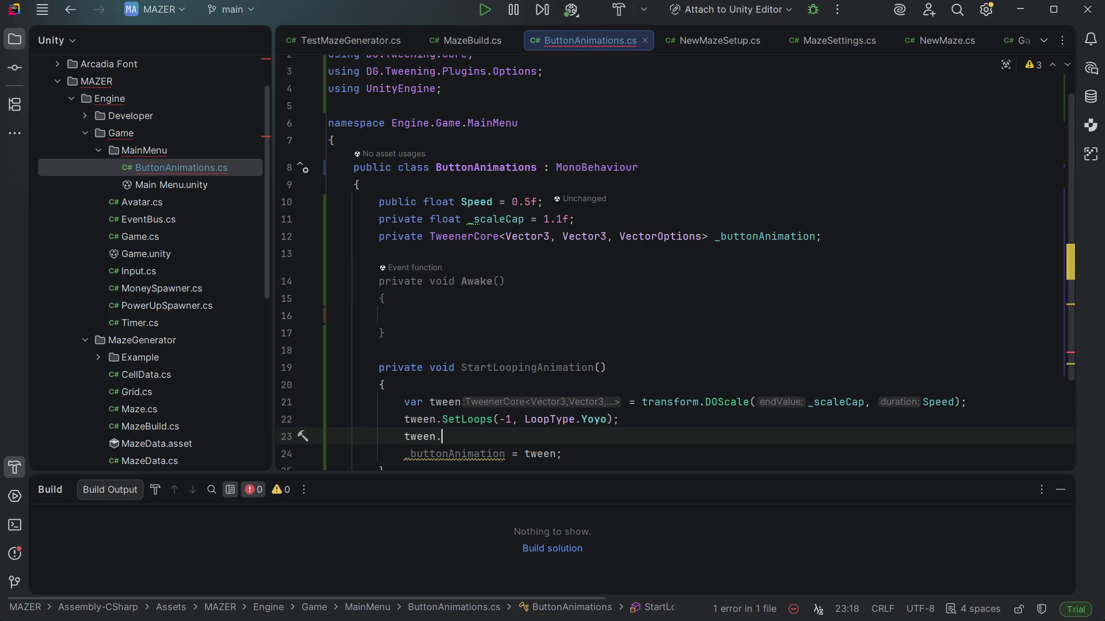
pyautogui.write('SetEa')
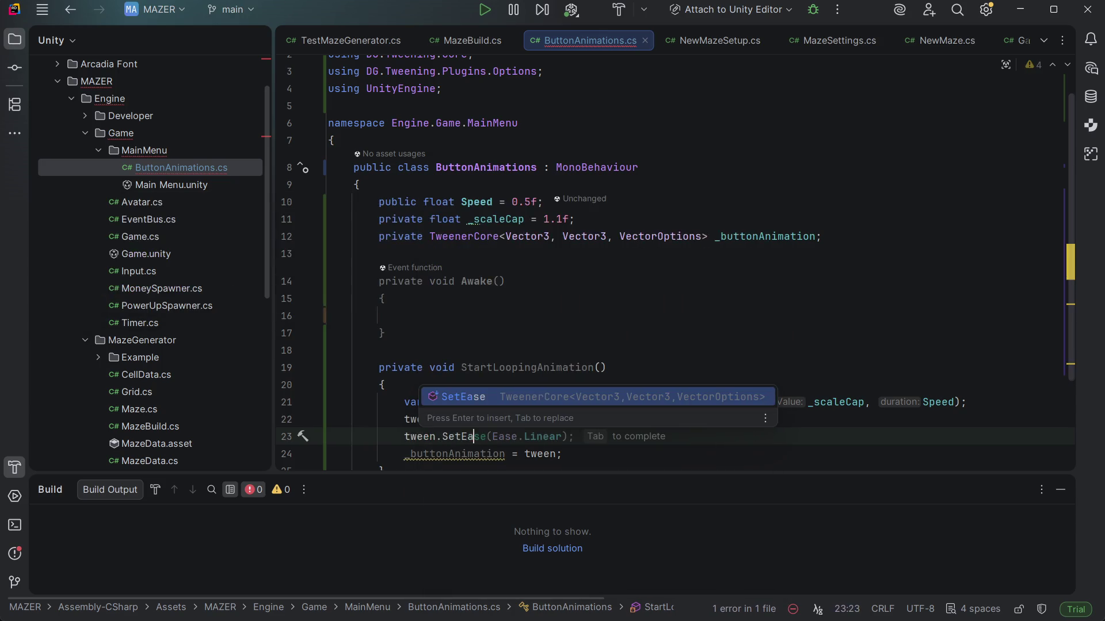
pyautogui.press('Tab')
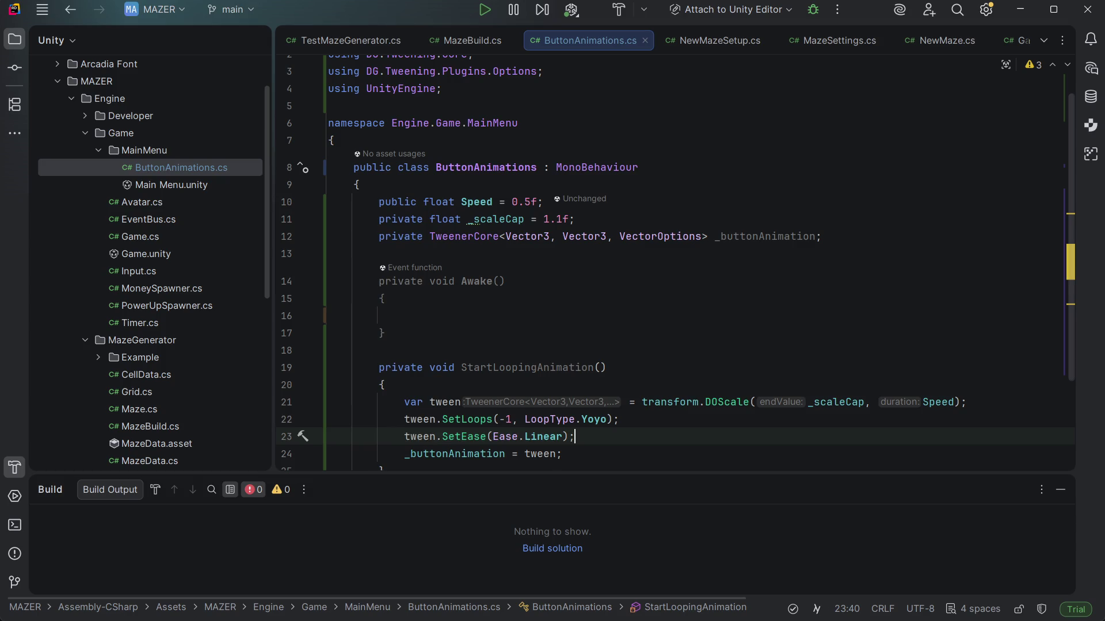
pyautogui.scroll(-1, 676, 263)
pyautogui.click(563, 402)
pyautogui.hotkey('ctrl', 's')
pyautogui.scroll(2, 636, 356)
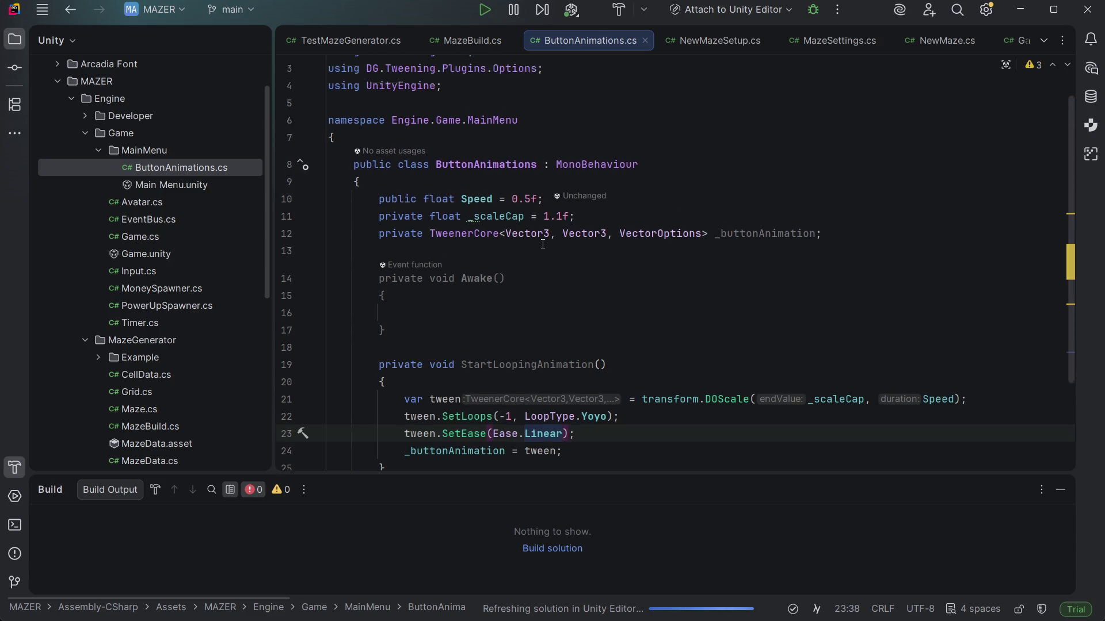
# Rename Awake to Start, undoing an accidental paste into its body
pyautogui.click(455, 336)
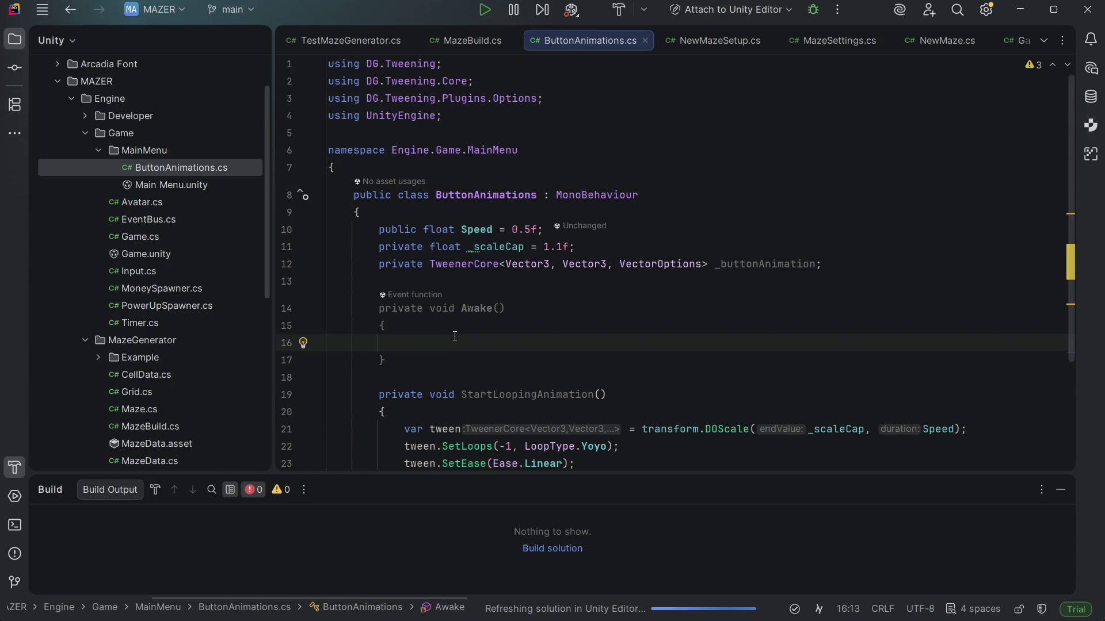
pyautogui.click(477, 308)
pyautogui.doubleClick(477, 308)
pyautogui.write('Start')
pyautogui.press('Return')
pyautogui.press('Down')
pyautogui.press('Down')
pyautogui.write('https://open.spotify.com/playlist/2DOXGeZaBTpA9kpYlmk2oC?si=89fb9300f78c45a6')
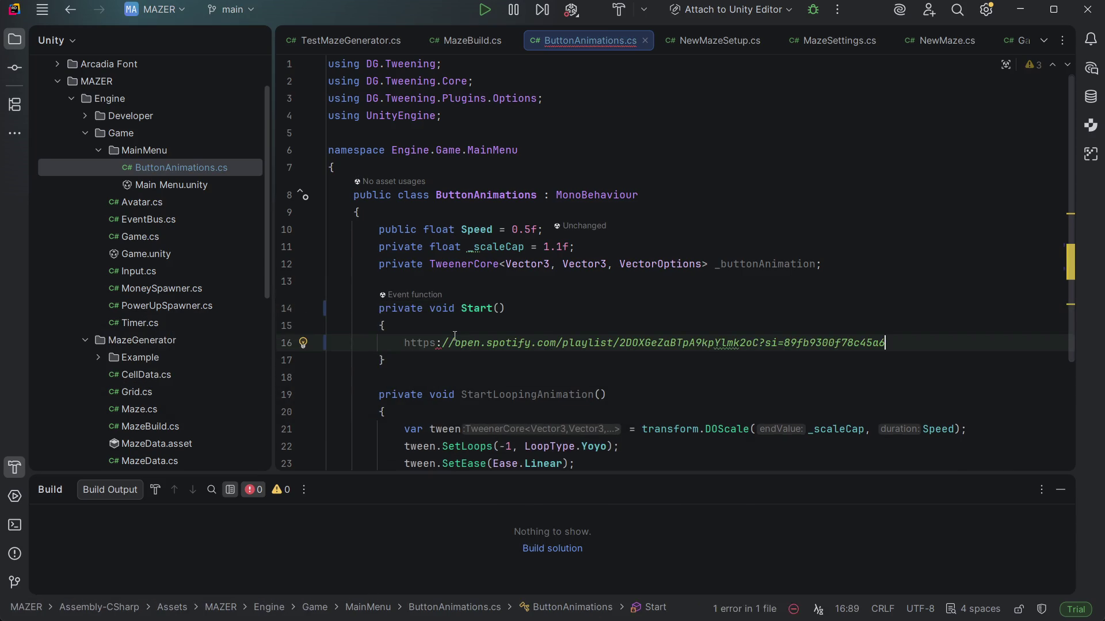
pyautogui.hotkey('ctrl', 'z')
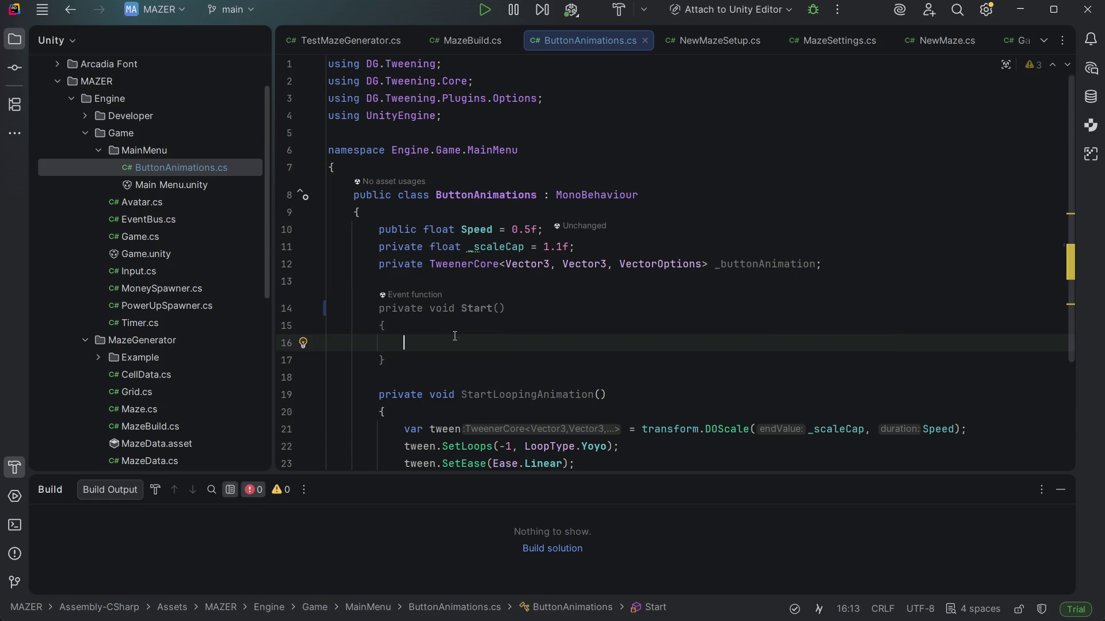